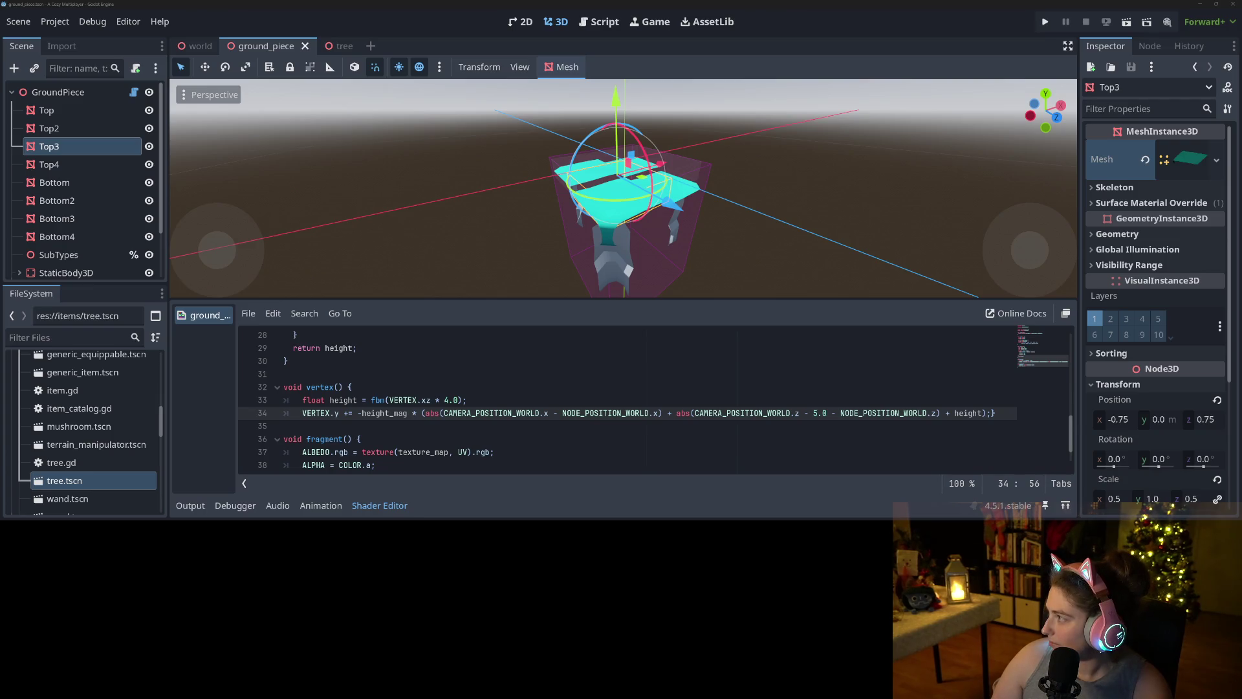
- Switch from the Godot shader script to the browser showing the Twitch Clips Manager
key("super+shift+Left")
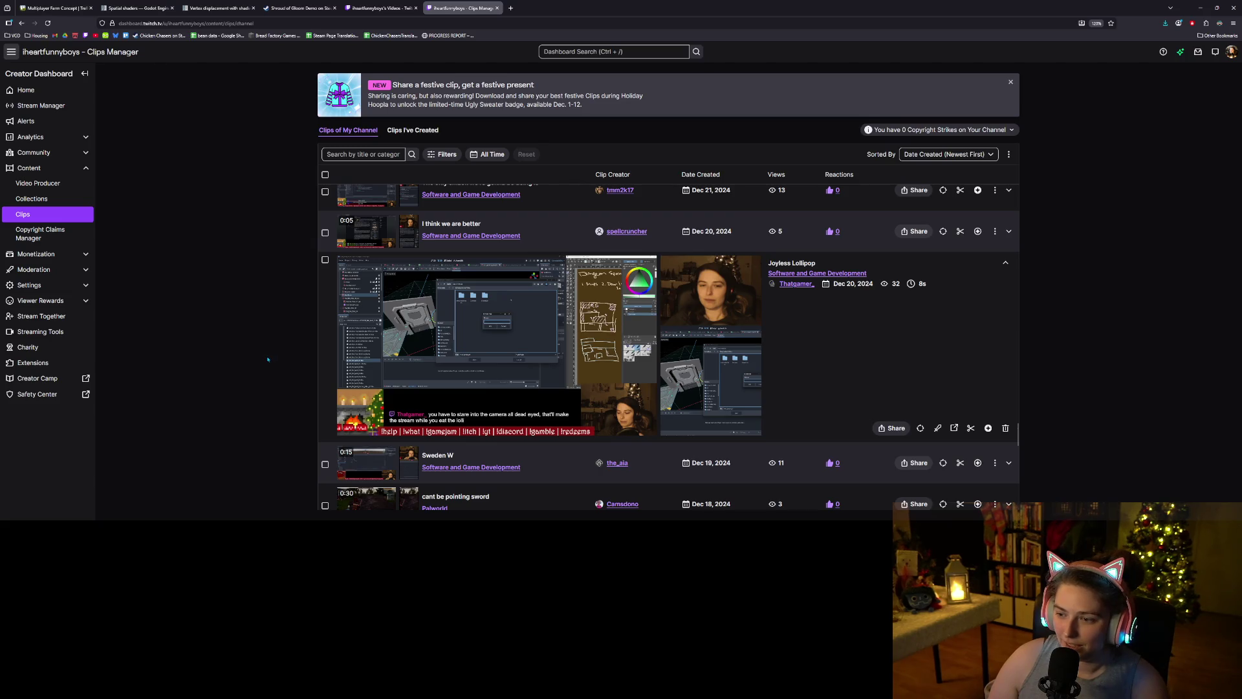
- Zoom the Clips Manager page in twice so the clips list is larger
mouse_move(628, 429)
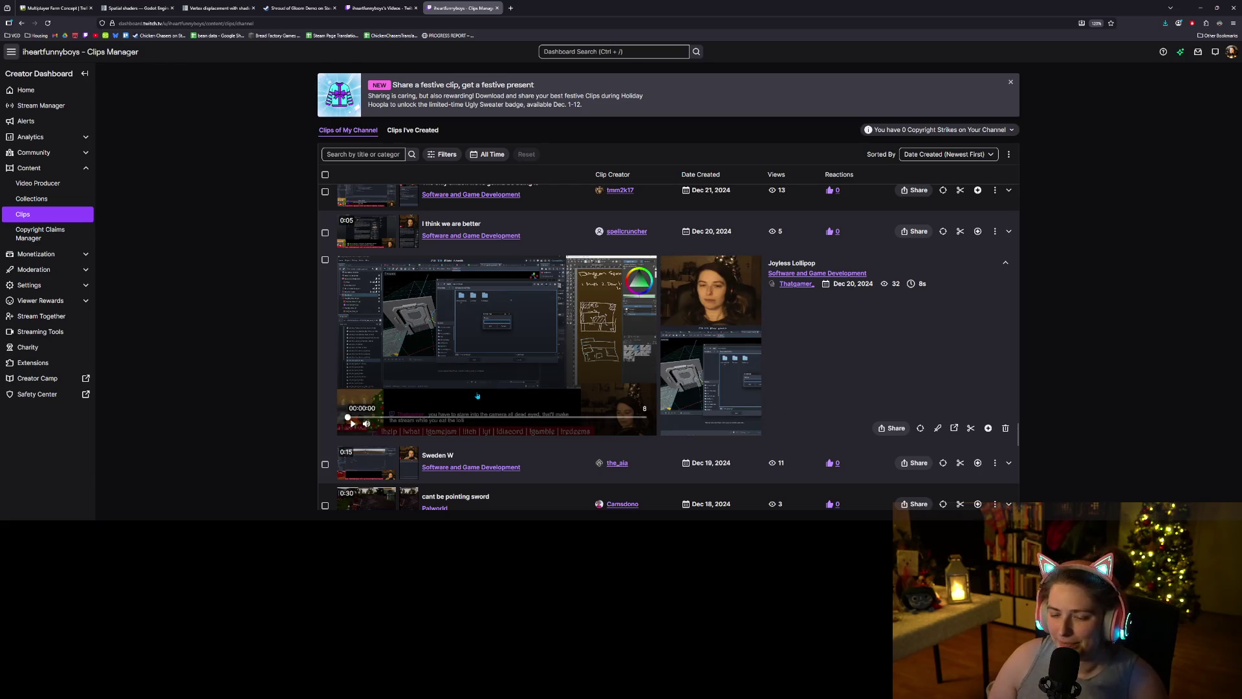
key("ctrl+plus")
key("ctrl+plus")
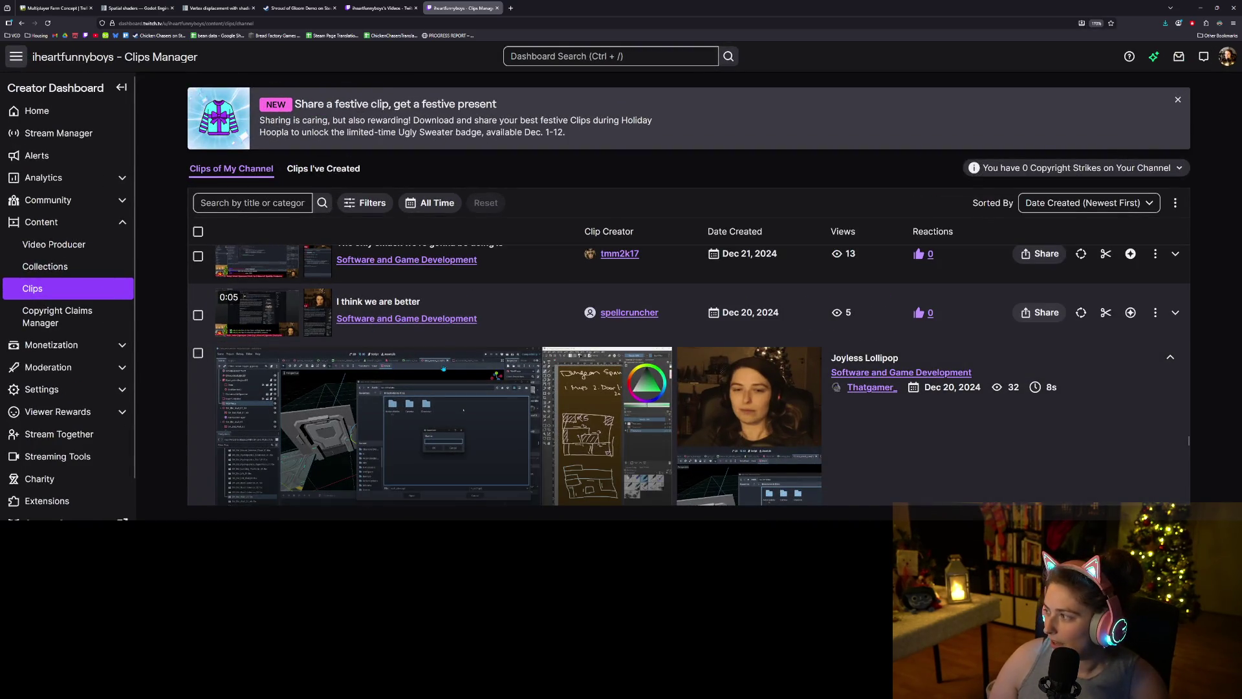
key("ctrl+plus")
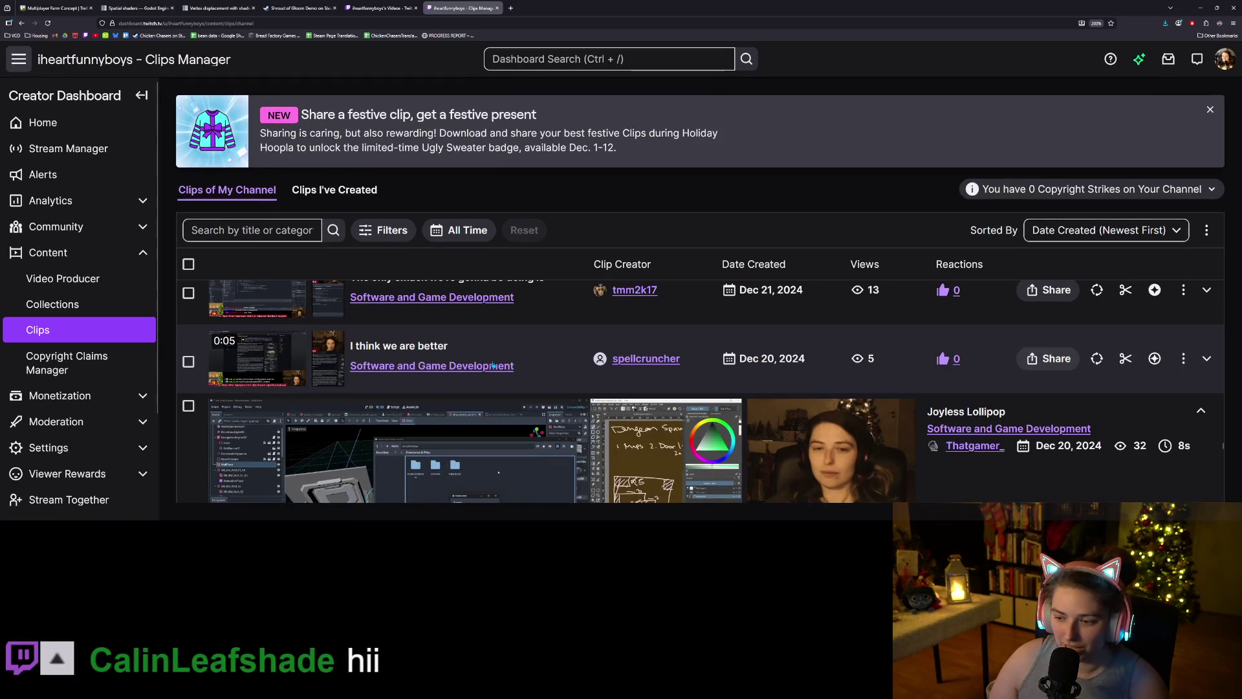
- Scroll to the Joyless Lollipop clip and open it in a new tab
scroll(531, 360, "down", 3)
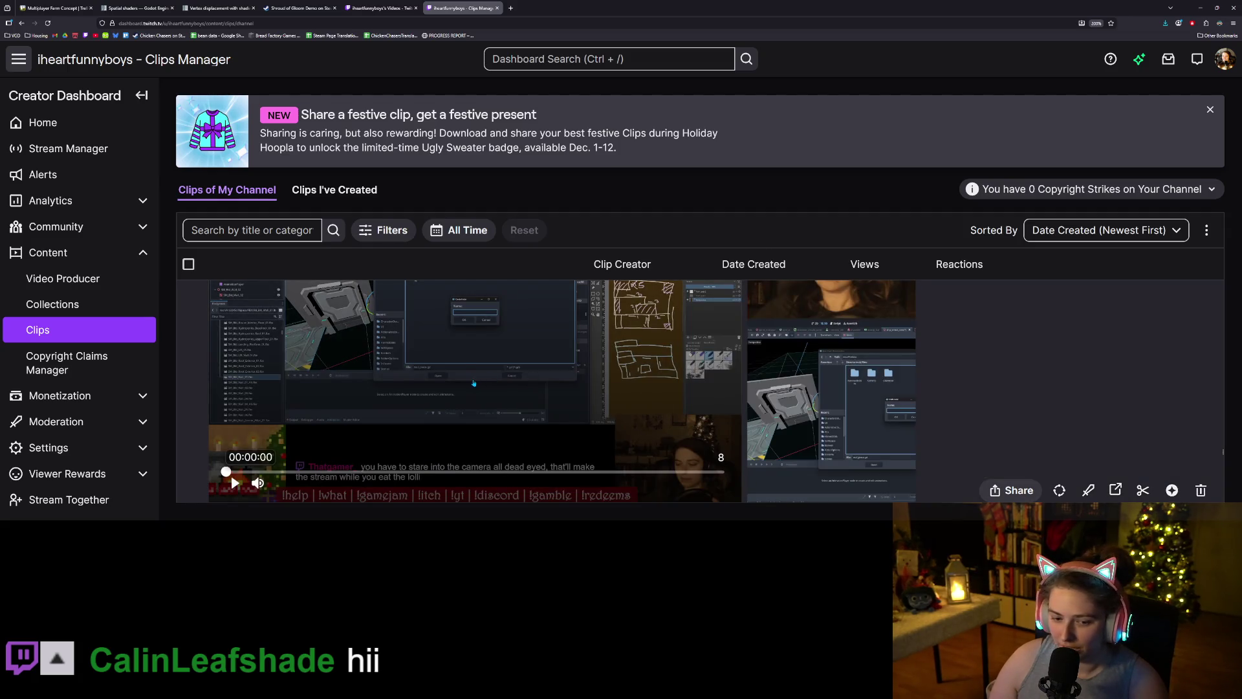
scroll(510, 389, "up", 1)
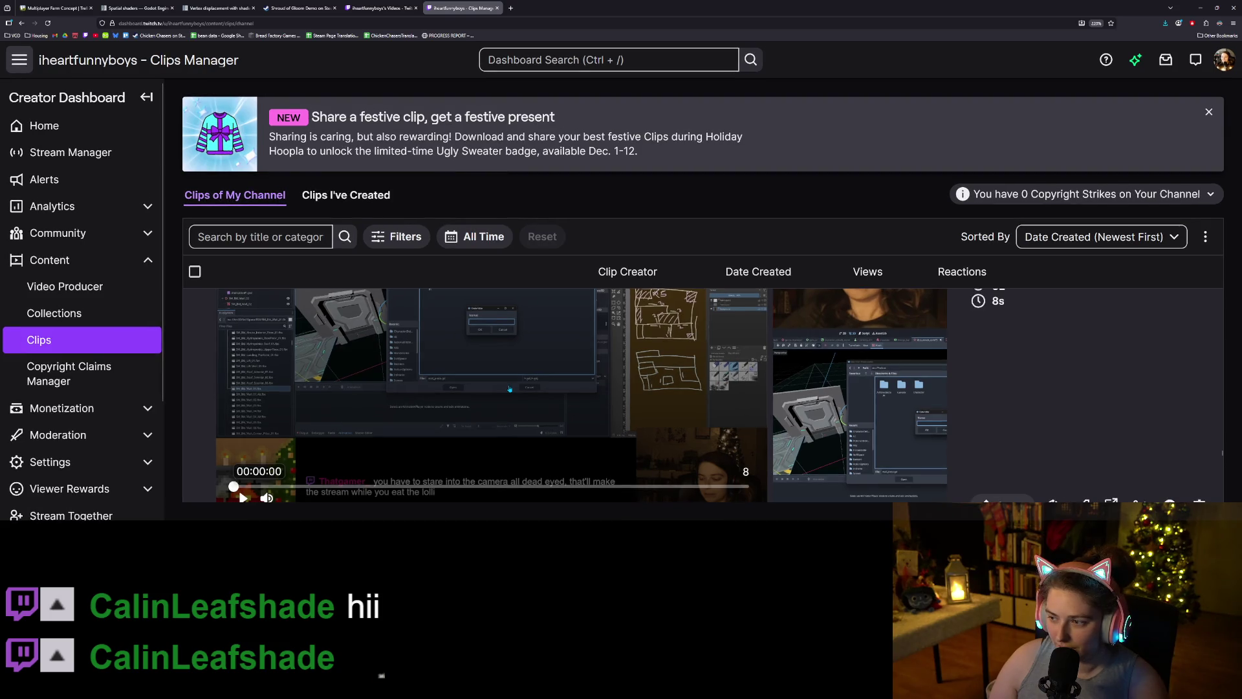
scroll(509, 388, "down", 3)
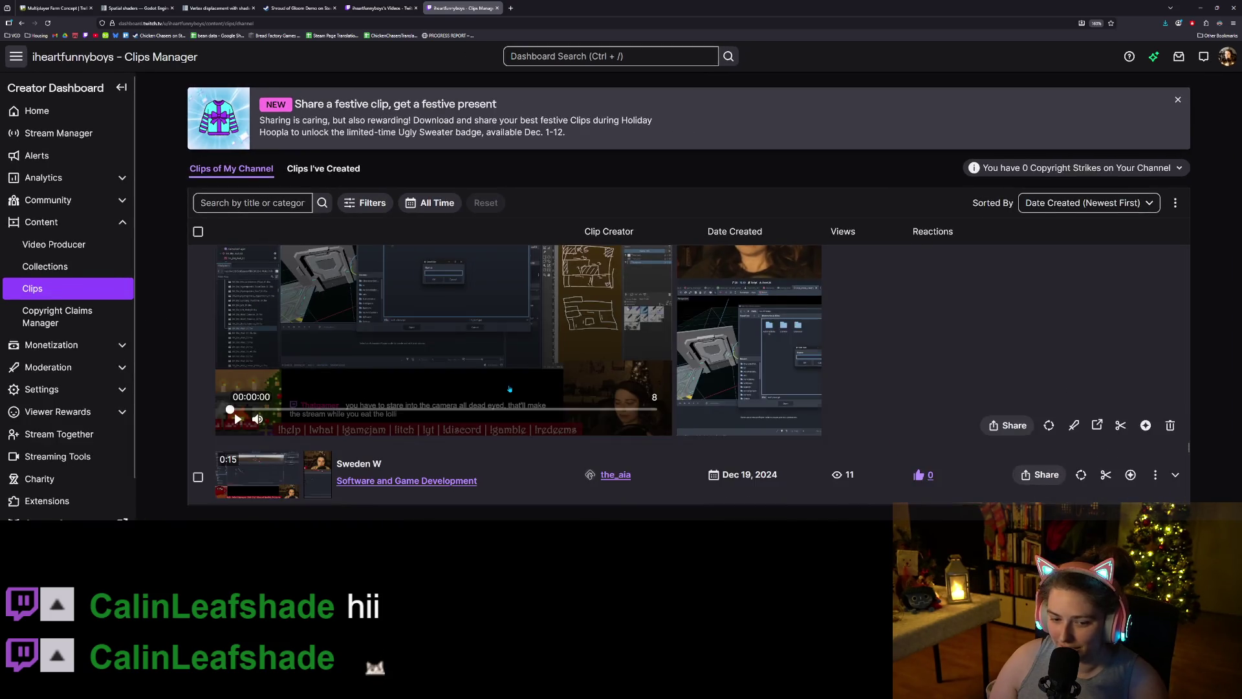
scroll(510, 389, "down", 1)
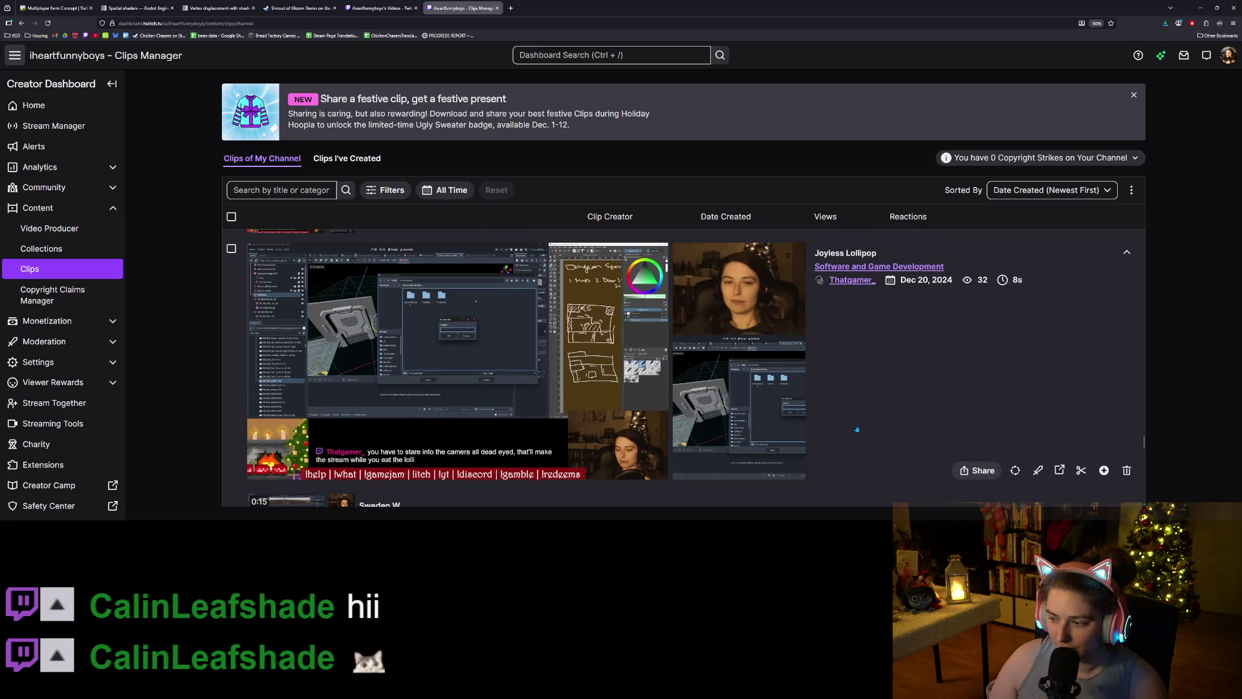
left_click(1062, 473)
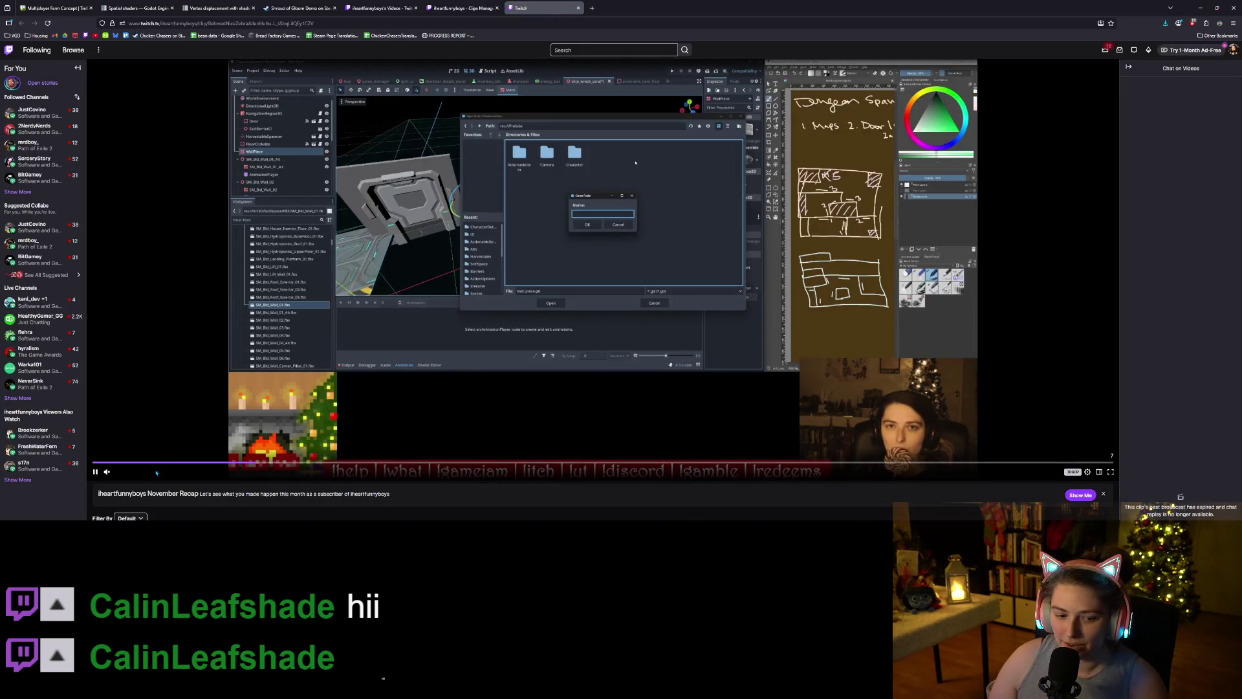
- Replay the ended Joyless Lollipop clip, then close its tab to return to the Clips Manager
scroll(1109, 411, "down", 4)
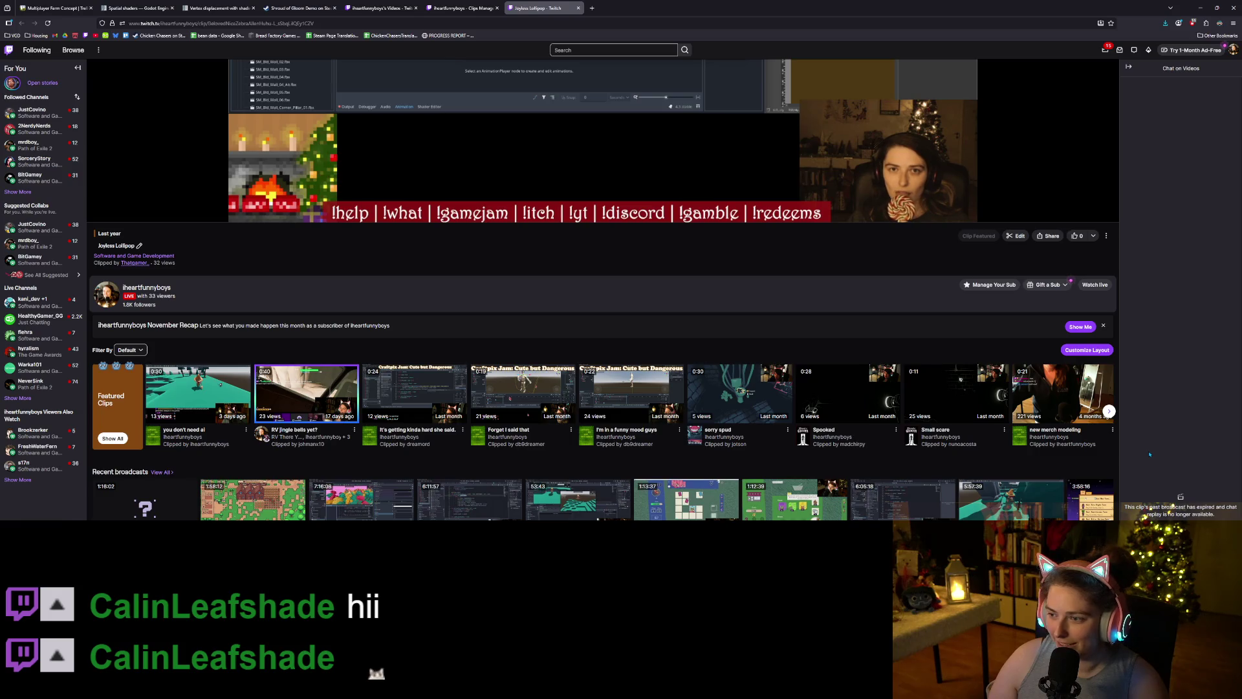
scroll(943, 518, "up", 4)
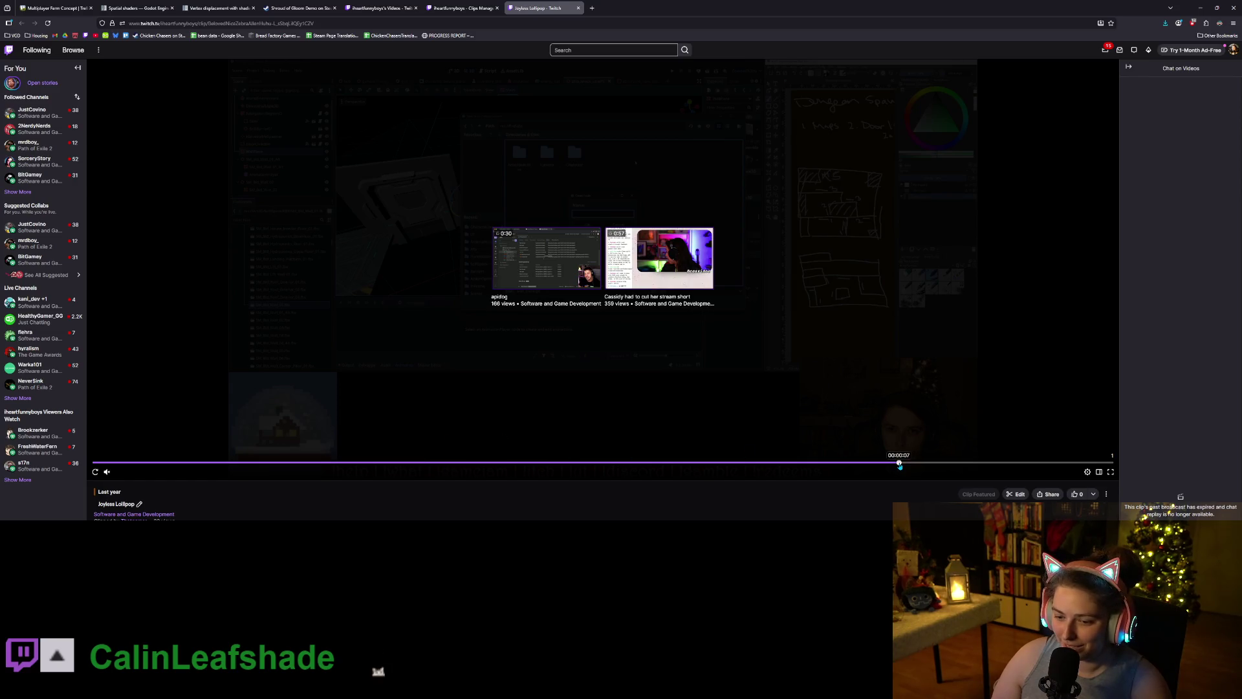
left_click(213, 462)
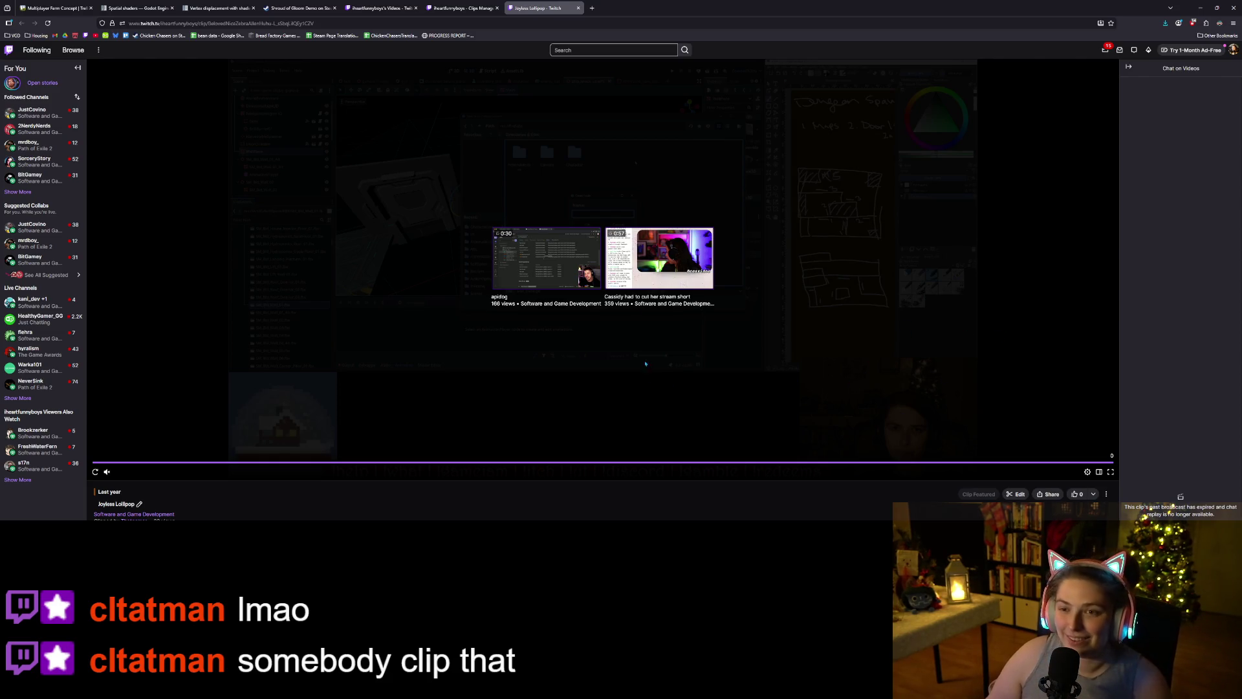
left_click(578, 8)
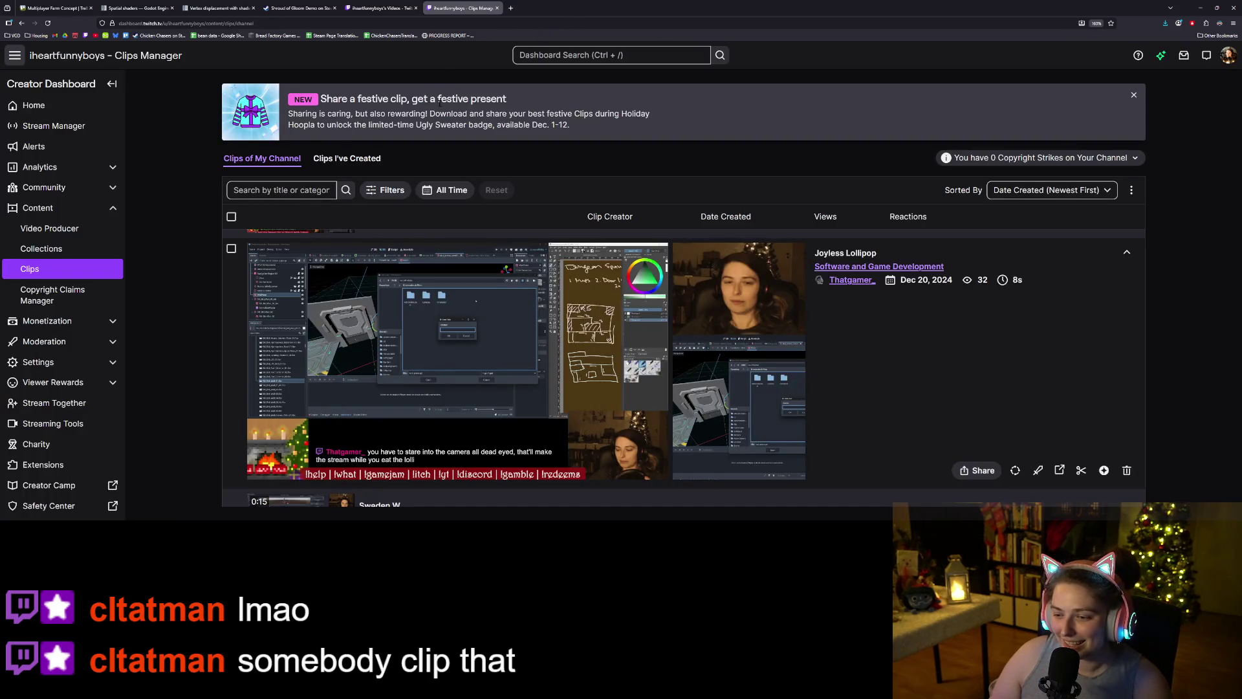
- Close the Twitch Clips Manager and channel Videos tabs
mouse_move(757, 315)
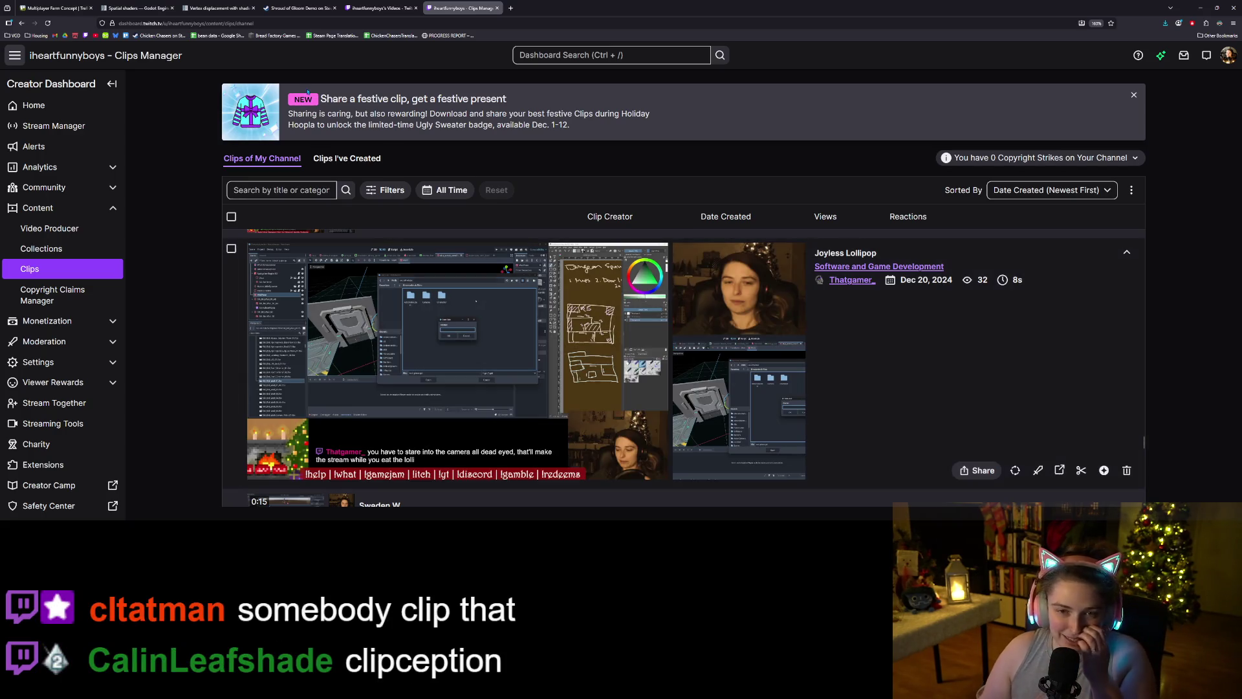
left_click(497, 8)
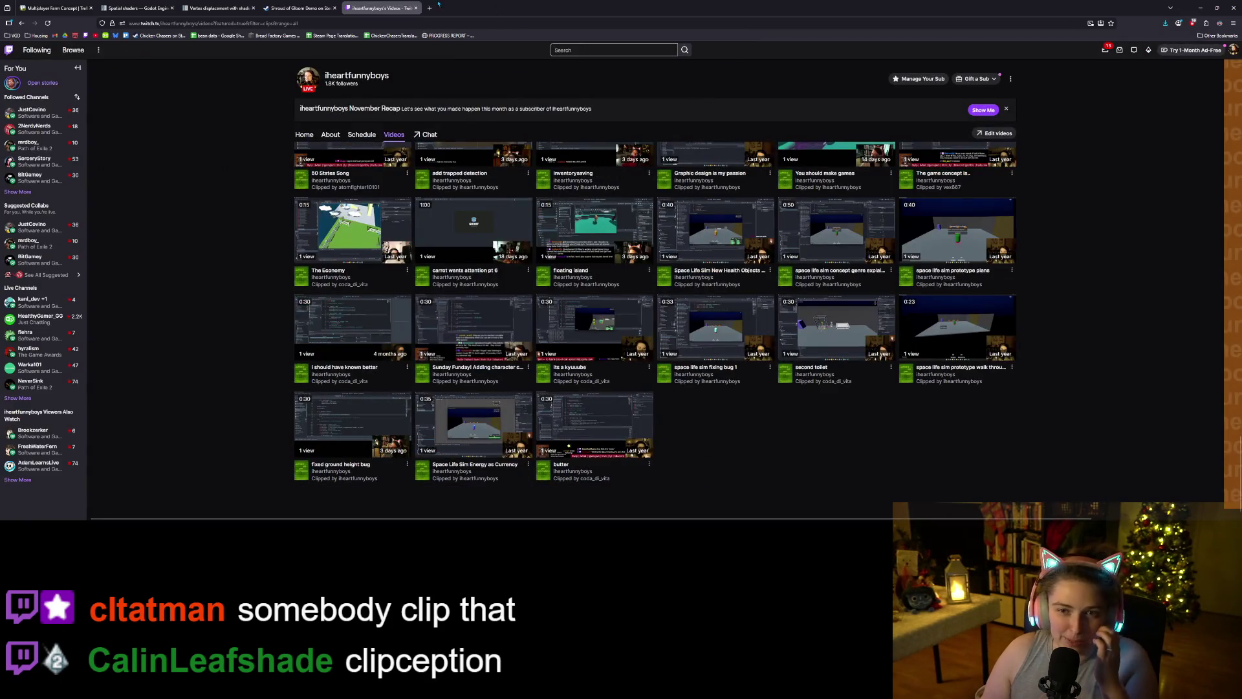
left_click(416, 8)
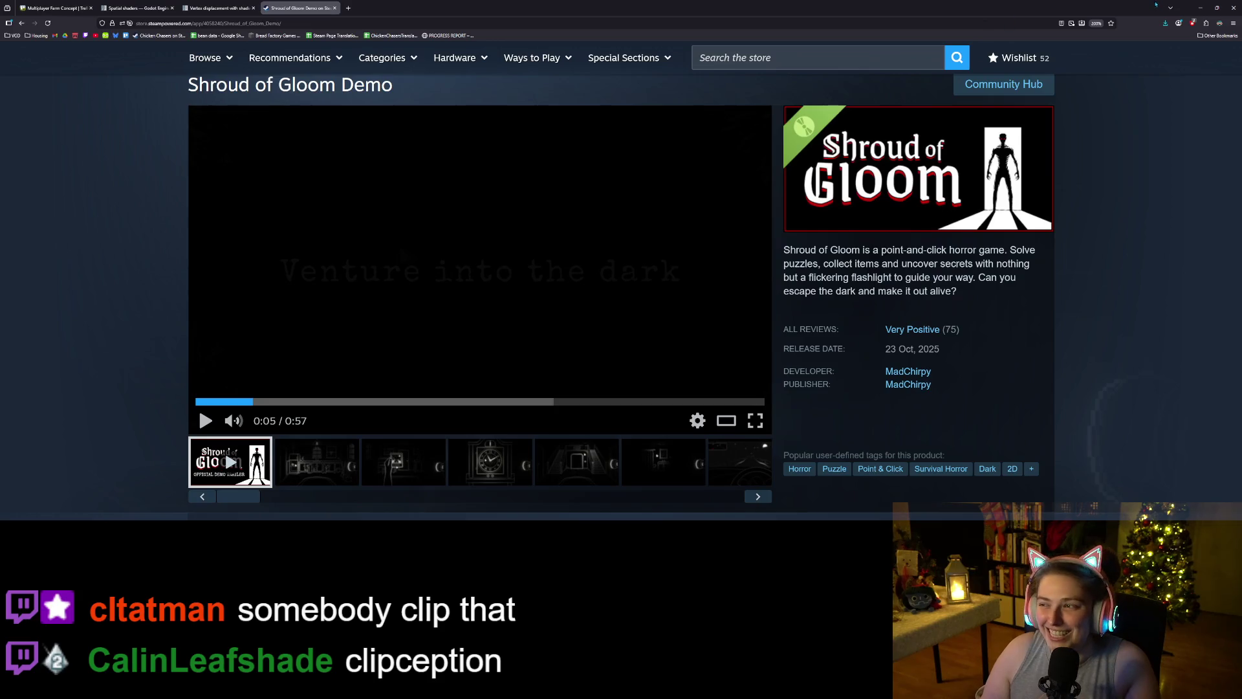
- View the vertex displacement and spatial shaders docs tabs, then minimize the browser
left_click(219, 8)
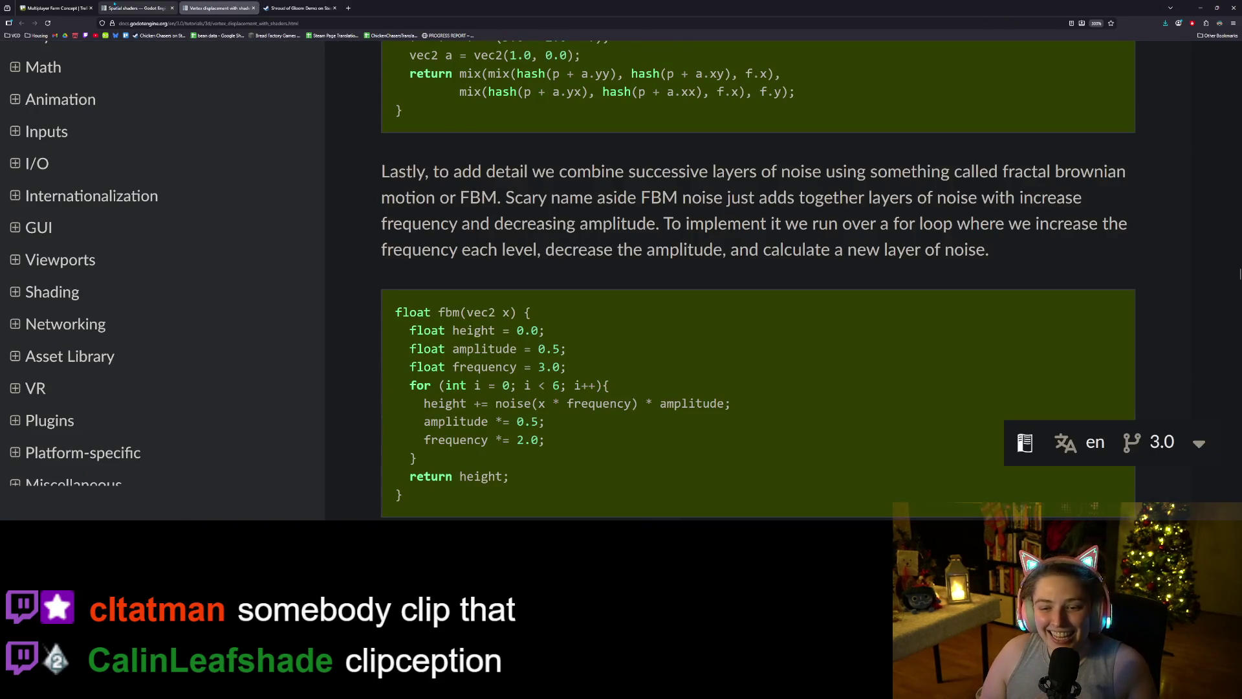
left_click(129, 8)
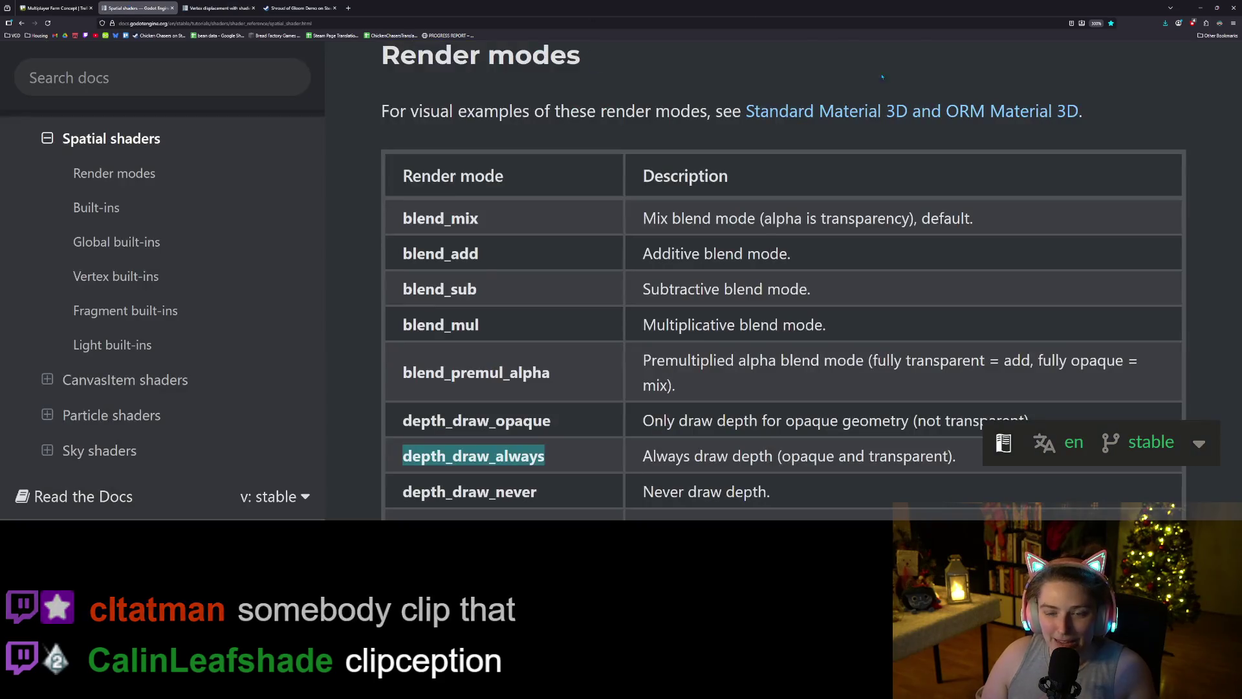
left_click(1200, 7)
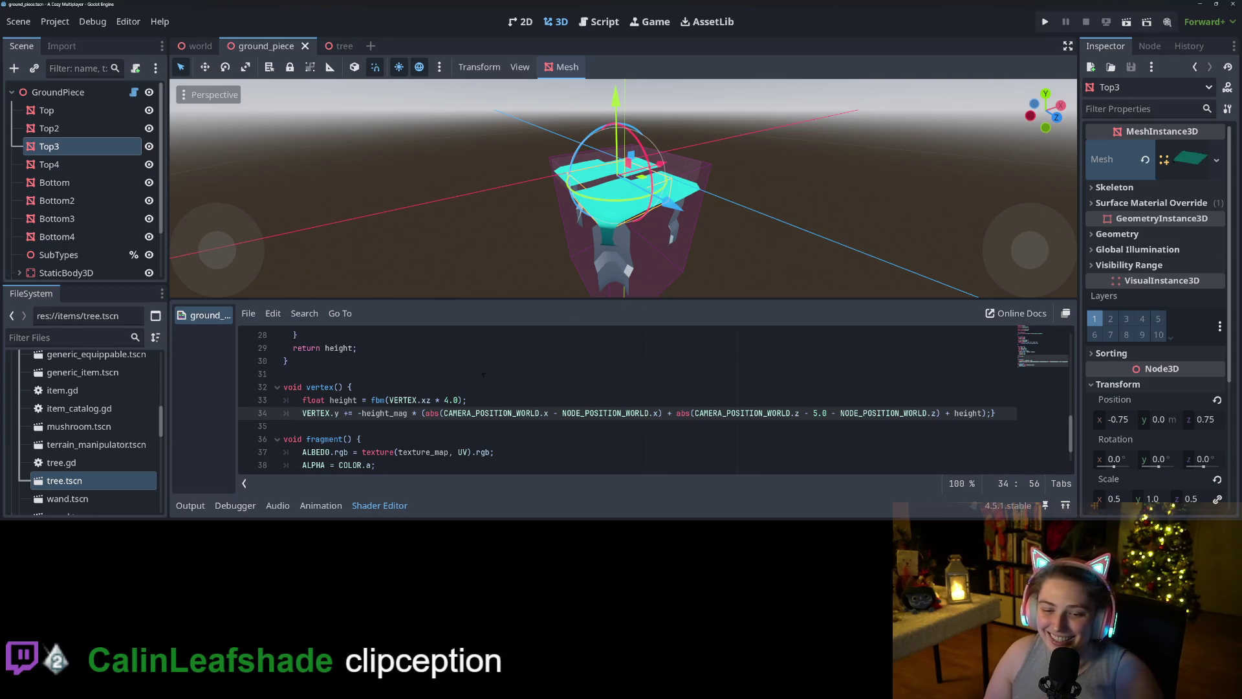
scroll(502, 361, "down", 1)
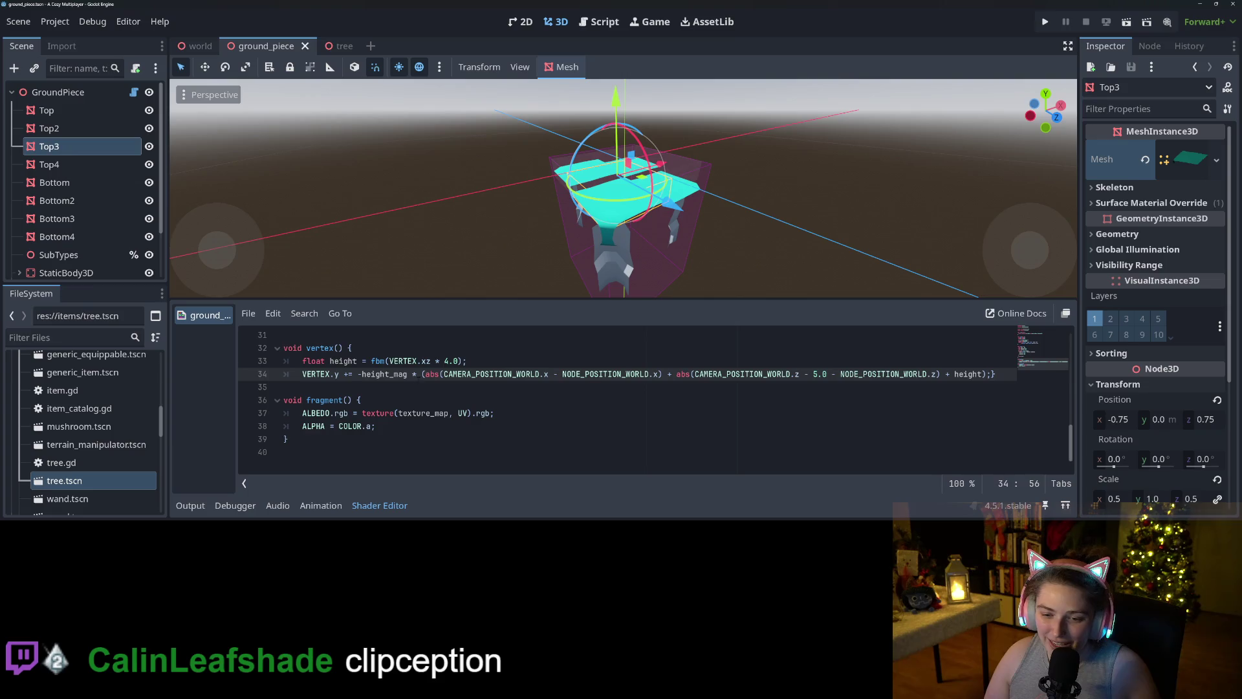
key("Return")
scroll(463, 399, "up", 5)
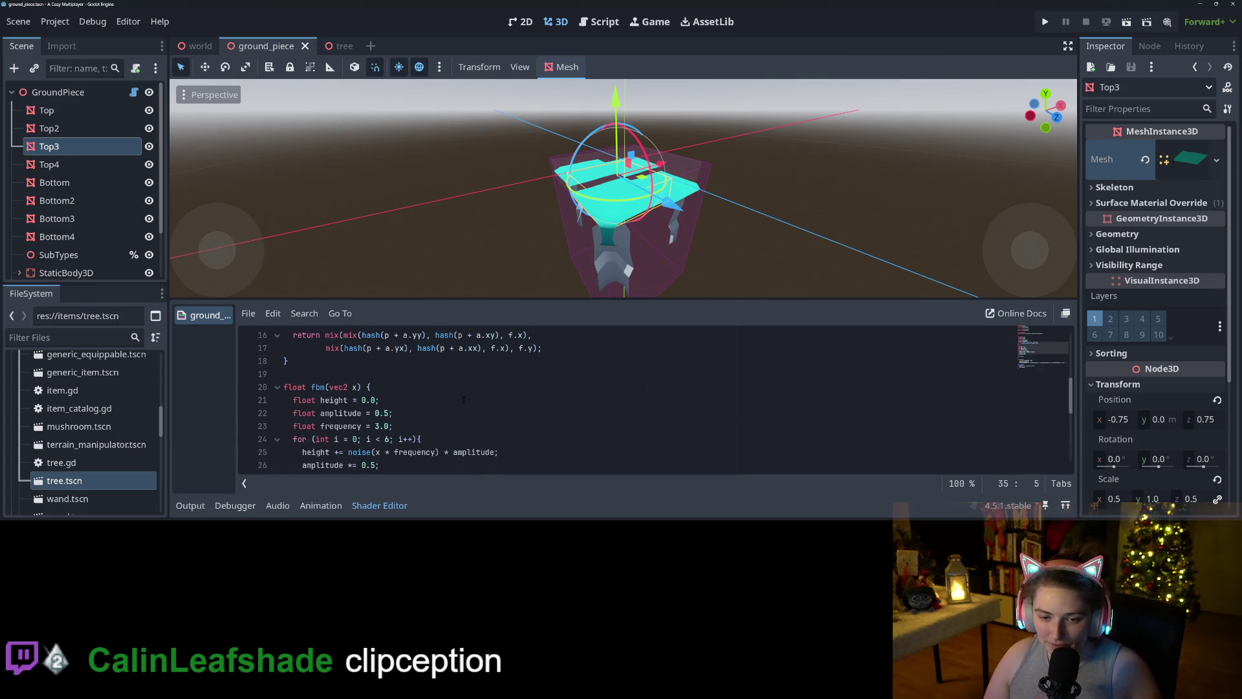
scroll(463, 406, "down", 1)
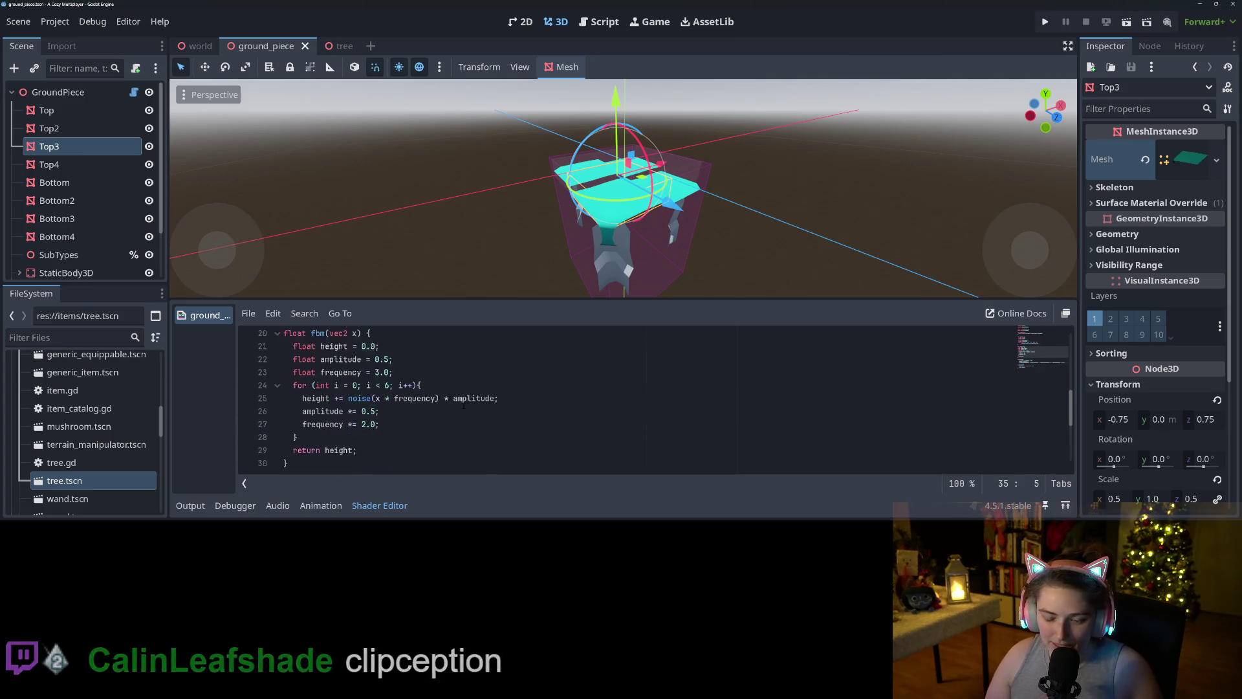
scroll(463, 406, "down", 4)
key("Tab")
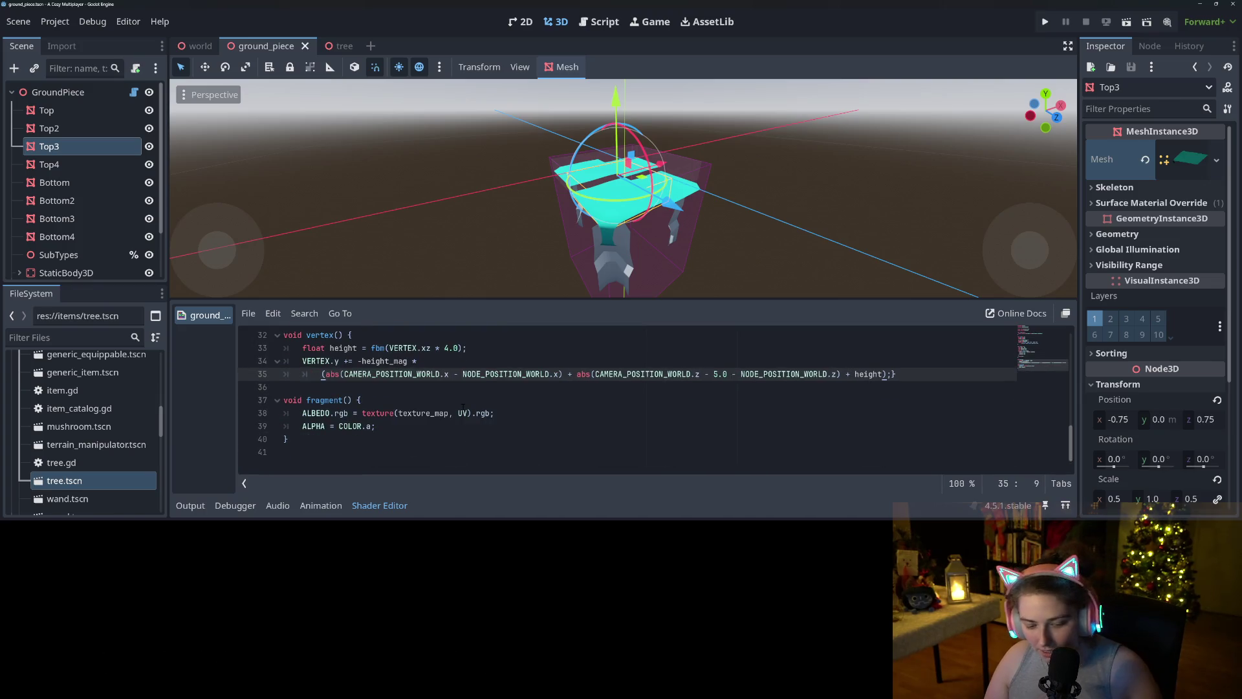
left_click(567, 374)
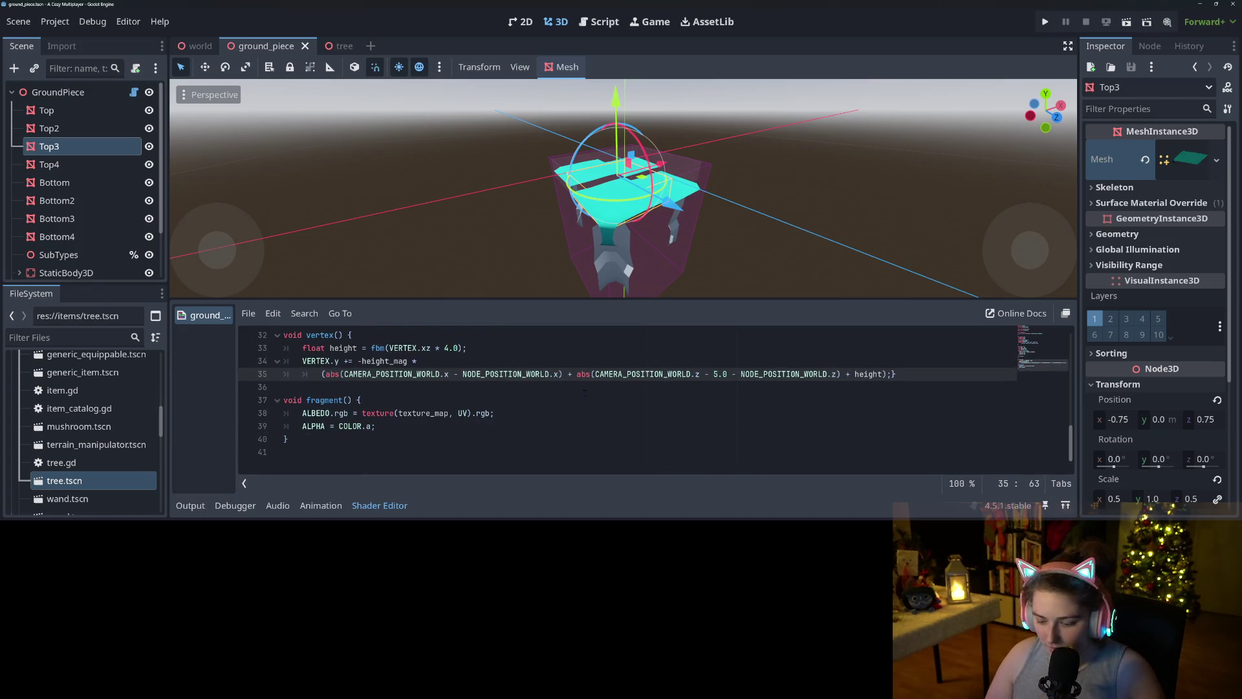
key("Return")
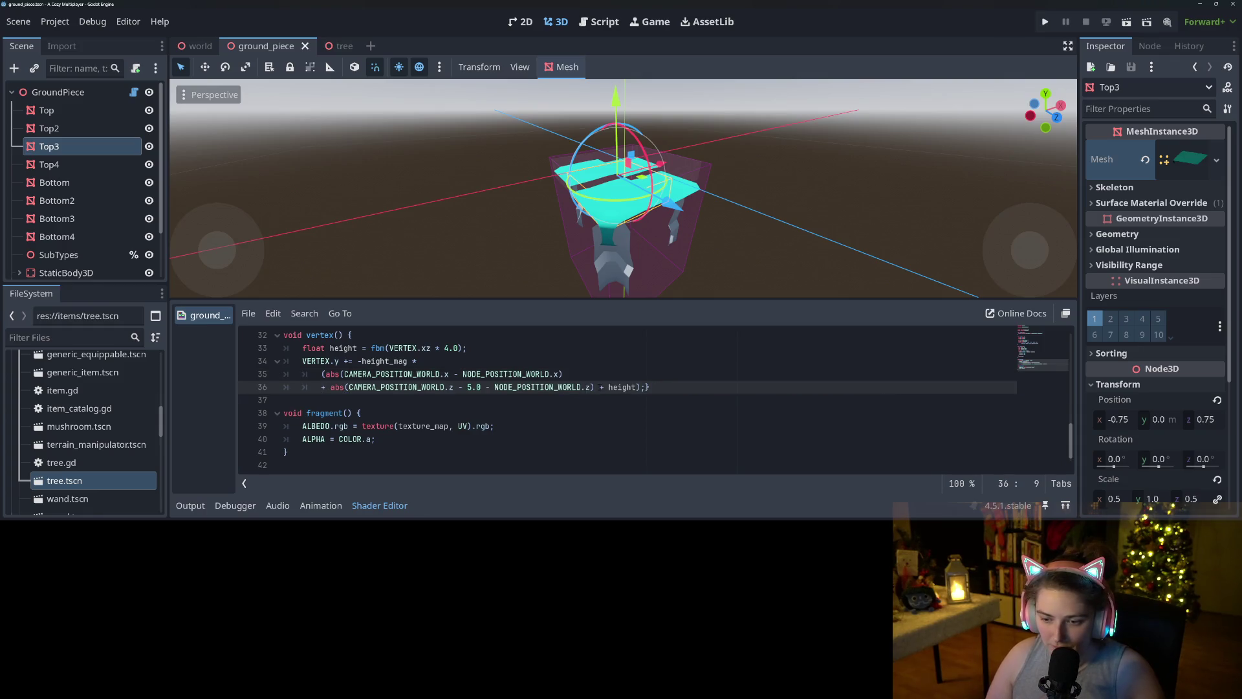
left_click(601, 387)
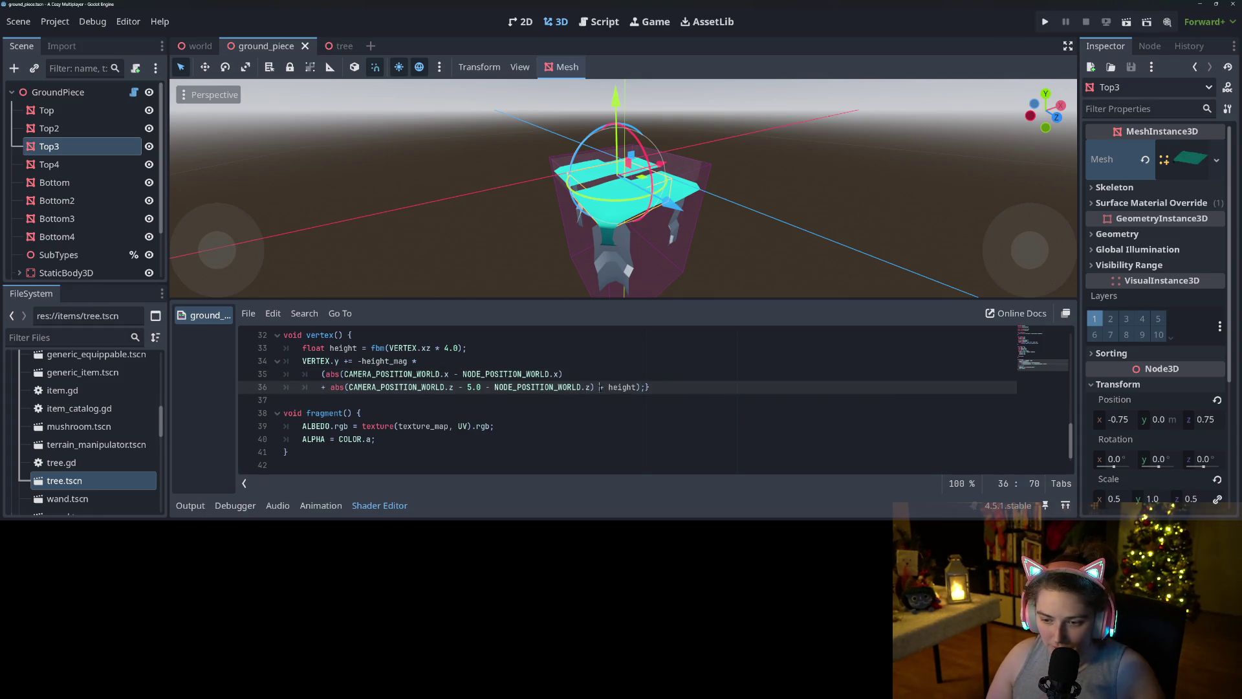
key("Return")
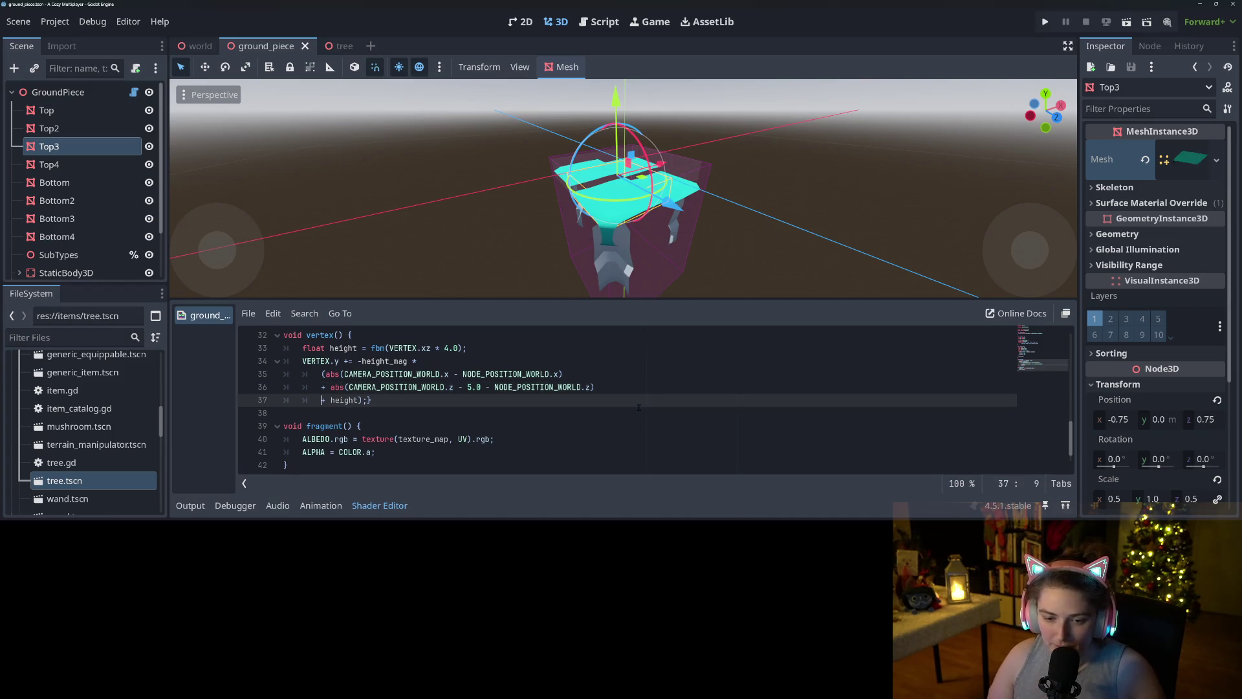
left_click(366, 400)
type(";")
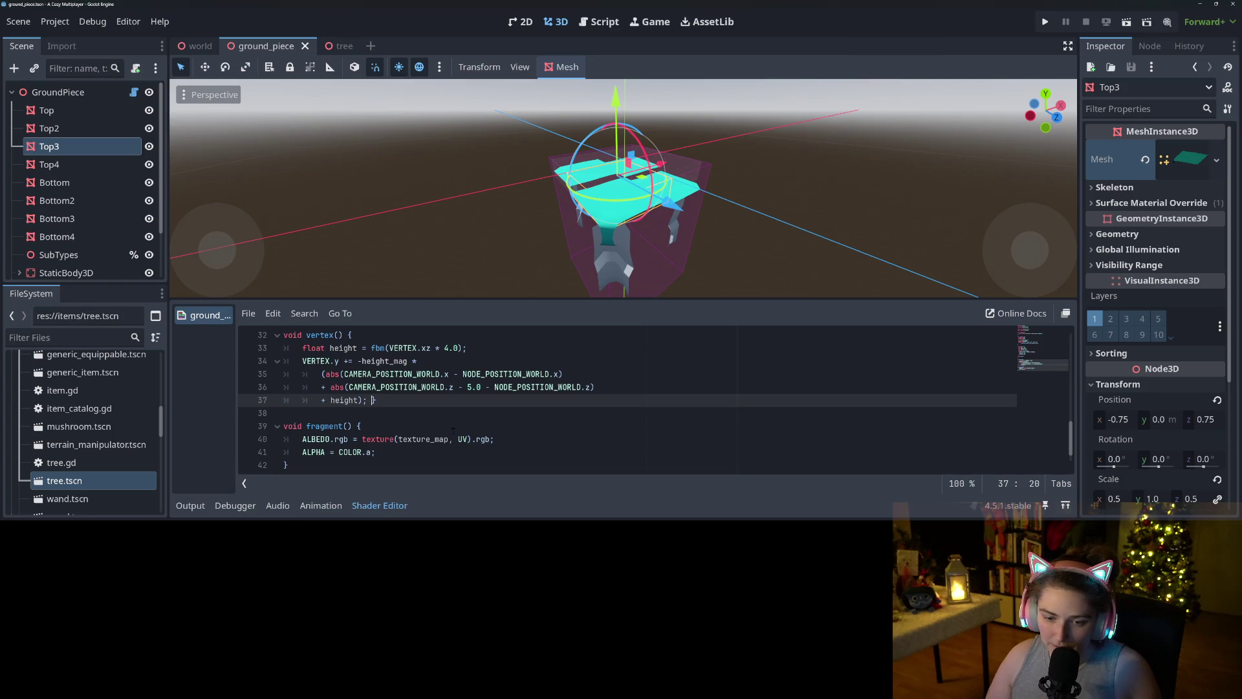
key("Return")
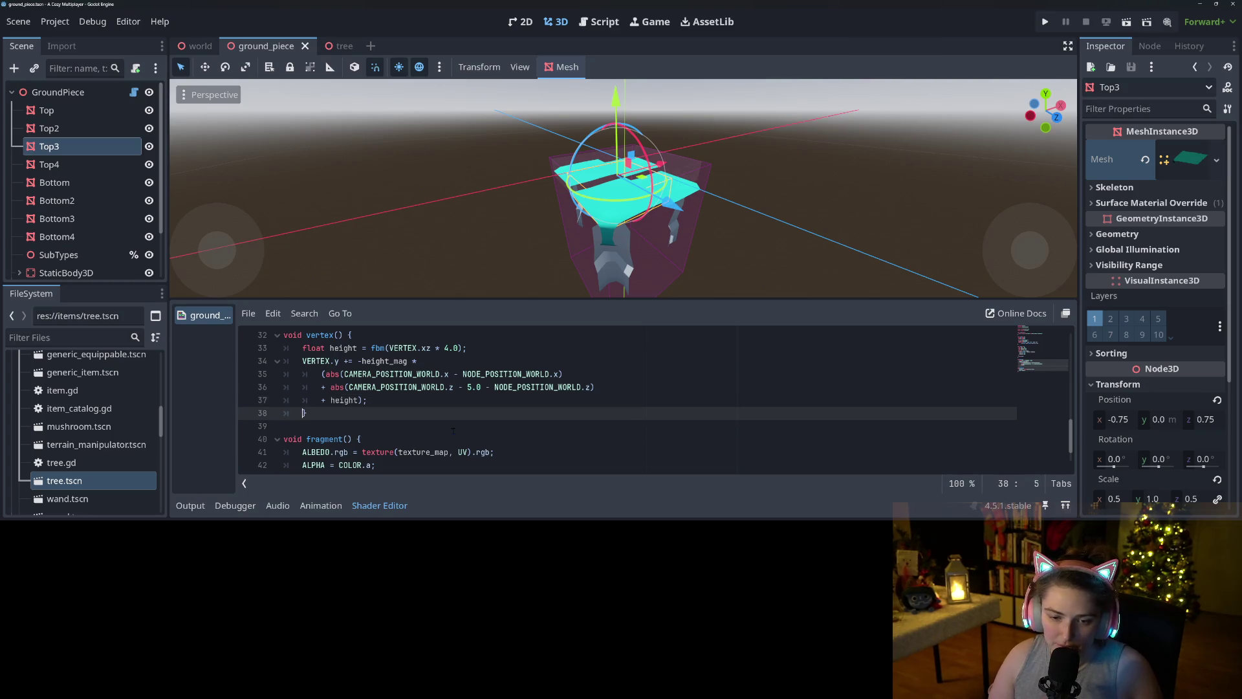
left_click(435, 401)
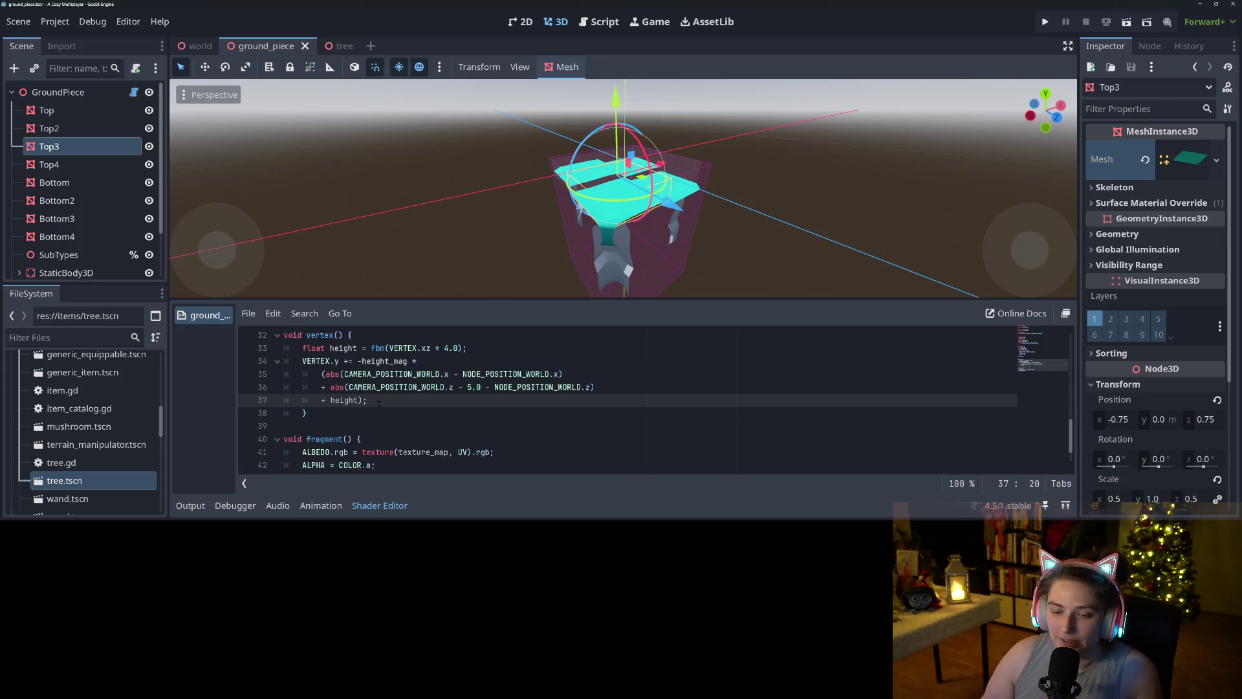
left_click(383, 361)
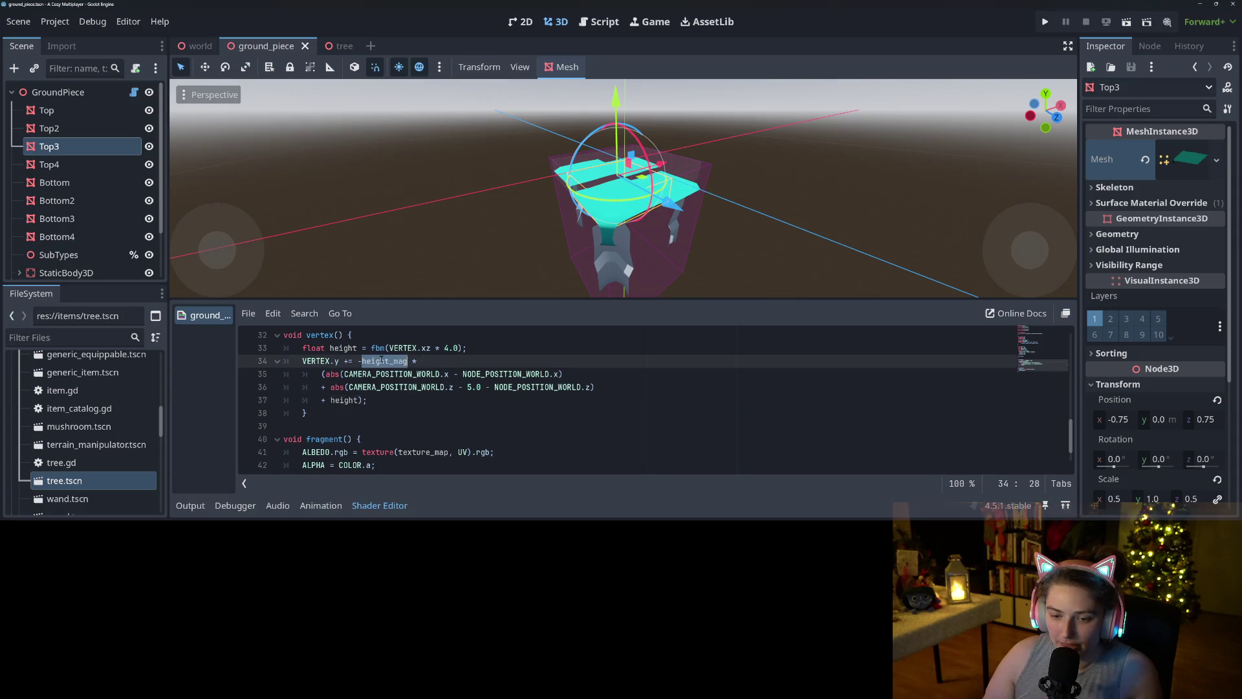
left_click(484, 350)
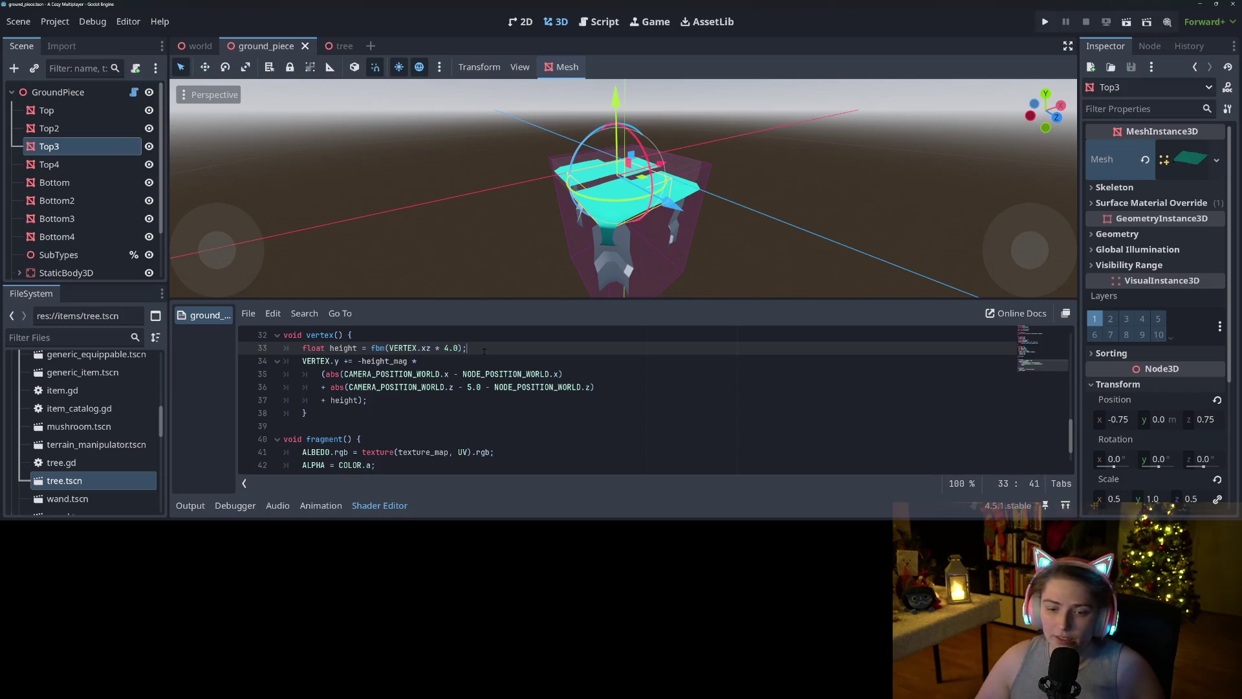
scroll(484, 351, "up", 8)
scroll(436, 399, "up", 3)
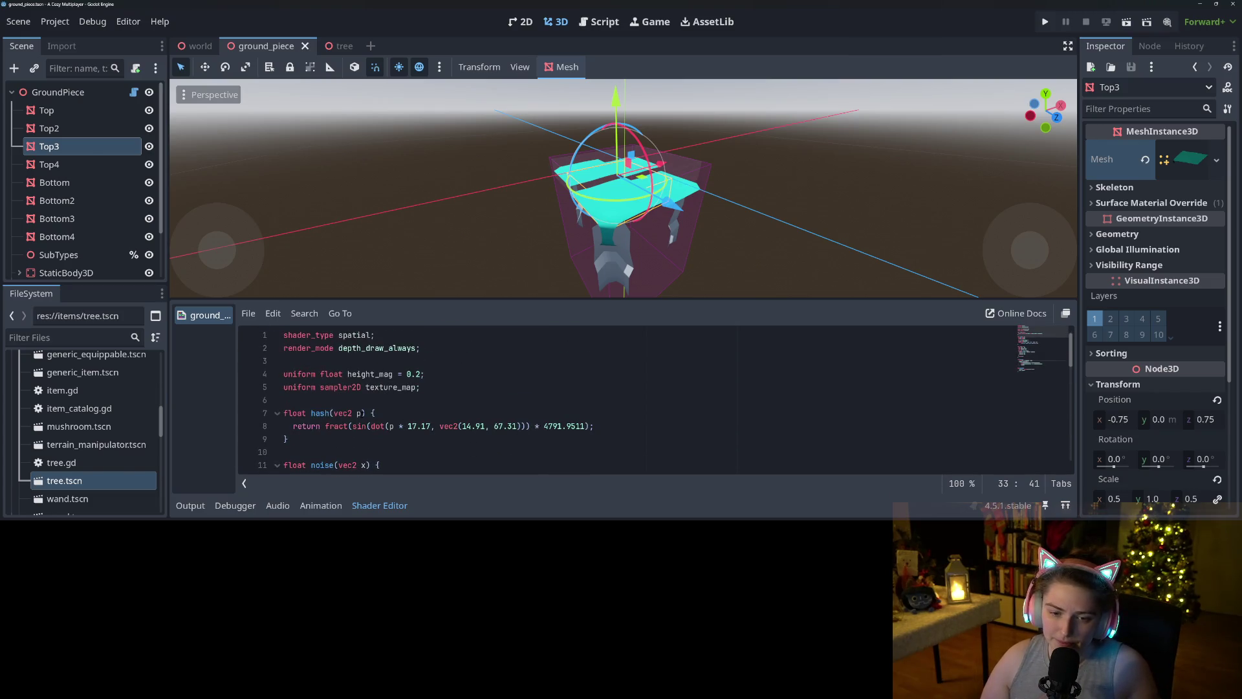
- Add 'uniform float flat_zone = 3.0;' below the height_mag uniform and save
left_click(445, 389)
key("Up")
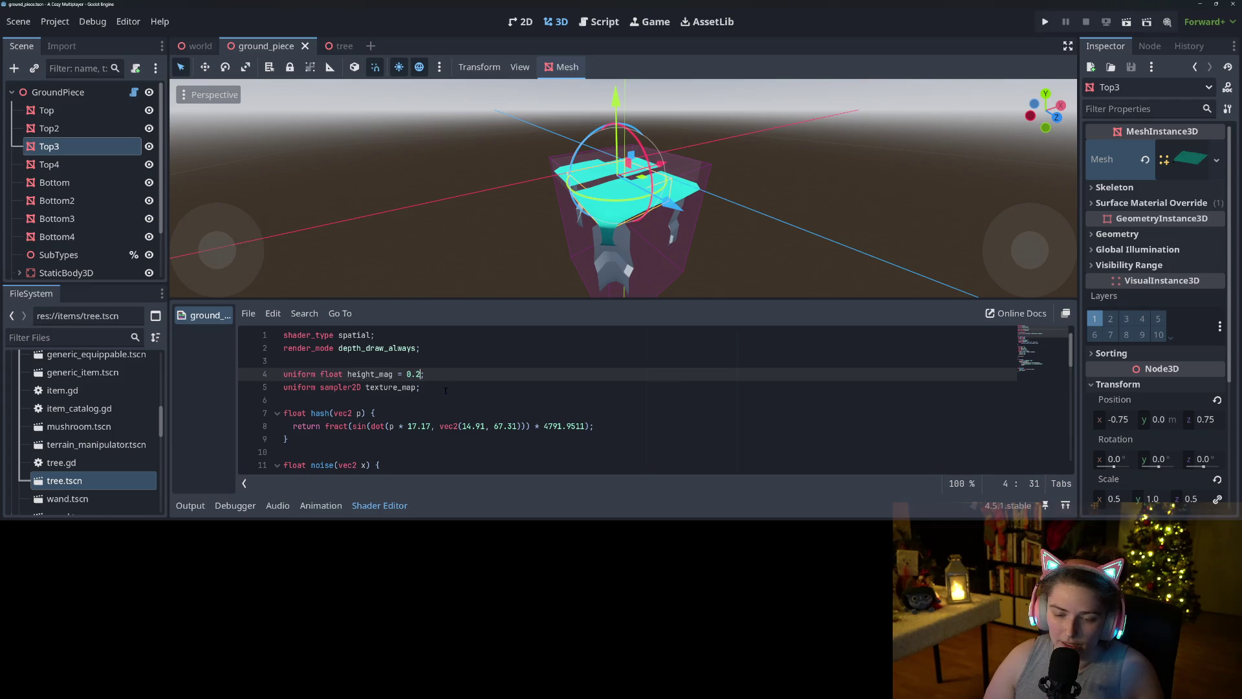
key("Return")
type("UNIFORM")
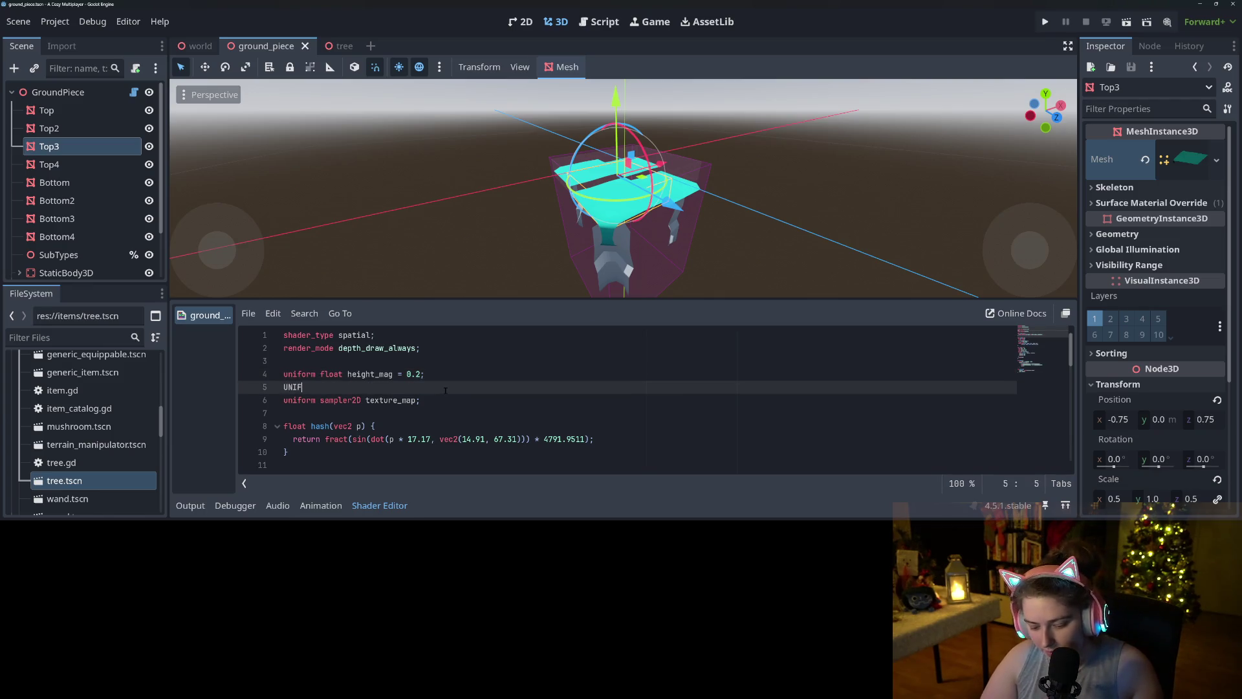
key("BackSpace")
key("BackSpace")
key("BackSpace")
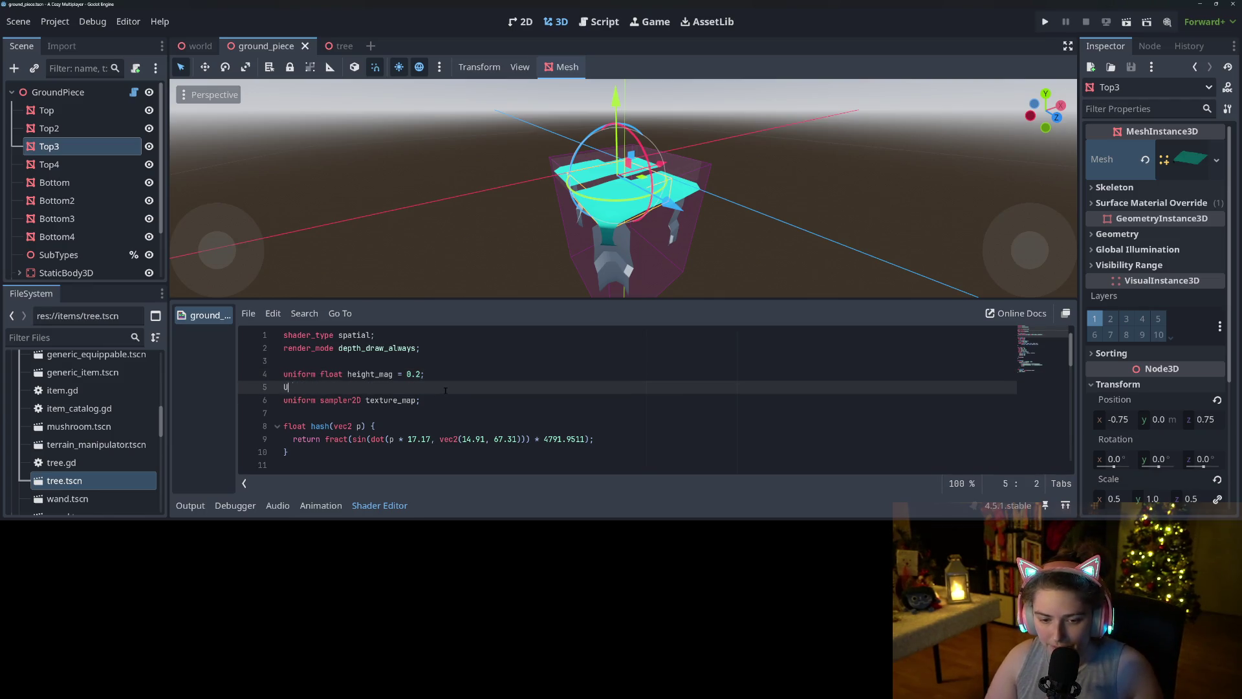
type("uniform float ")
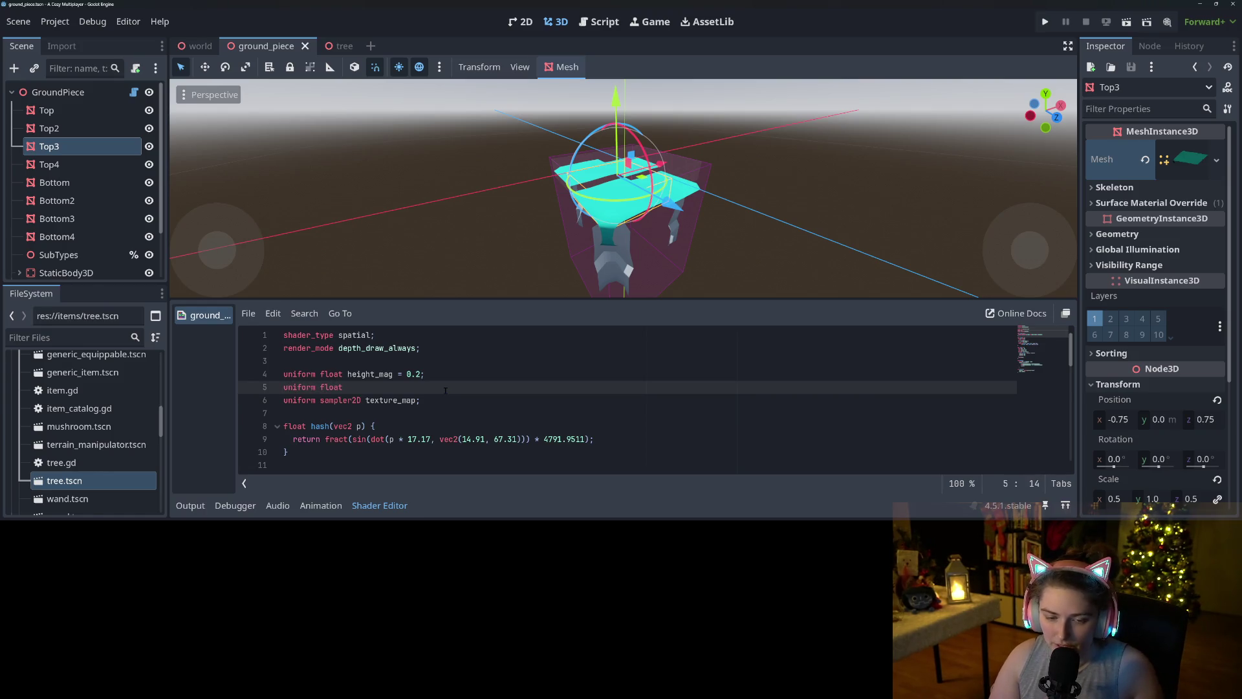
type("zo")
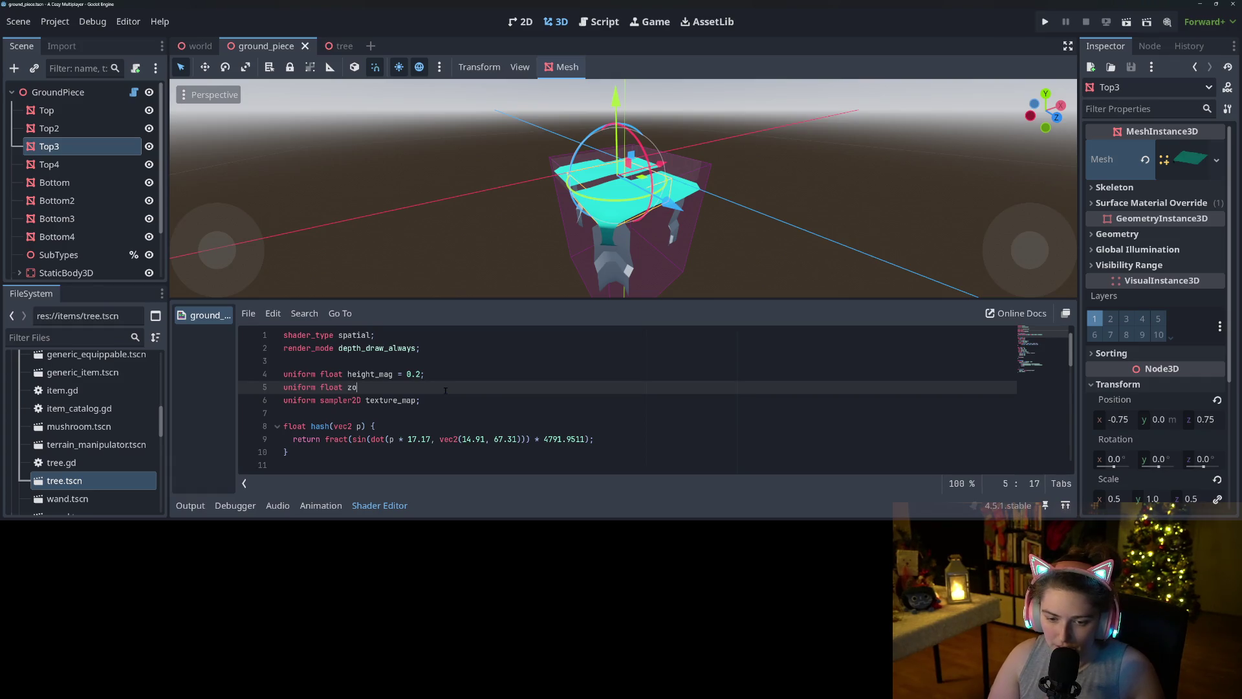
key("BackSpace")
key("BackSpace")
type("flat")
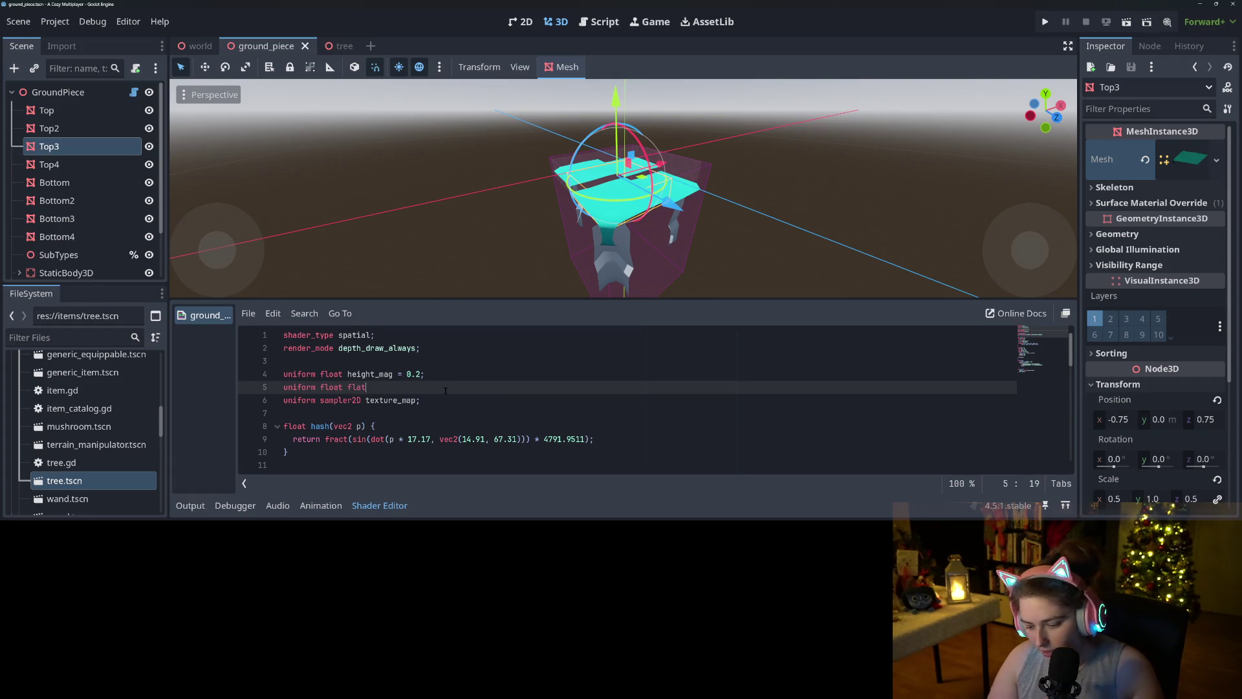
type("_zone")
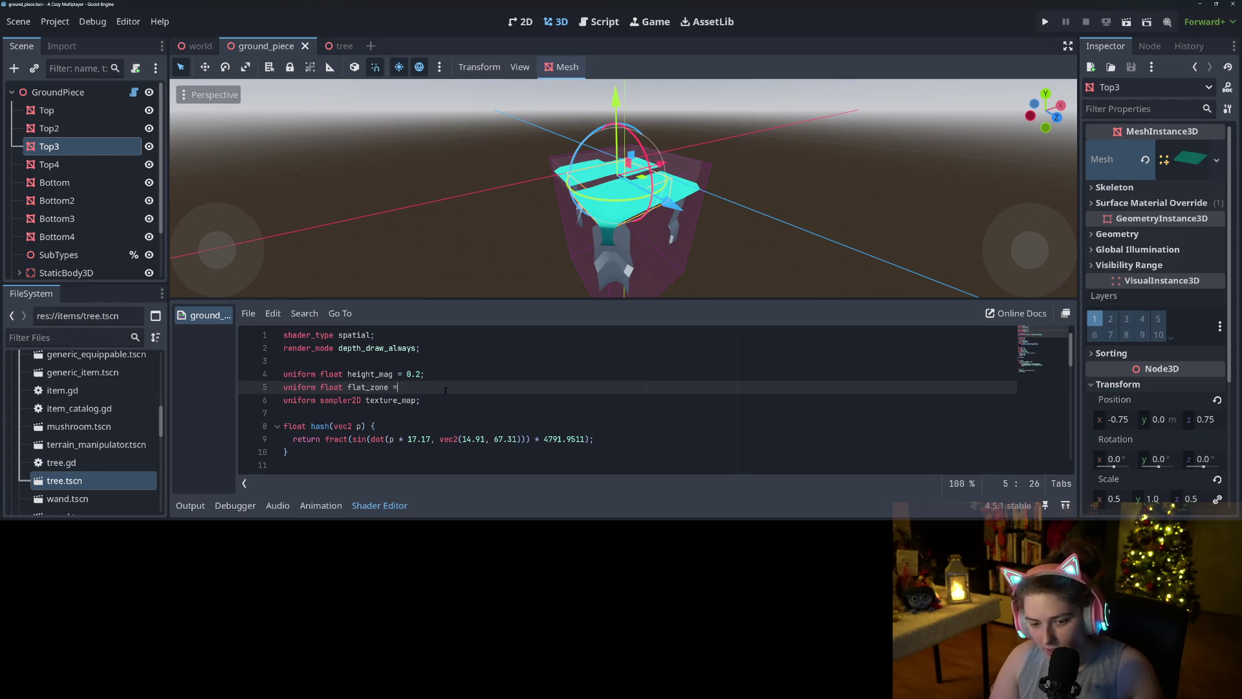
type(" = 3.0")
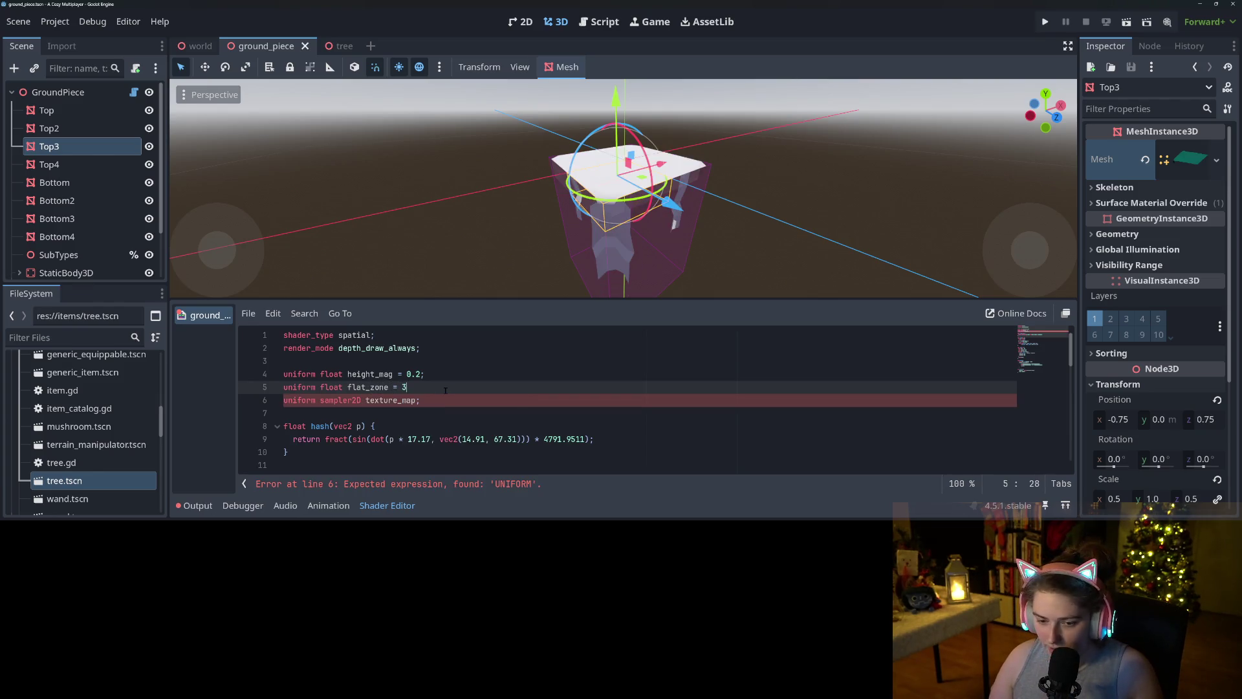
type(";")
key("ctrl+s")
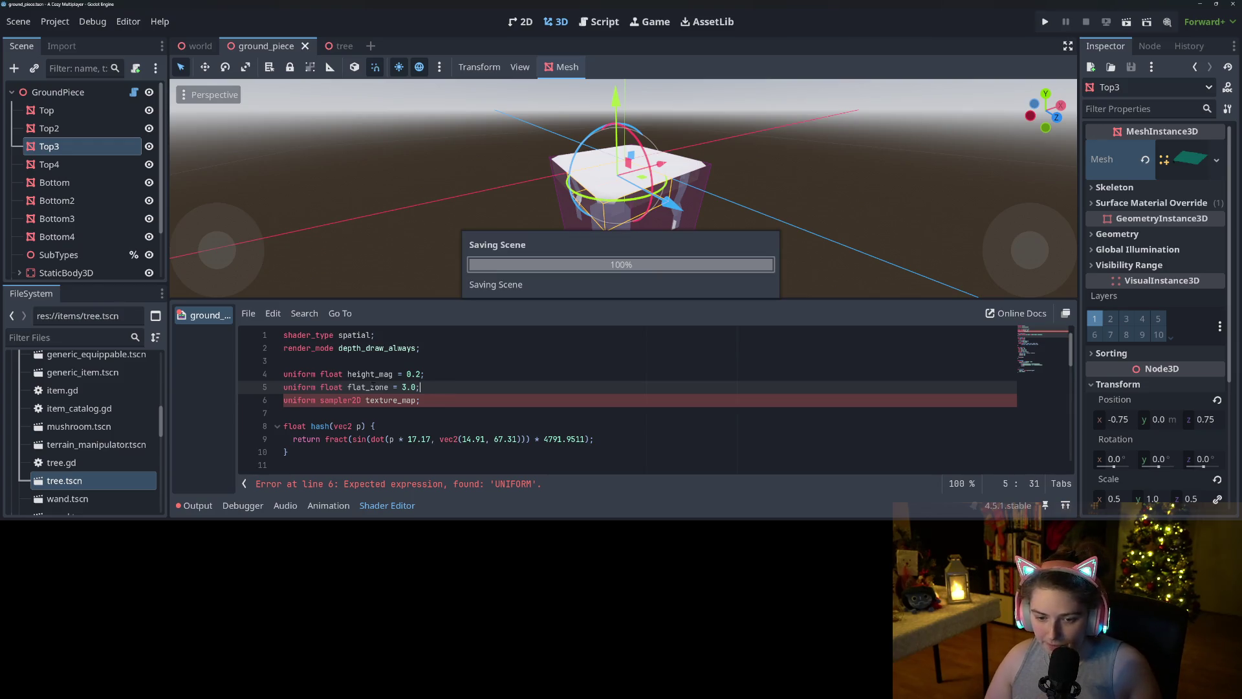
- Start a new 'float' declaration on a line after the fbm height calculation in vertex()
double_click(374, 387)
scroll(391, 413, "down", 7)
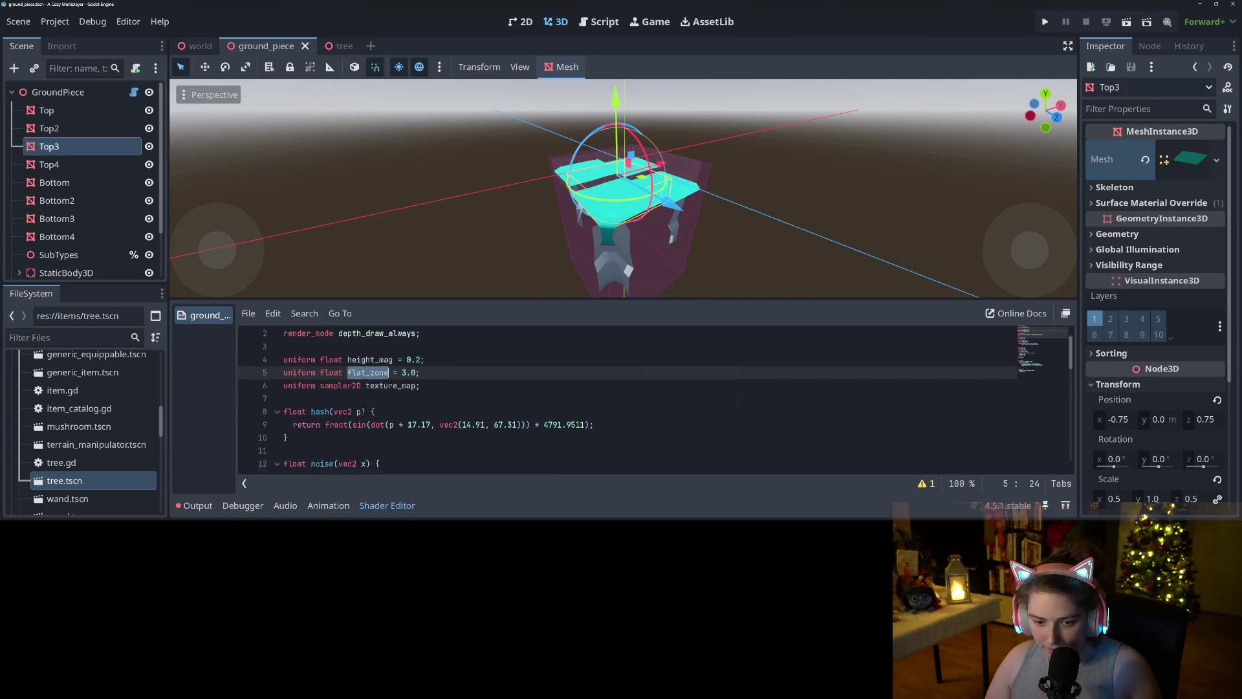
scroll(364, 414, "down", 5)
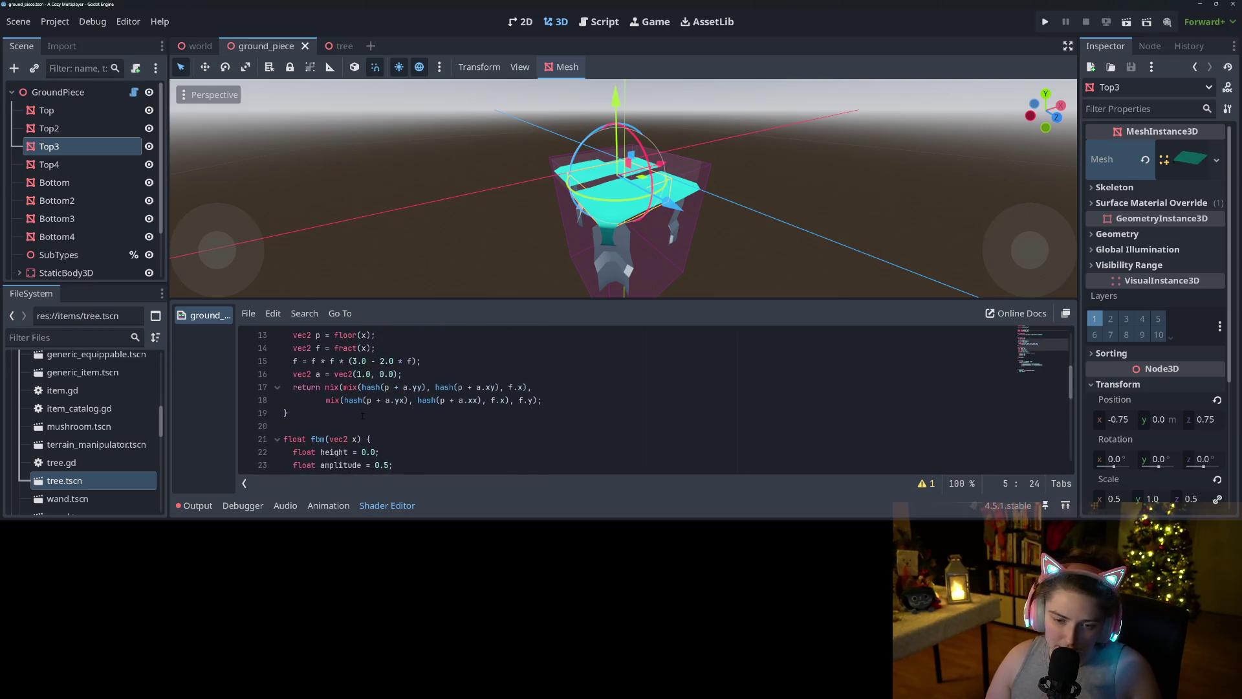
scroll(363, 413, "up", 2)
left_click(537, 412)
left_click(484, 388)
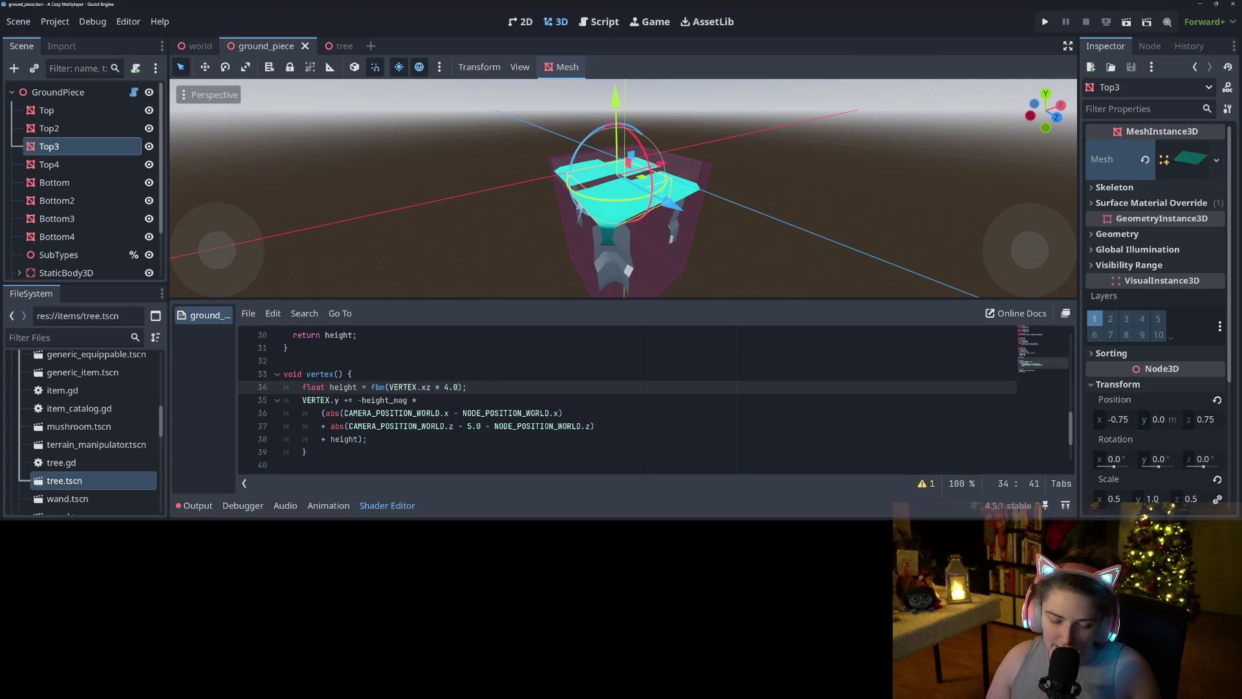
key("Return")
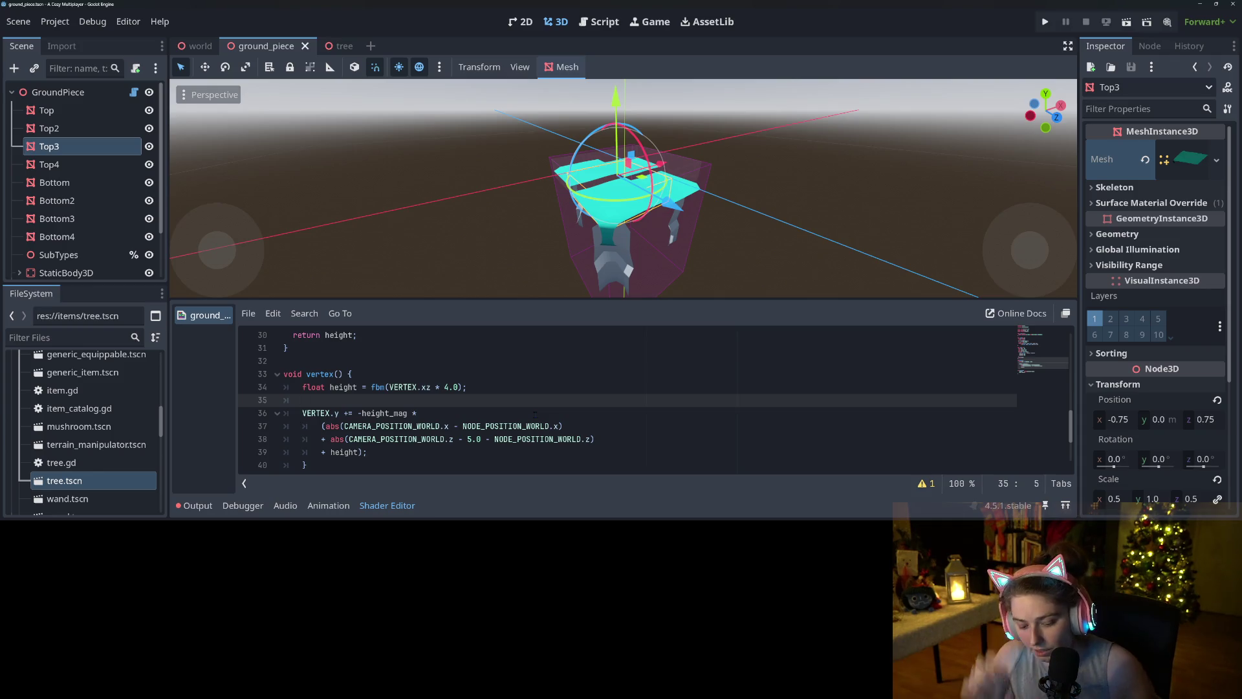
type("float position_x")
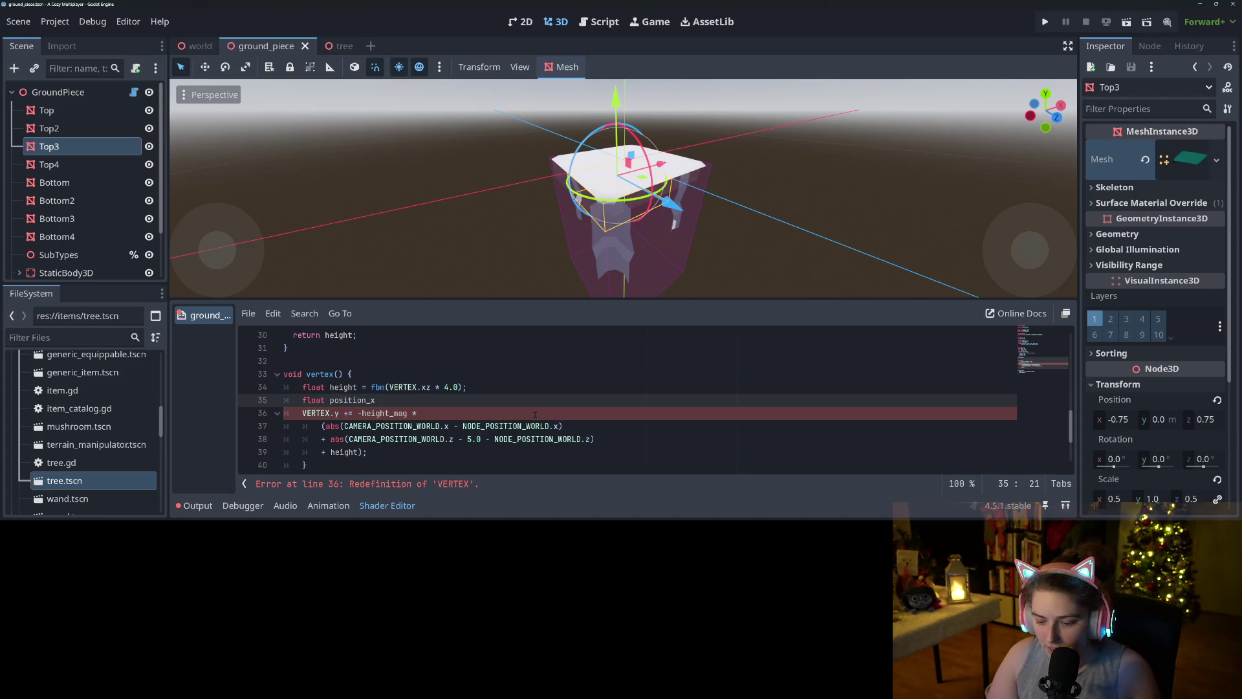
- Complete the line as 'float position_x = CAMERA_POSITION_WORLD.x;', replacing NODE_POSITION_WORLD
type(" = NO")
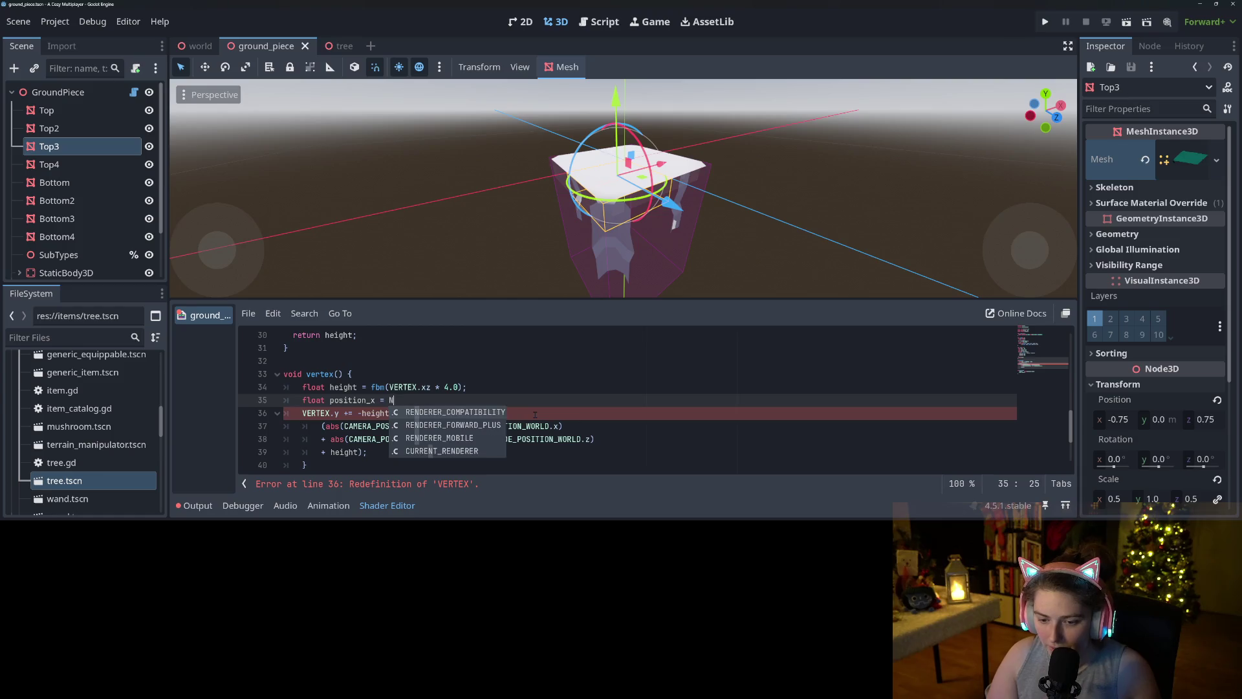
key("Down")
key("Return")
type(".x")
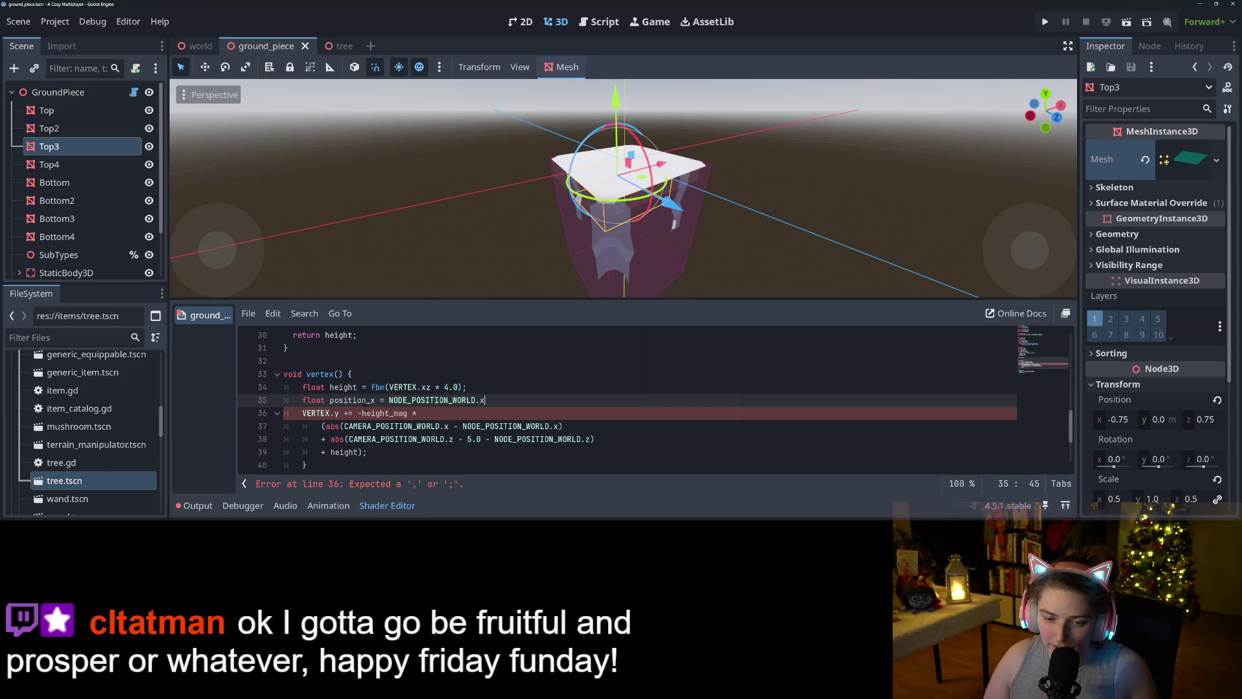
double_click(432, 400)
type("CA")
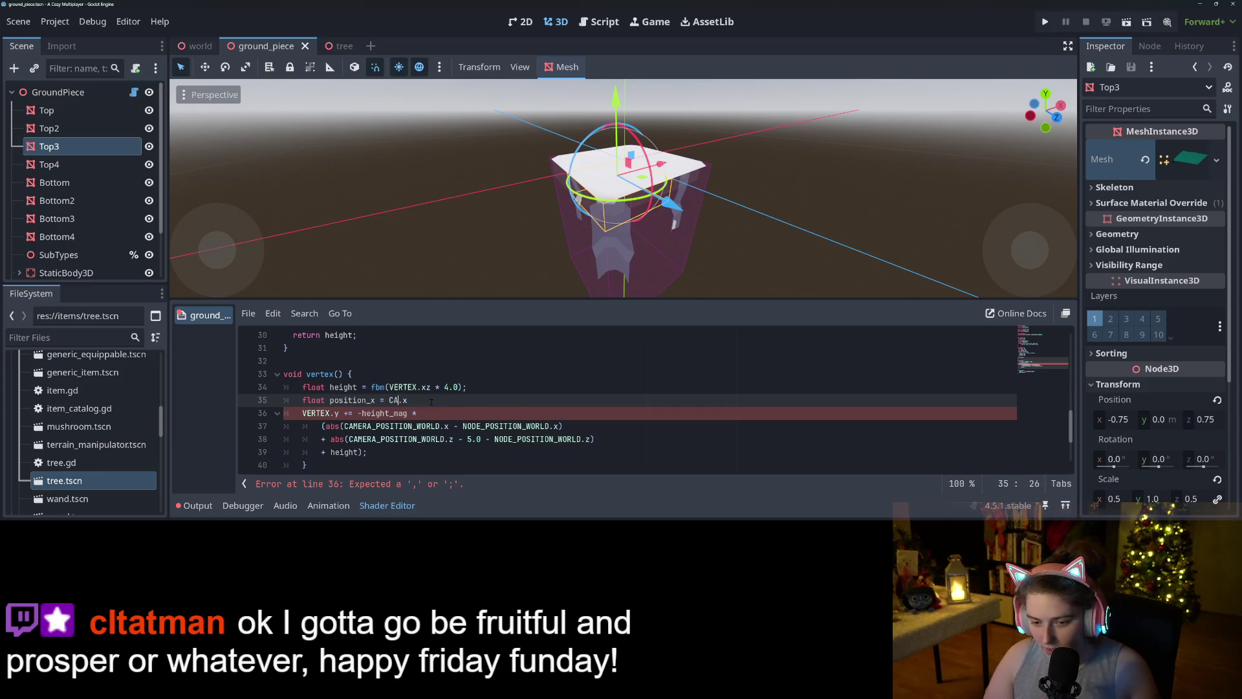
key("Down")
key("Return")
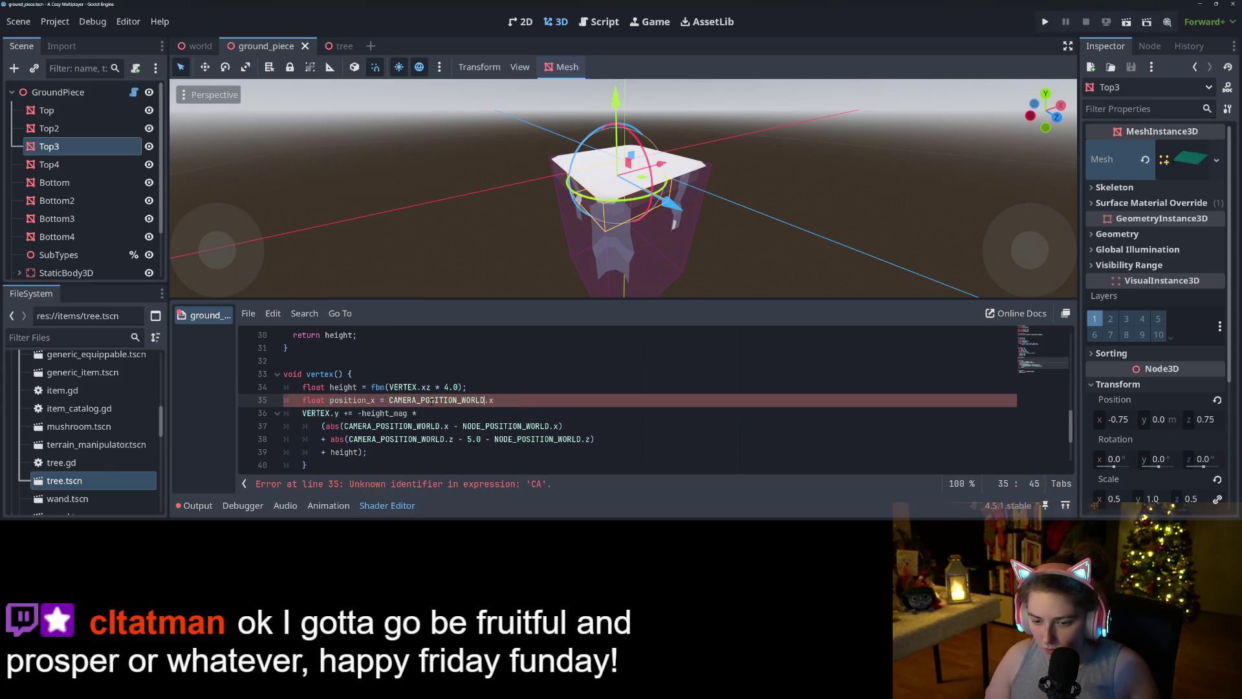
type(";")
key("Return")
type("float postition_z =")
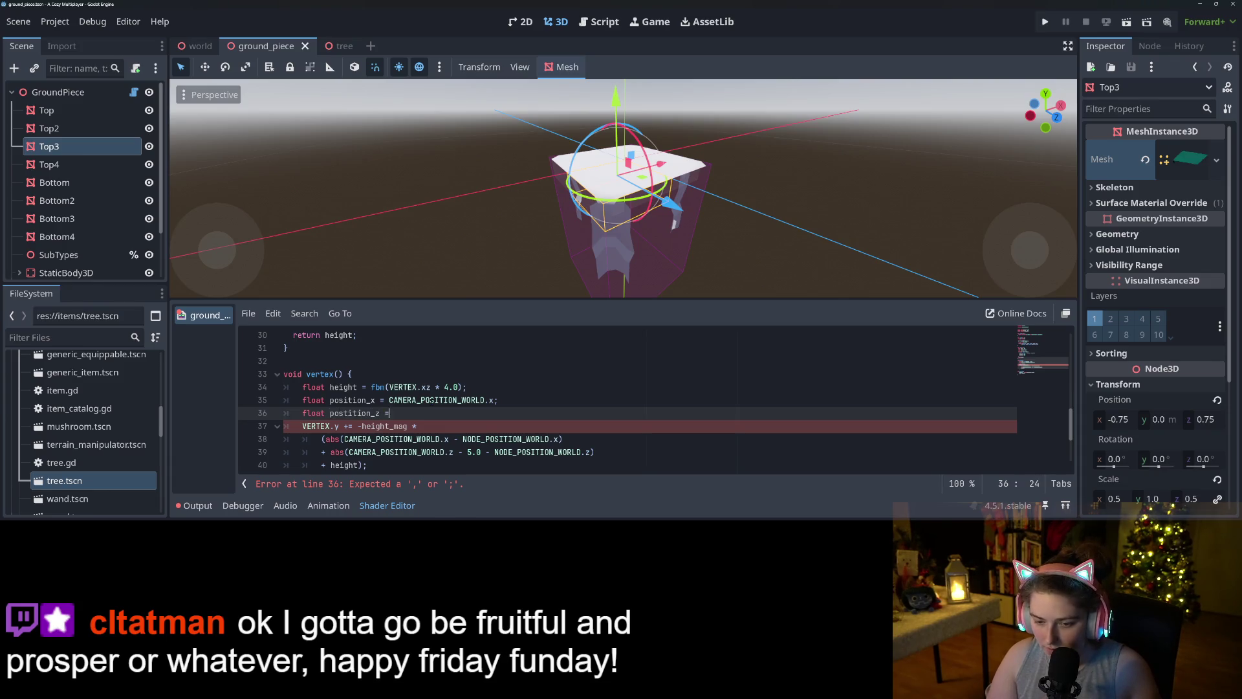
- Add the matching z line from CAMERA_POSITION_WORLD and blank lines, then switch to the docs
type("CAM")
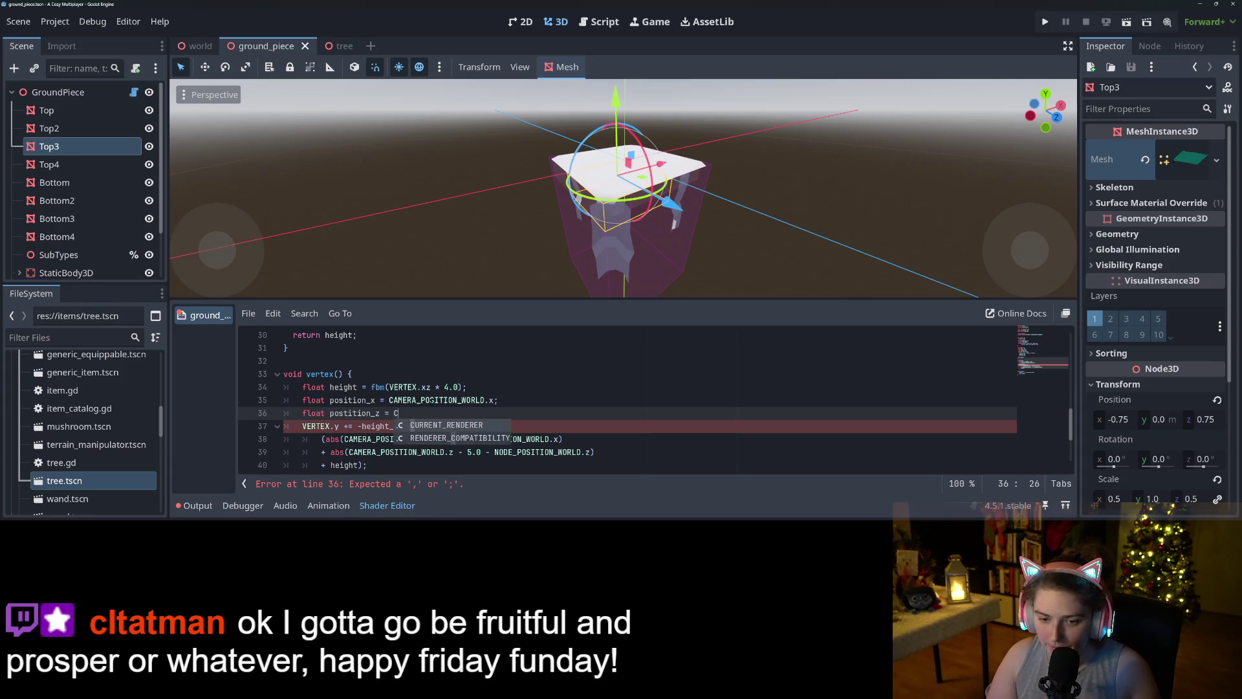
key("Down")
key("Return")
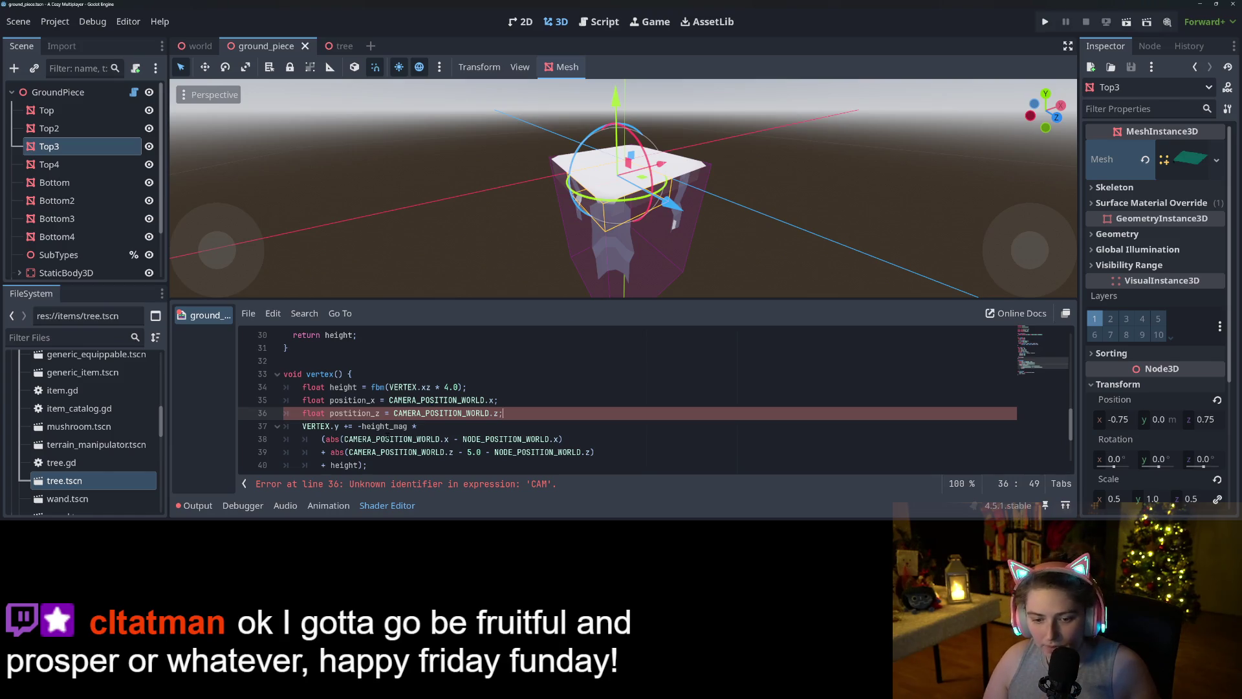
left_click(538, 440)
left_click(537, 400)
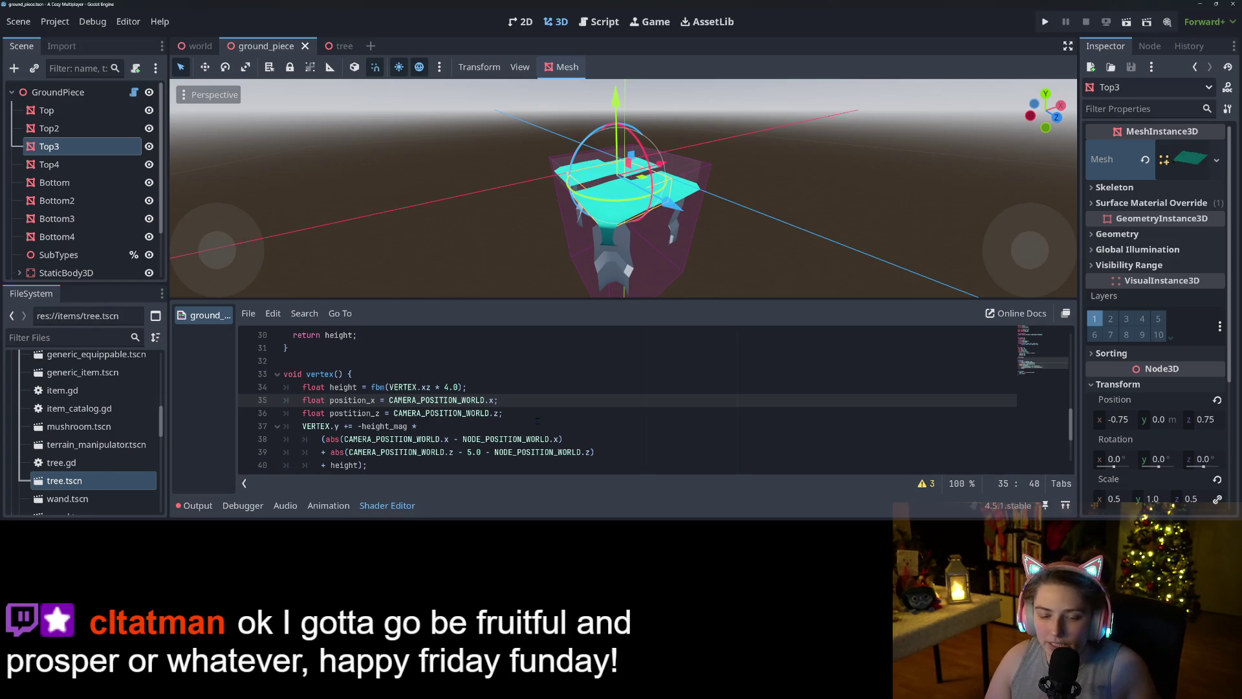
key("Down")
key("Return")
key("Return")
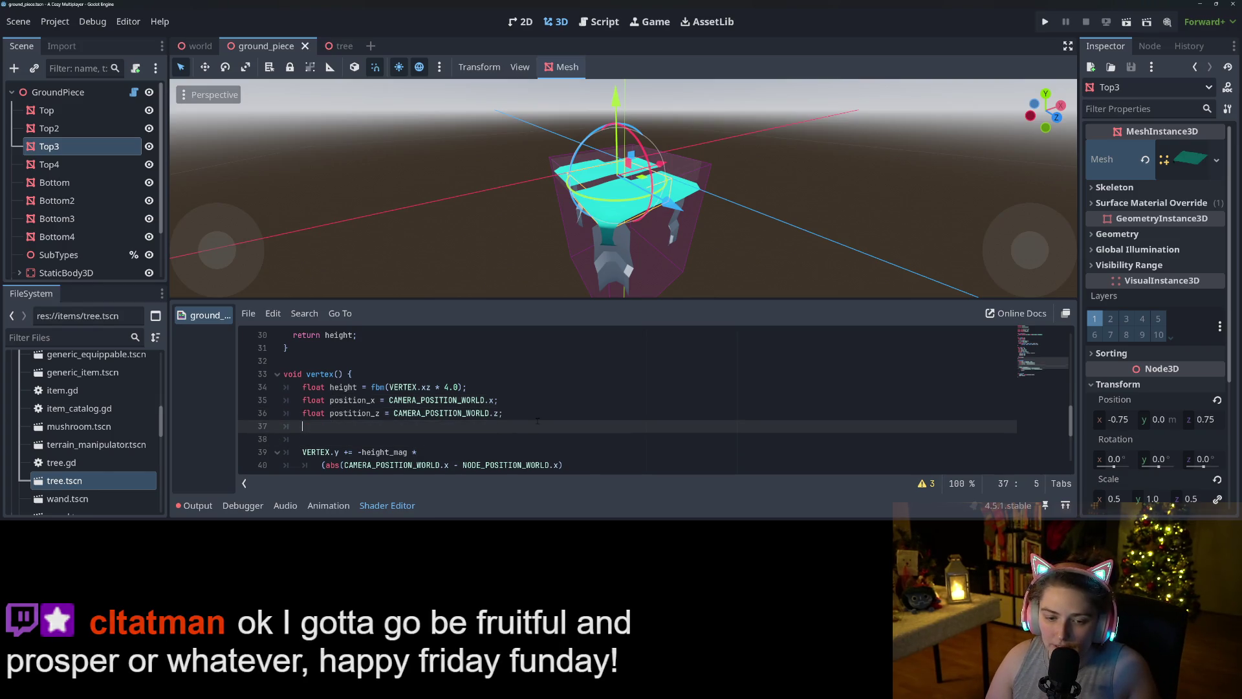
key("Up")
key("Return")
scroll(538, 421, "down", 3)
scroll(492, 420, "up", 3)
scroll(422, 419, "down", 3)
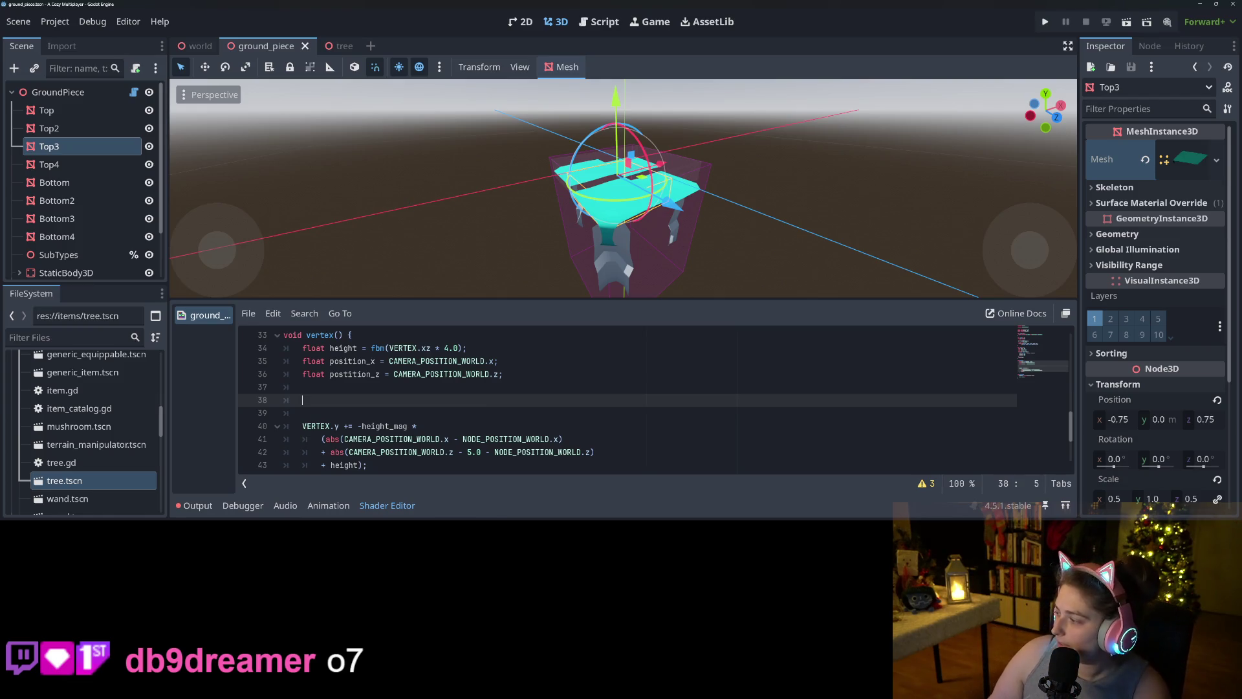
key("alt+Tab")
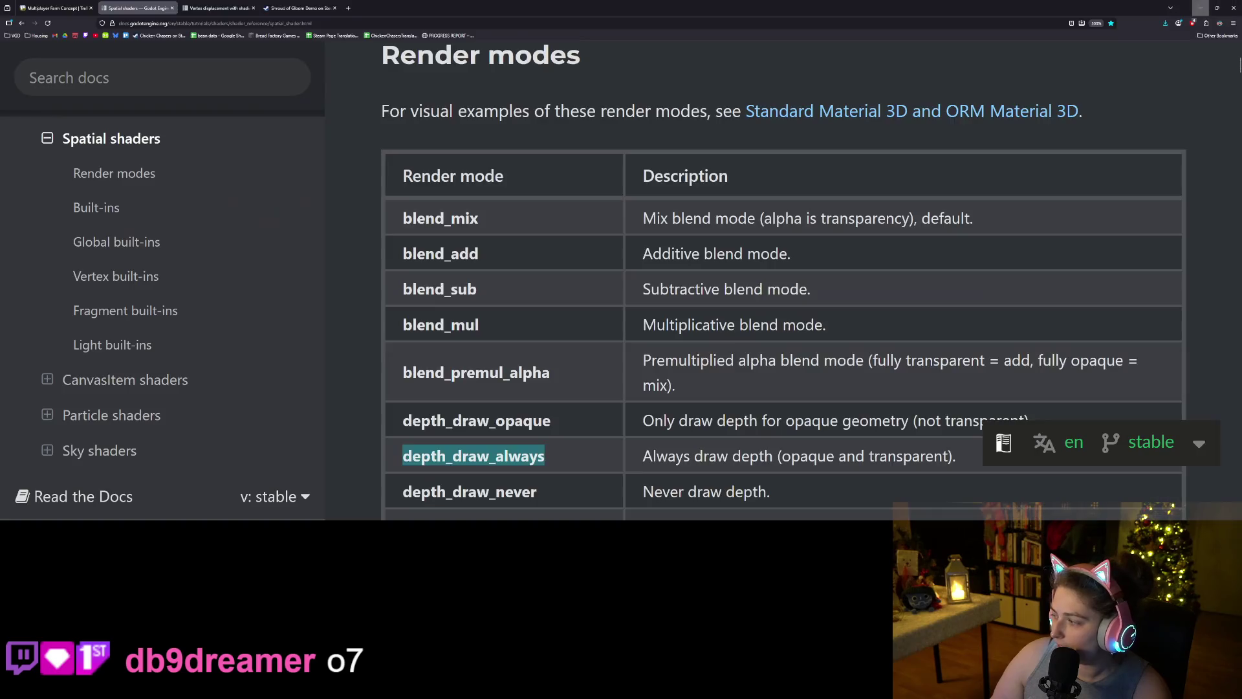
- Zoom out the render-modes docs page and open a blank new tab
key("ctrl+minus")
key("ctrl+minus")
key("ctrl+minus")
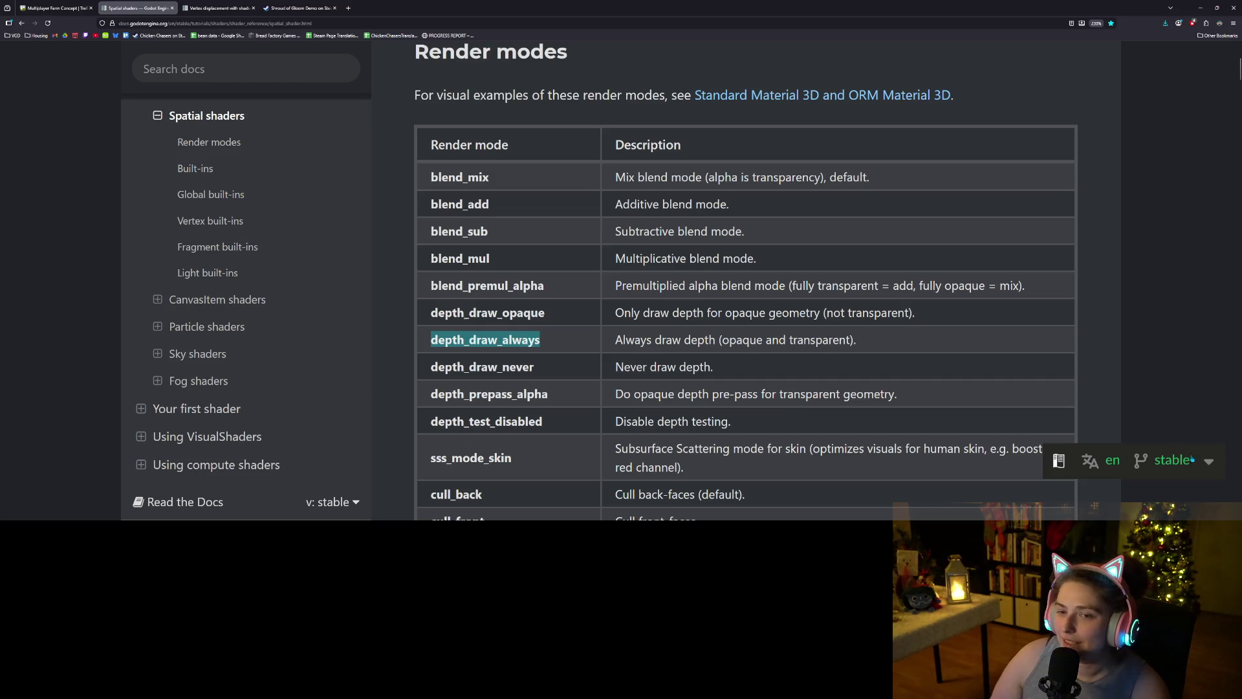
left_click(349, 8)
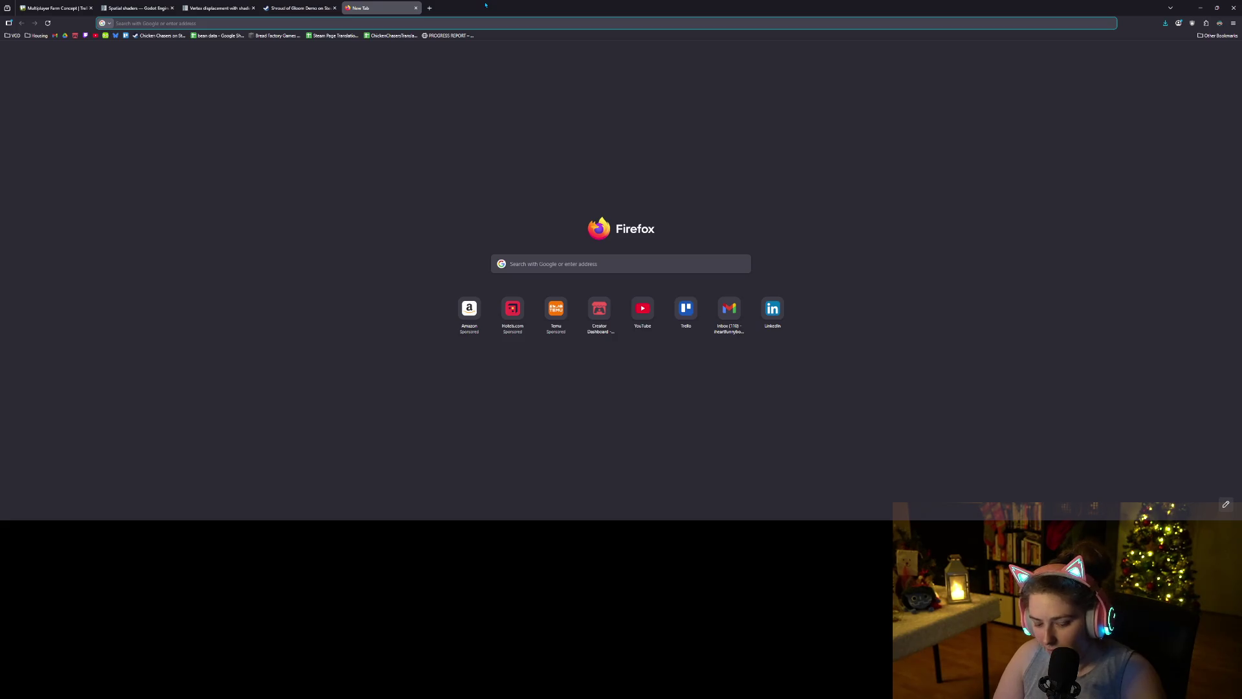
- Search Google for 'band filter', refine to 'band stop filter', and open the Wikipedia article
type("band filter")
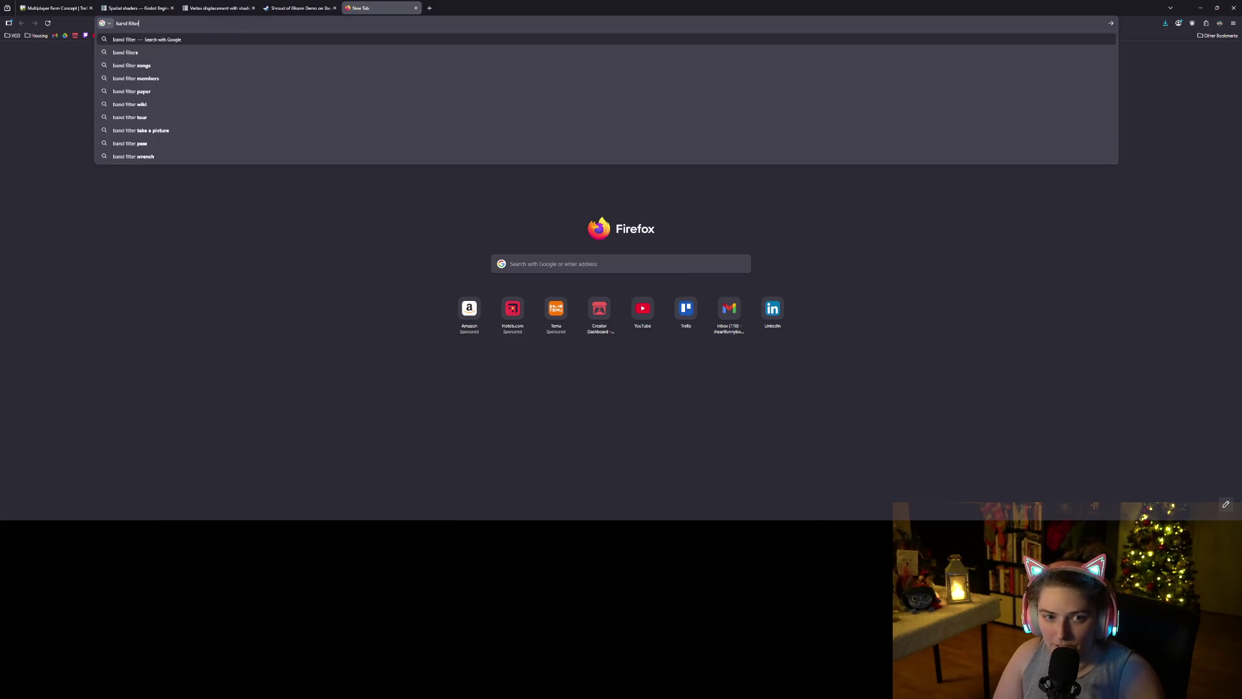
key("Return")
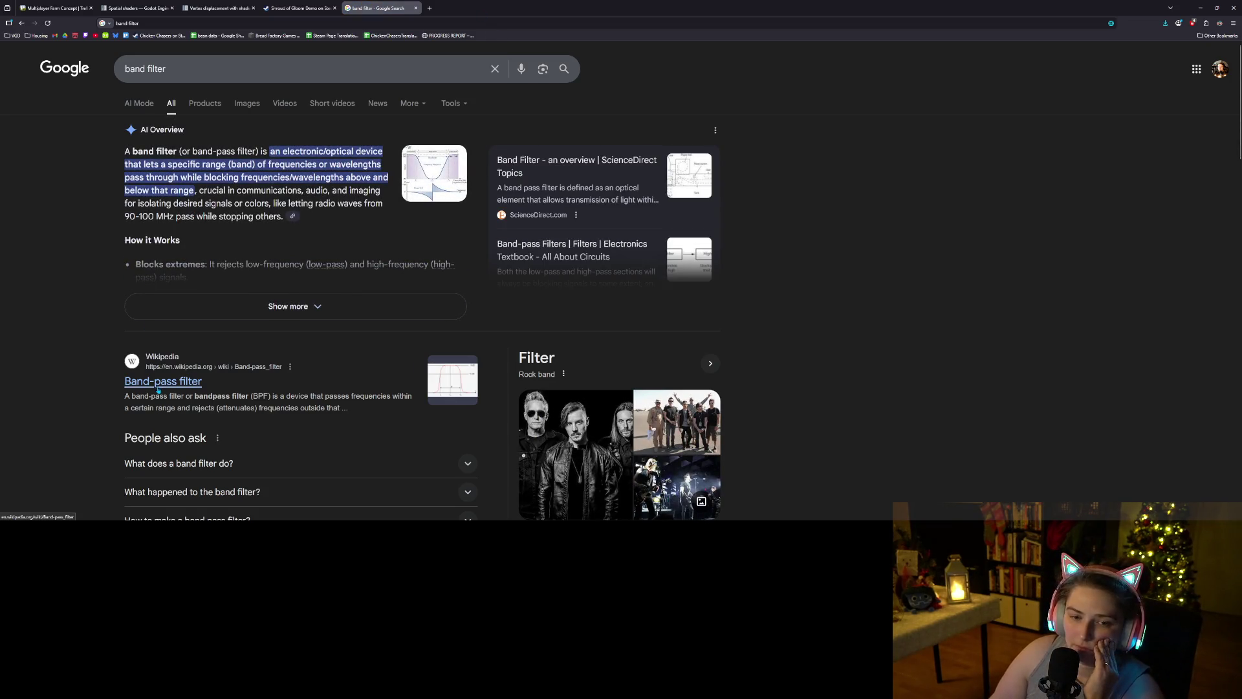
left_click(184, 73)
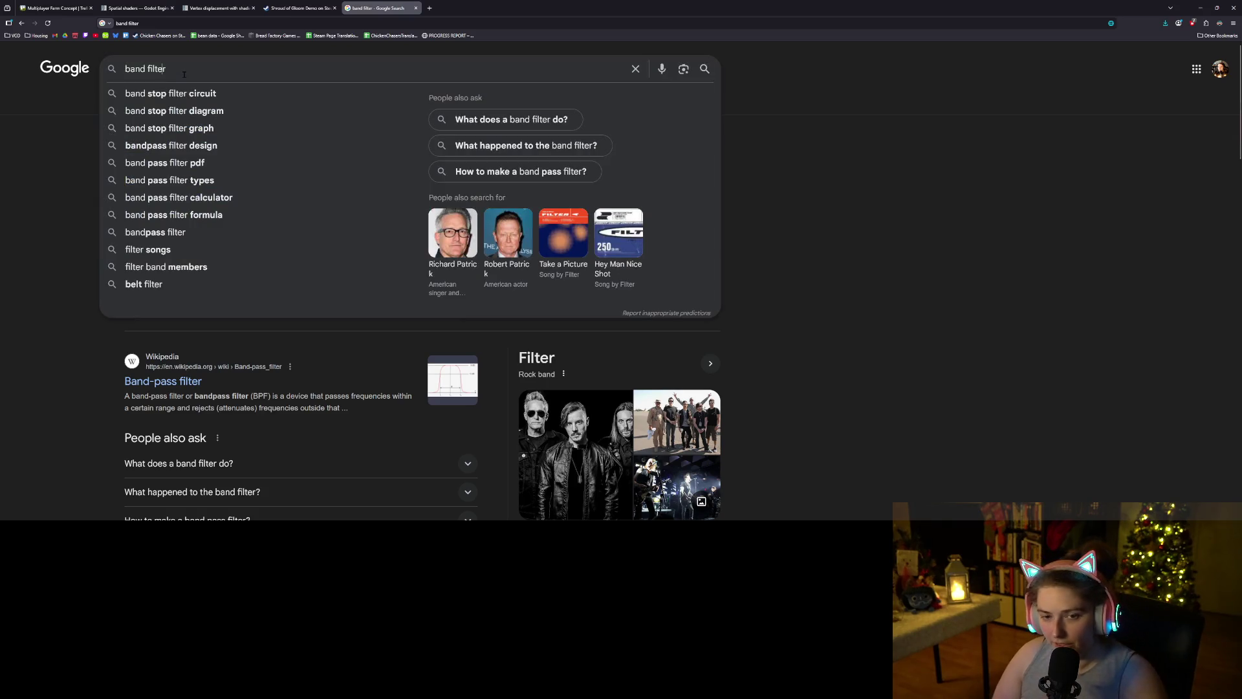
type("stop")
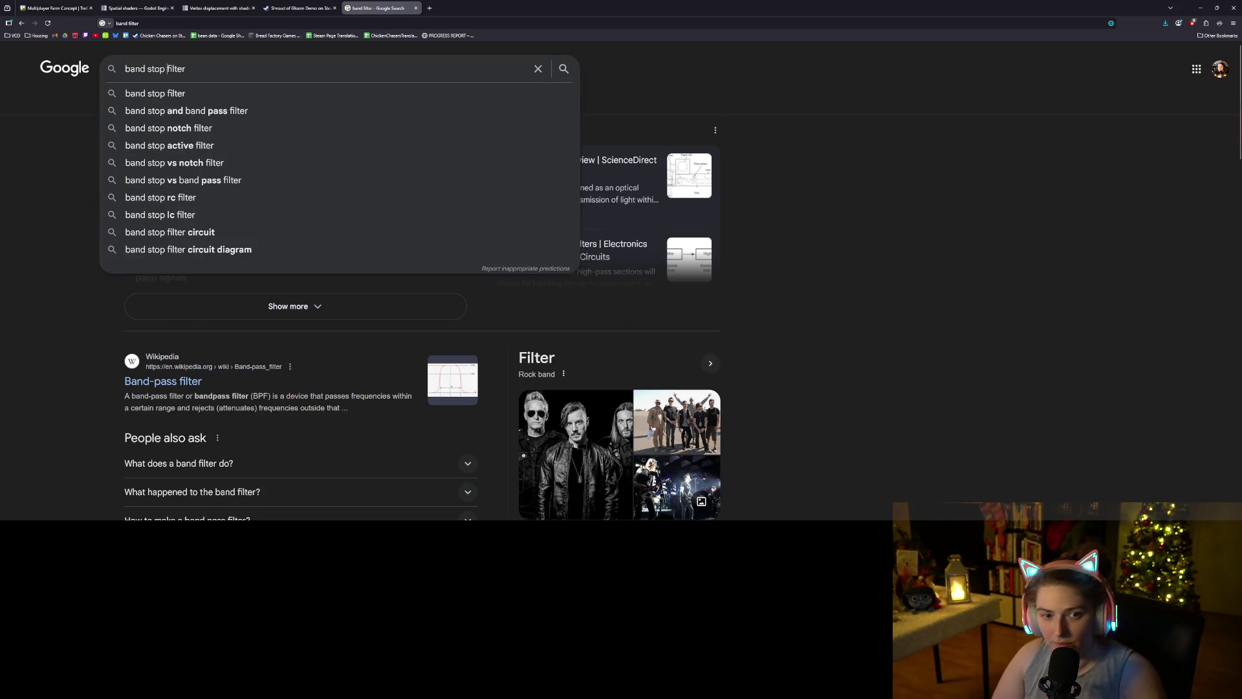
key("Return")
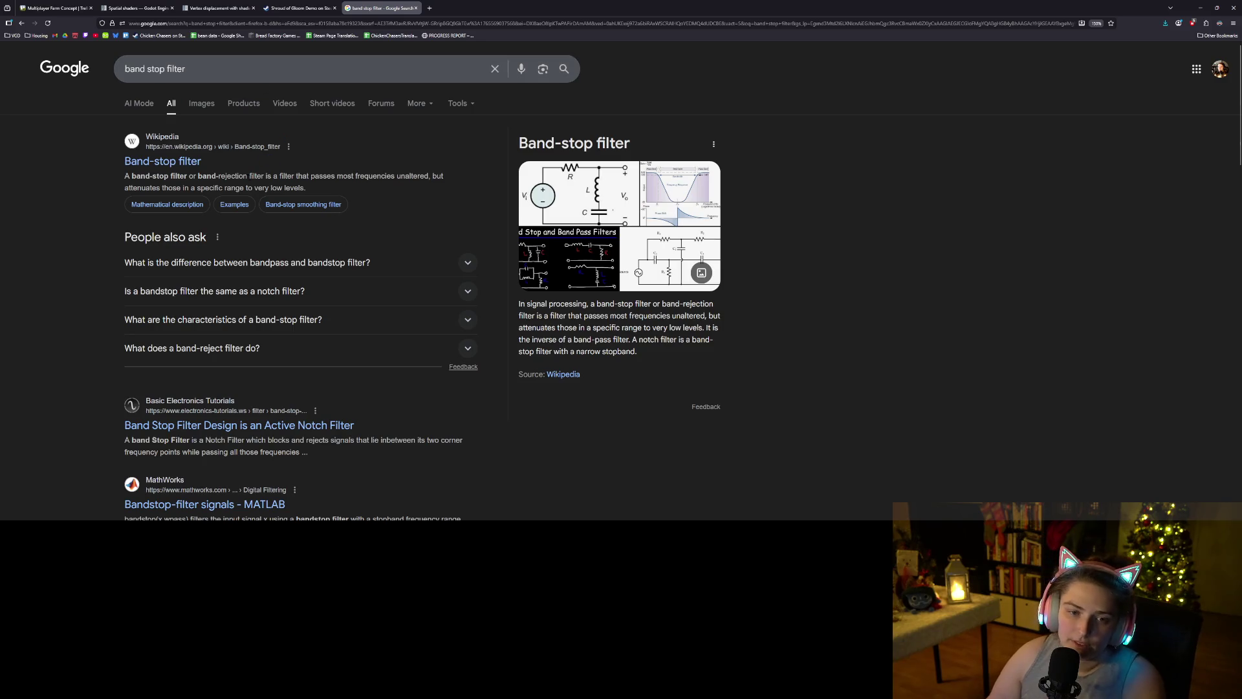
left_click(196, 165)
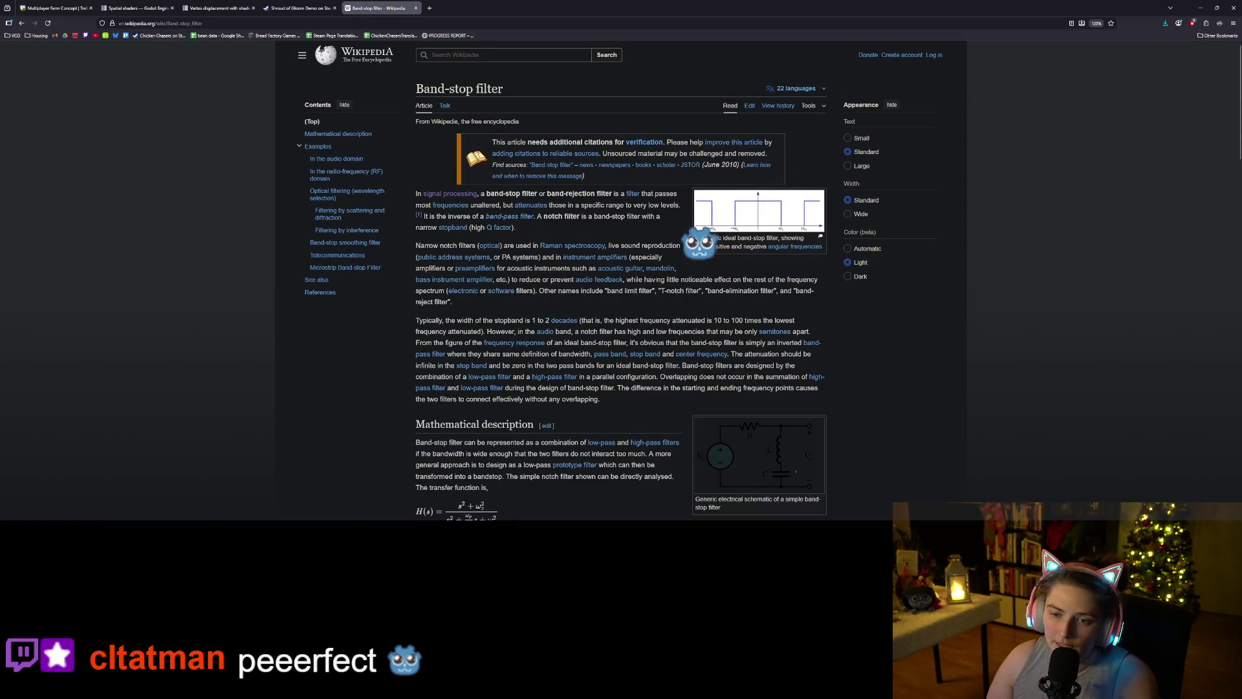
- Zoom in and scroll through the Wikipedia Band-stop filter article, then open a new tab
key("ctrl+plus")
key("ctrl+plus")
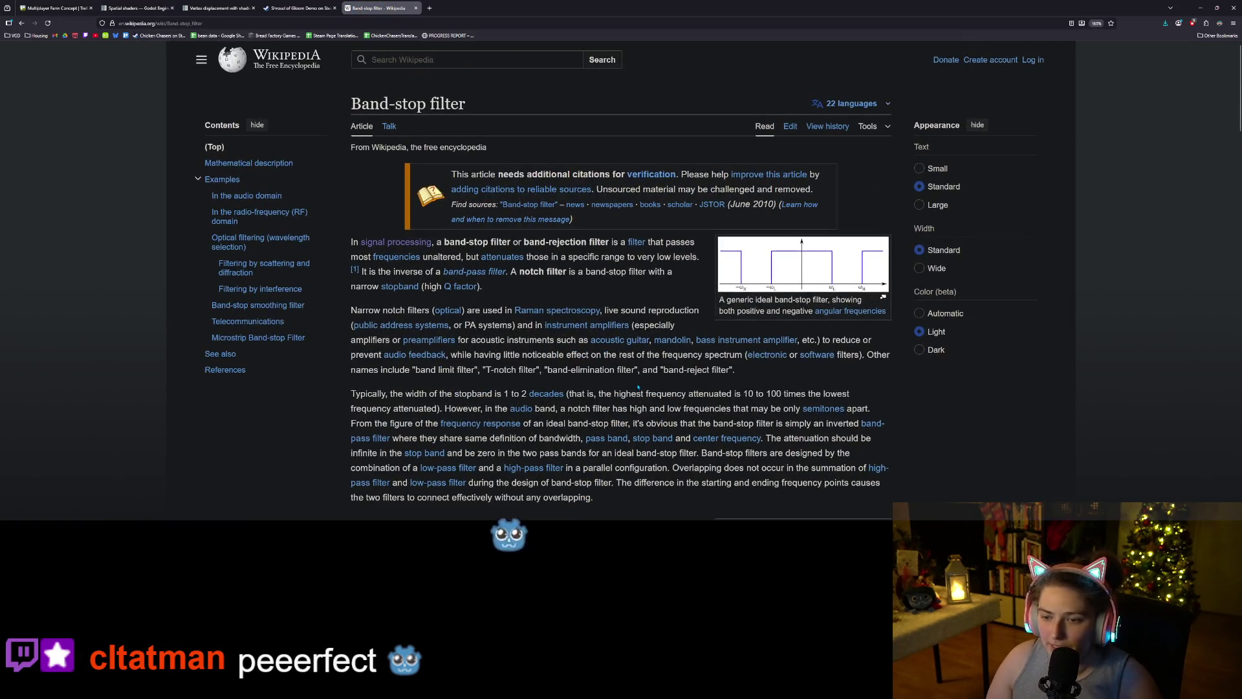
scroll(638, 387, "down", 5)
scroll(653, 391, "down", 3)
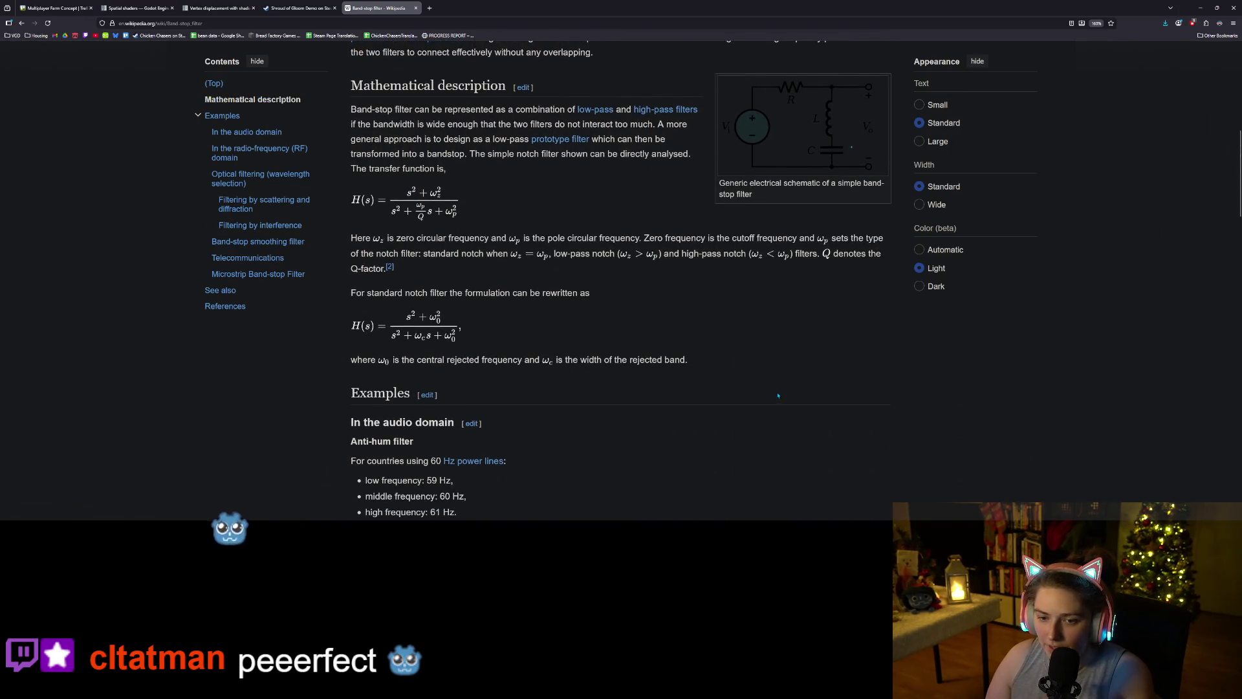
scroll(779, 397, "down", 5)
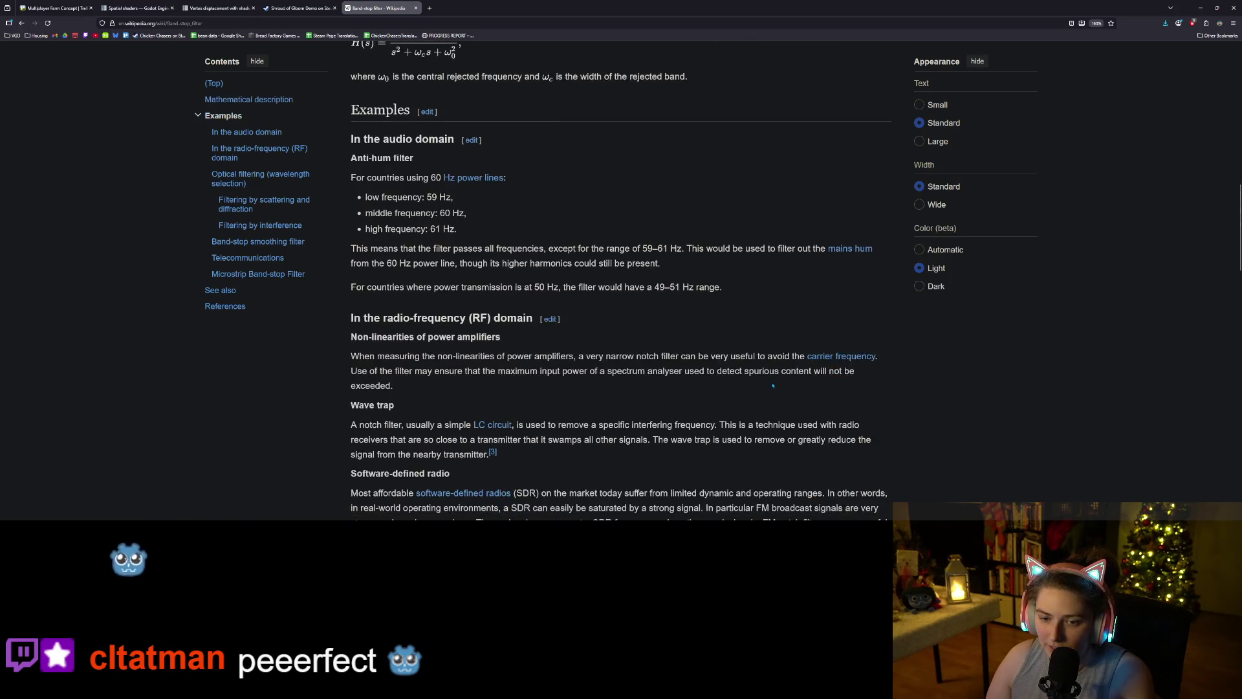
scroll(773, 385, "down", 4)
scroll(774, 378, "down", 7)
scroll(775, 382, "down", 3)
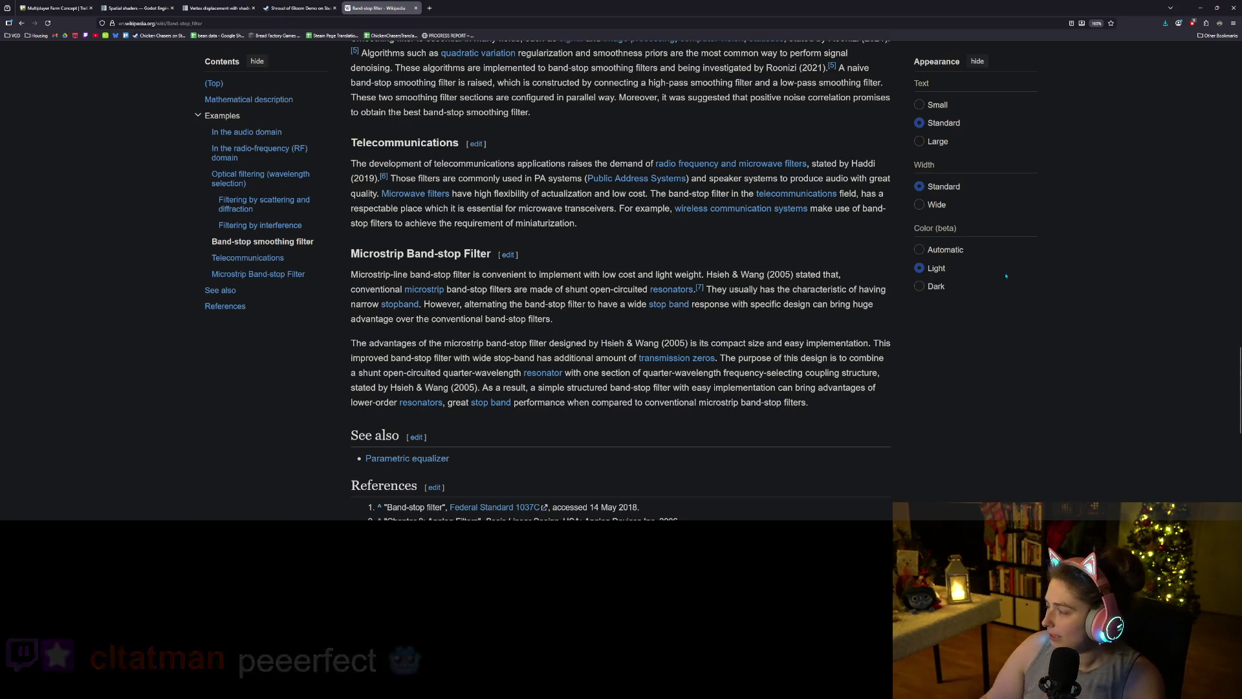
scroll(920, 358, "up", 15)
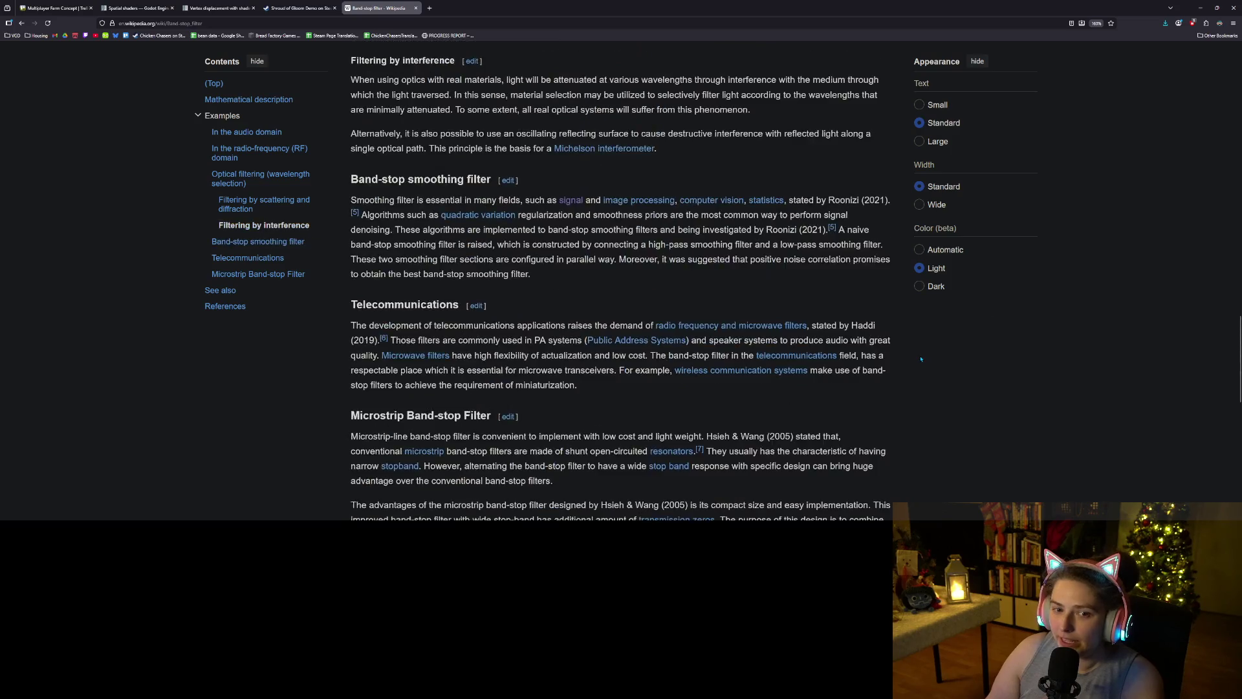
scroll(920, 358, "up", 2)
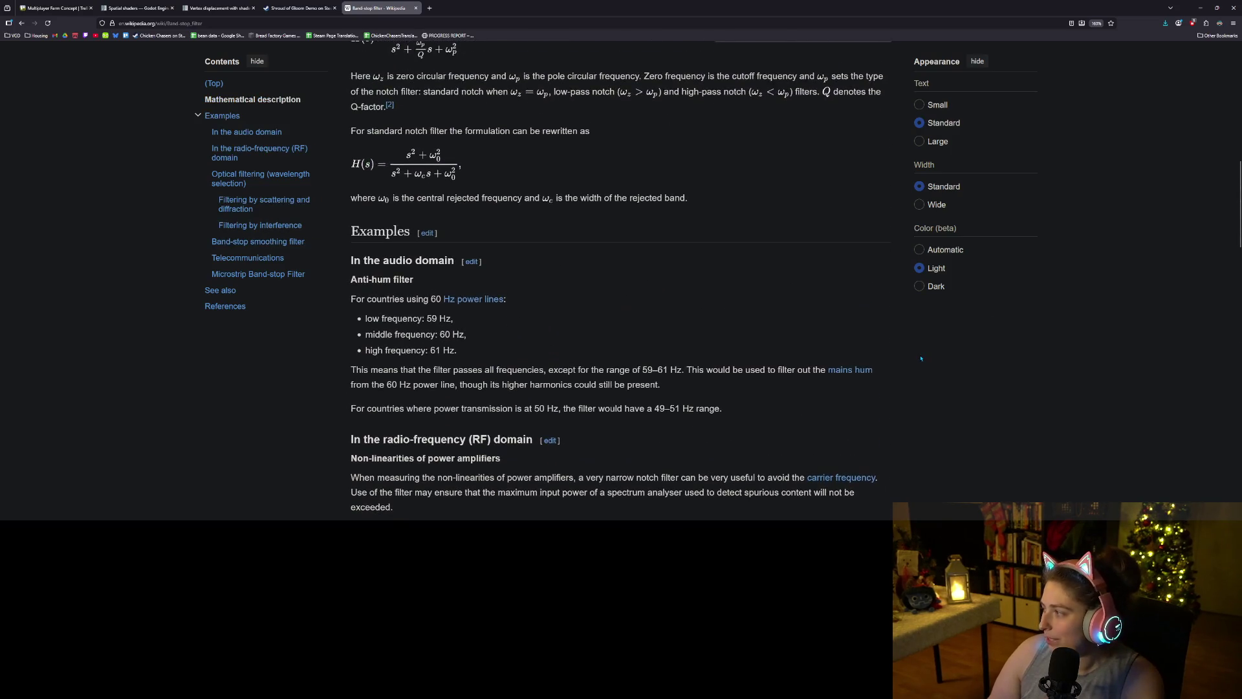
scroll(884, 366, "up", 5)
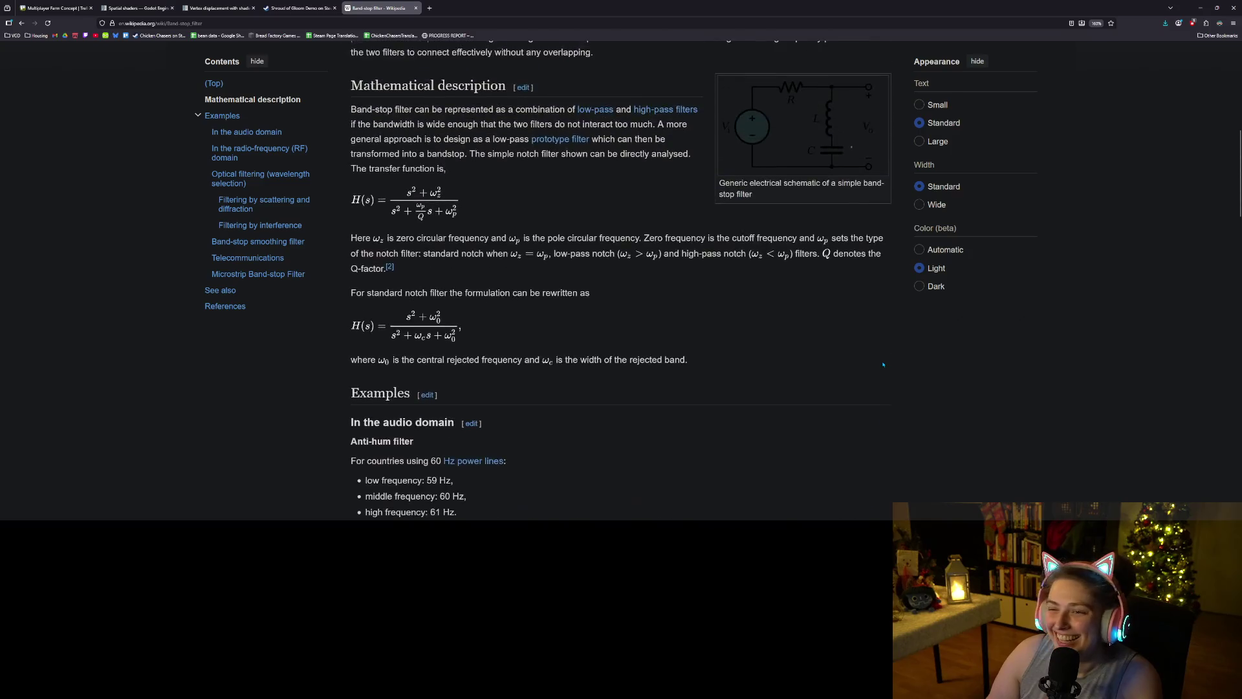
scroll(906, 412, "up", 5)
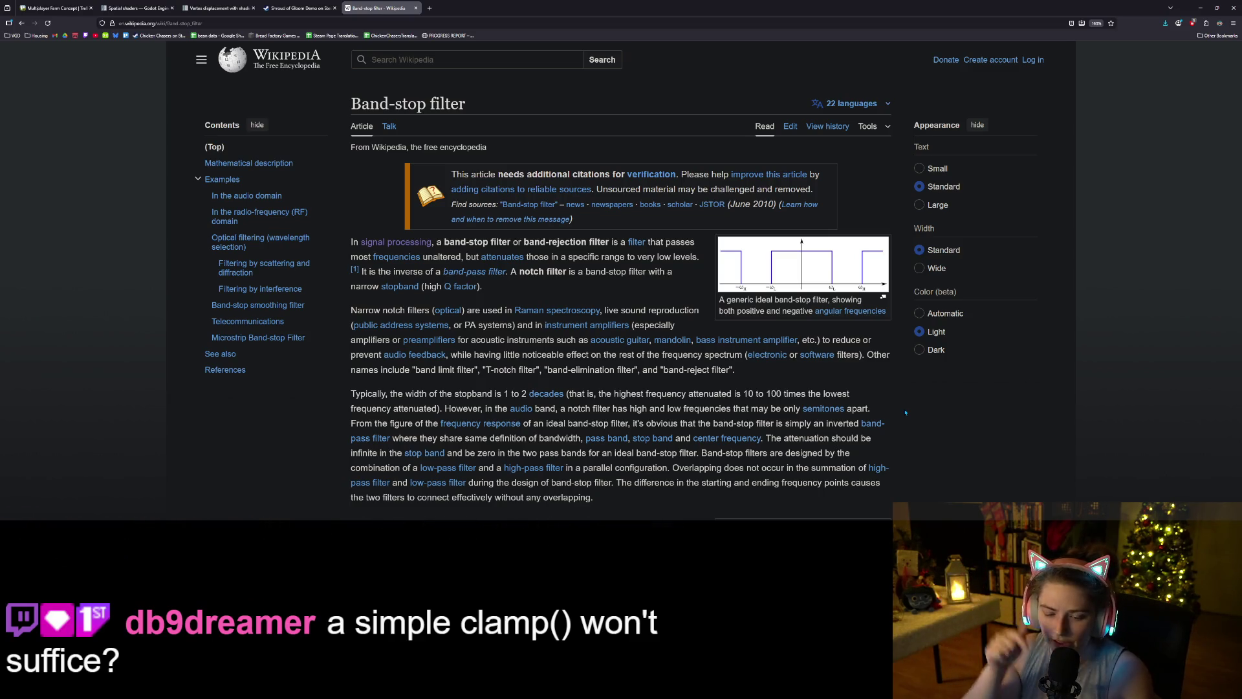
left_click(429, 8)
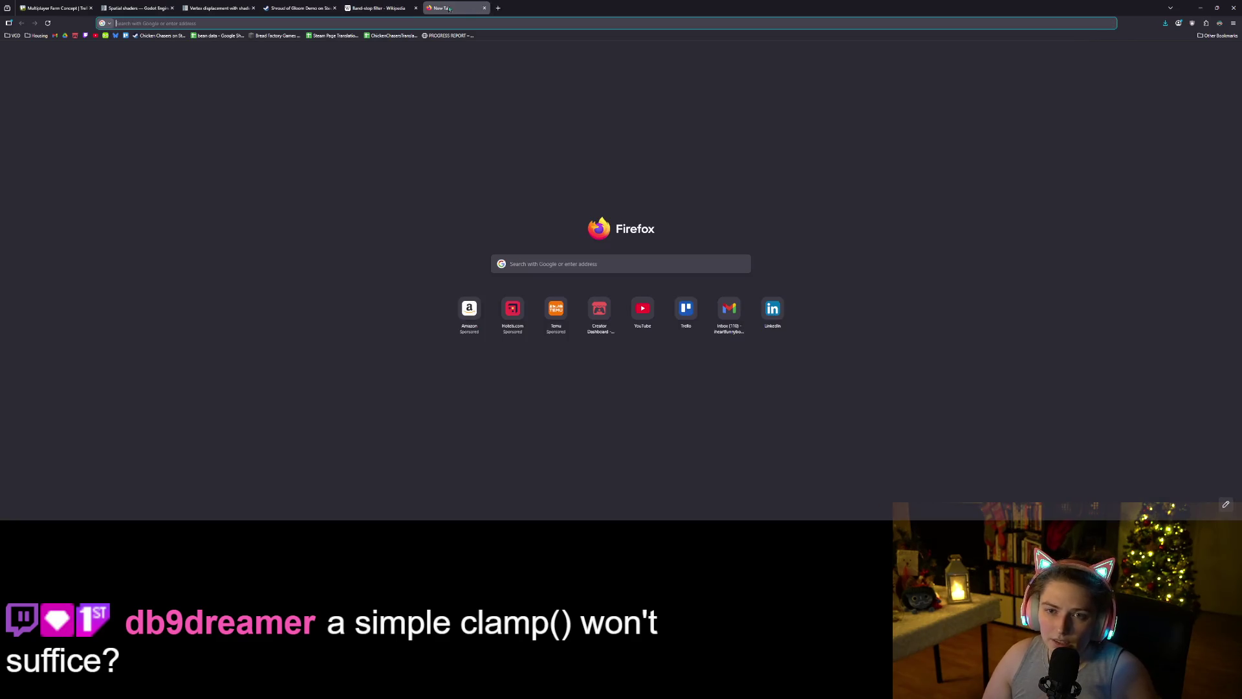
- Search Google Images for 'wave forms' and preview the ResearchGate and Complex Wave Forms images
type("wave f")
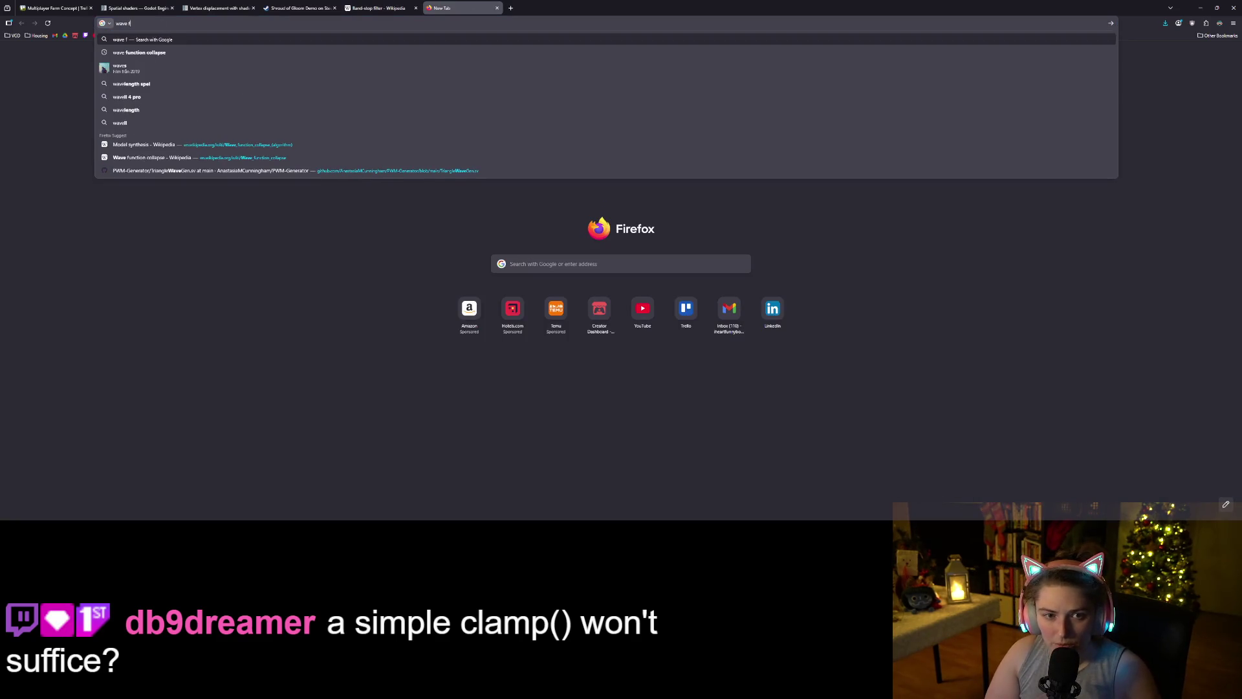
type("orms")
key("Return")
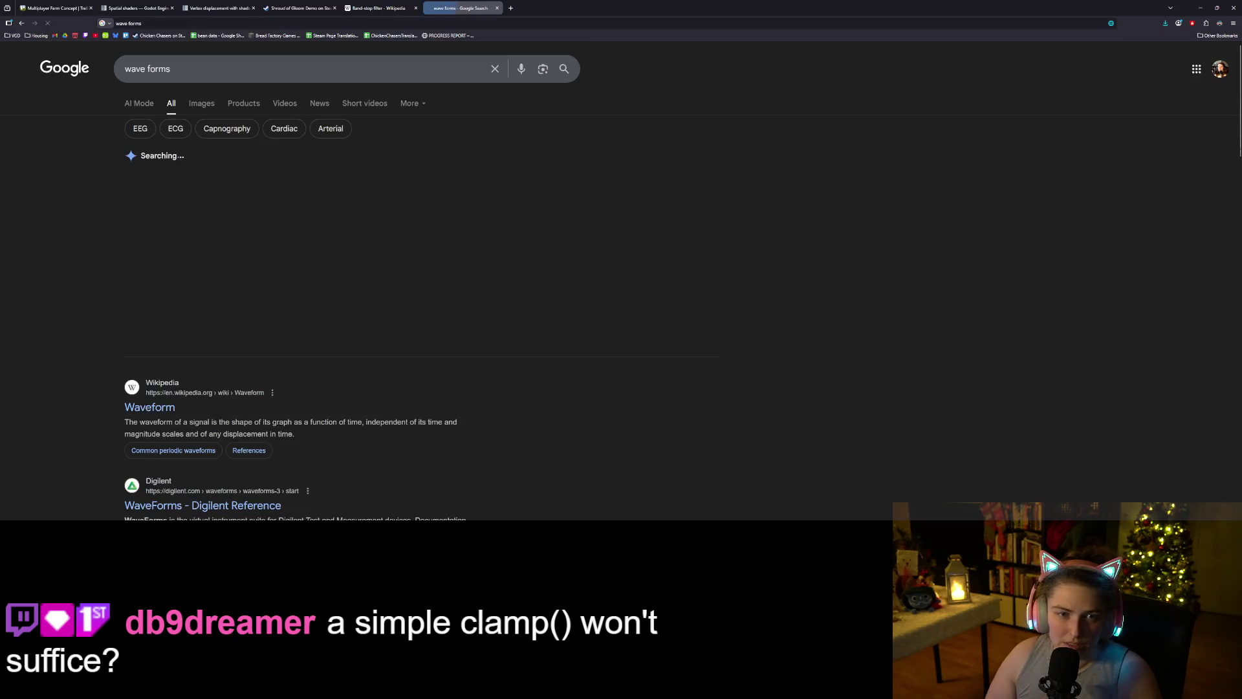
scroll(195, 333, "down", 5)
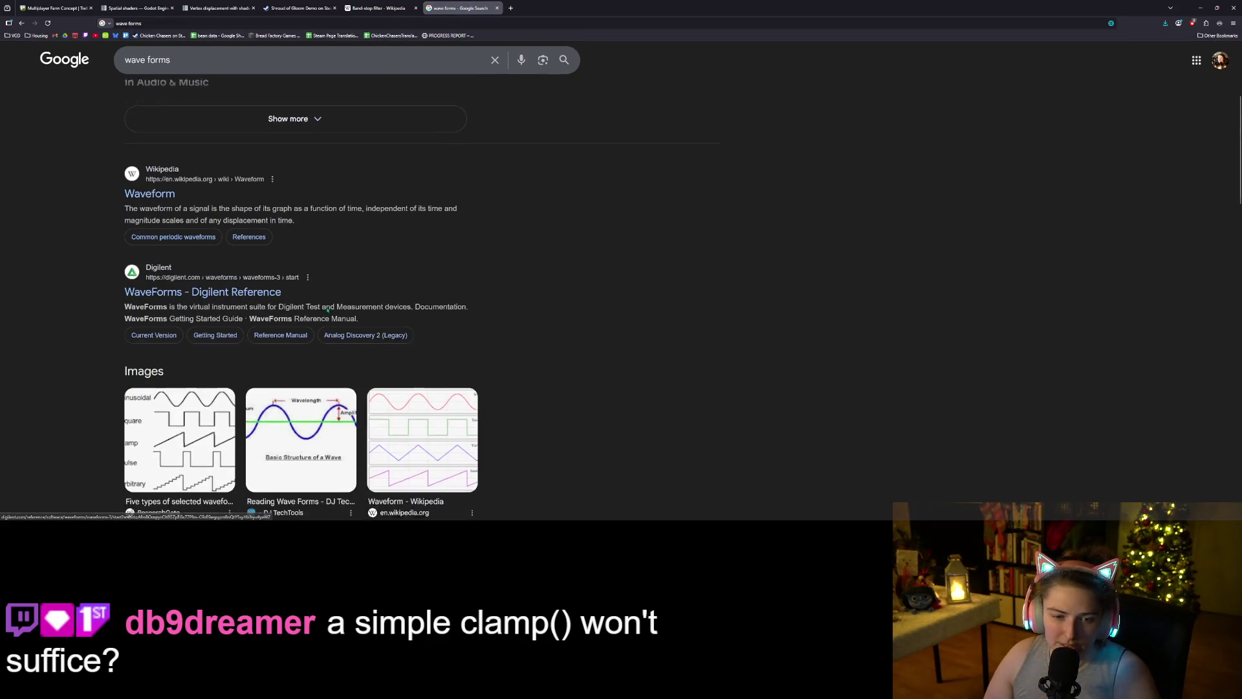
scroll(252, 306, "up", 5)
left_click(201, 104)
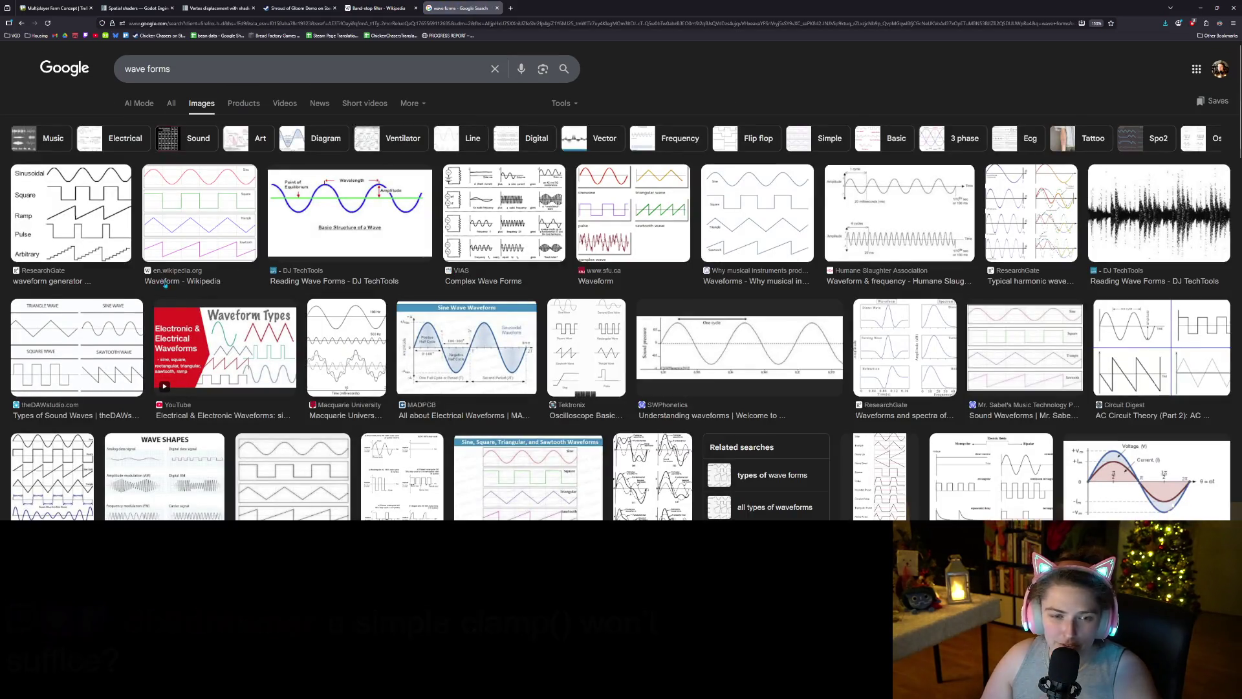
left_click(126, 252)
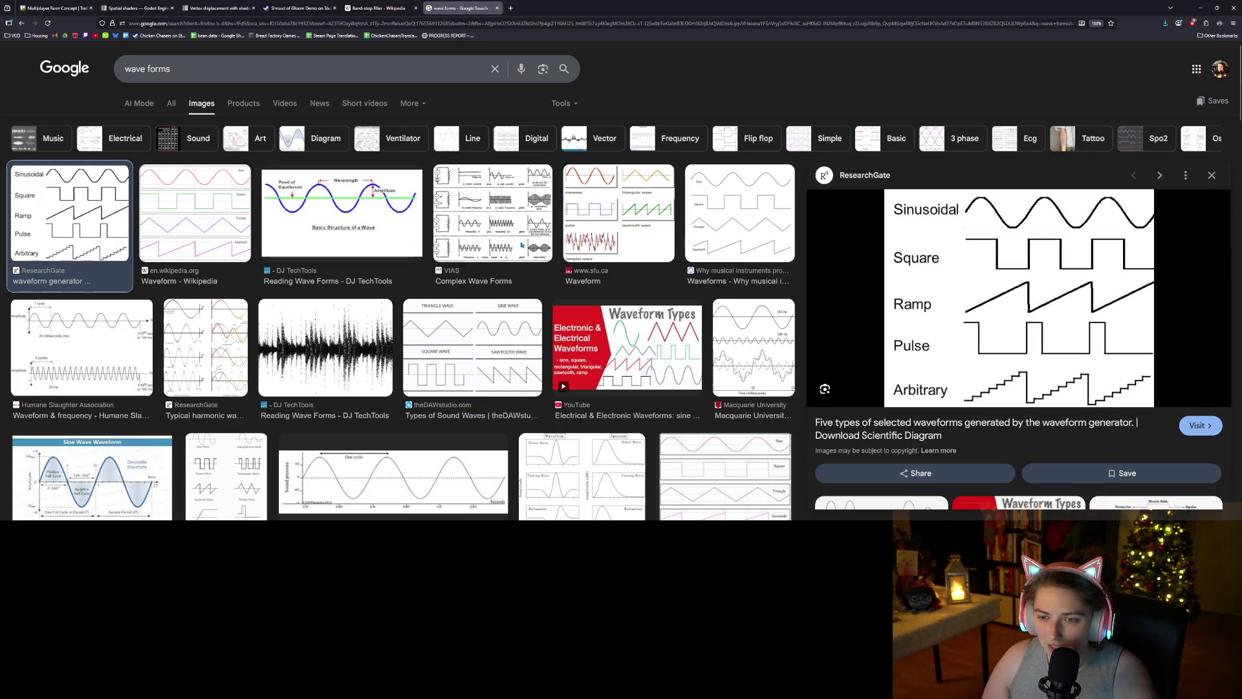
left_click(521, 246)
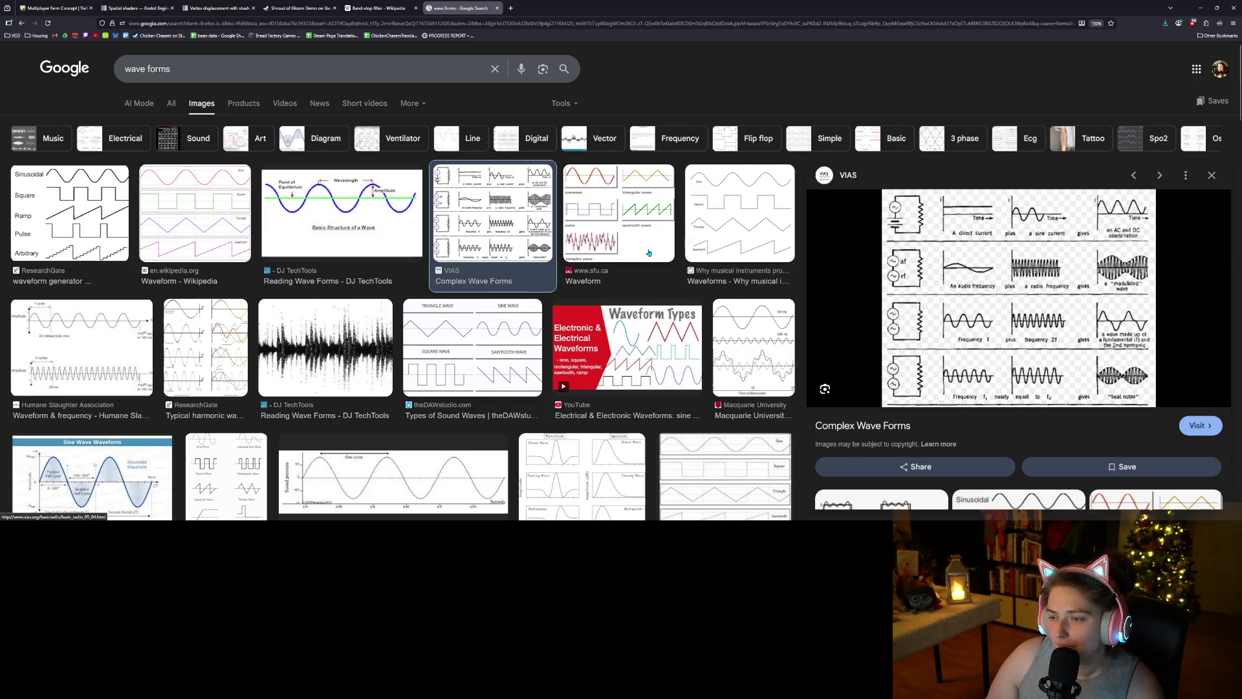
- Replace the search query with 'cubic wave'
scroll(453, 195, "down", 1)
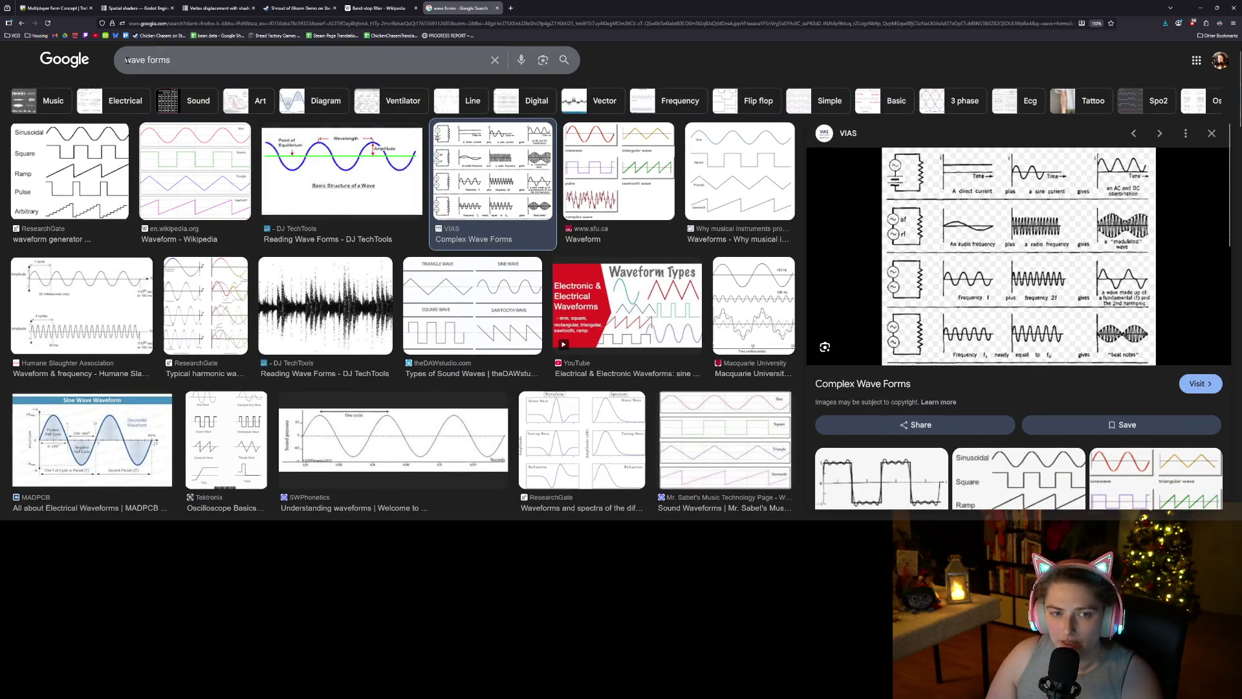
triple_click(126, 59)
type("cubic wave")
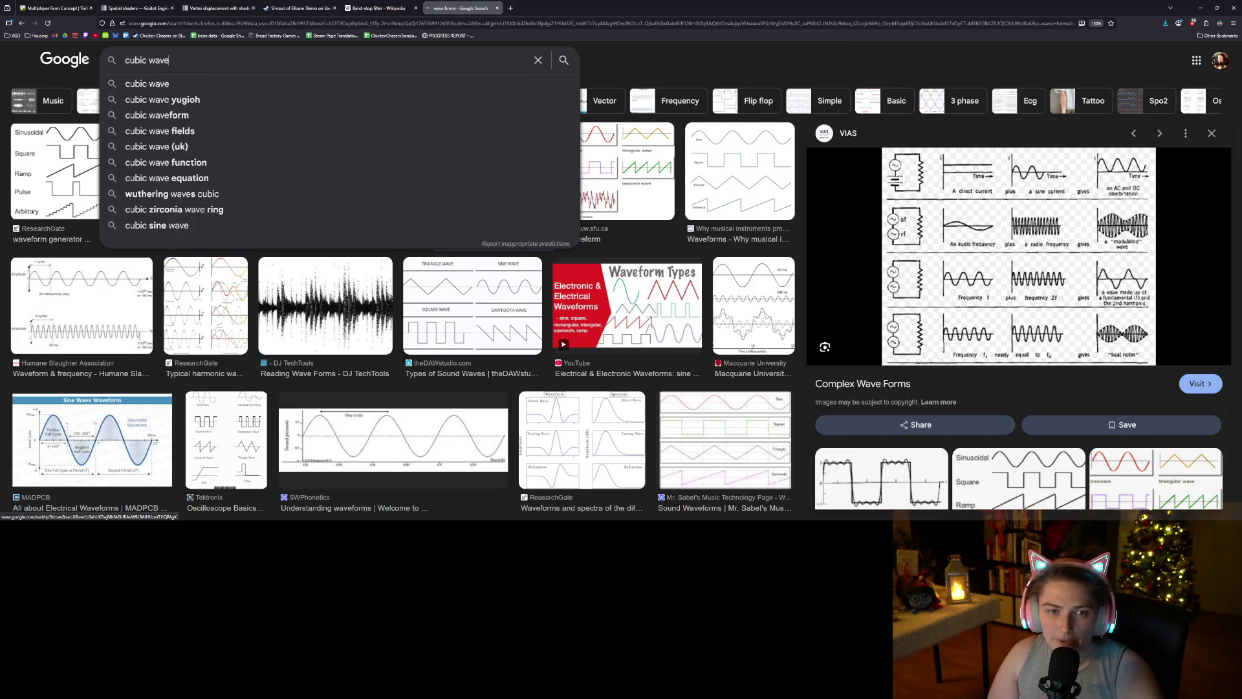
- Search Google for 'cubic wave', then refine the query to 'cubic waveform'
key("Return")
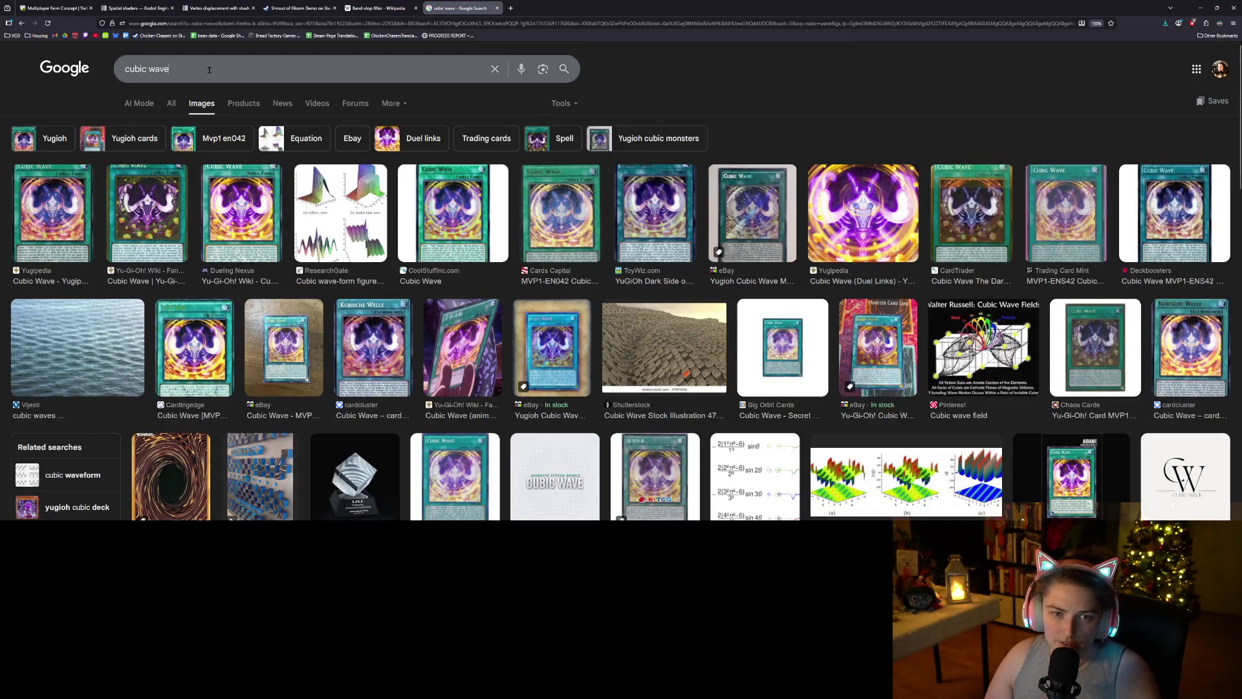
left_click(209, 70)
type("form")
key("Return")
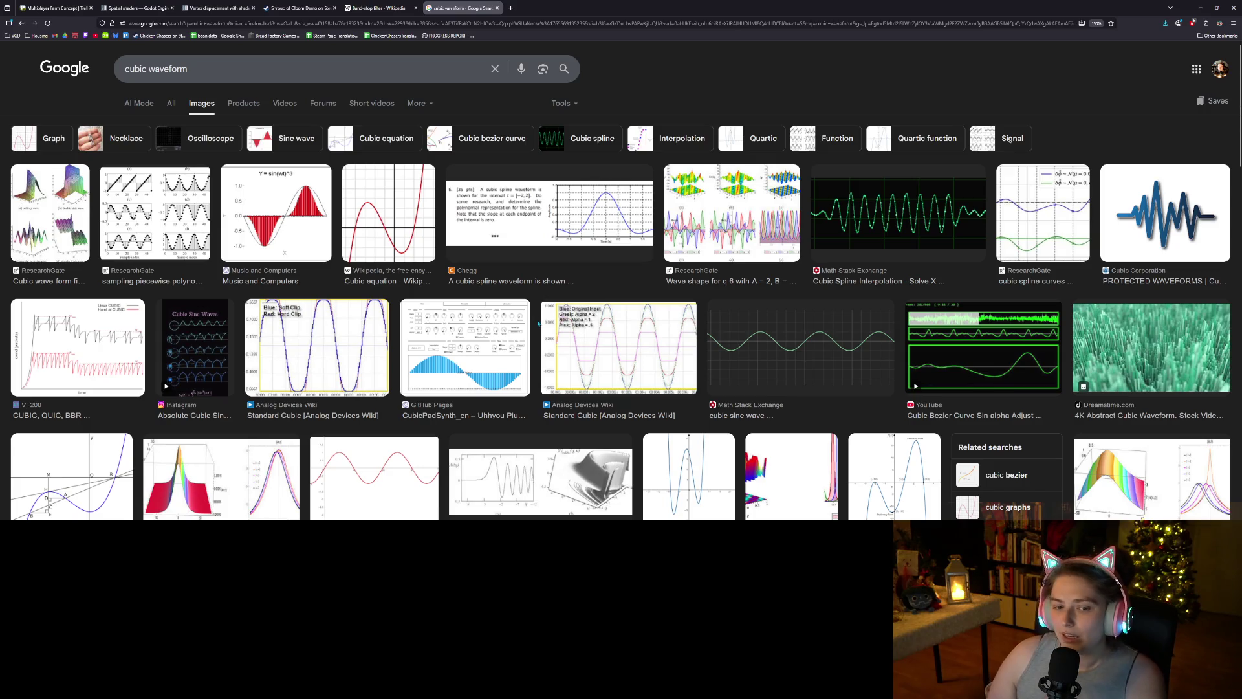
- Open the Wikipedia Cubic equation article from the image results preview
scroll(532, 401, "down", 2)
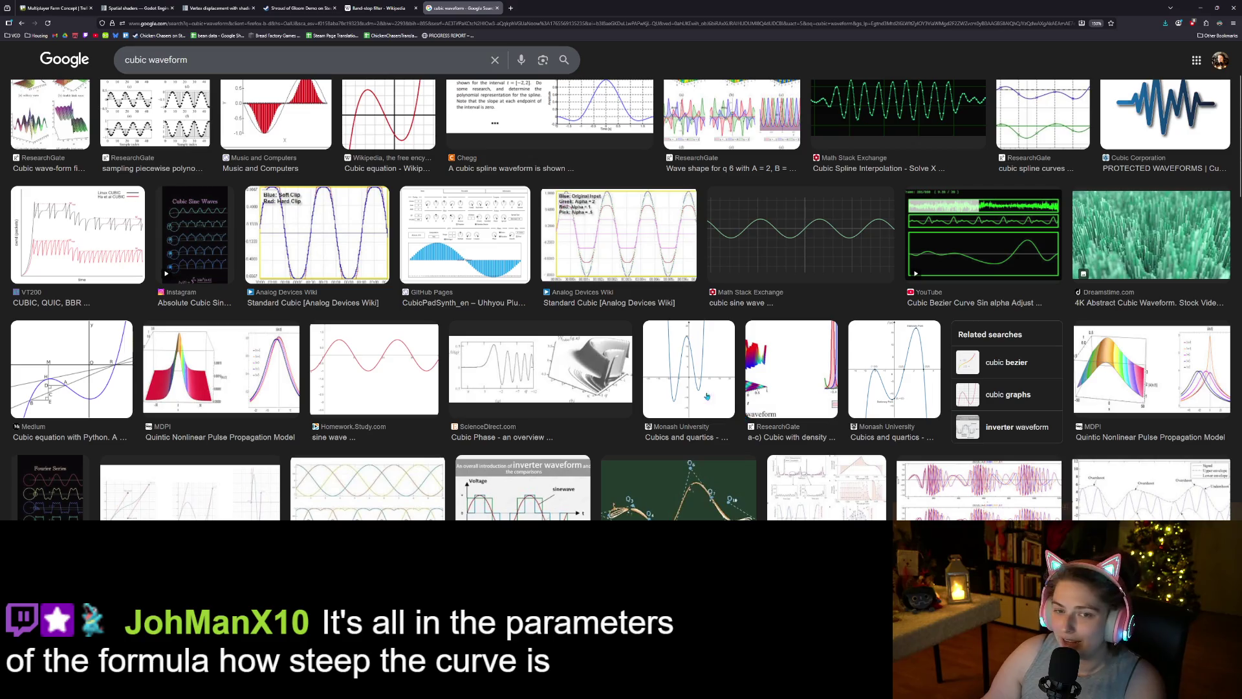
scroll(330, 288, "up", 3)
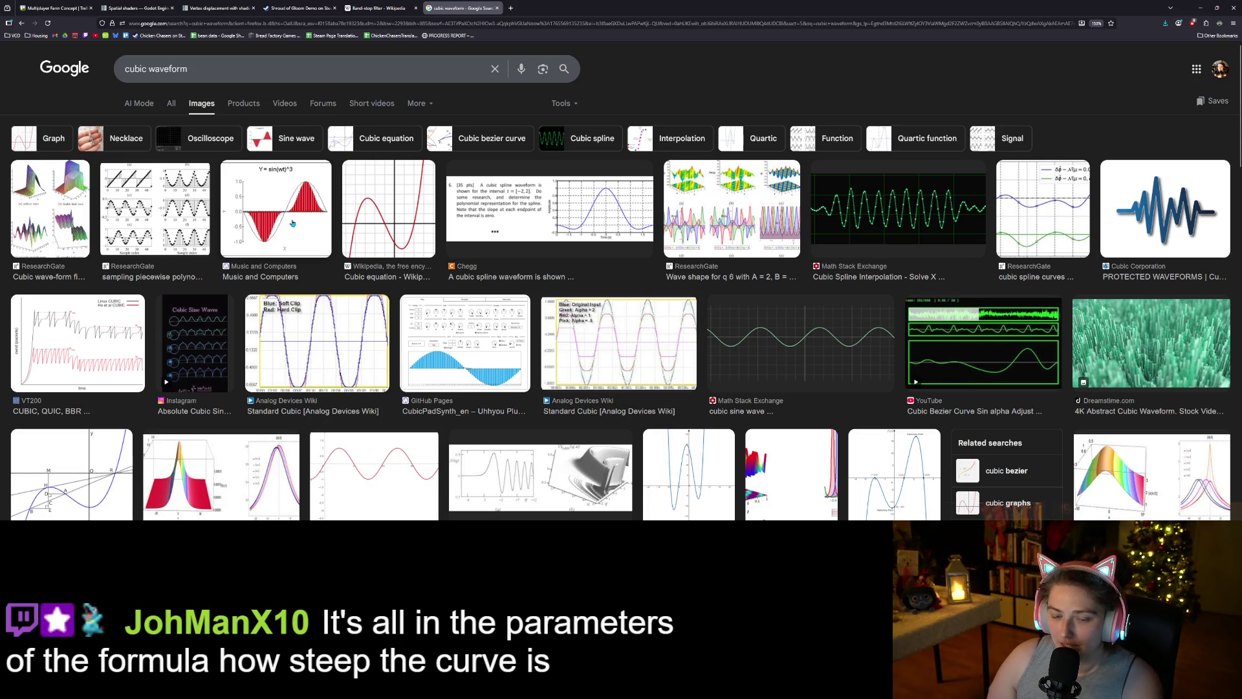
left_click(390, 255)
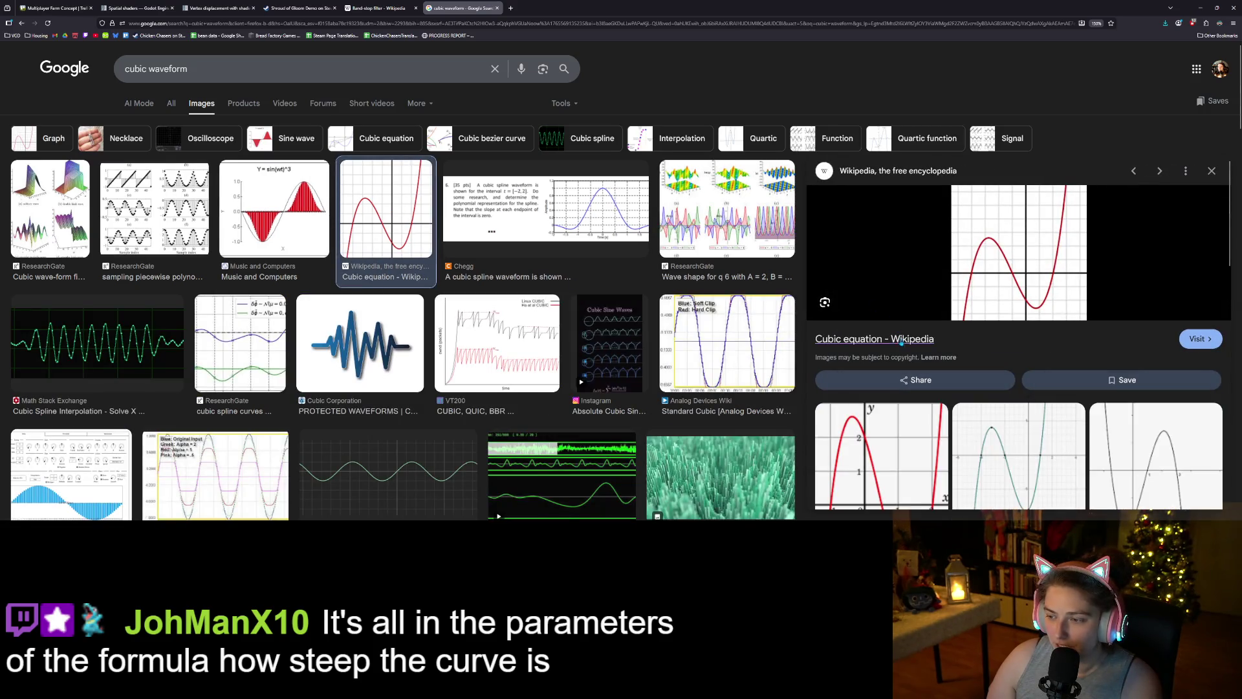
left_click(874, 339)
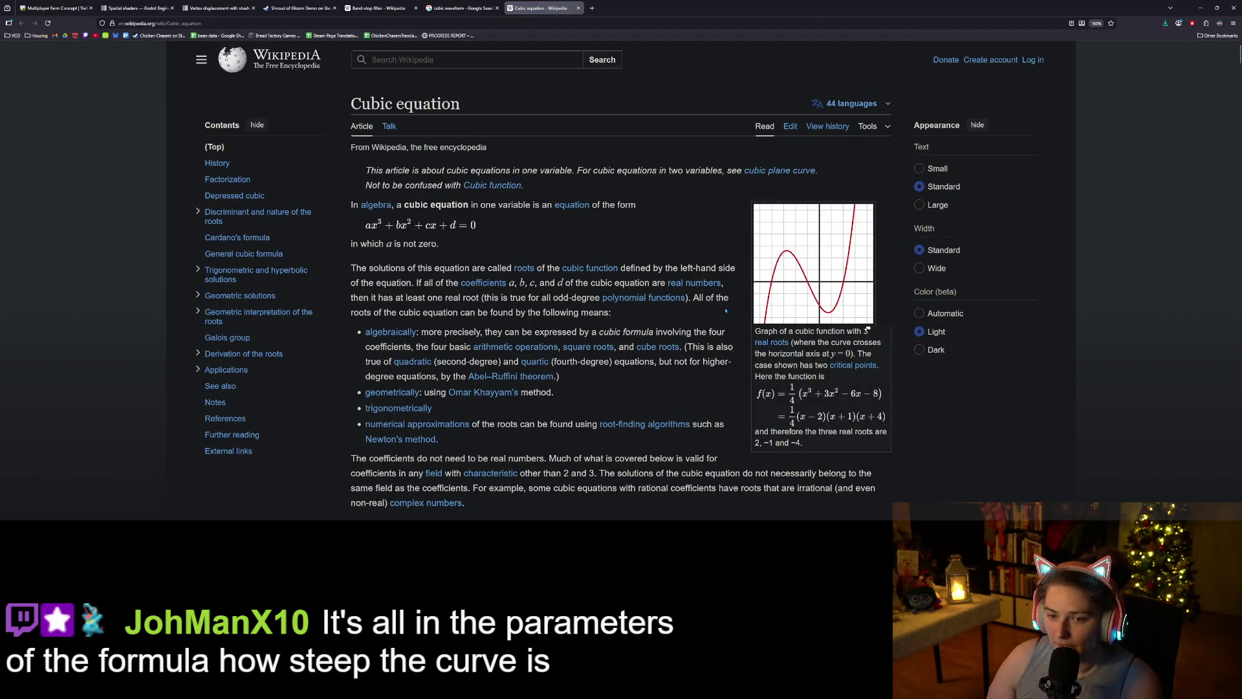
- Skim the Cubic equation article, then start a new browser tab
scroll(581, 389, "down", 1)
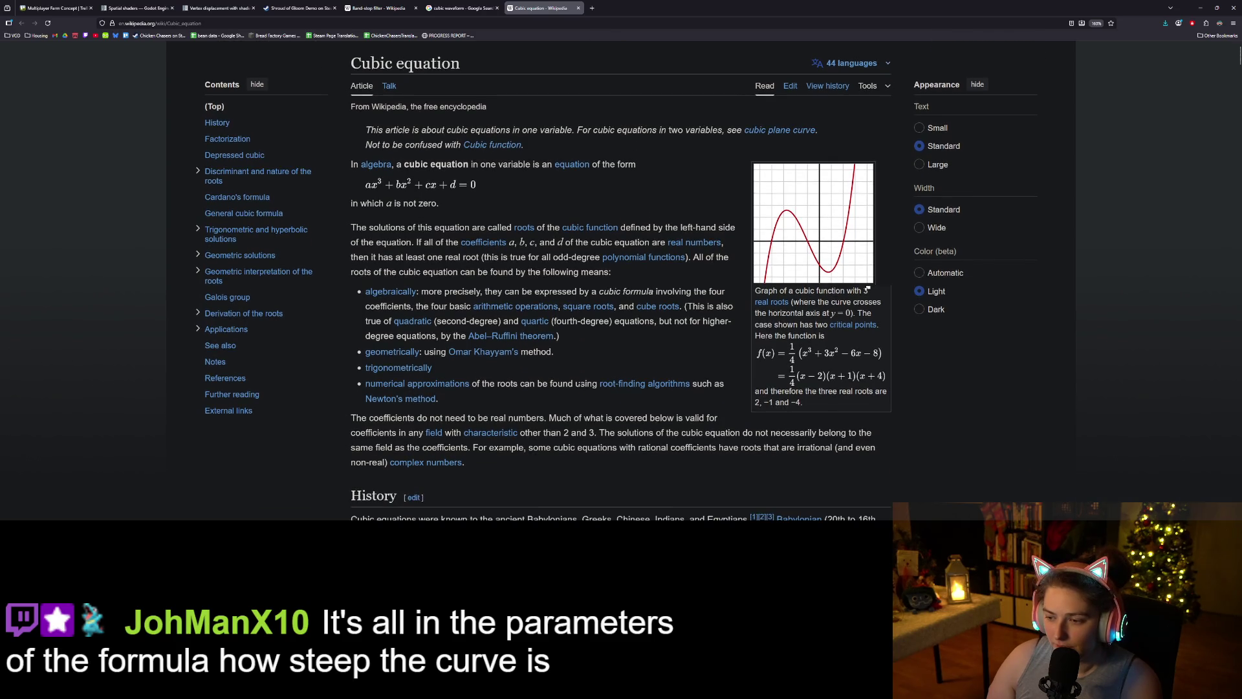
scroll(582, 389, "down", 2)
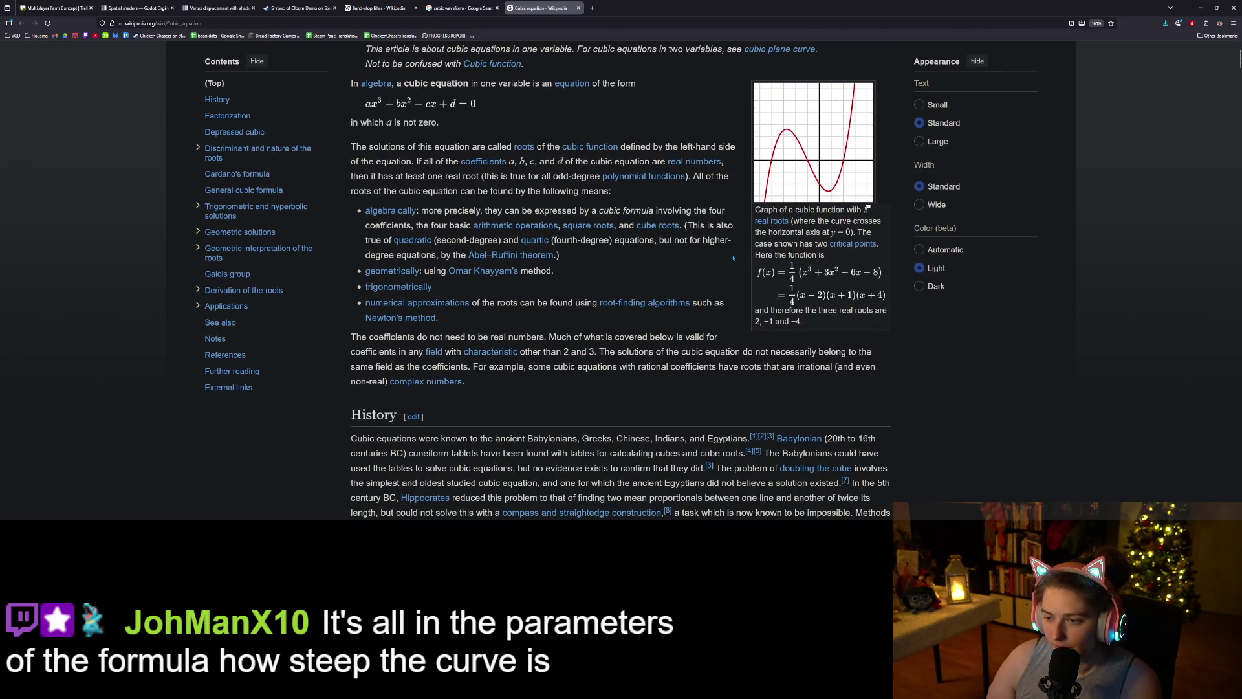
scroll(734, 323, "up", 2)
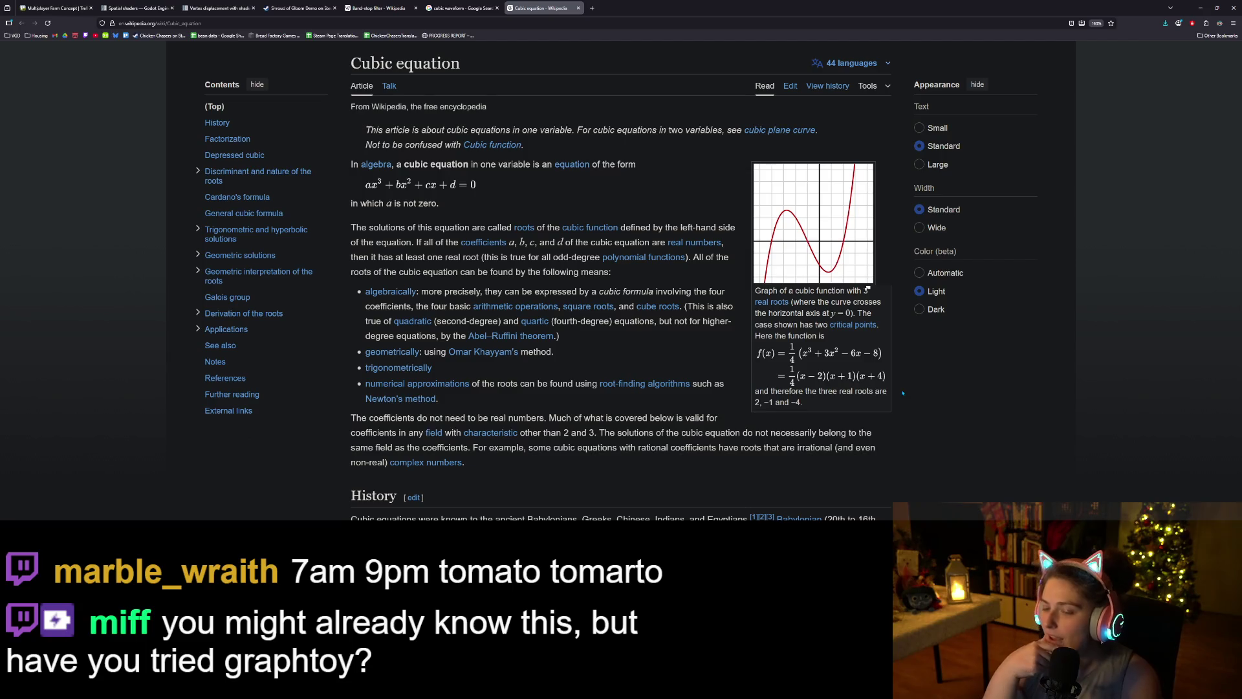
key("ctrl+t")
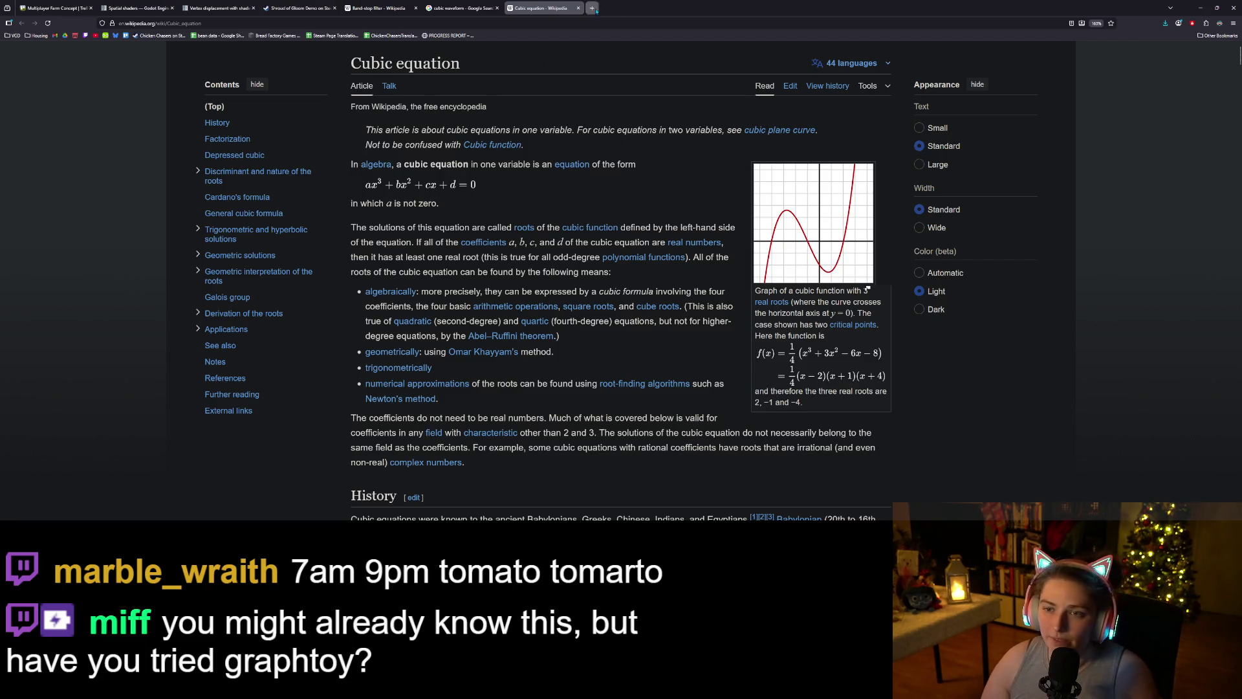
- Search Google for 'graphtoy' and open the Graphtoy website
type("graphtoy")
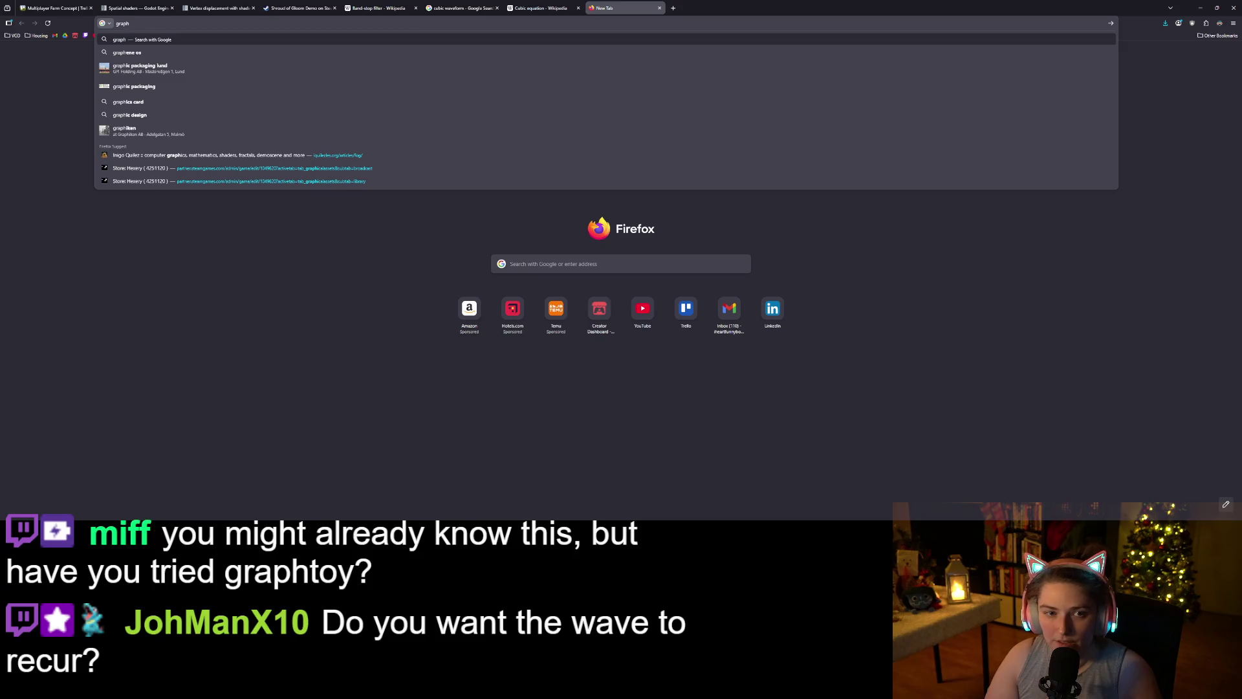
key("Return")
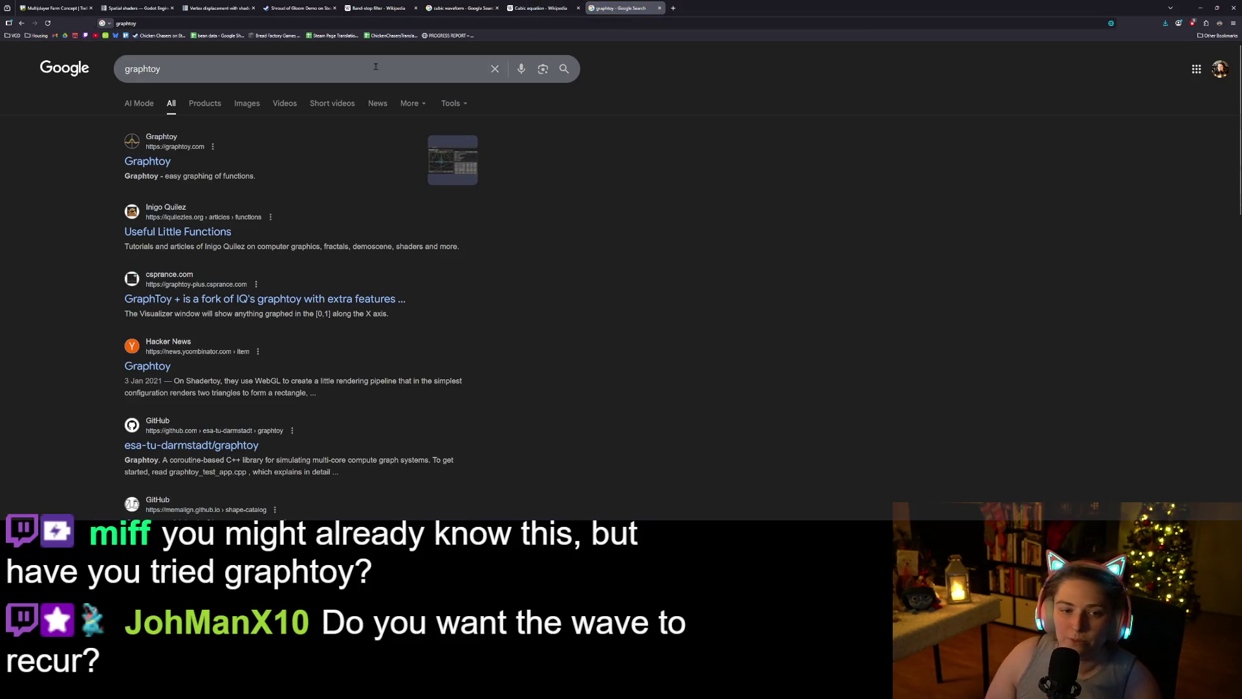
left_click(153, 167)
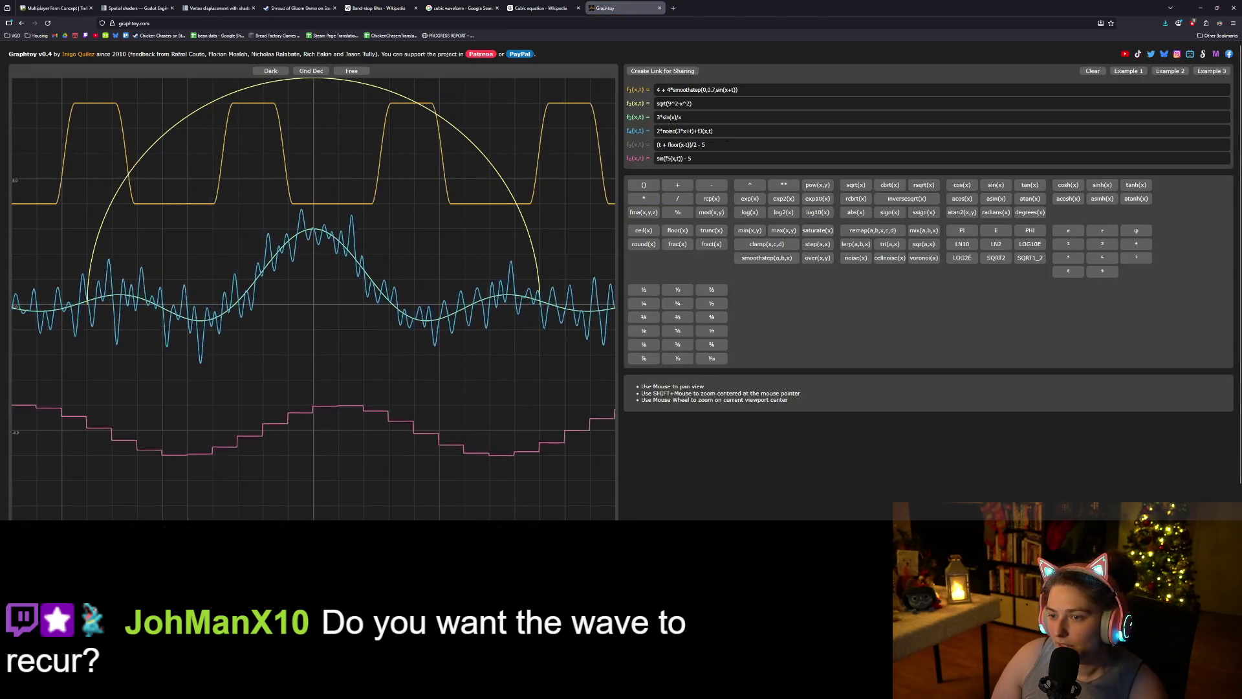
- Select the whole f1 formula, check the Cubic equation tab, and type x^3+x^2+x in its place
left_click(777, 90)
key("ctrl+a")
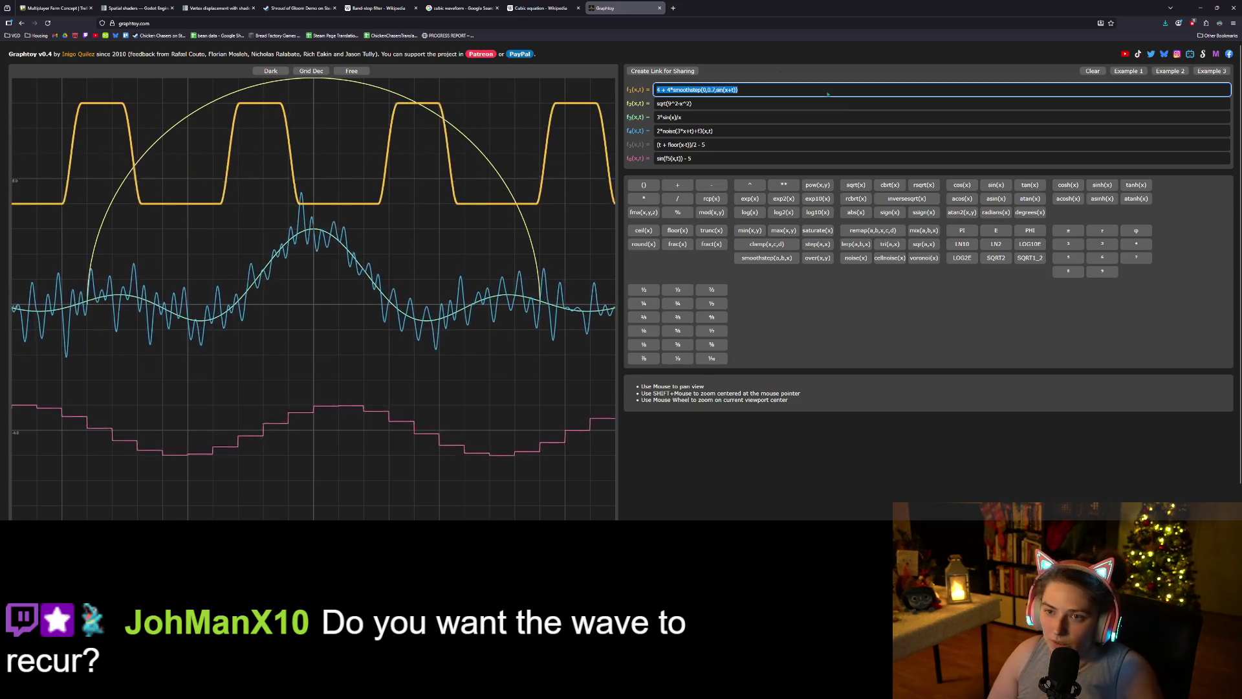
left_click(563, 9)
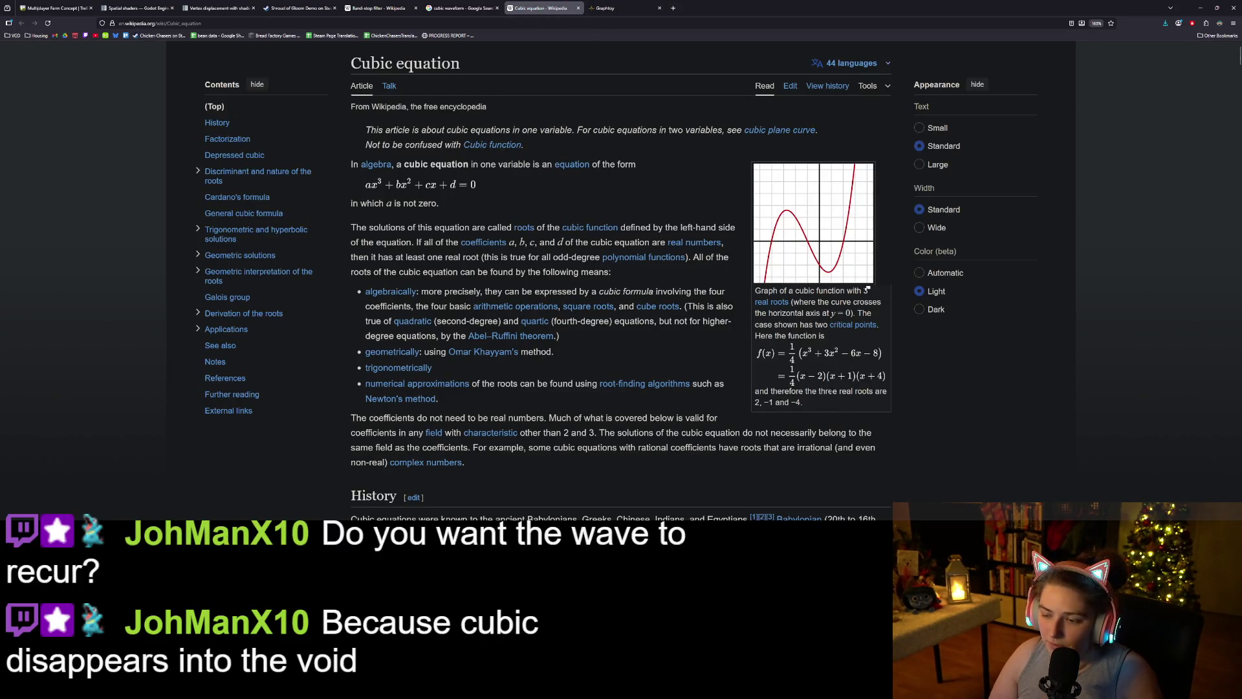
left_click(615, 8)
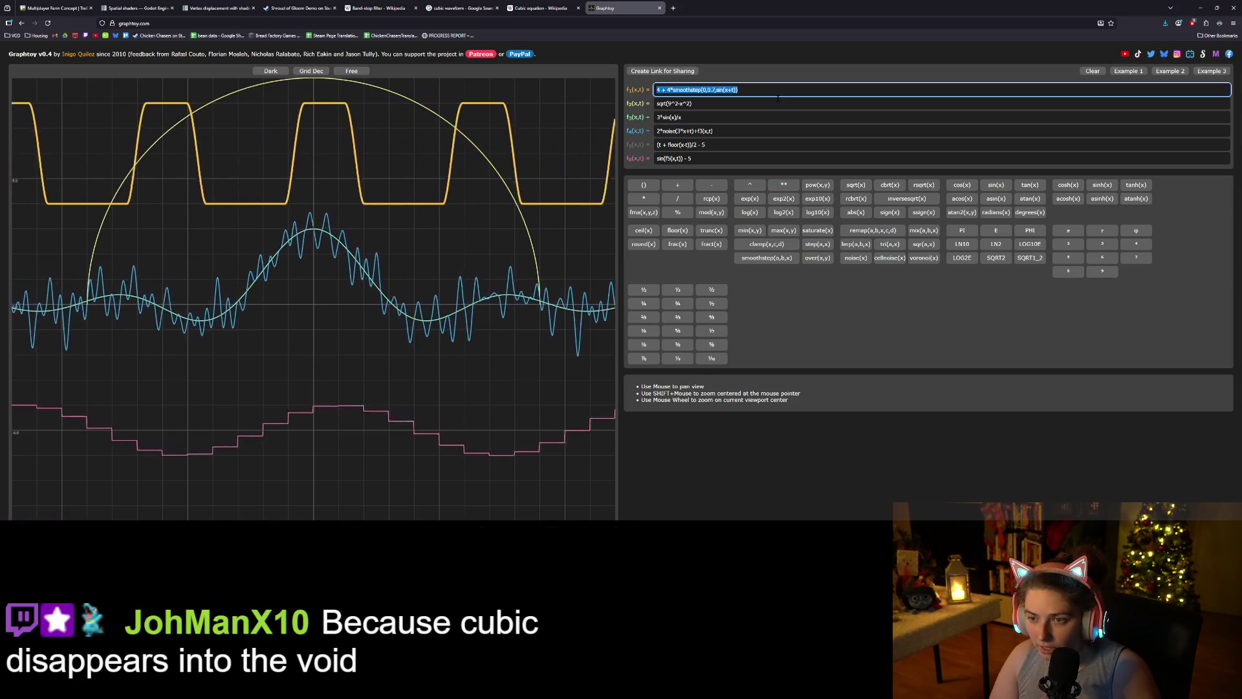
type("x^")
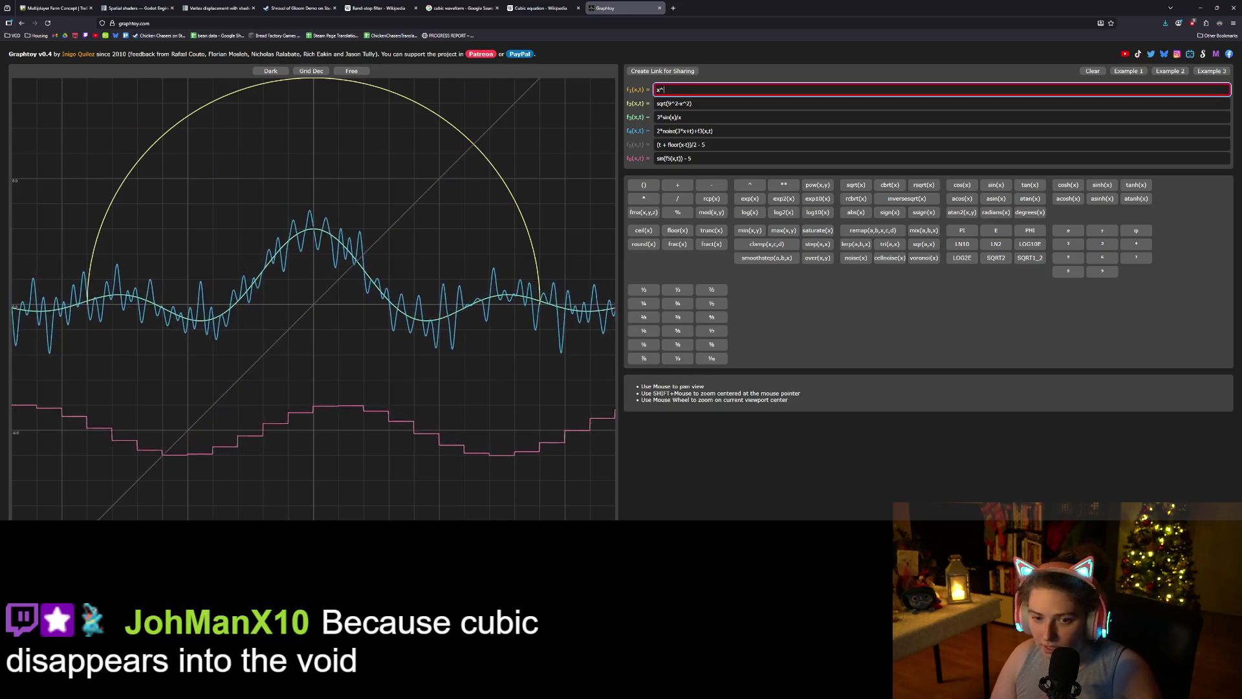
type("3+x")
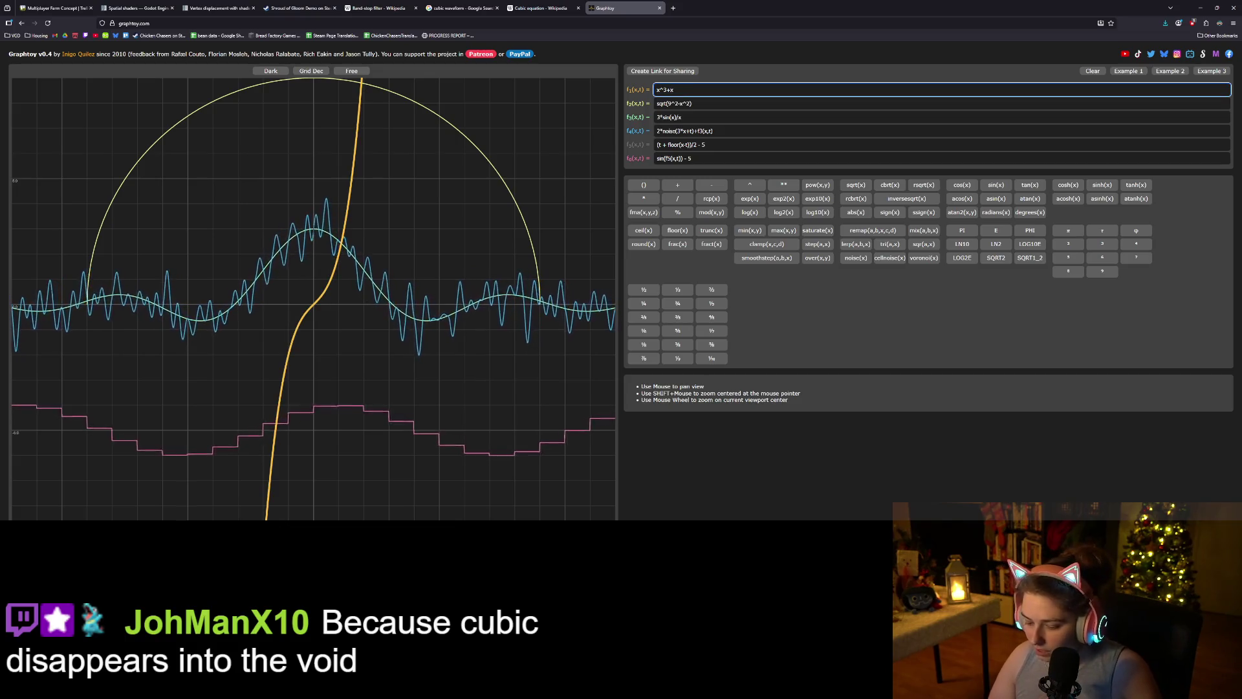
type("^2")
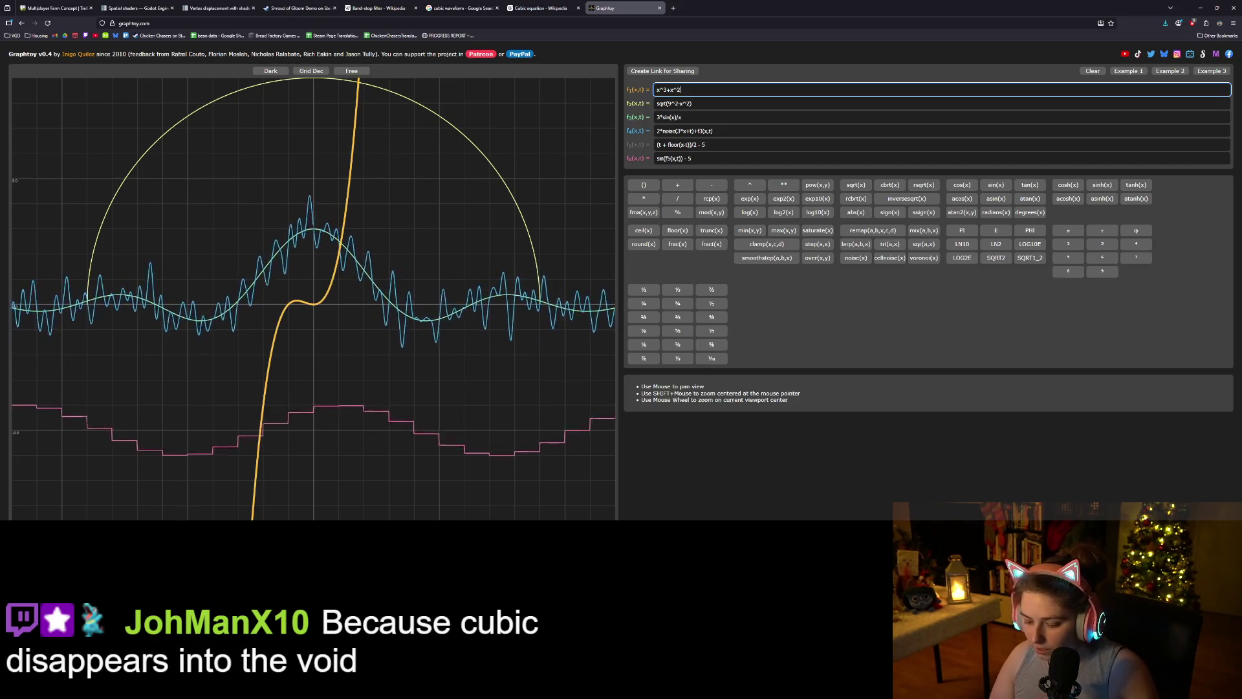
type("+")
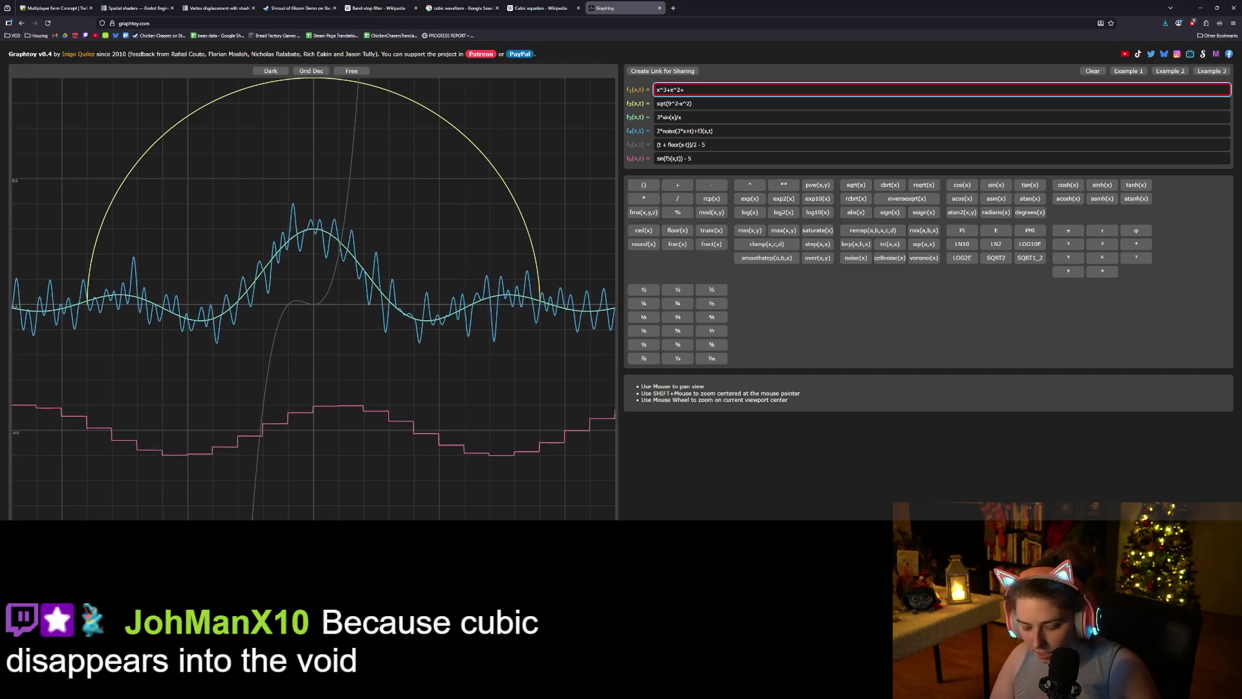
type("x")
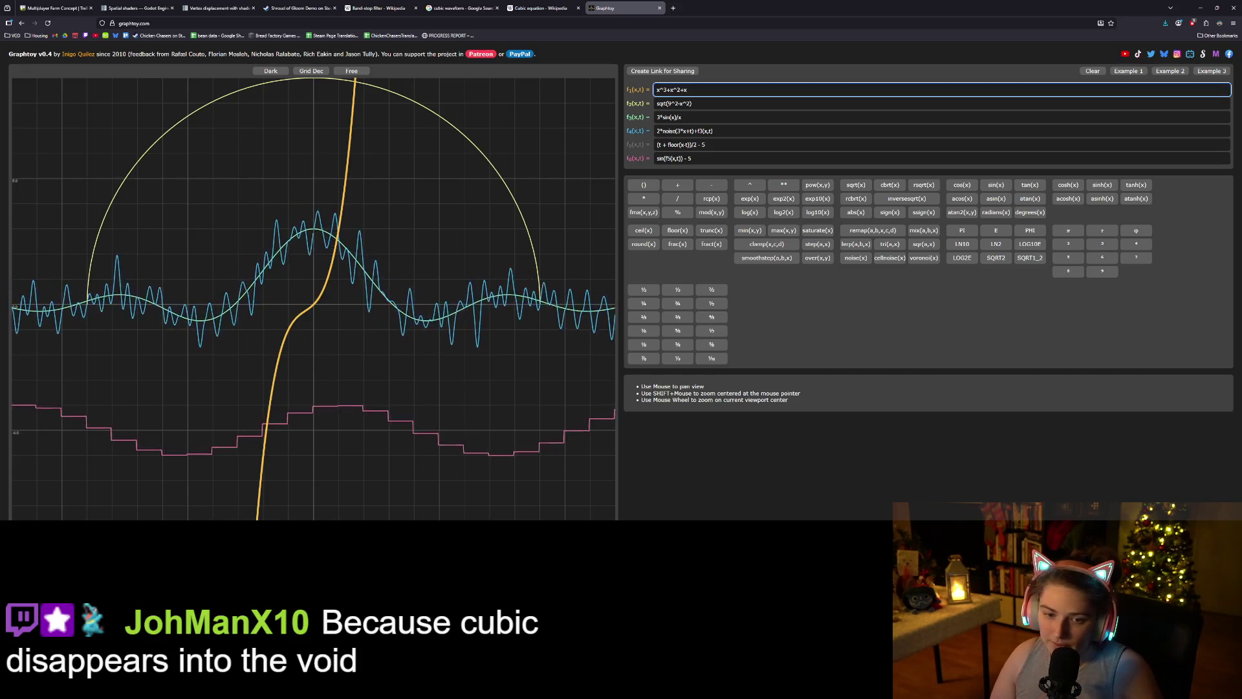
- Change f1 to x^3+2*x^2+x
scroll(380, 317, "up", 3)
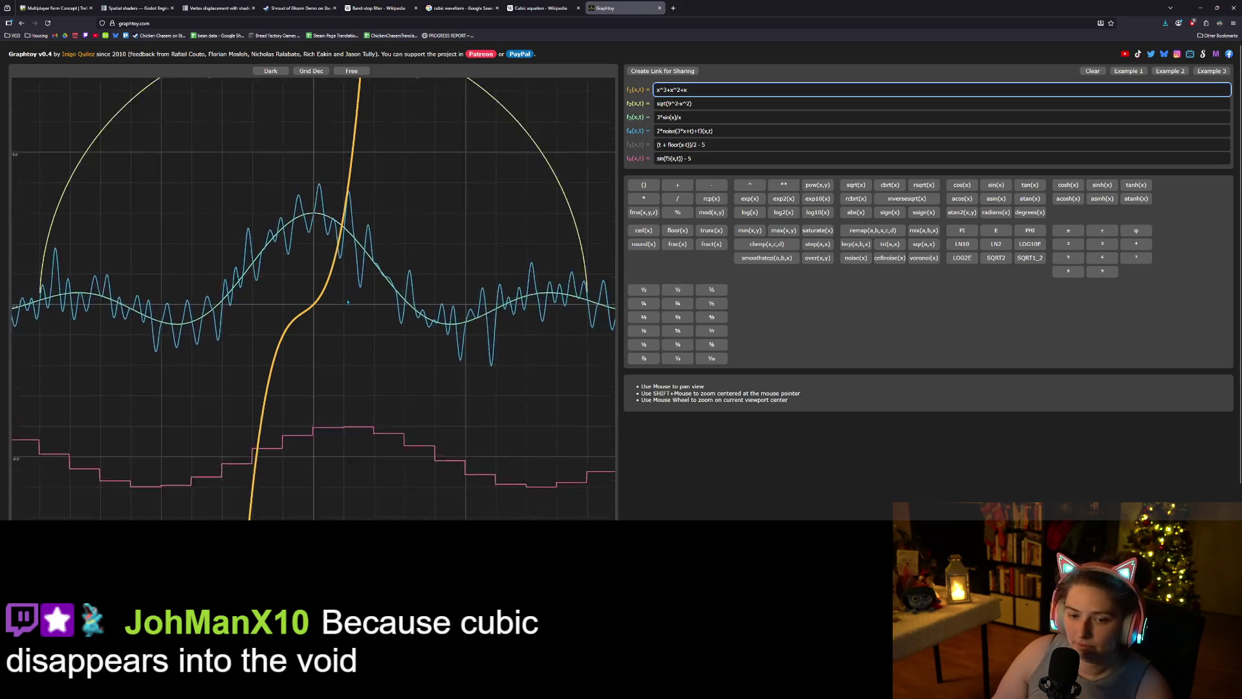
scroll(379, 318, "up", 2)
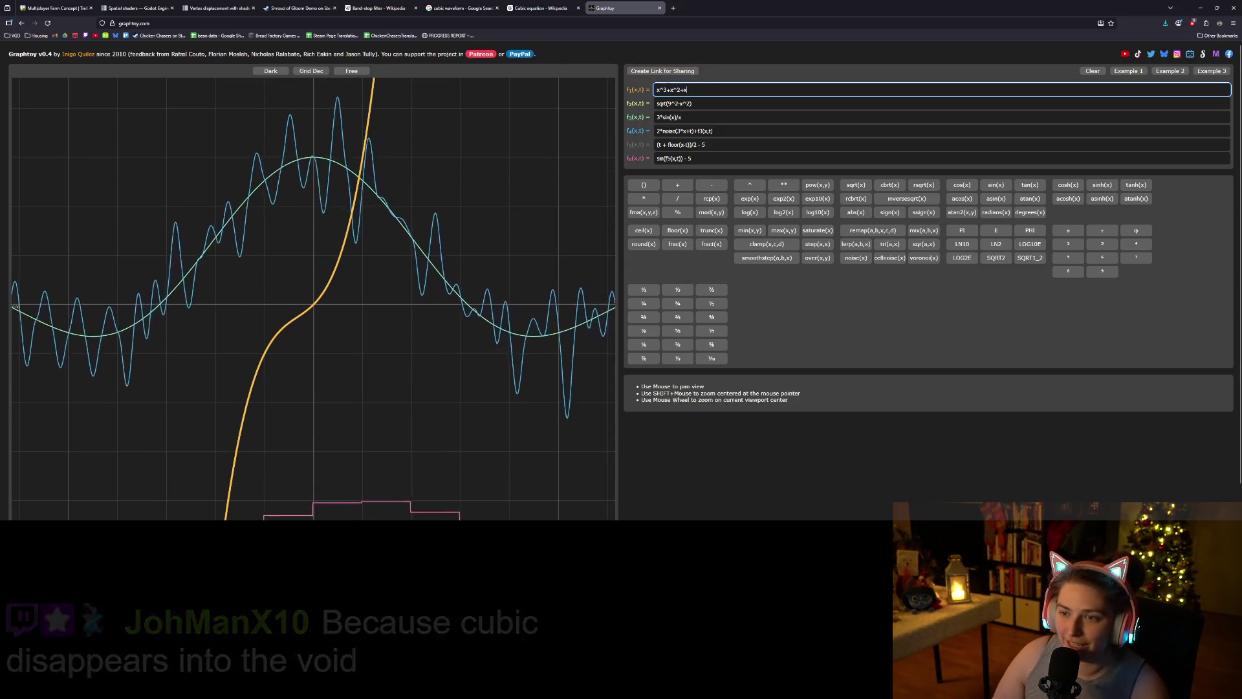
type("2")
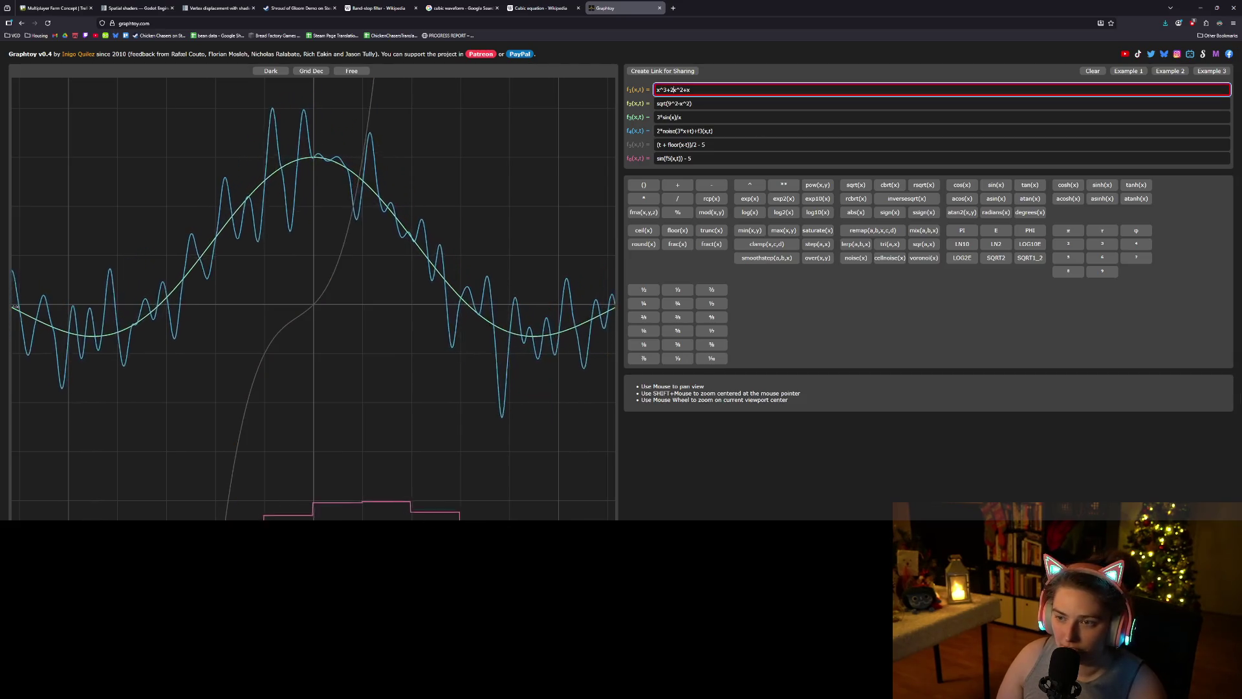
type("*")
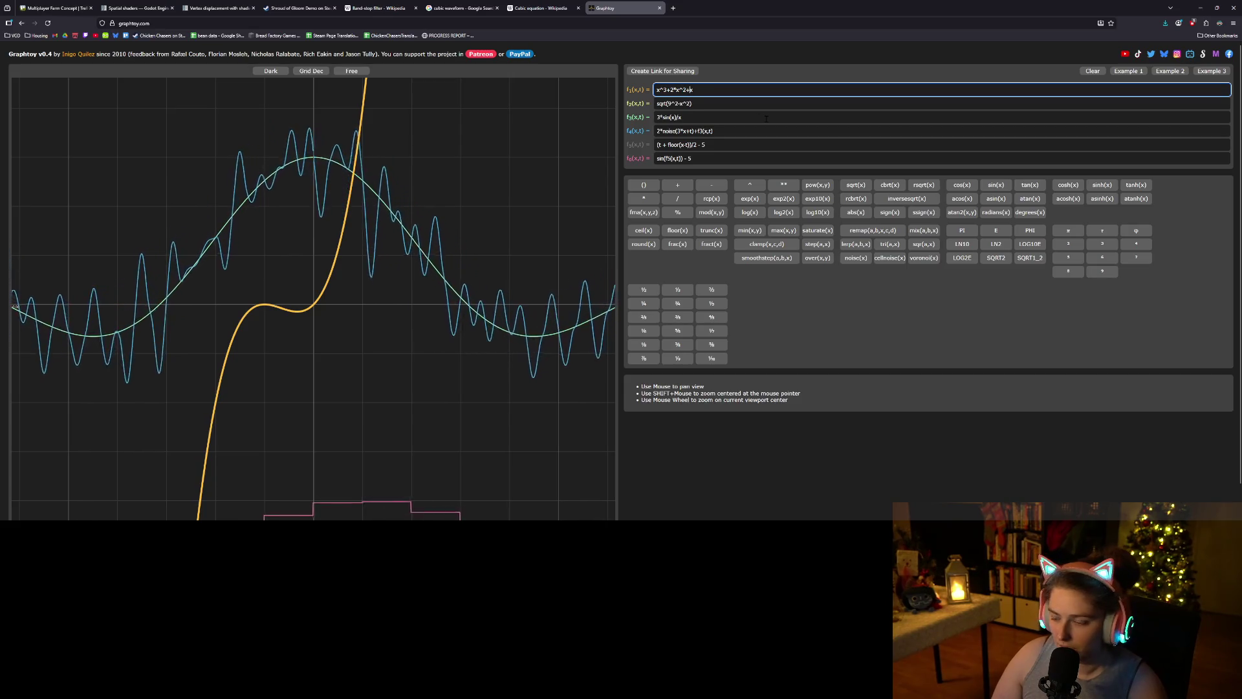
type("2*")
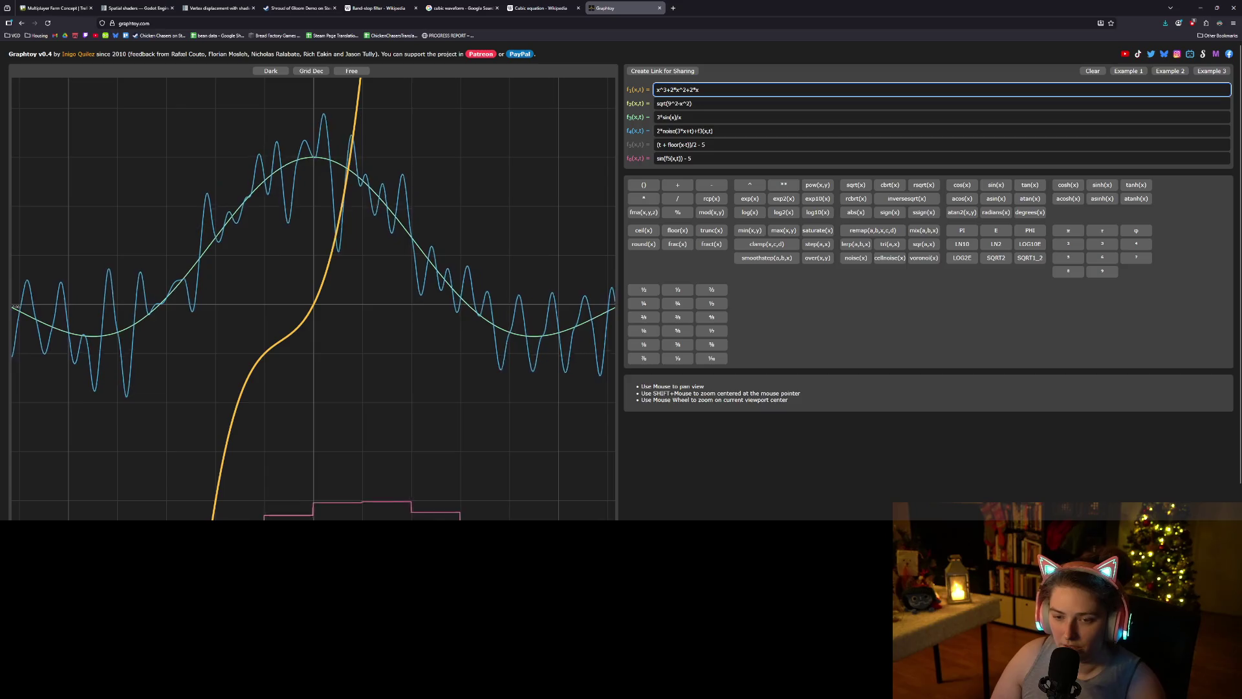
key("BackSpace")
key("BackSpace")
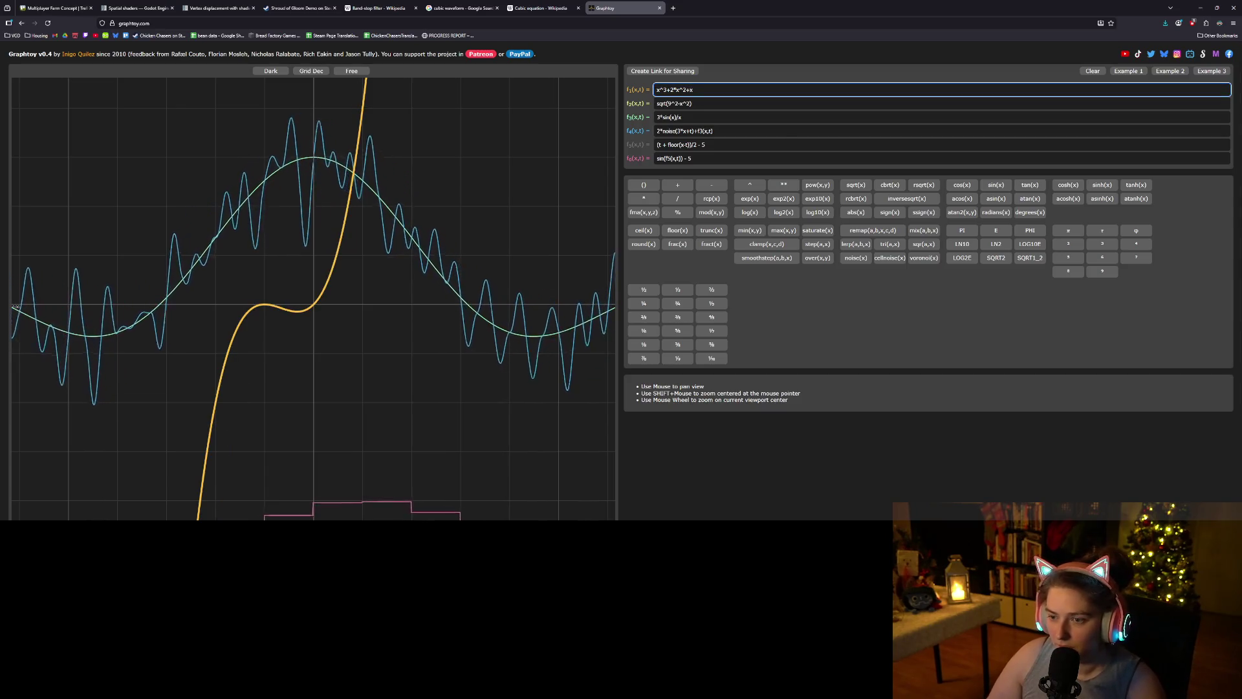
- Zoom and pan the graph to frame the cubic curve's bend
left_click_drag(237, 310, 351, 313)
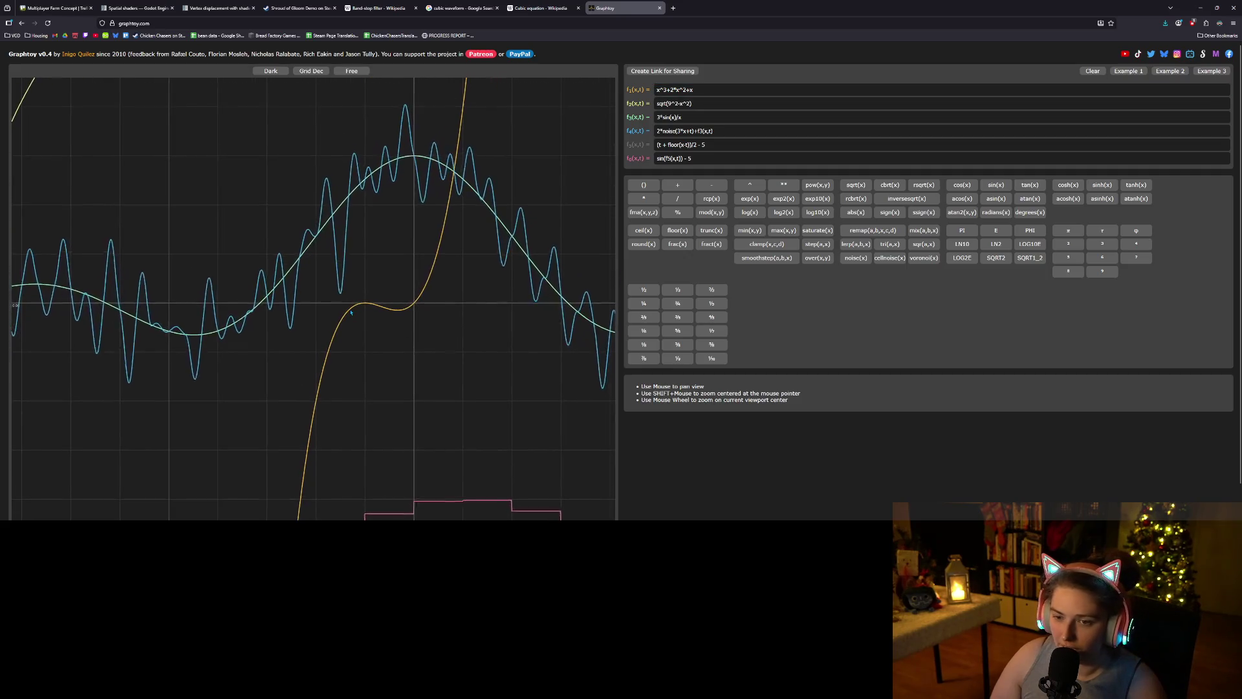
scroll(375, 325, "down", 2)
scroll(393, 338, "down", 2)
middle_click(373, 391)
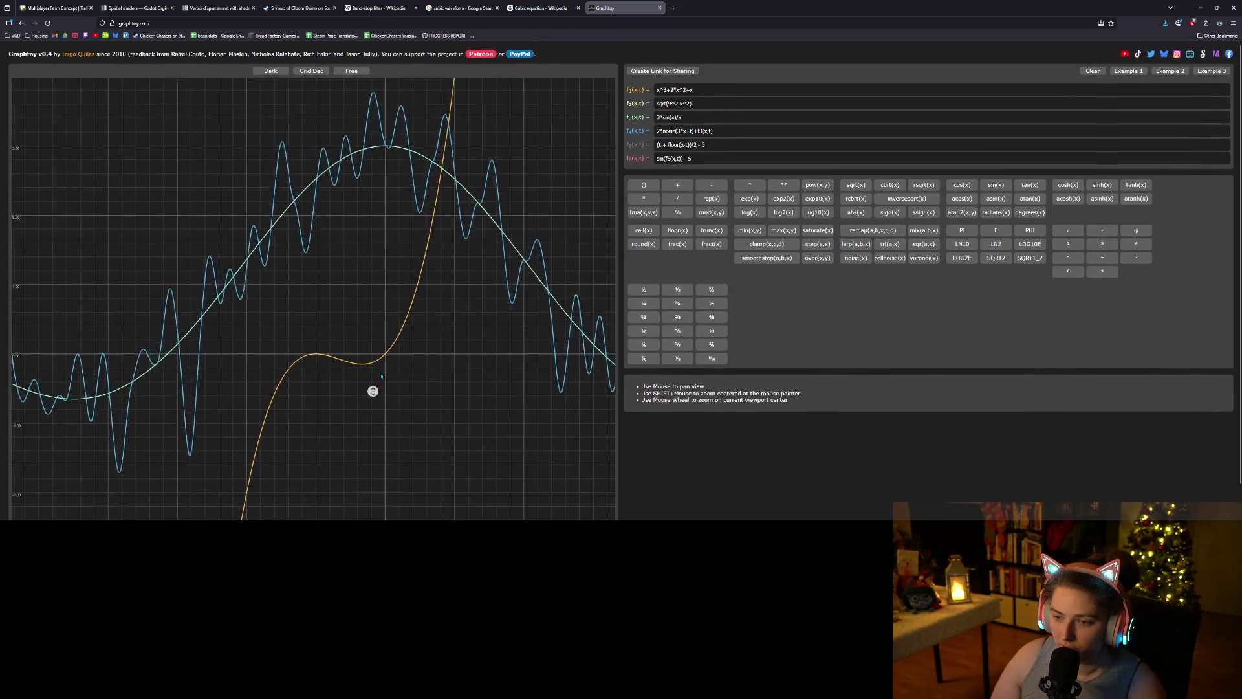
left_click_drag(386, 417, 392, 408)
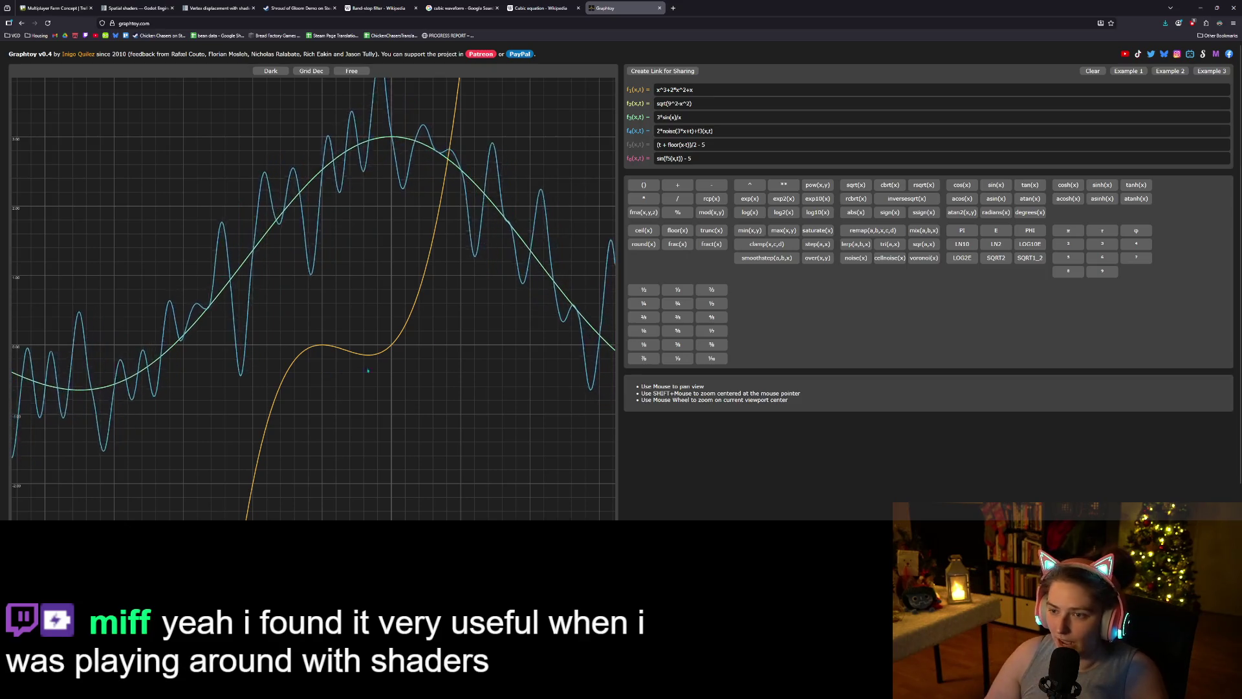
- Wrap f1 in abs() and prefix -1* so it reads -1*abs(x^3+2*x^2+x)
left_click(657, 90)
type("a")
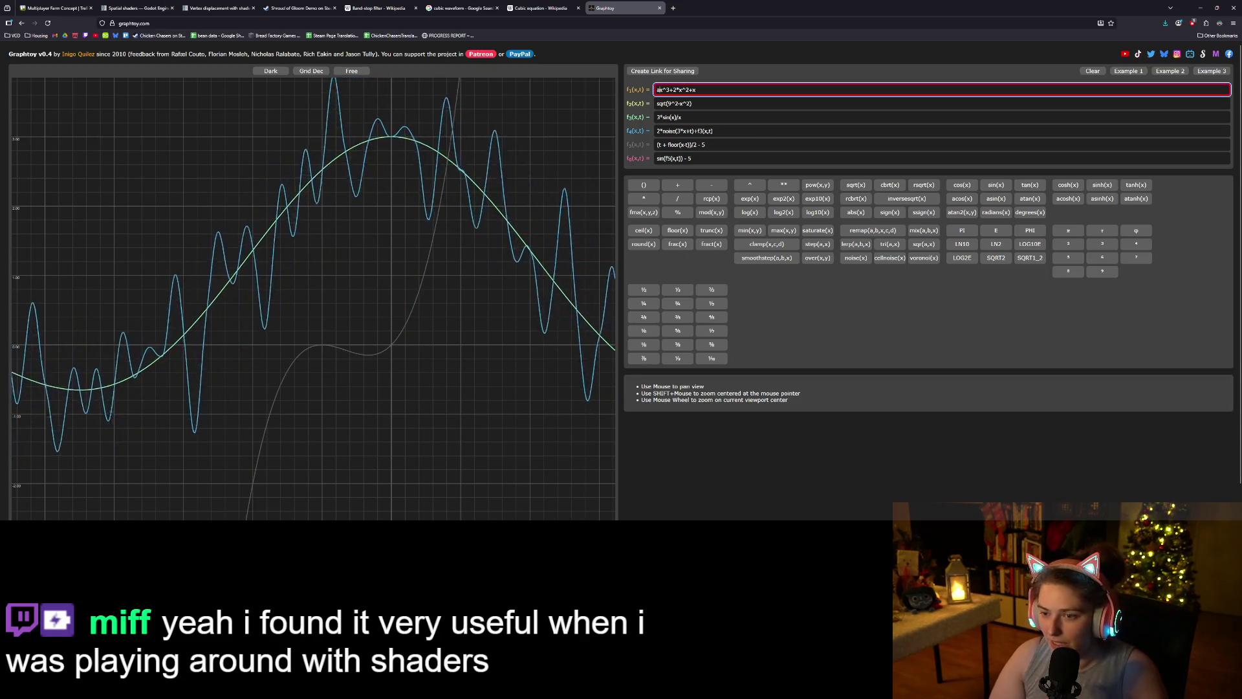
type("bs(")
key("End")
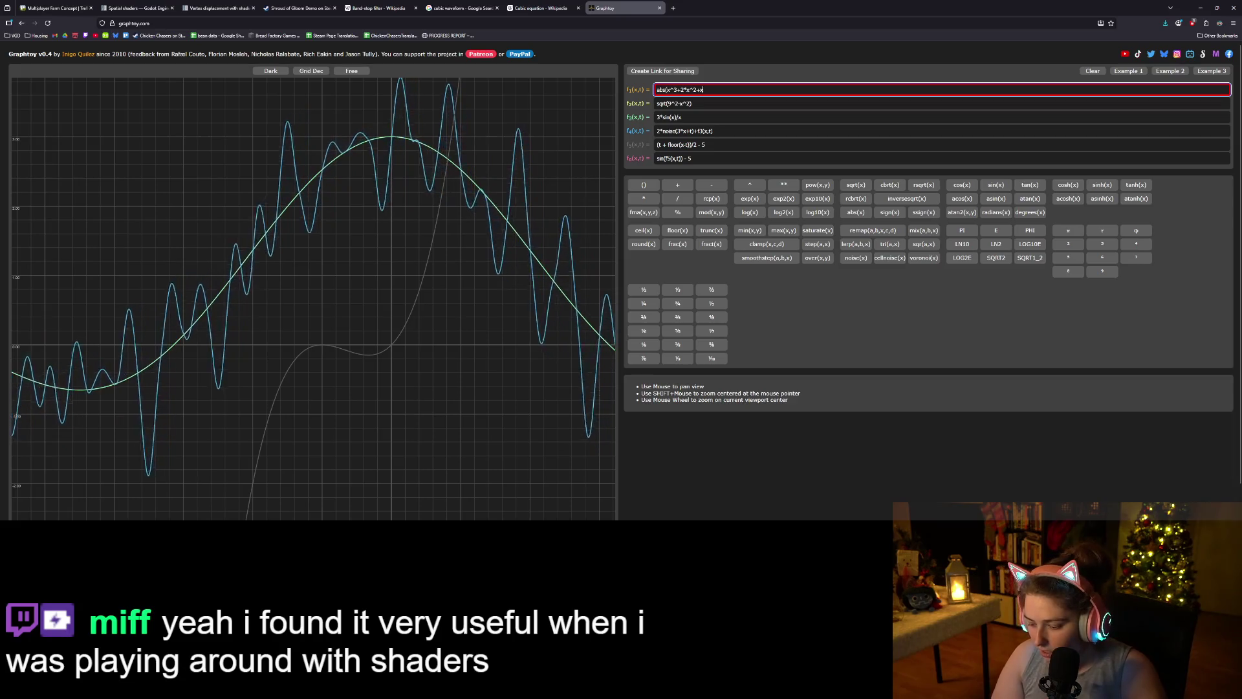
type(")")
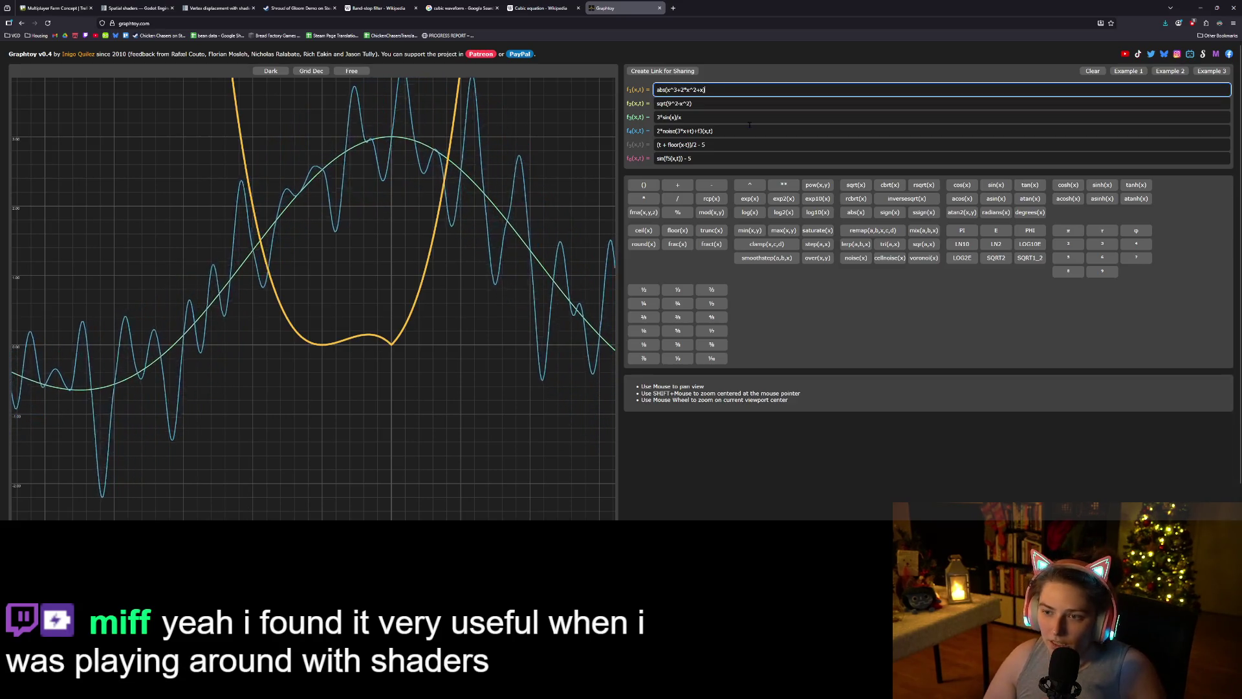
key("Home")
type("-1*")
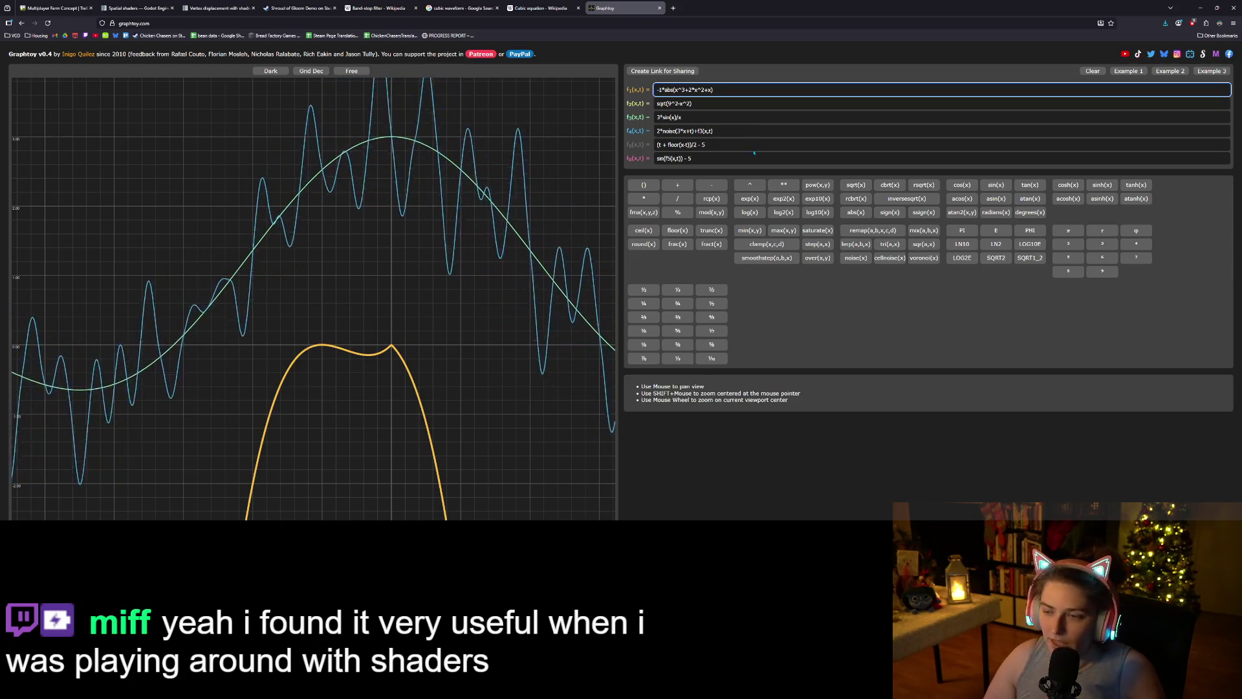
key("ctrl+s")
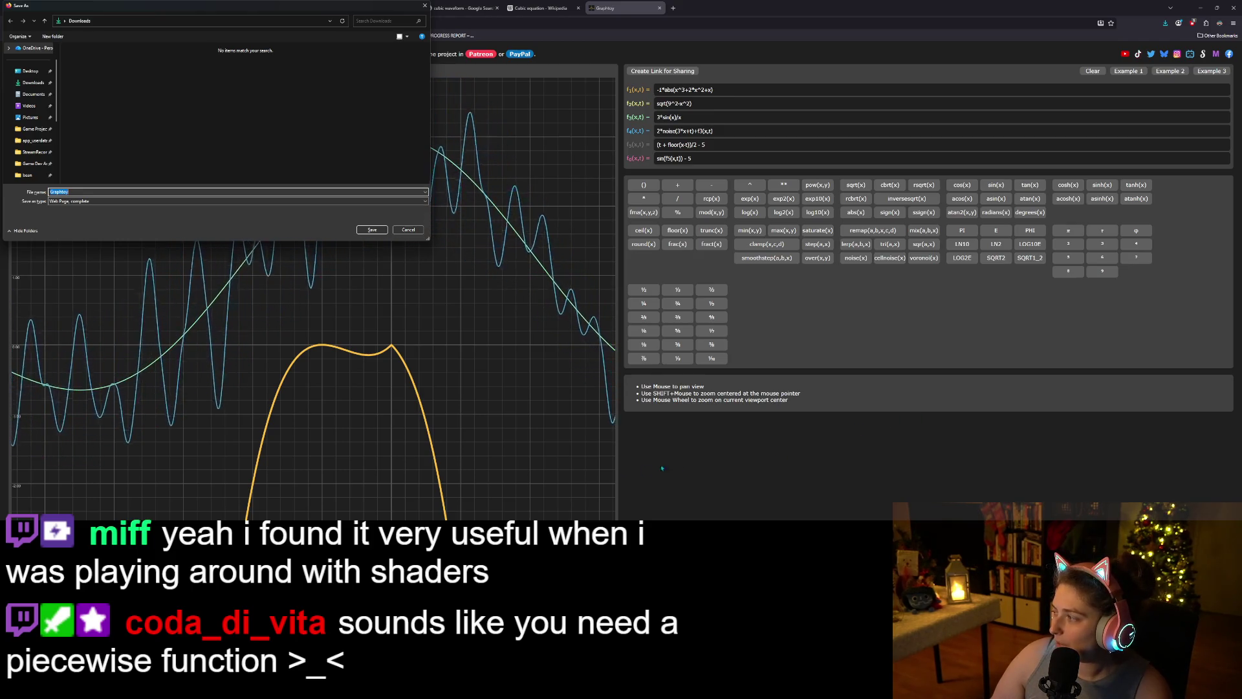
- Dismiss the Save As dialog and re-centre the graph on the flipped curve's peak
scroll(401, 458, "up", 2)
scroll(401, 458, "up", 2)
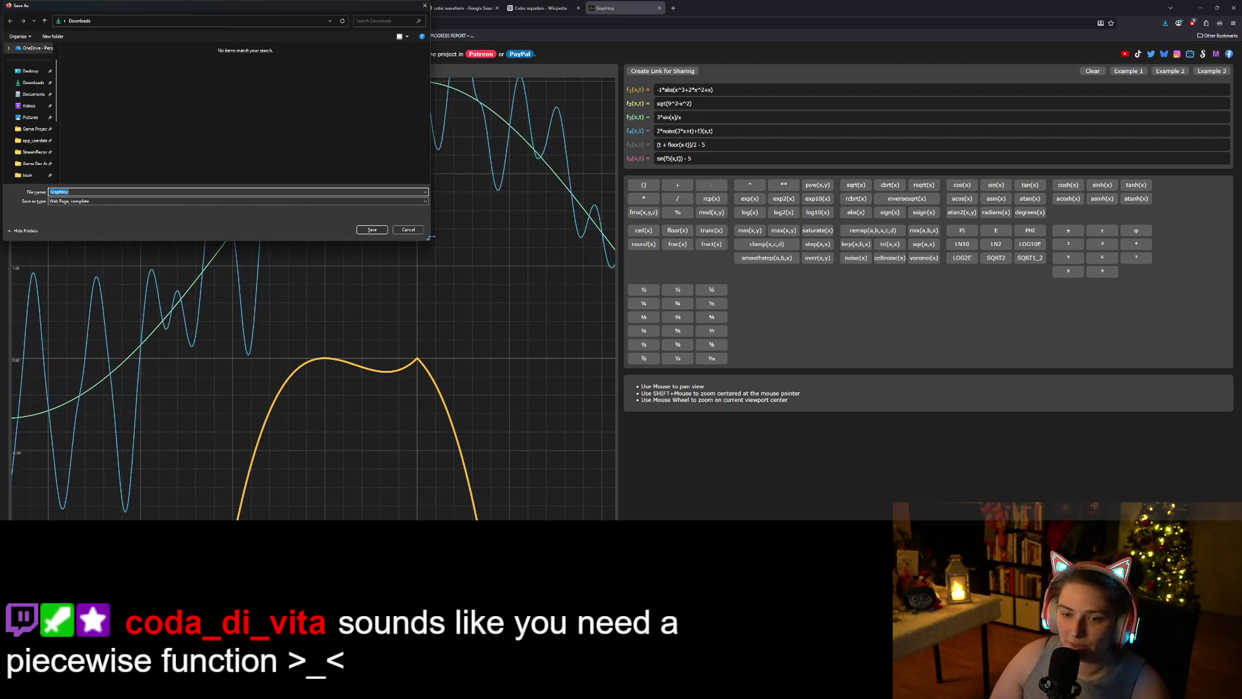
key("Escape")
scroll(407, 411, "down", 2)
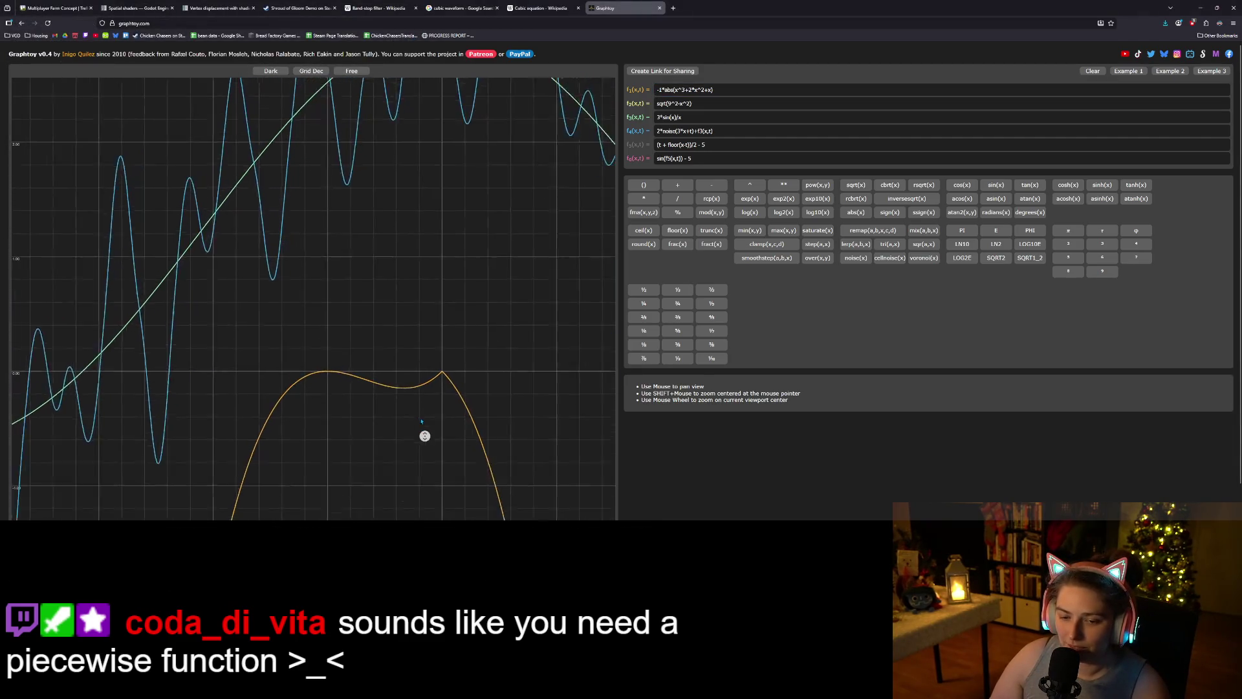
left_click_drag(434, 411, 477, 334)
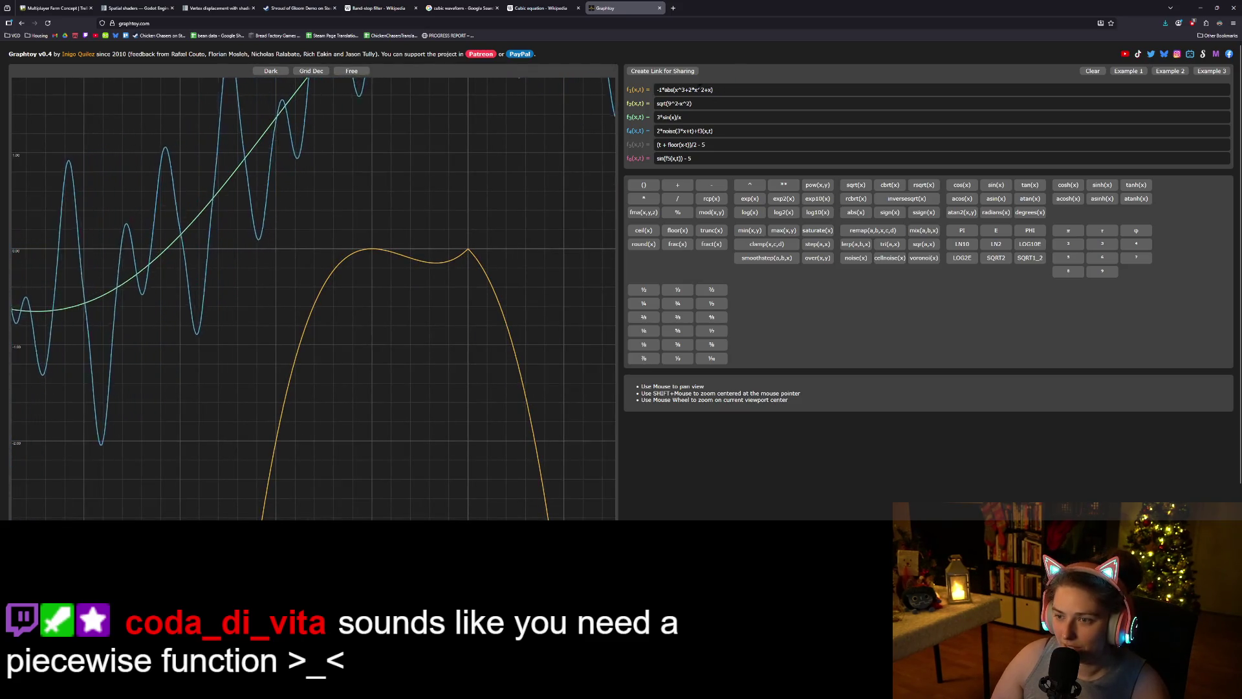
left_click(708, 89)
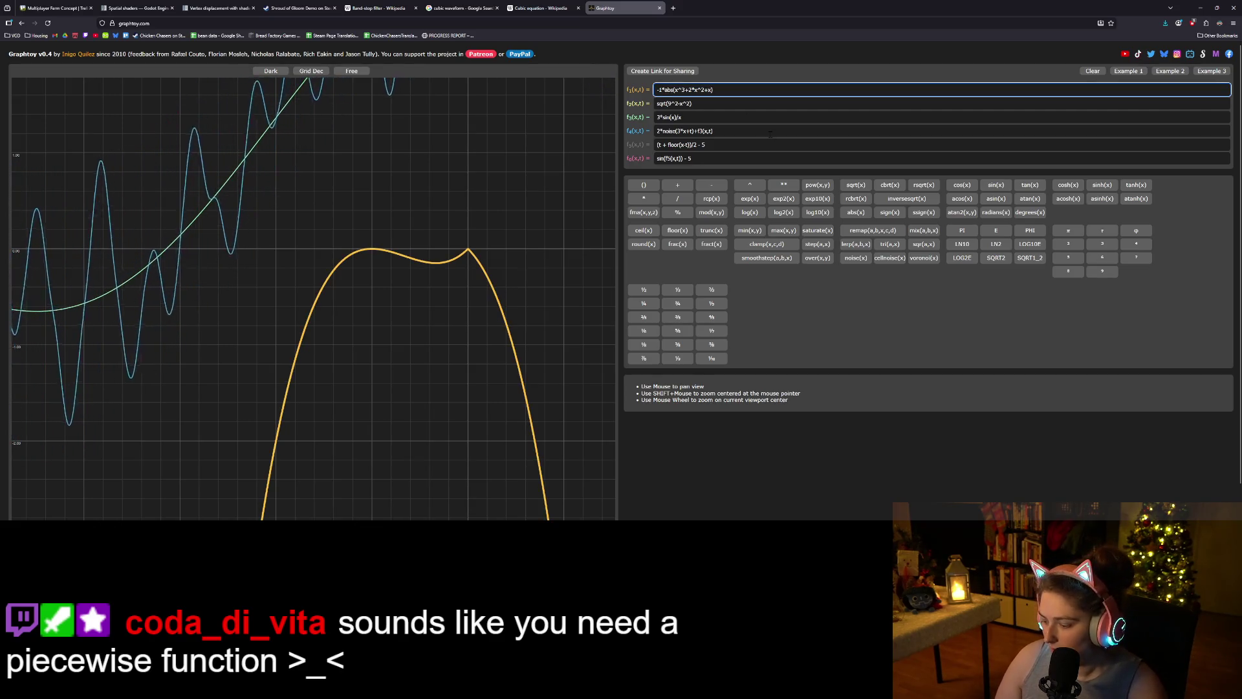
- Edit the f1 coefficients until it reads -1*abs(2*x^3+x^2+x)
type("2*")
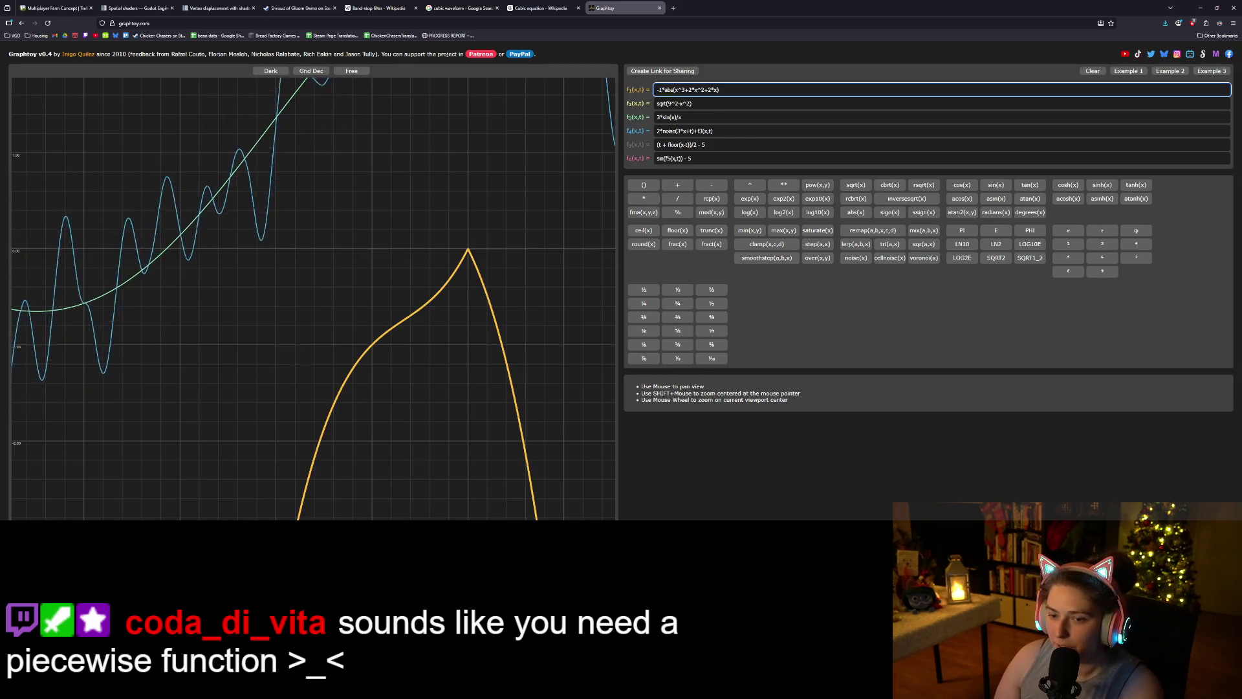
key("BackSpace")
key("BackSpace")
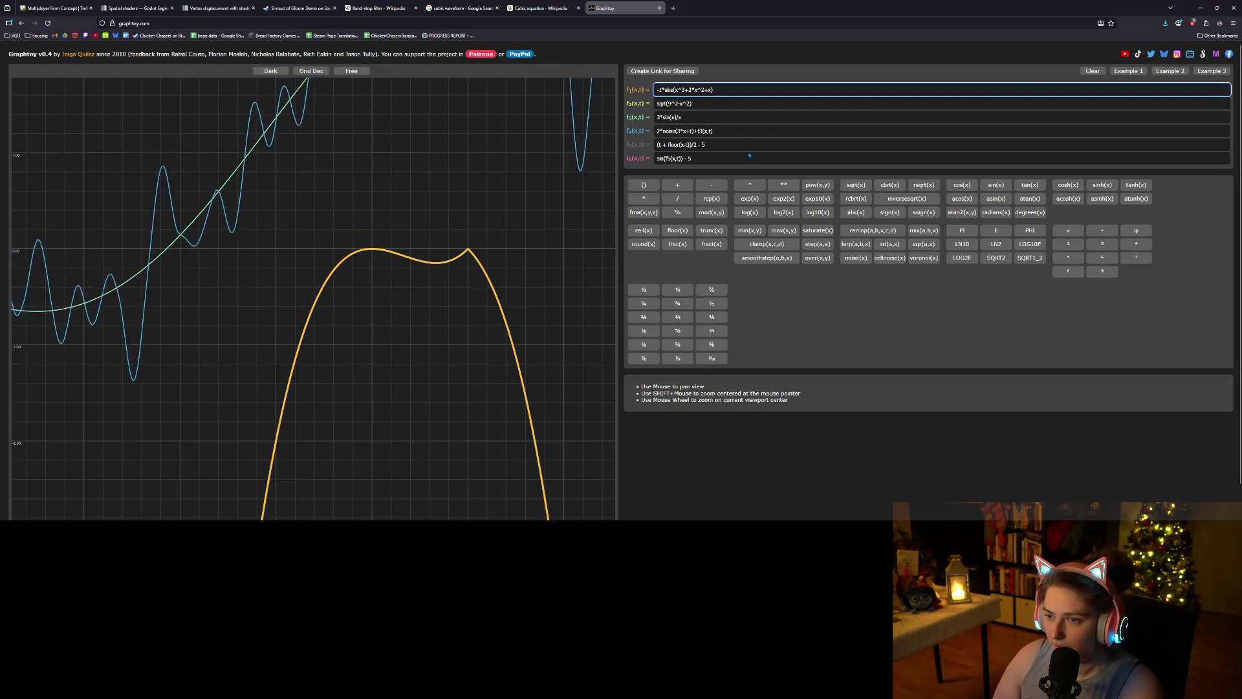
left_click(694, 90)
key("BackSpace")
type("1.5")
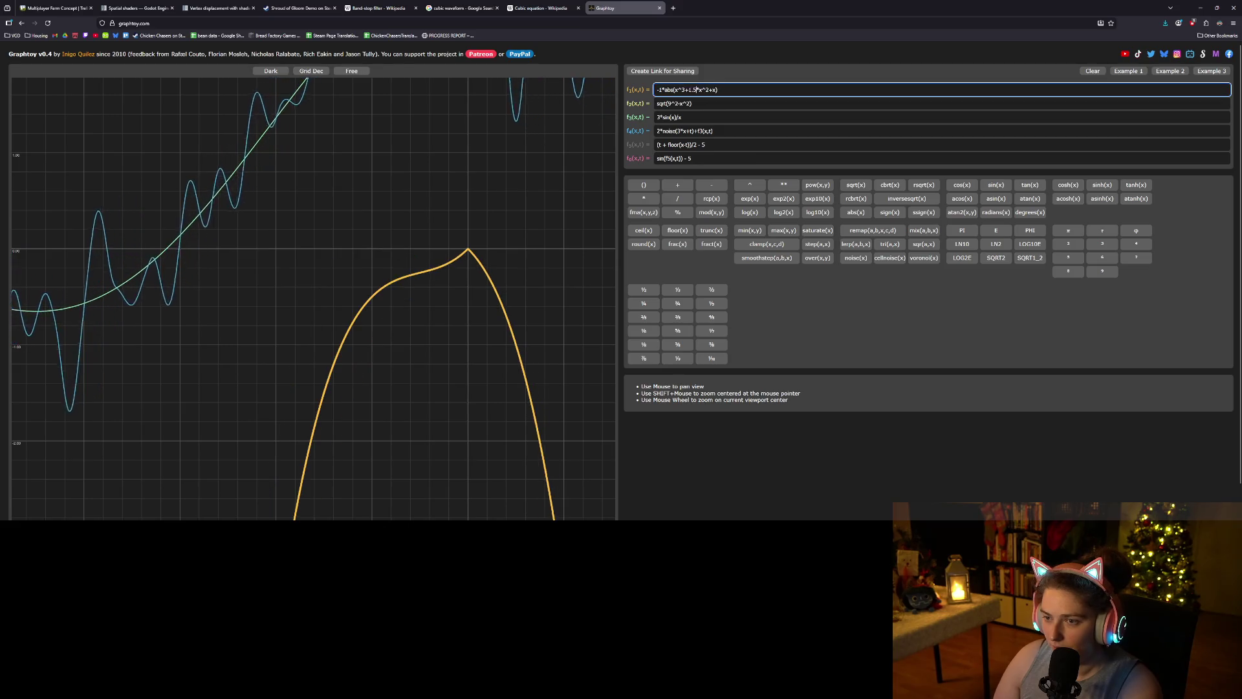
key("BackSpace")
key("BackSpace")
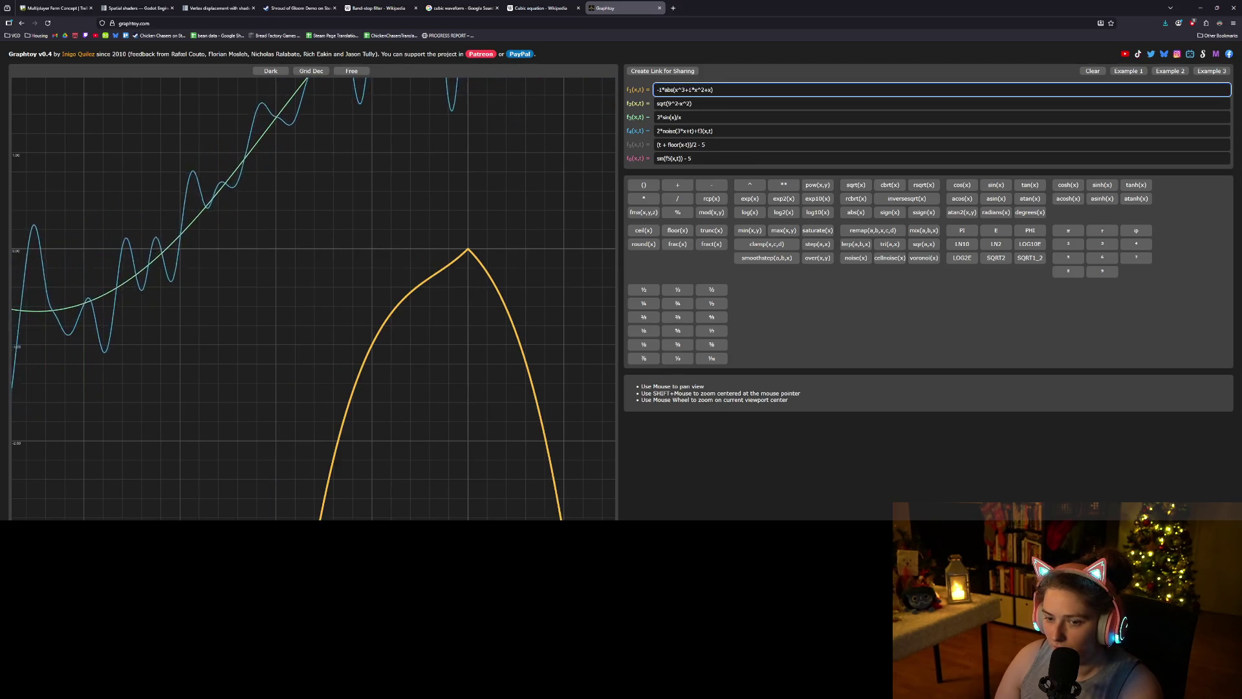
key("BackSpace")
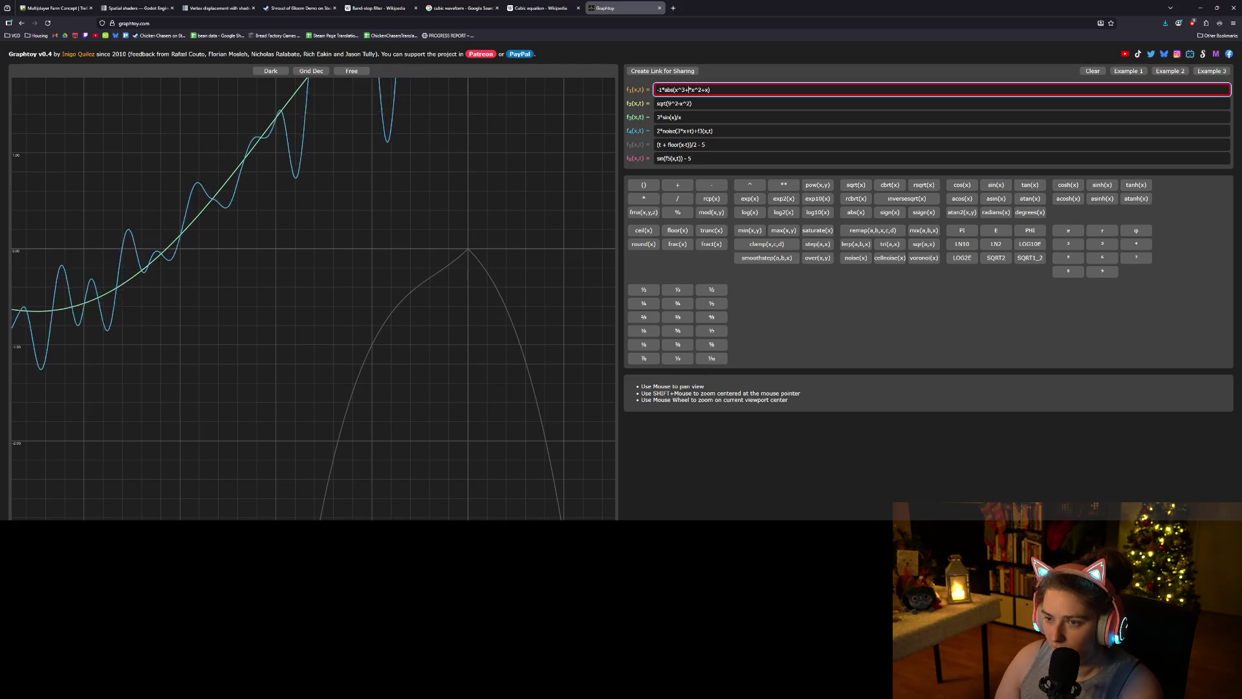
key("Delete")
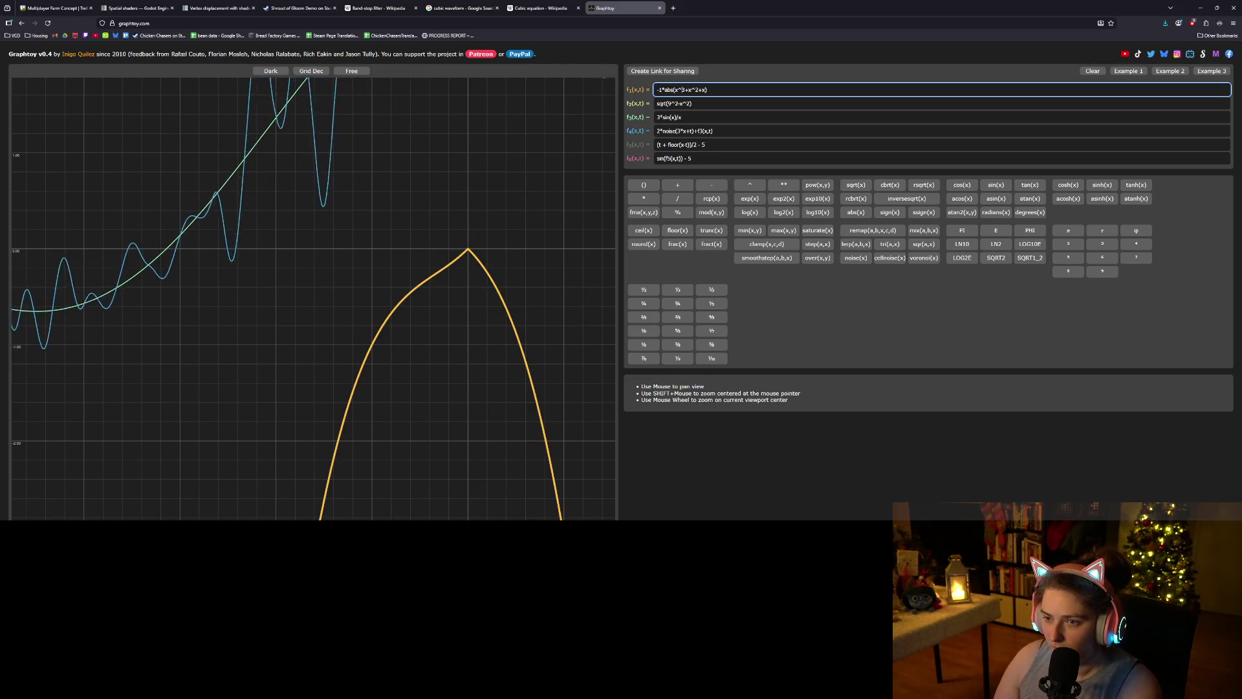
type("2*")
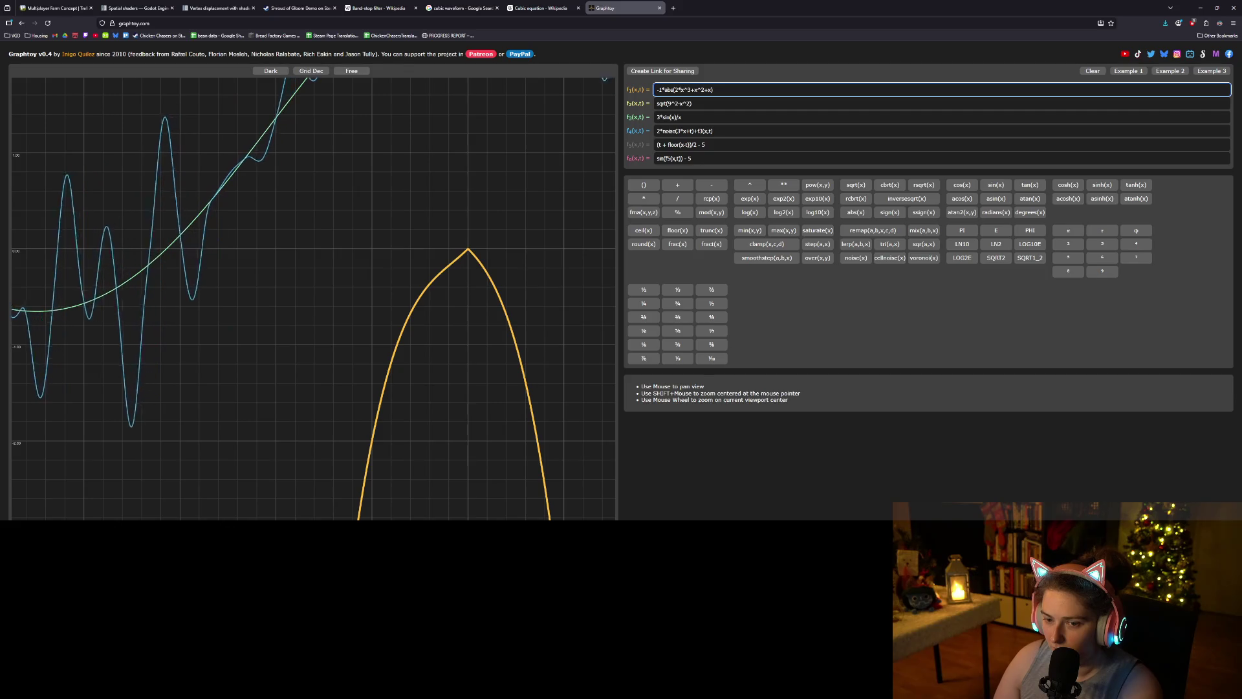
- Change f1's x^3 coefficient to 0.1 and its x^2 coefficient to 10
key("BackSpace")
type("8")
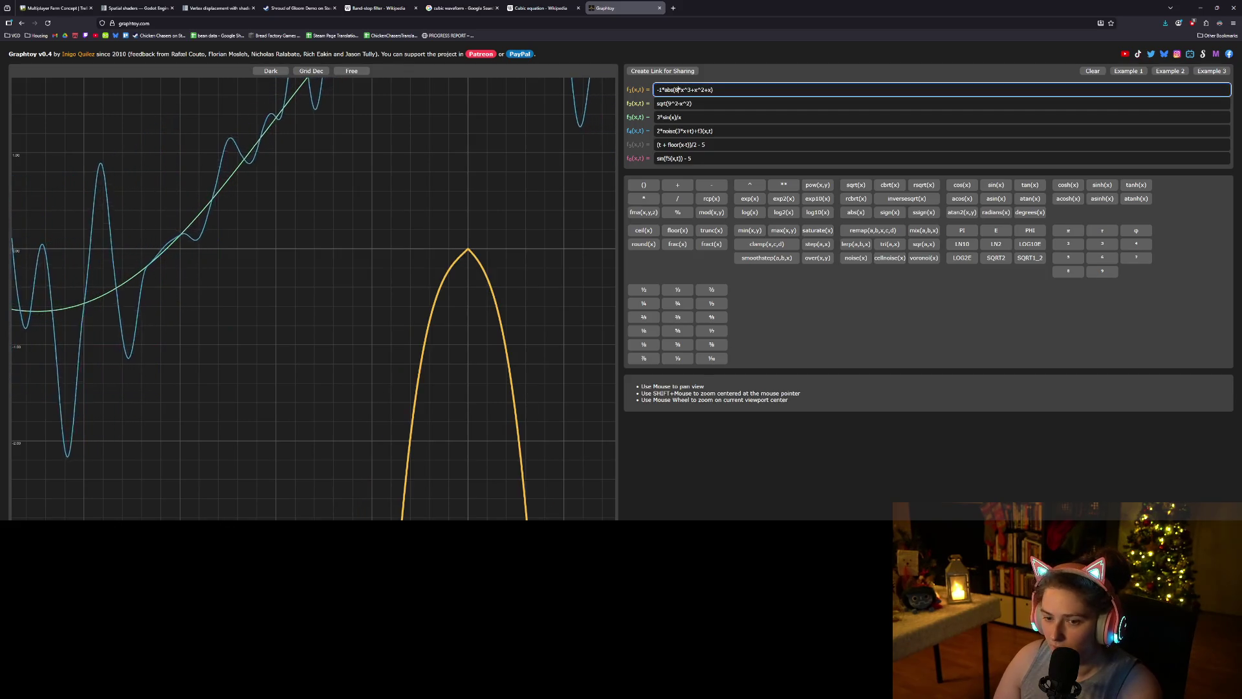
key("BackSpace")
type("0.")
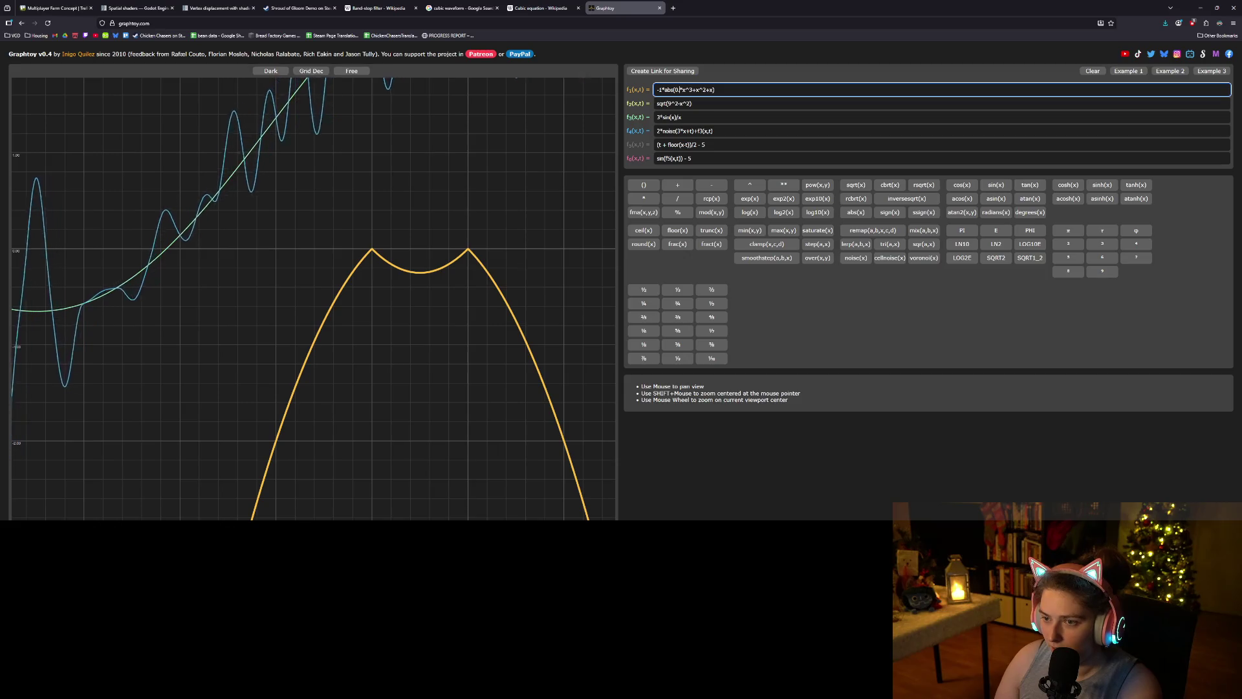
type("1*x^3+")
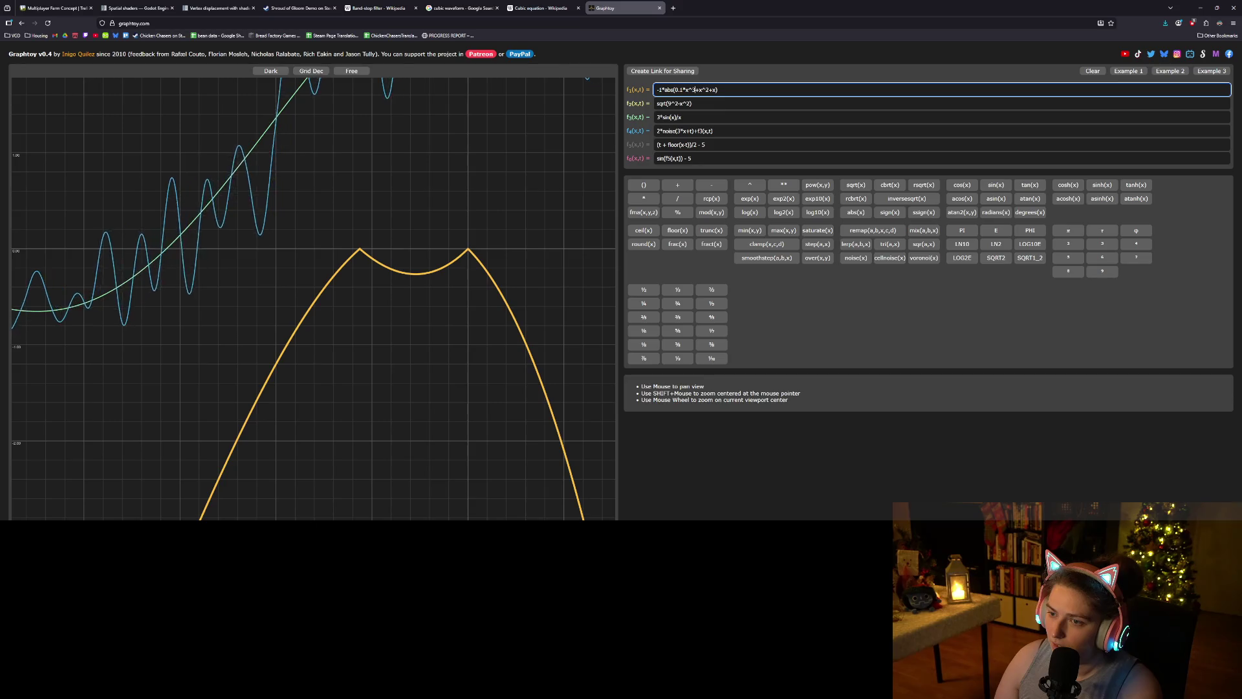
type("0.1*")
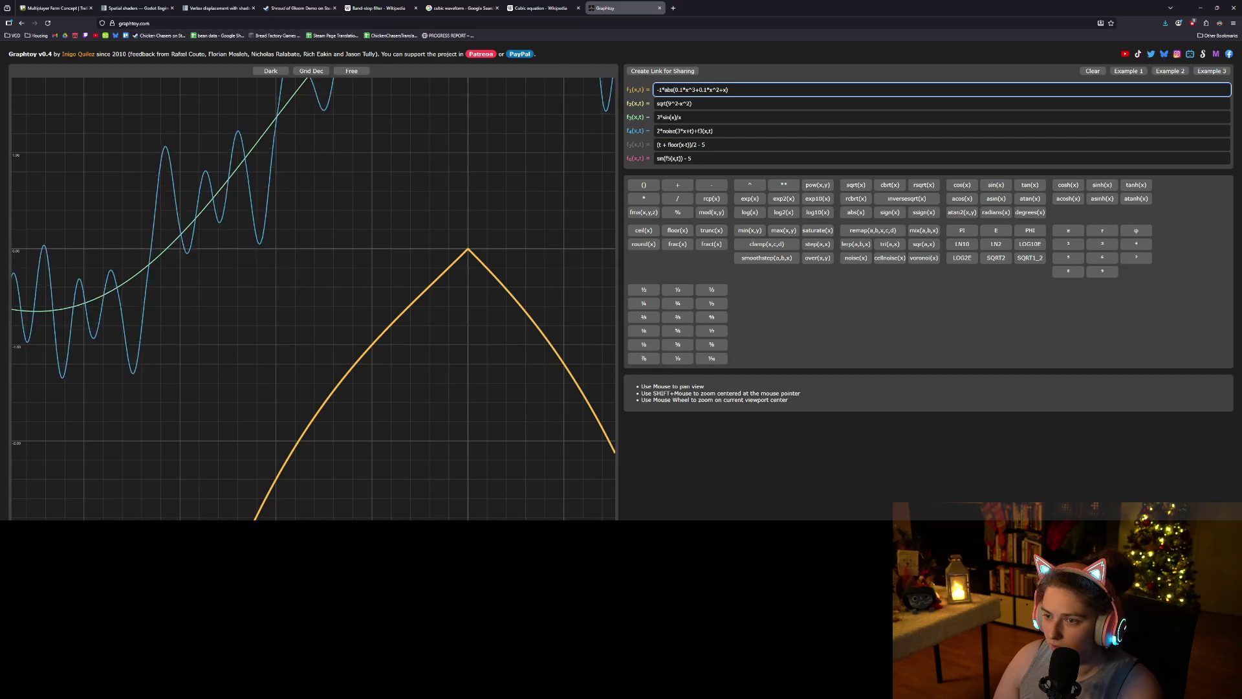
key("BackSpace")
key("BackSpace")
key("BackSpace")
type("10")
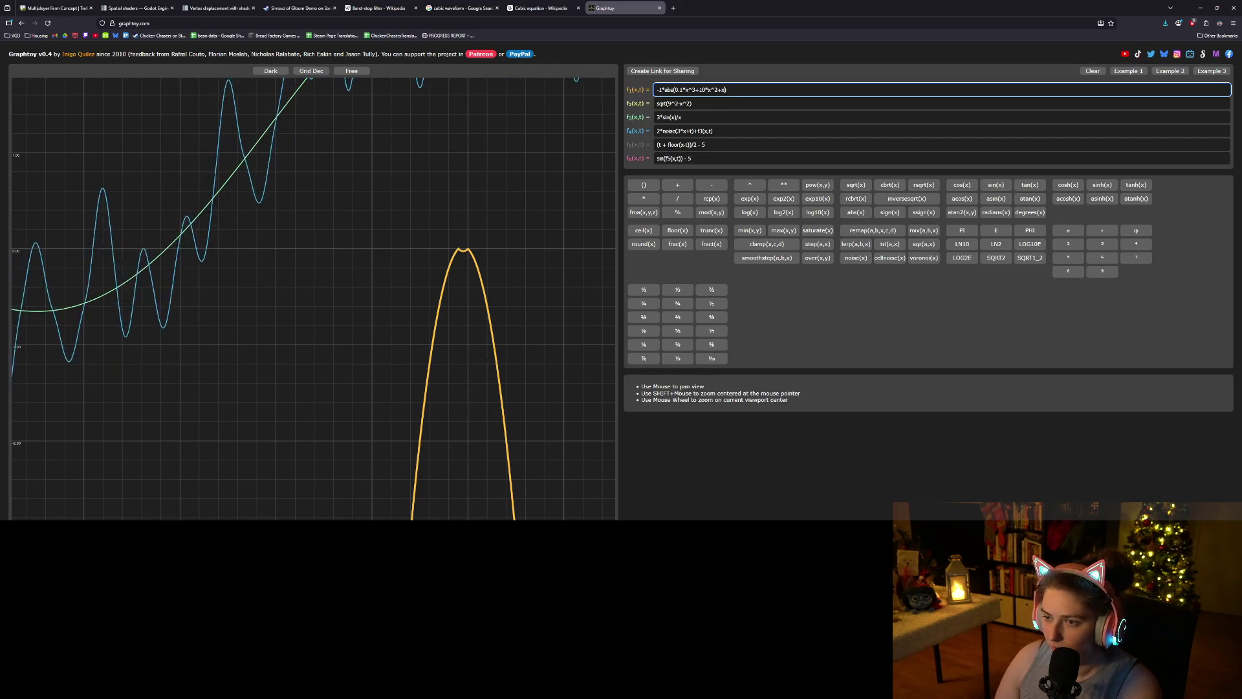
- Try coefficients 5 and 9 on the final x term, settling on 10
type("10*")
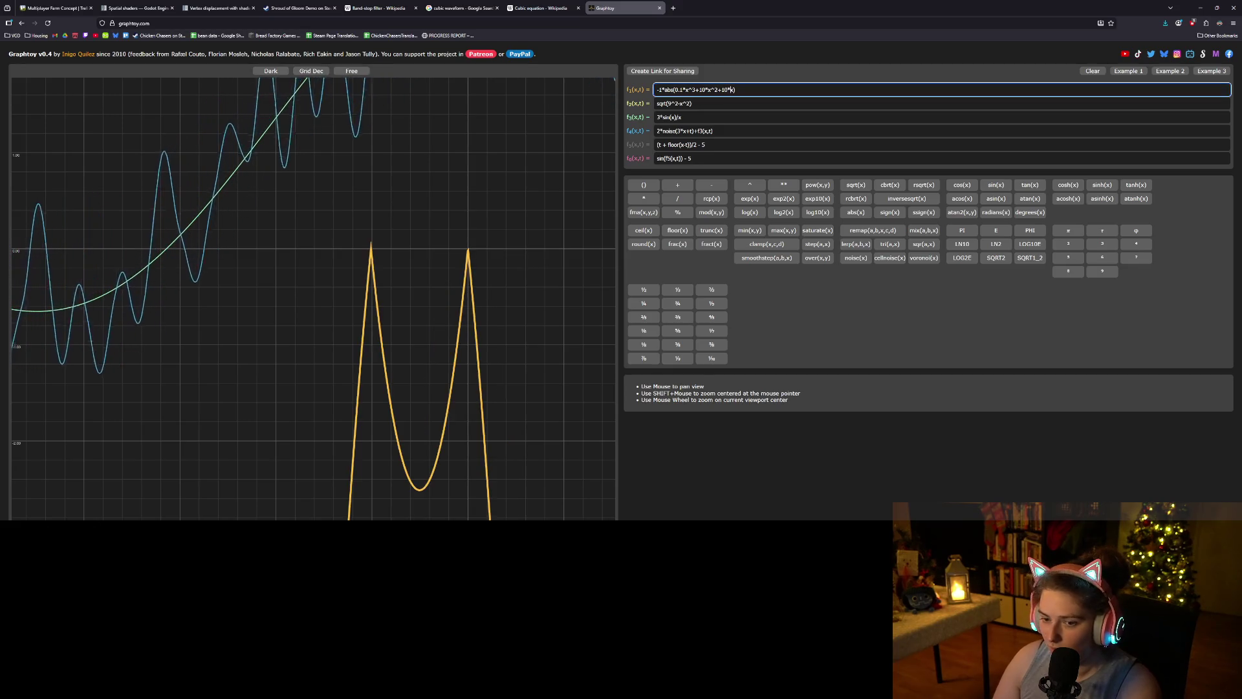
key("BackSpace")
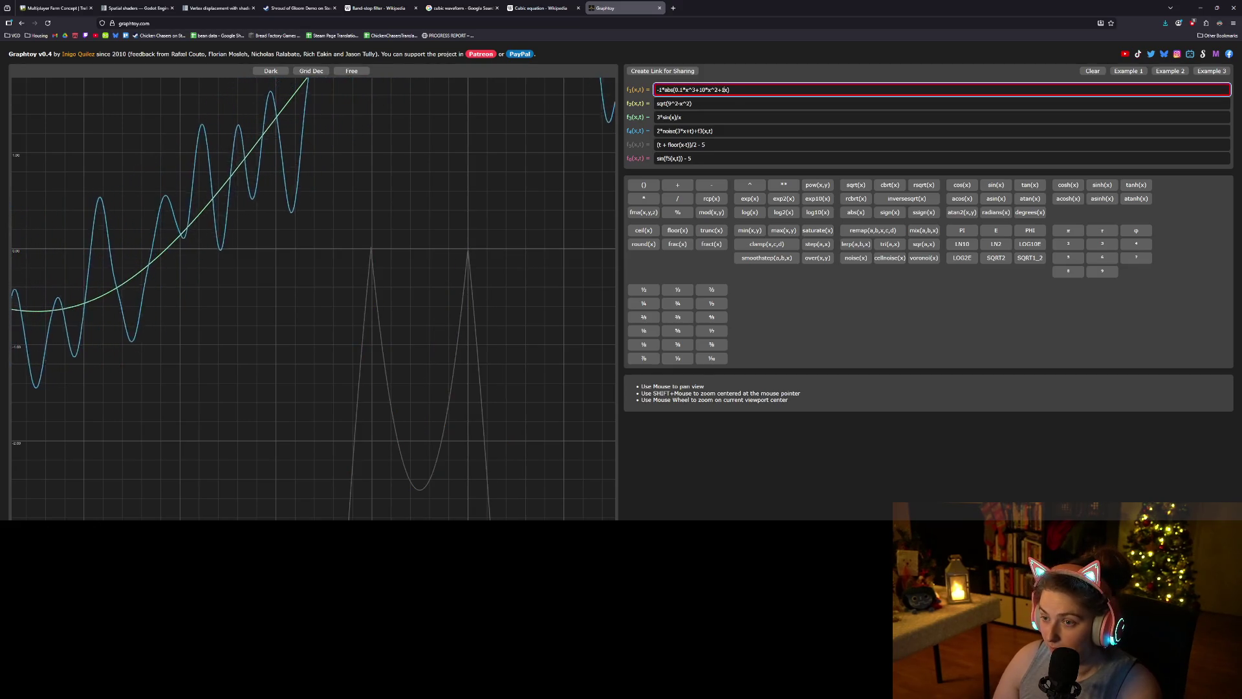
type("*")
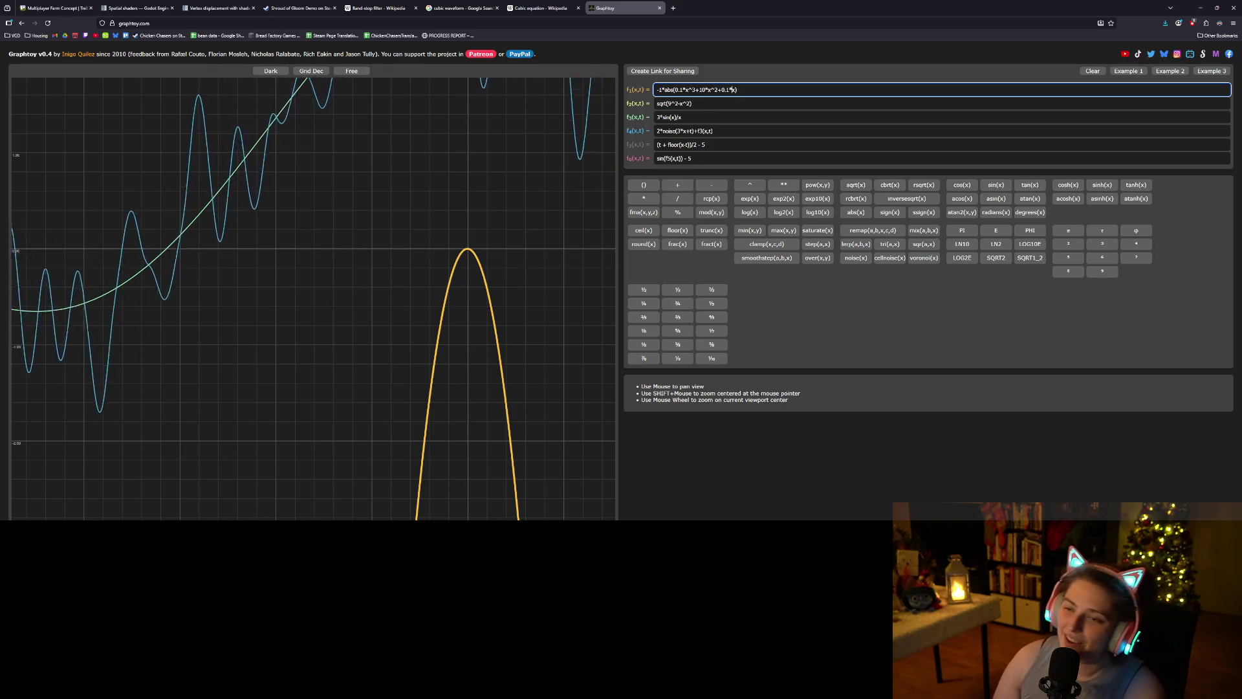
key("BackSpace")
key("BackSpace")
type("5")
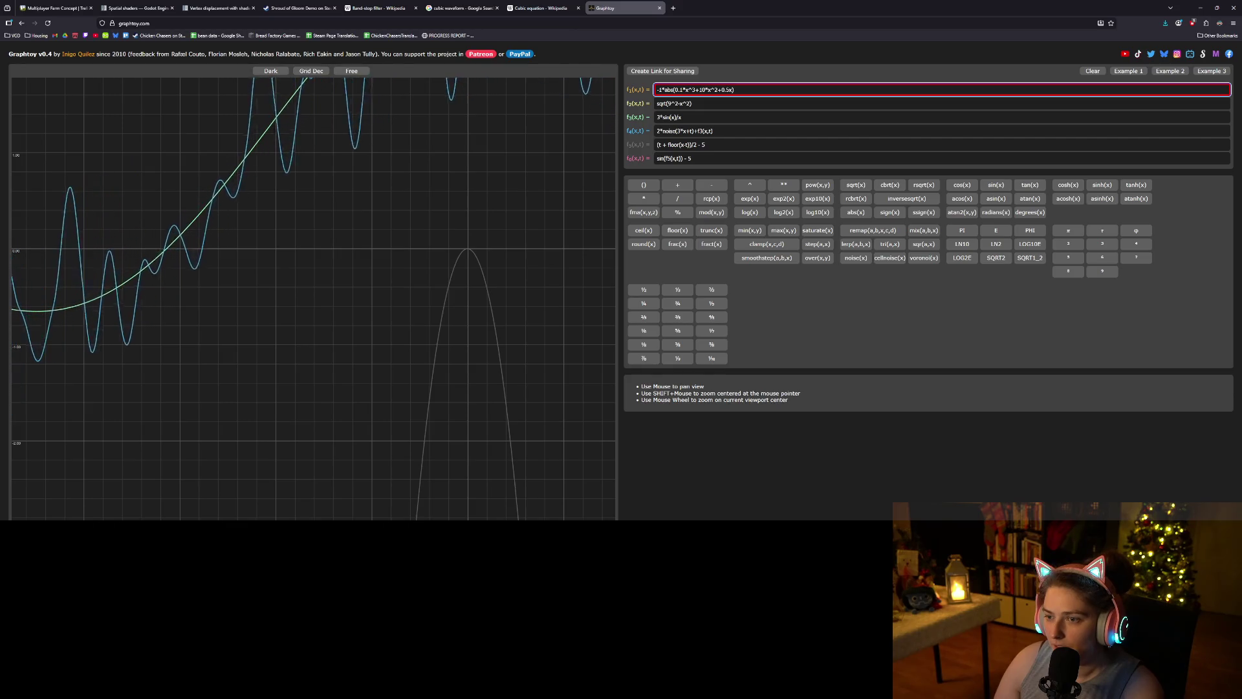
type("*")
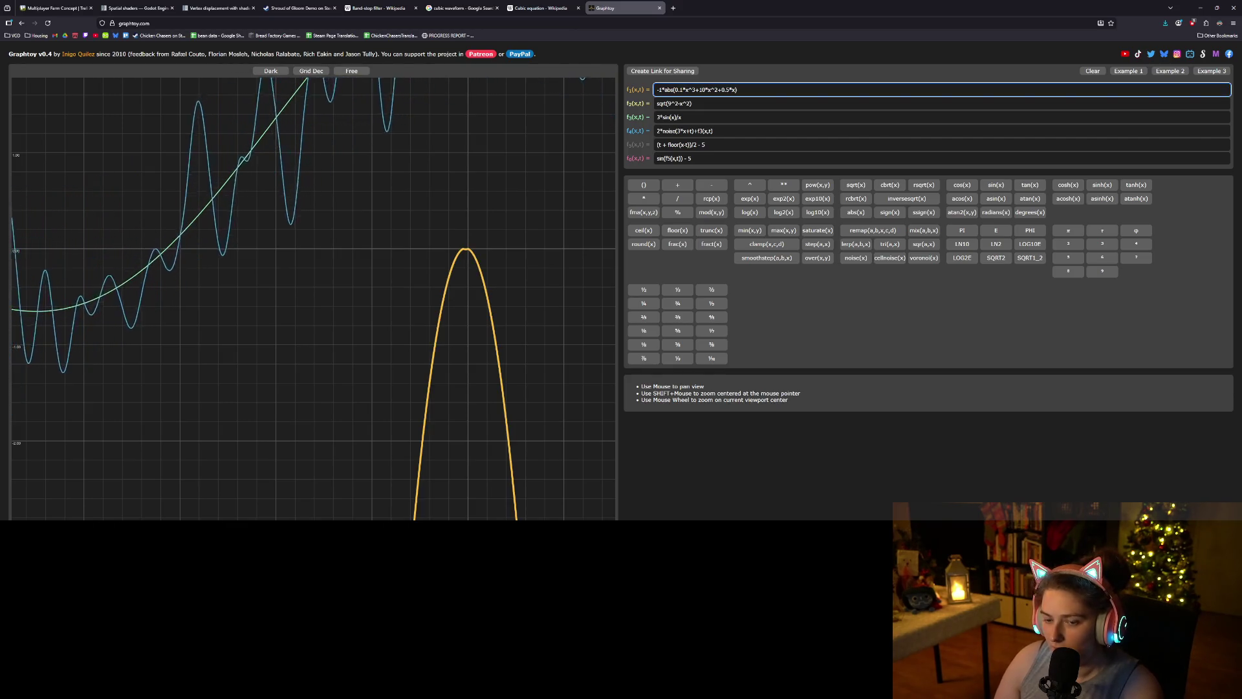
key("BackSpace")
type("9")
key("BackSpace")
type("5")
key("BackSpace")
key("BackSpace")
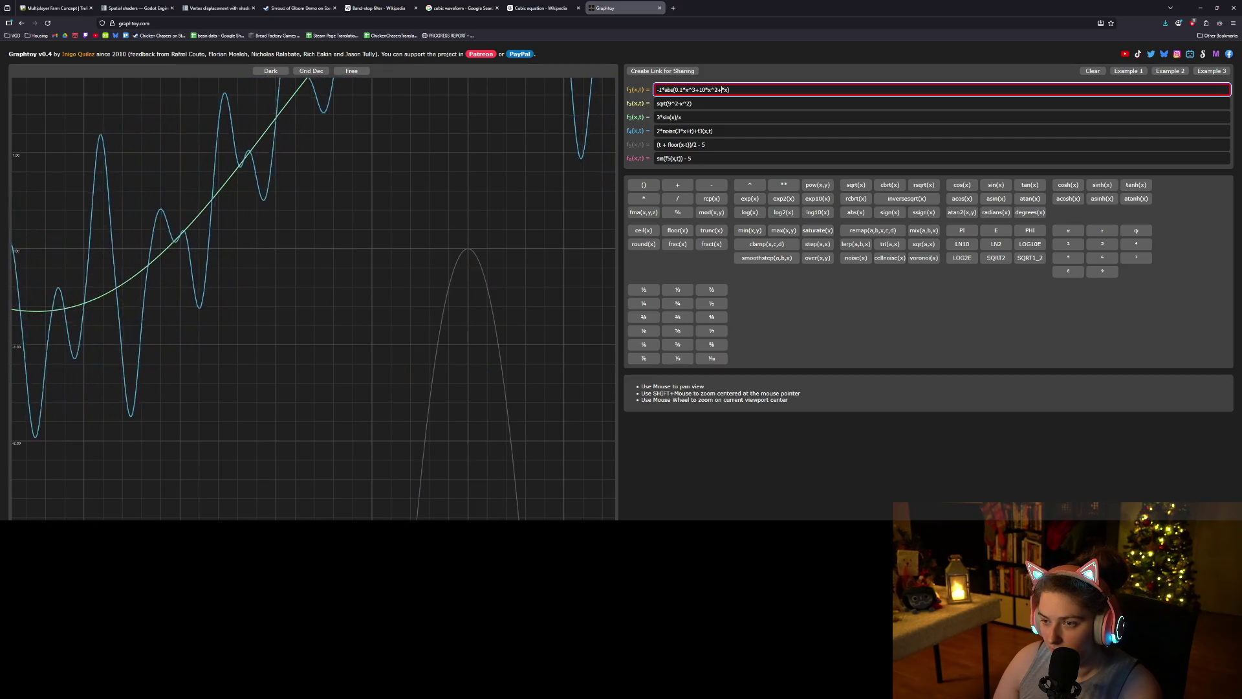
type("10")
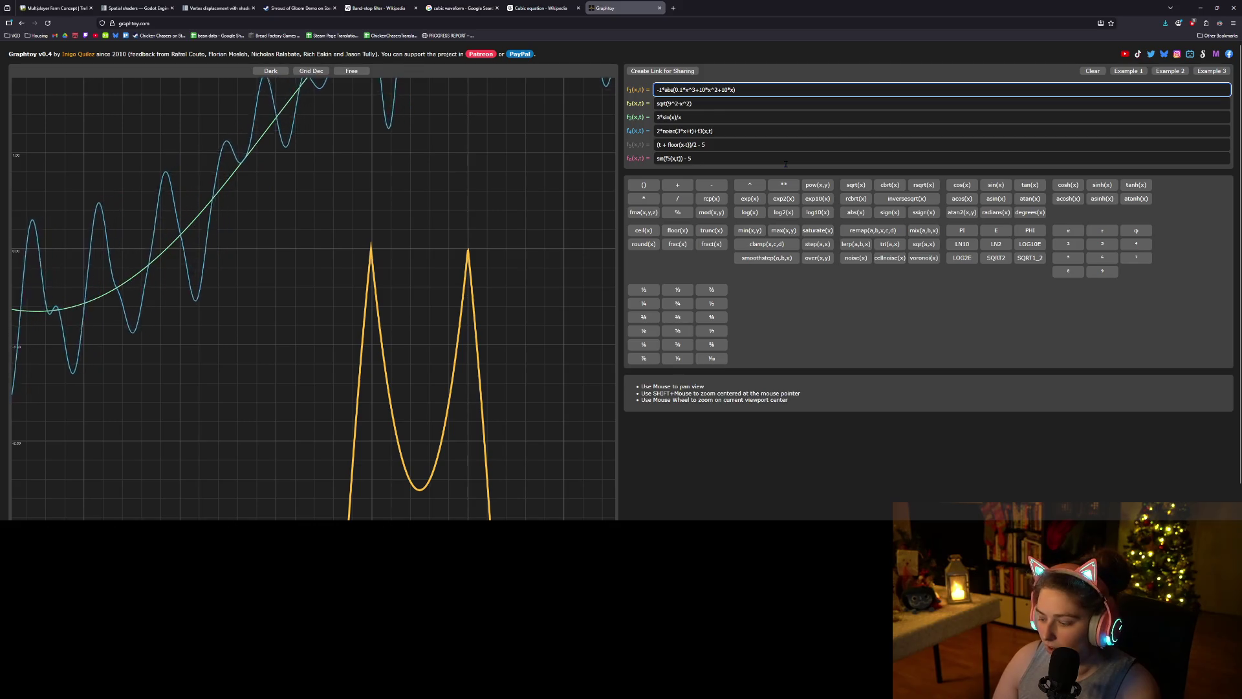
- Retune the x^2 coefficient, trying 11 and 0.5 before entering 50
key("BackSpace")
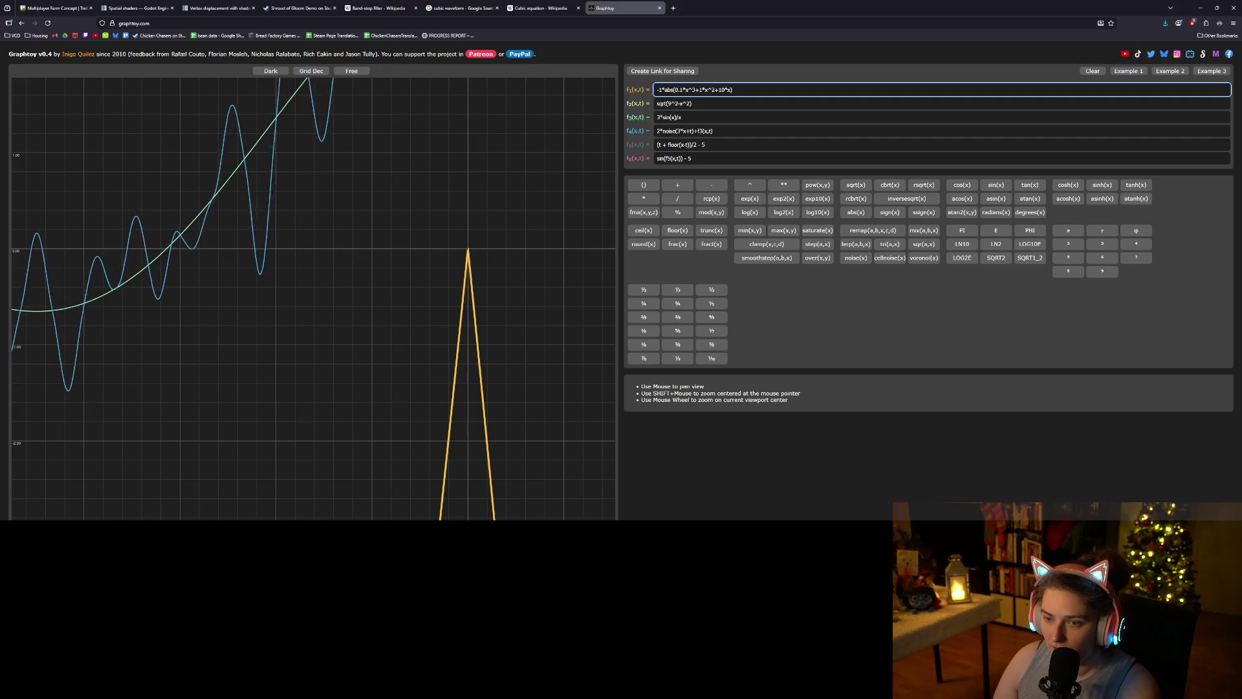
type("1")
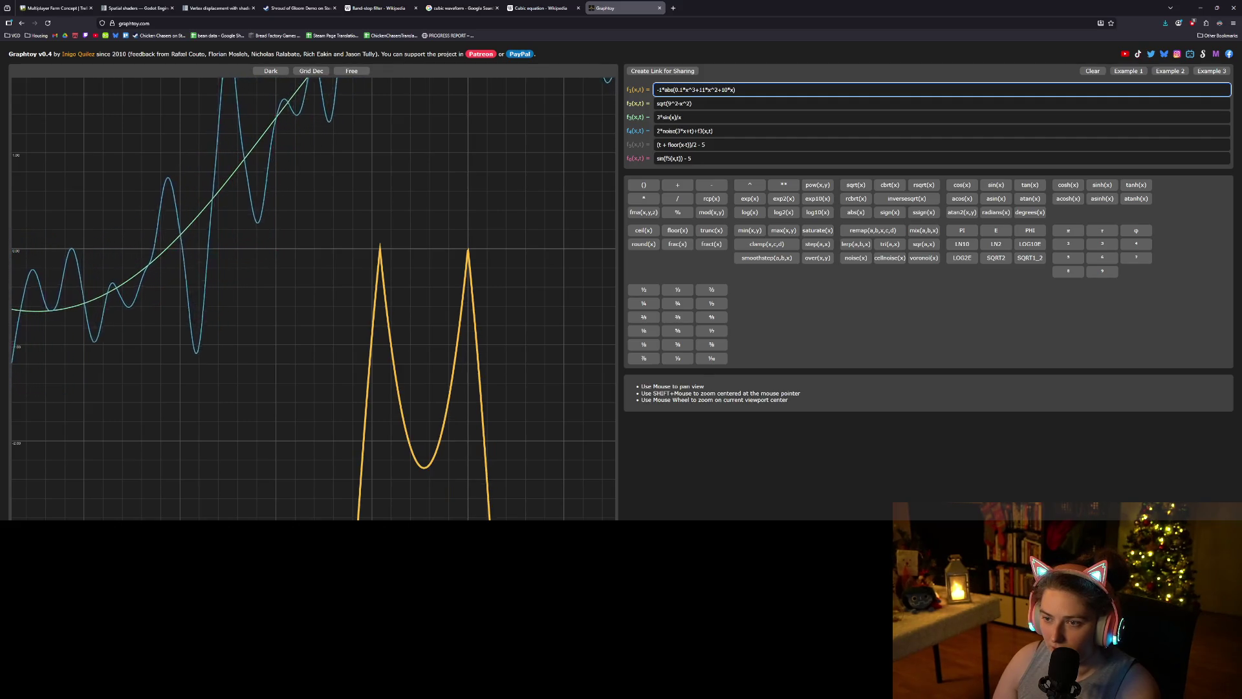
key("BackSpace")
key("BackSpace")
type("0.5")
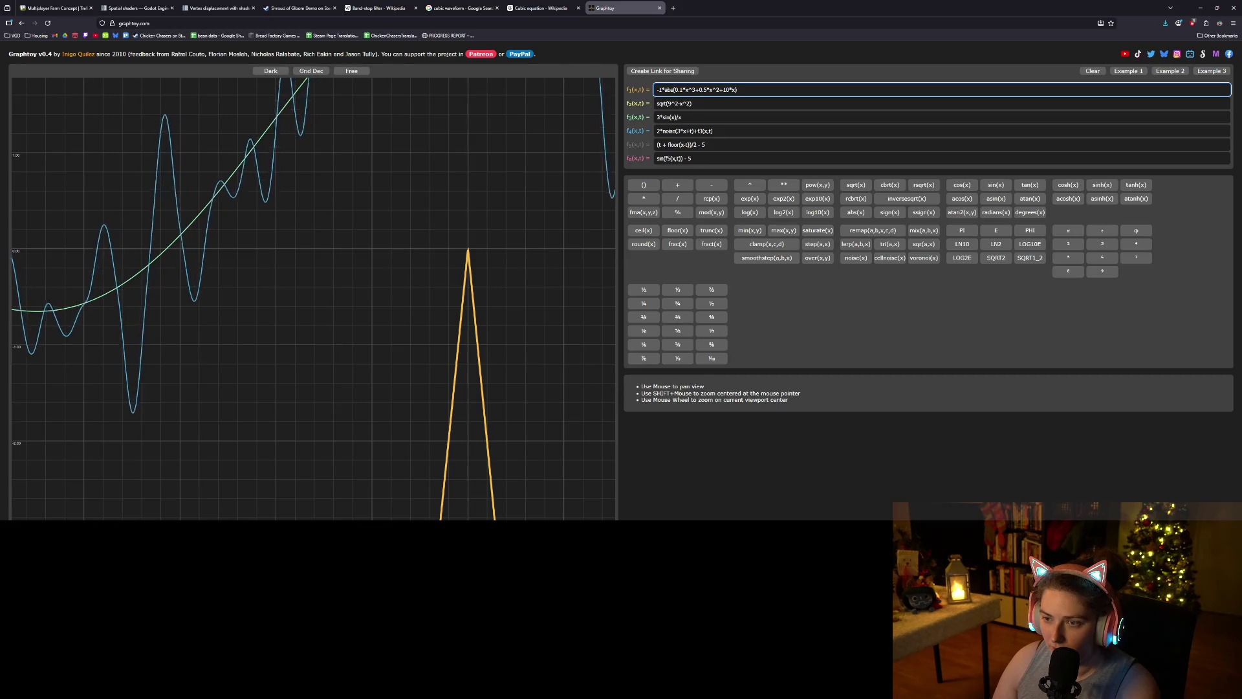
key("BackSpace")
key("BackSpace")
key("BackSpace")
type("50")
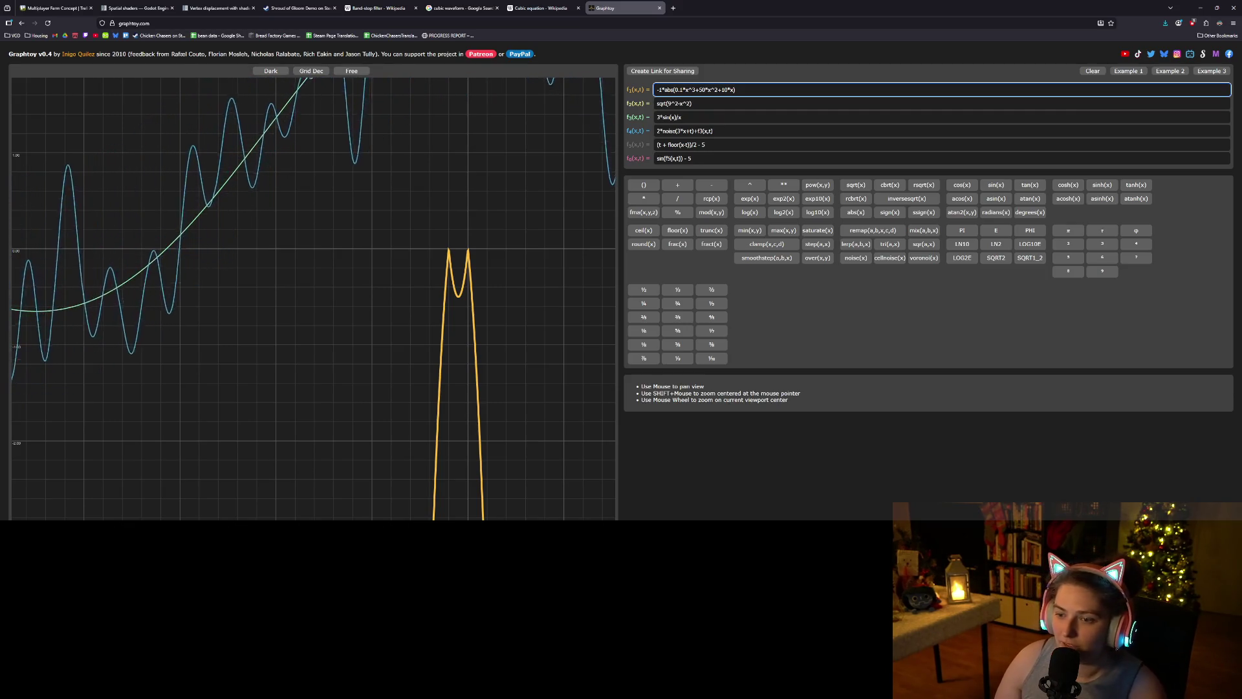
- Zoom and pan onto the orange curve's dip, then go to the Cubic equation article
left_click(461, 300)
scroll(461, 300, "up", 4)
mouse_move(508, 330)
left_mouse_down()
mouse_move(430, 323)
mouse_move(495, 327)
mouse_move(407, 348)
left_mouse_up()
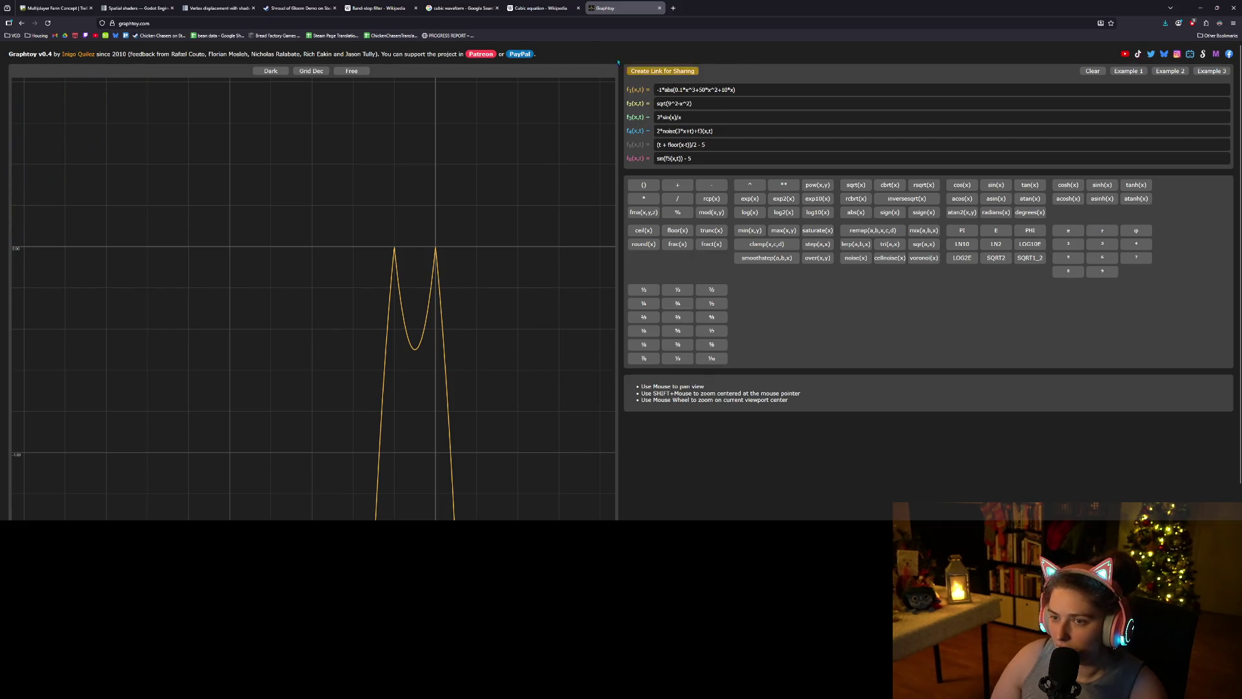
left_click(541, 8)
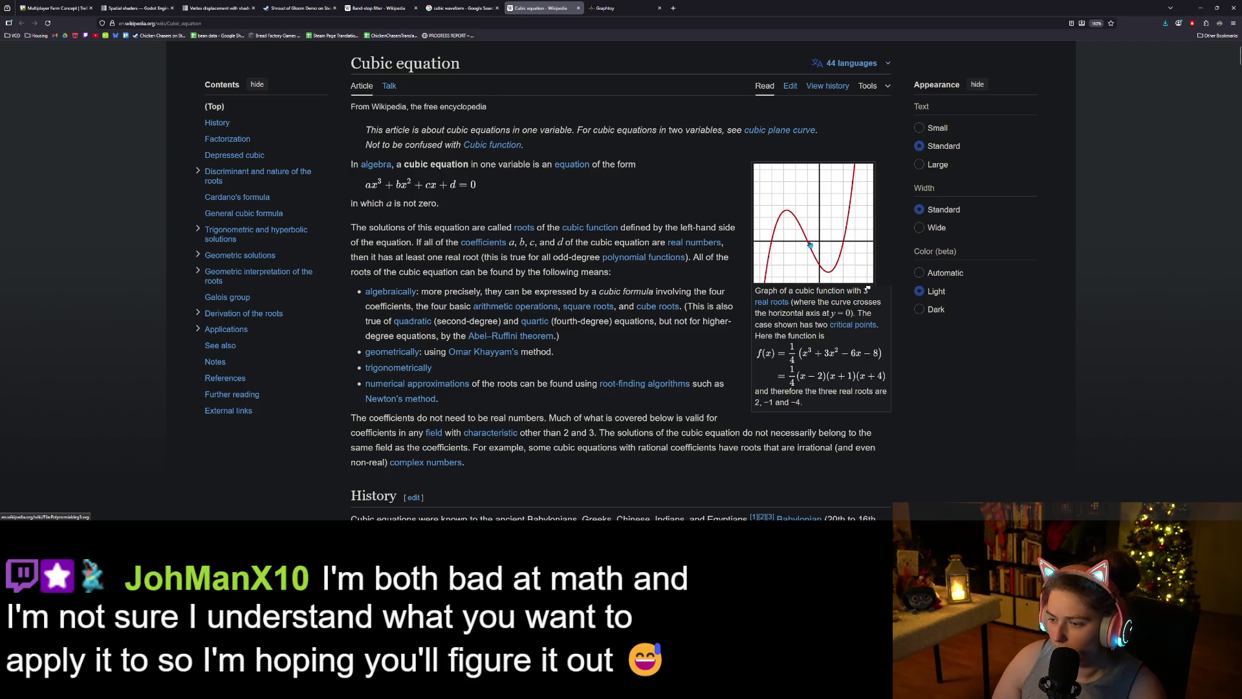
- View the cubic graph image enlarged, close it, and return to Graphtoy
left_click(811, 246)
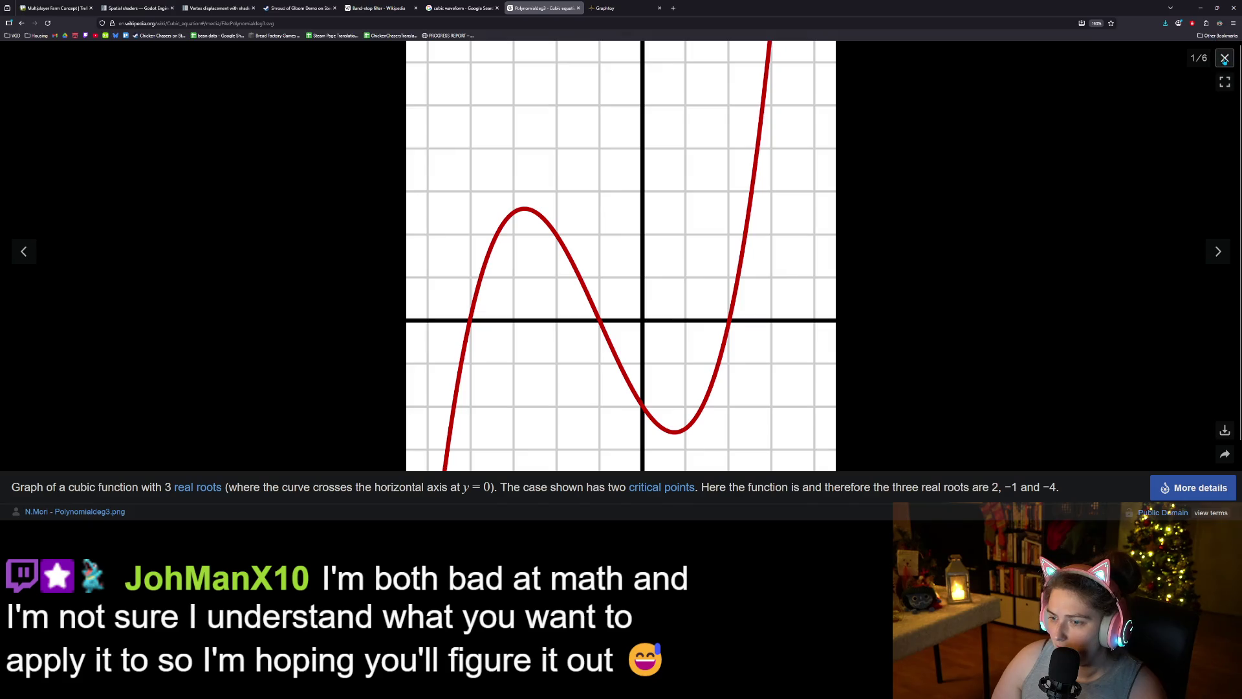
left_click(1225, 58)
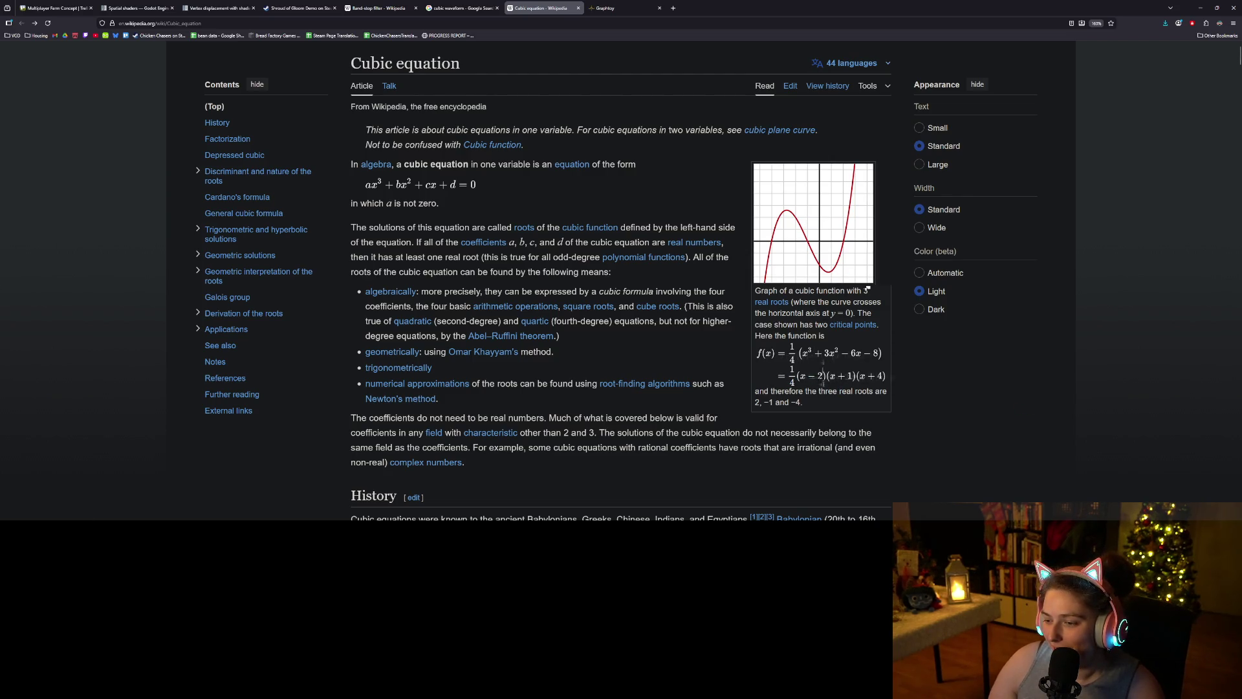
left_click(609, 8)
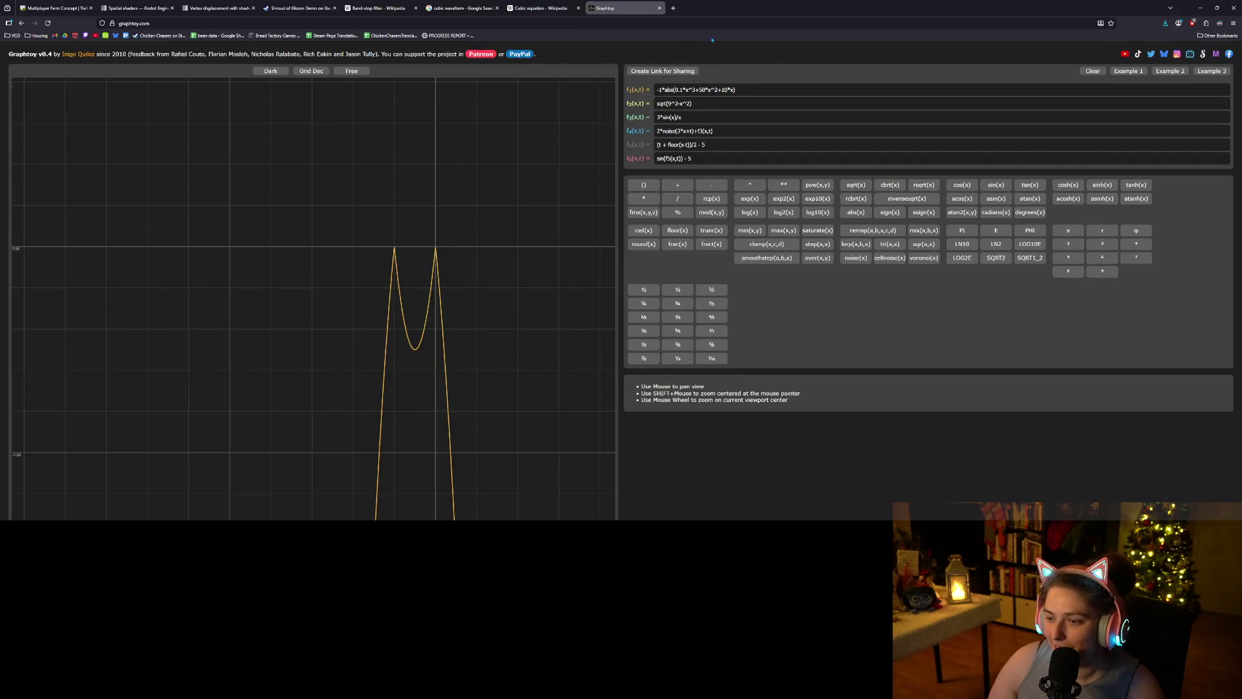
- Replace the f1 formula with -1*abs((x-3)*(x+3)*x), checking the Cubic equation article while typing
triple_click(762, 88)
key("BackSpace")
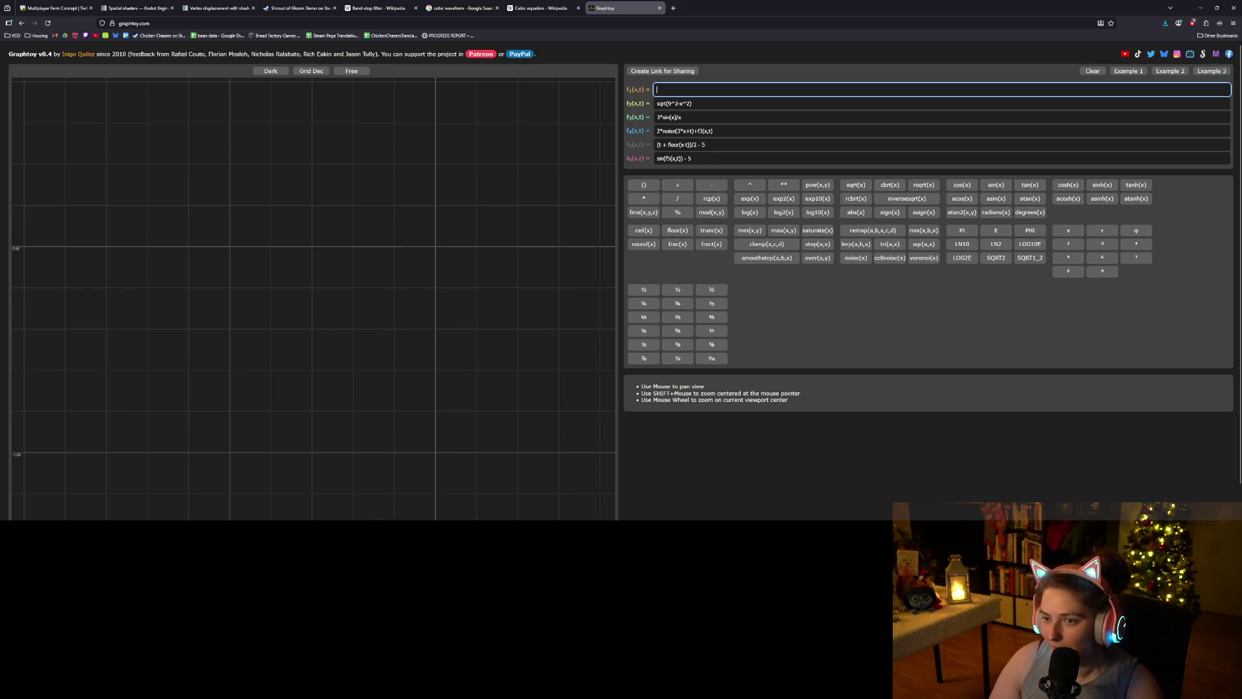
left_click(536, 7)
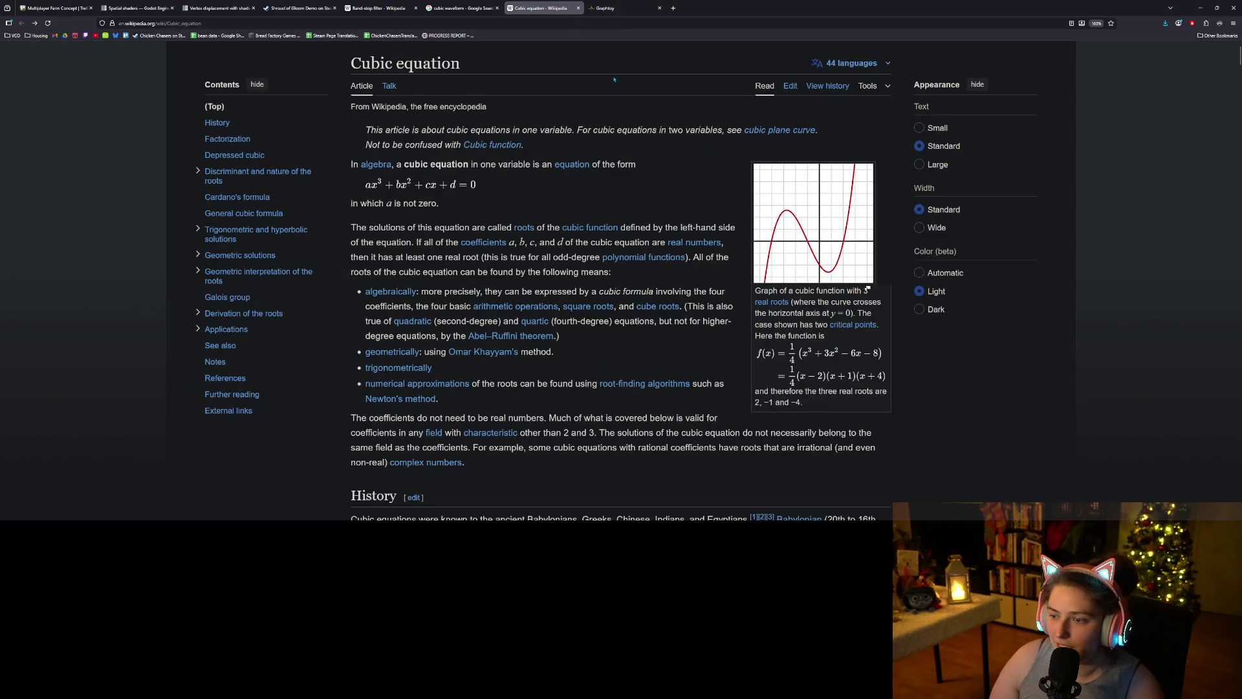
left_click(609, 8)
type("-1*")
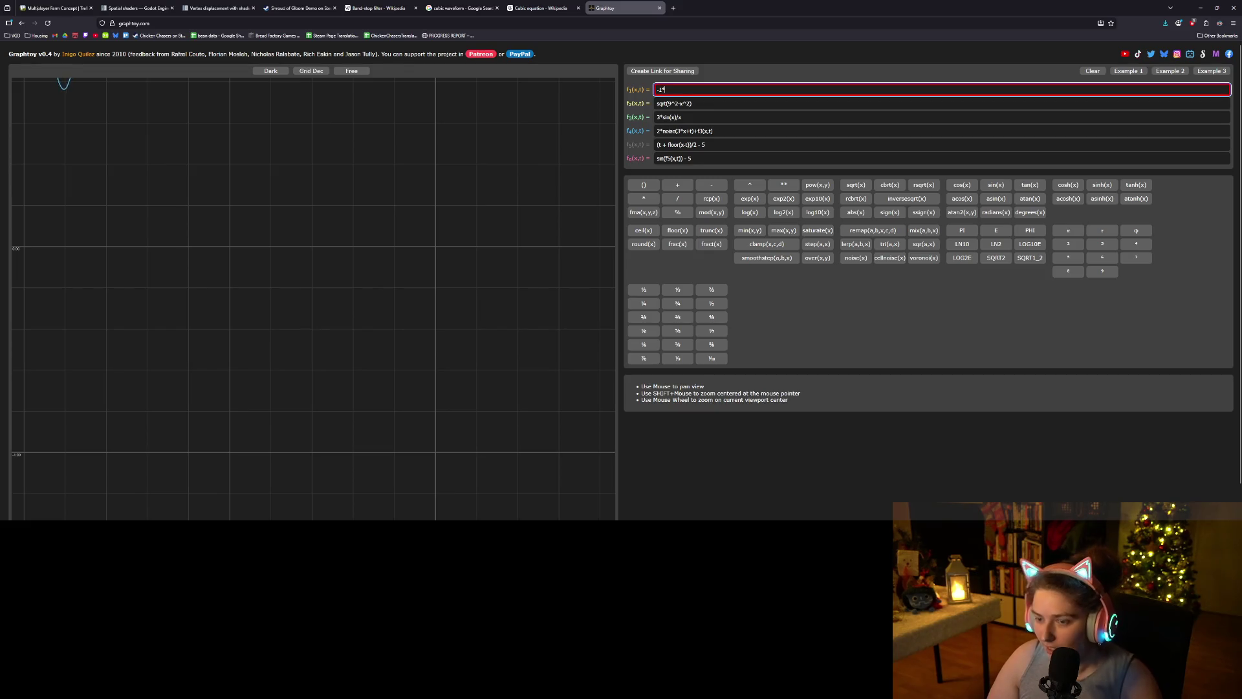
type("abs()")
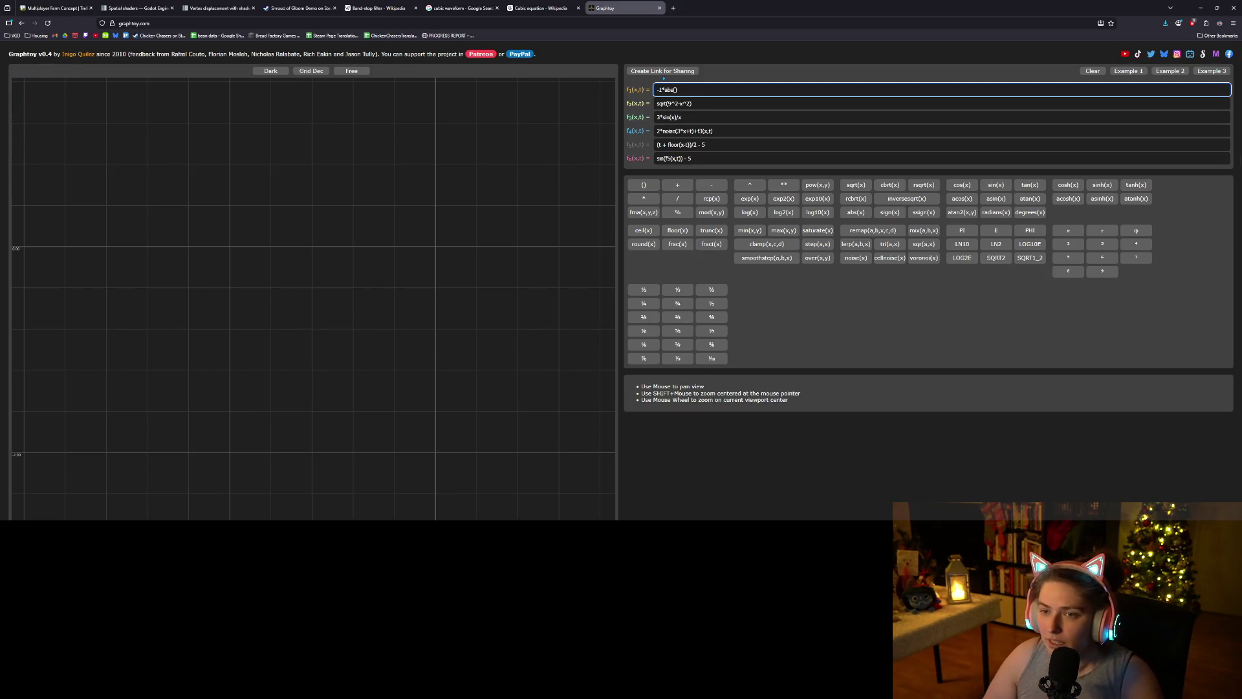
left_click(541, 8)
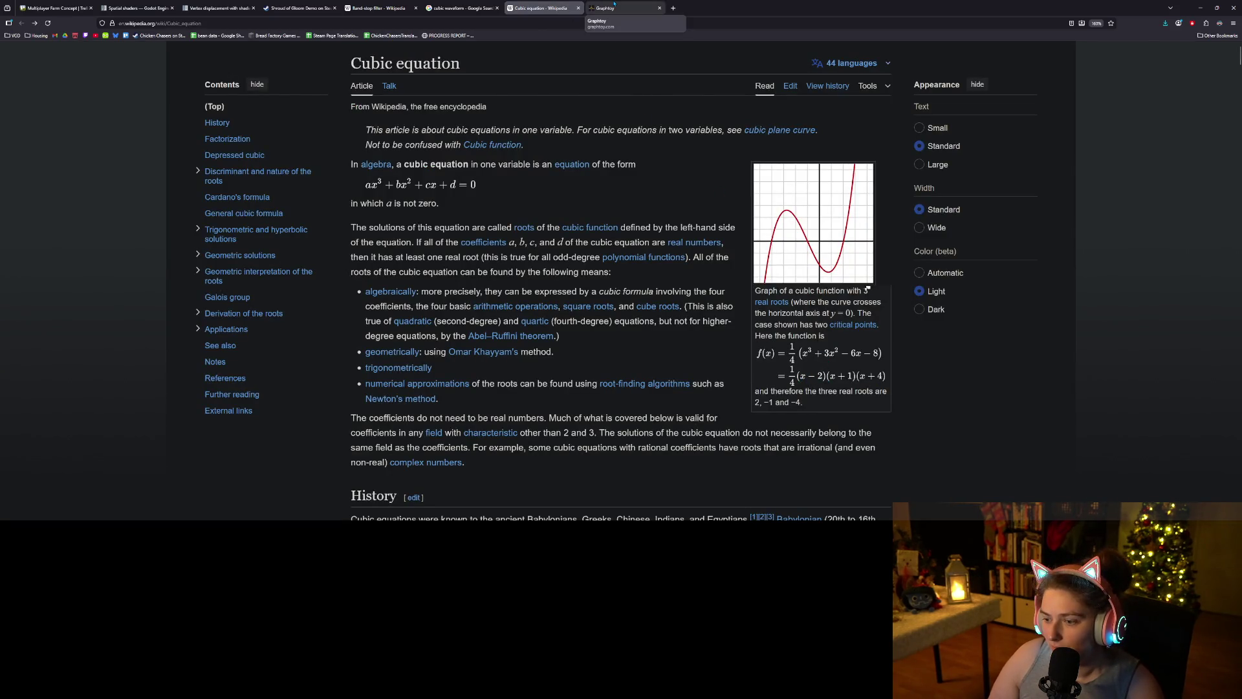
left_click(615, 6)
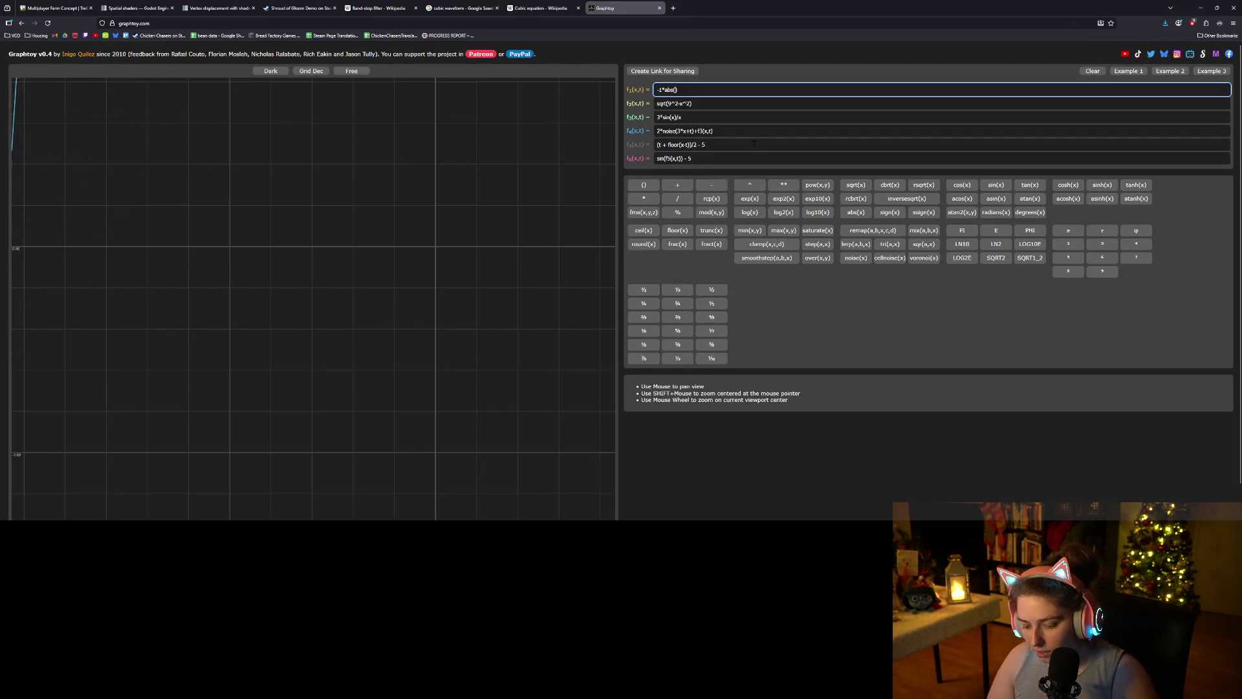
type("()")
type("x")
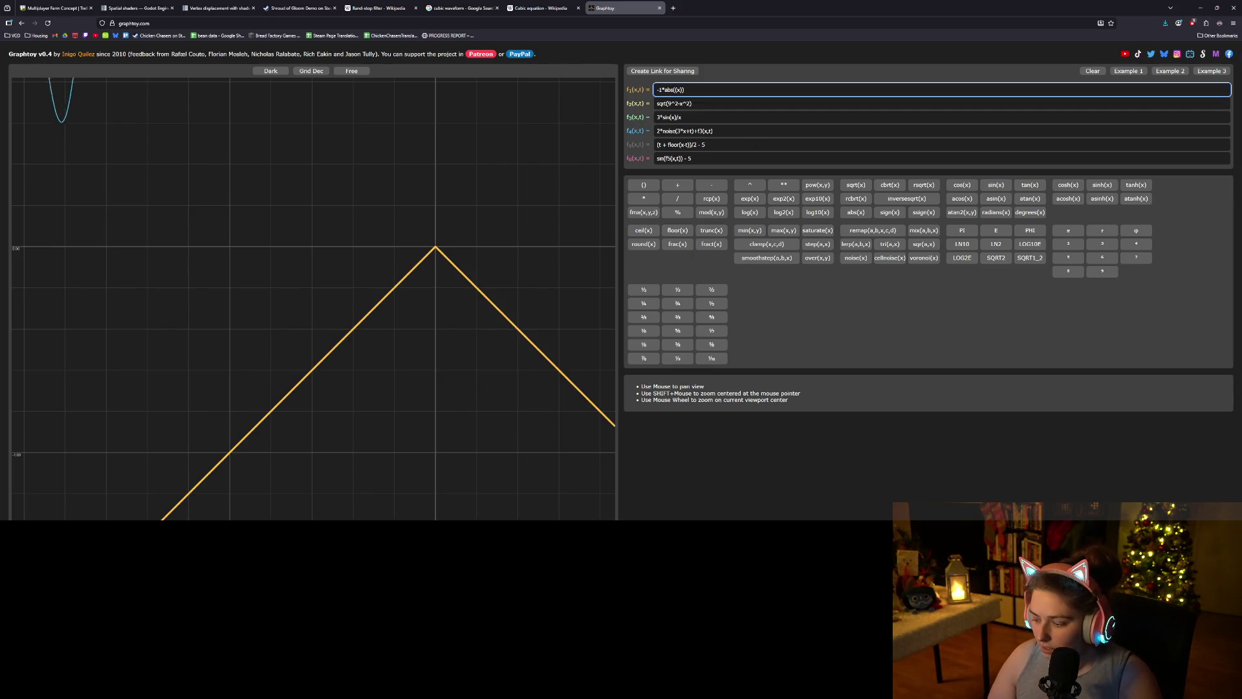
type("-3")
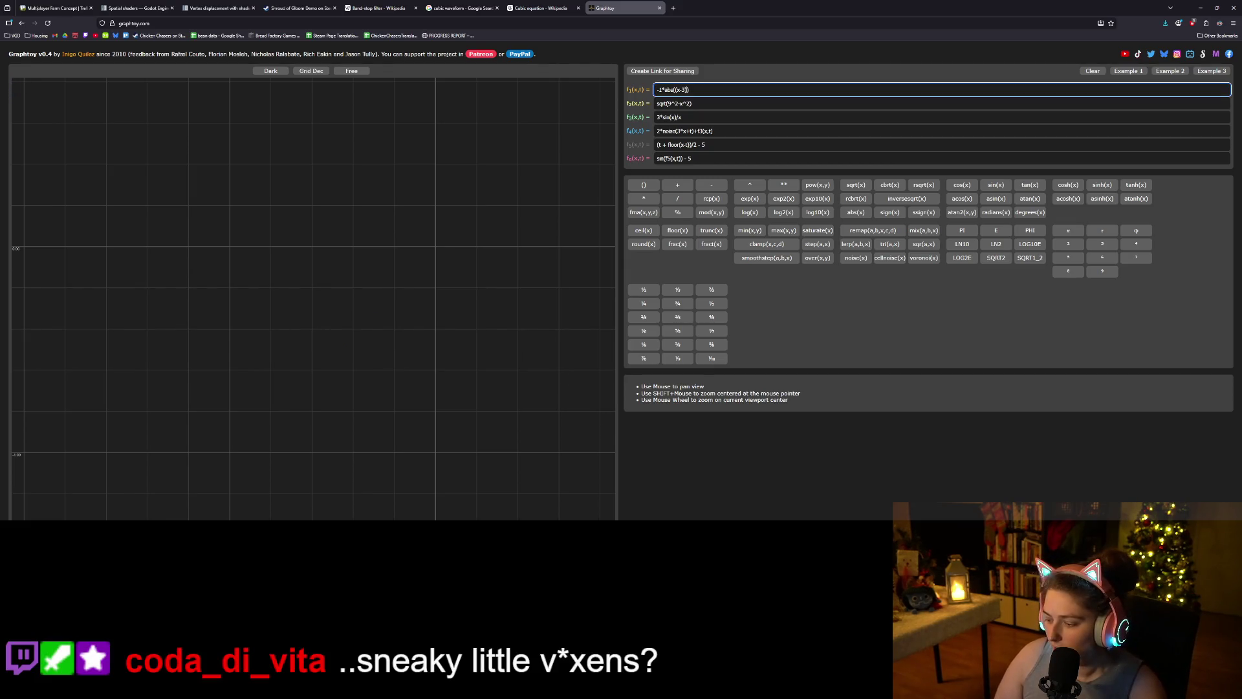
type("*")
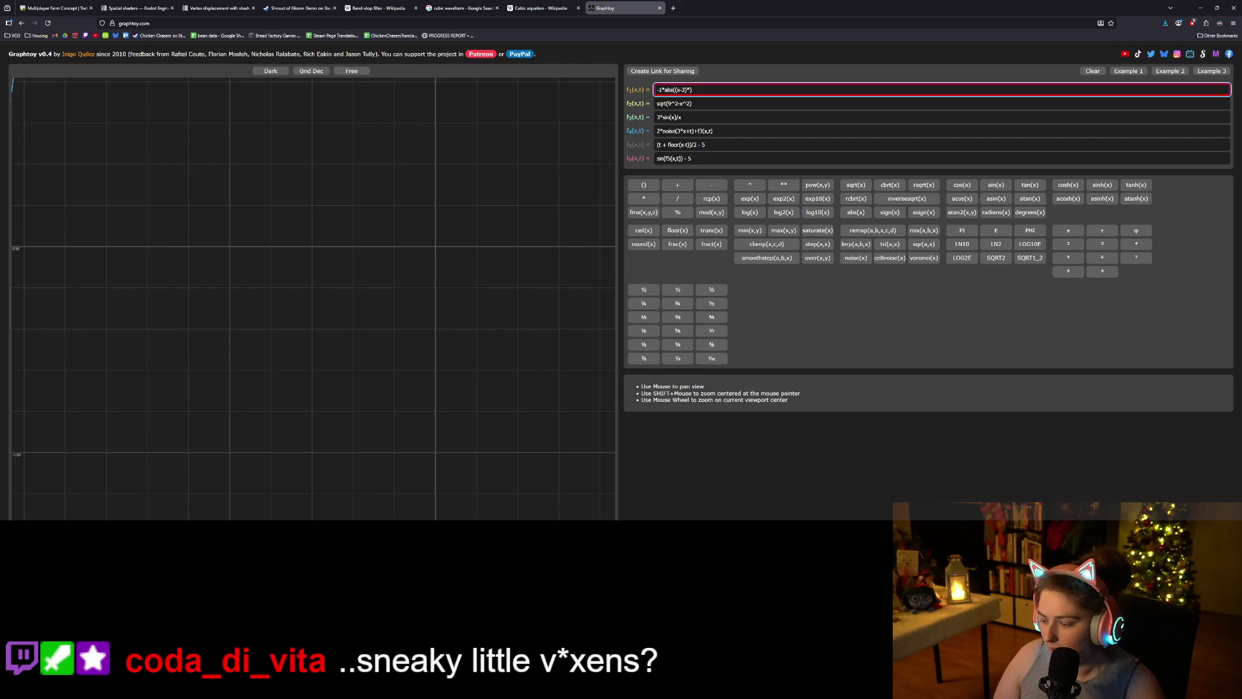
type("(x")
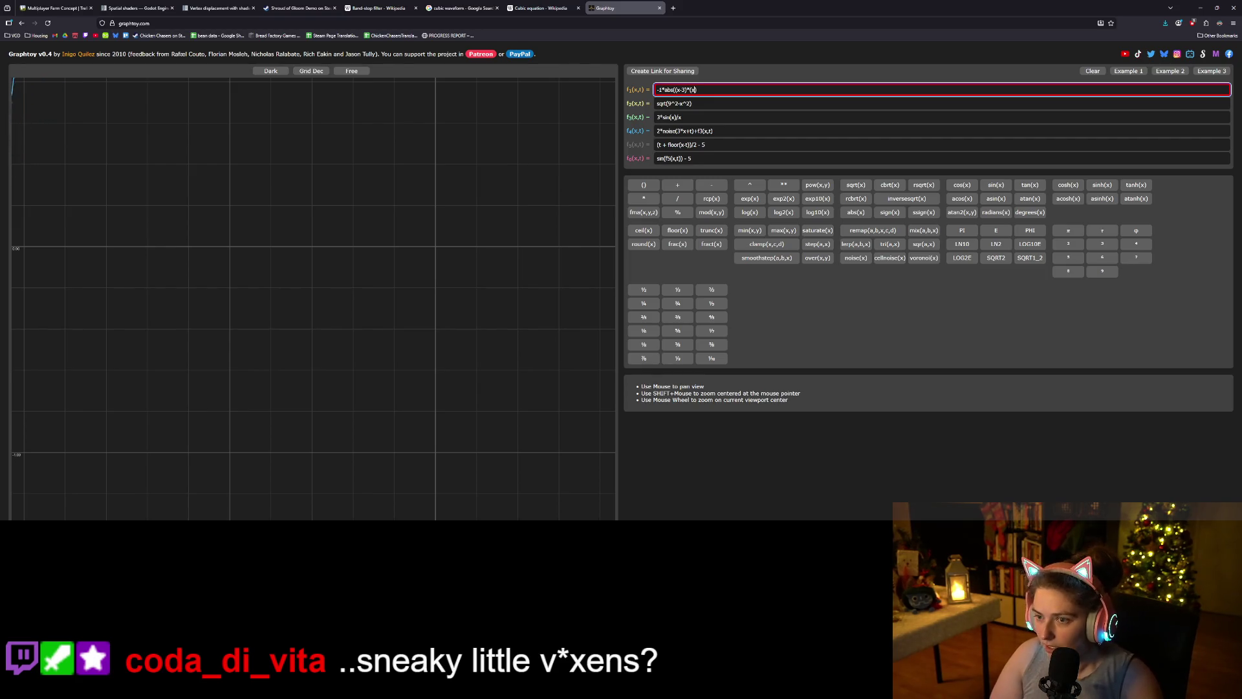
type("-")
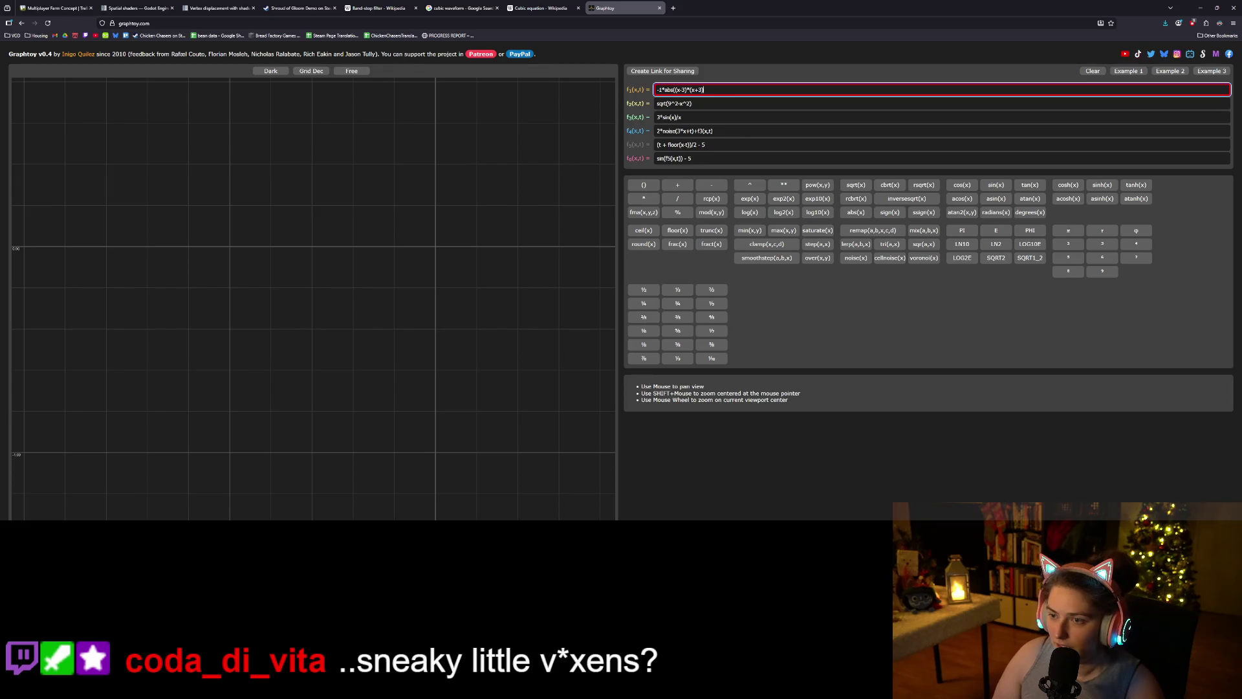
type(")")
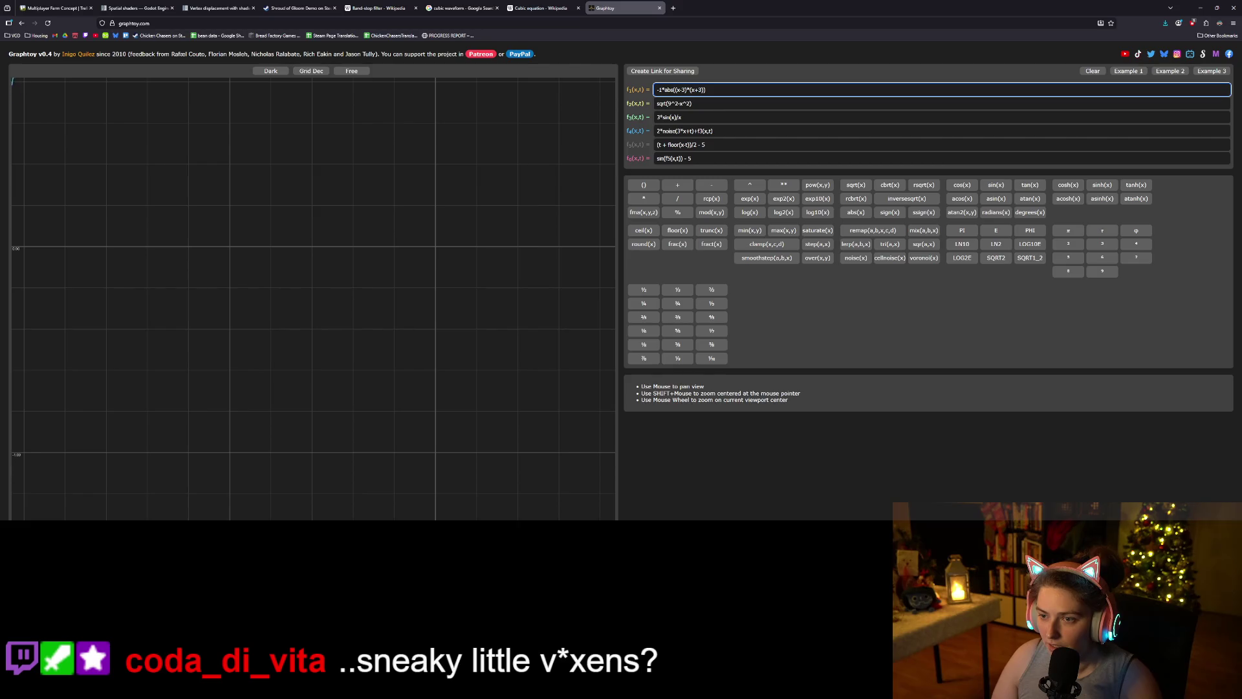
type("*")
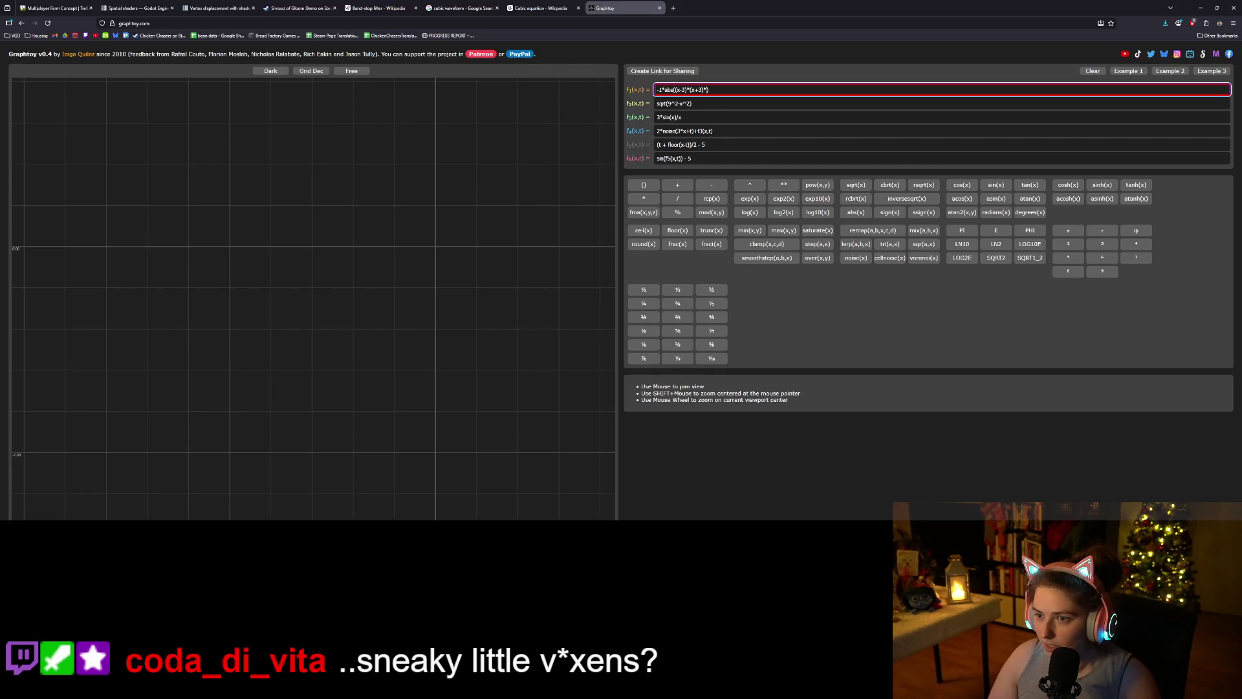
type(")")
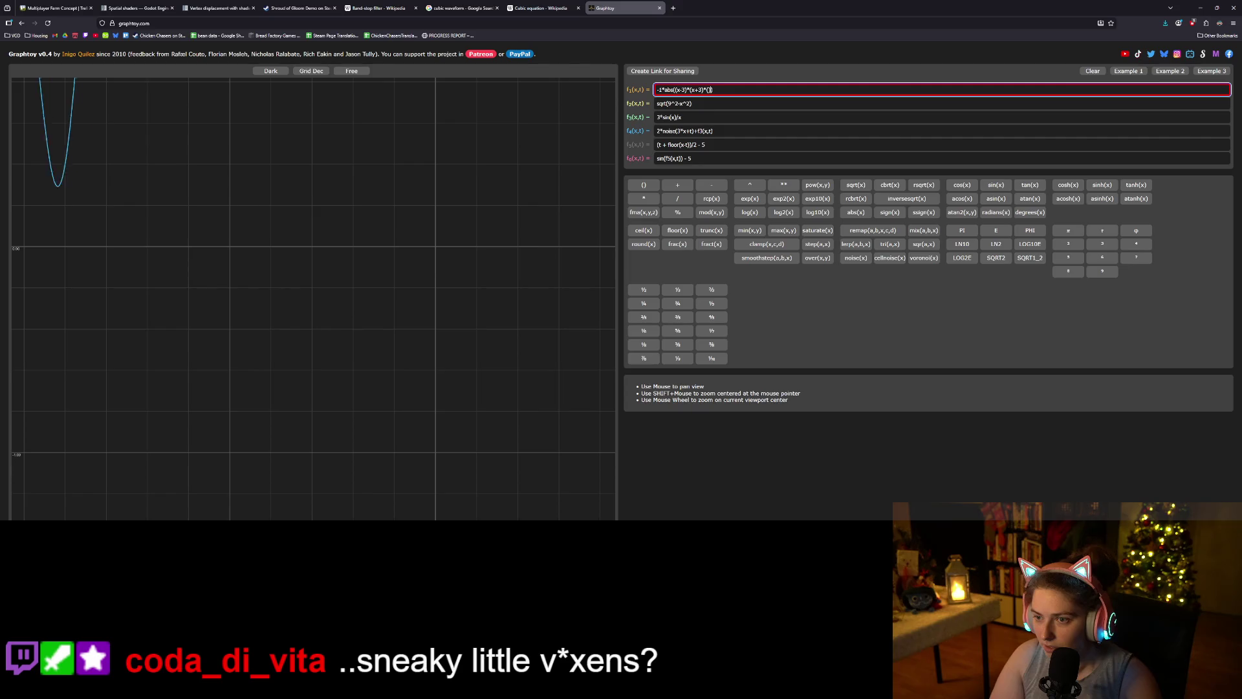
type("x")
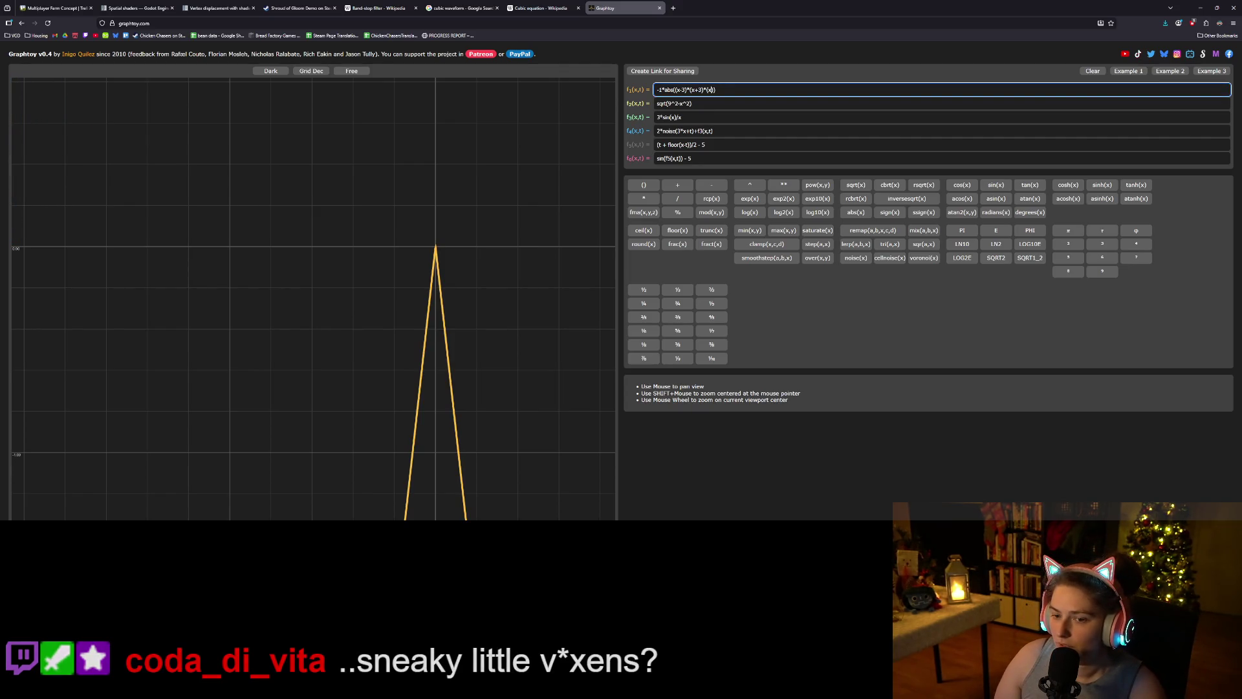
left_click(684, 89)
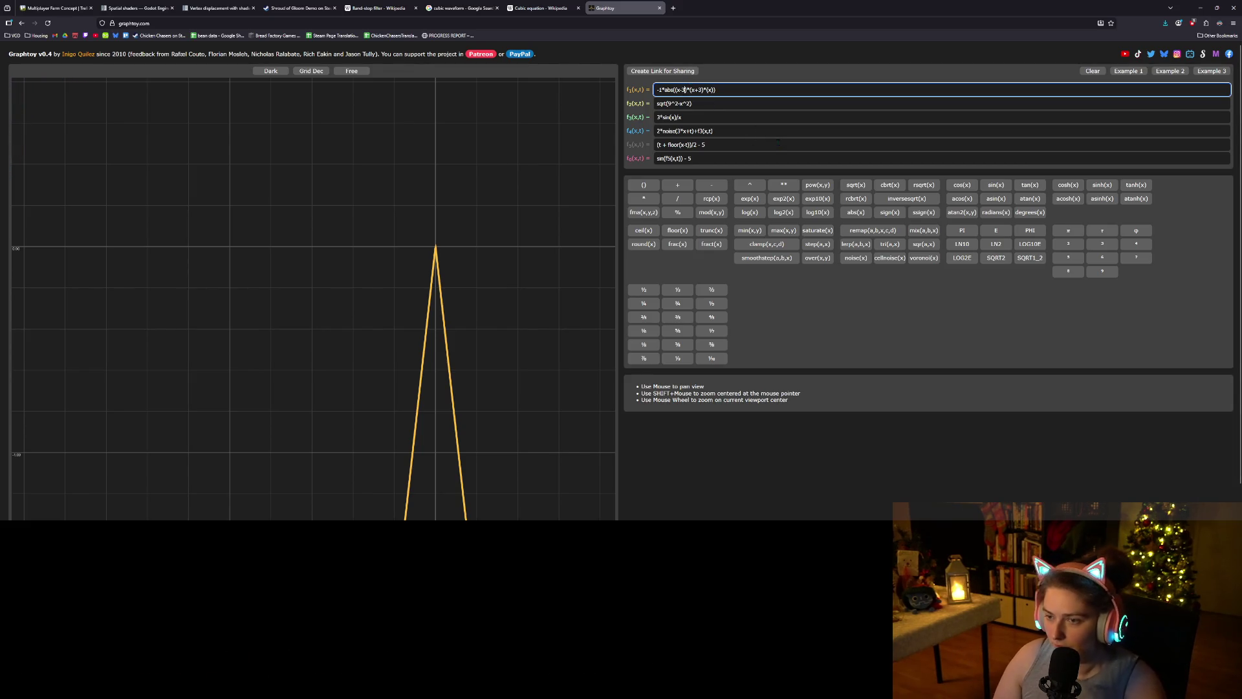
- Try 10 instead of 3 in both the x-3 and x+3 factors of f1, zooming to compare
key("BackSpace")
type("10")
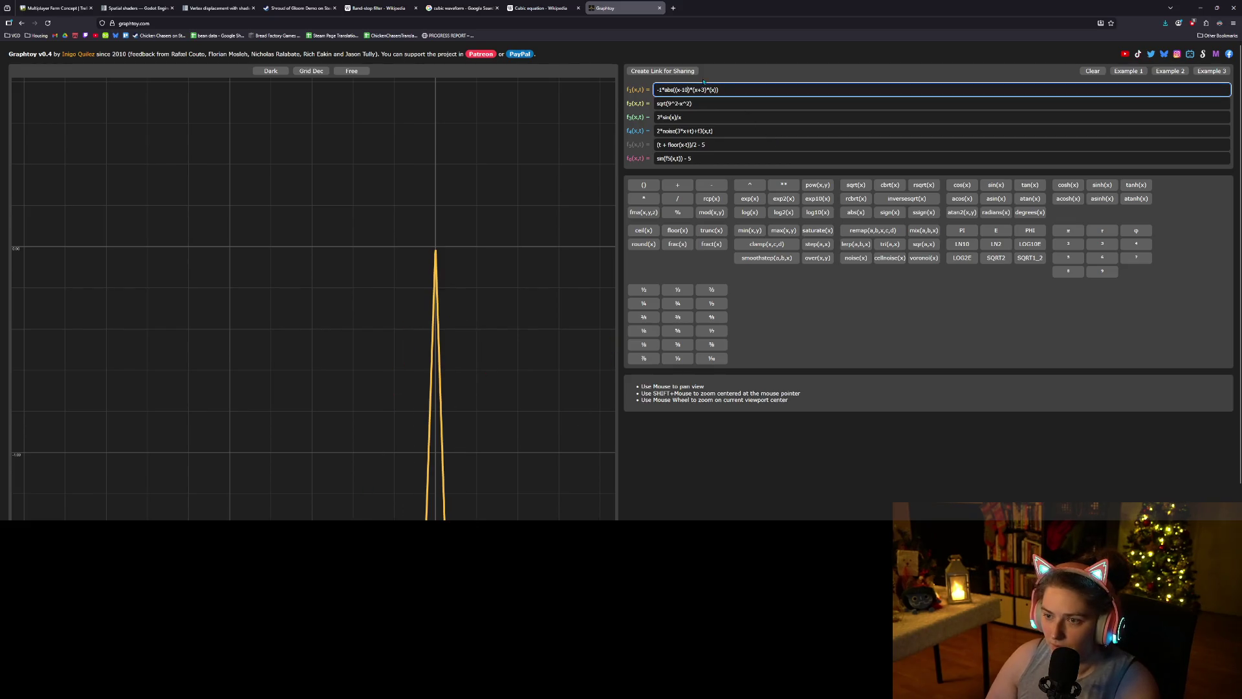
key("BackSpace")
type("10")
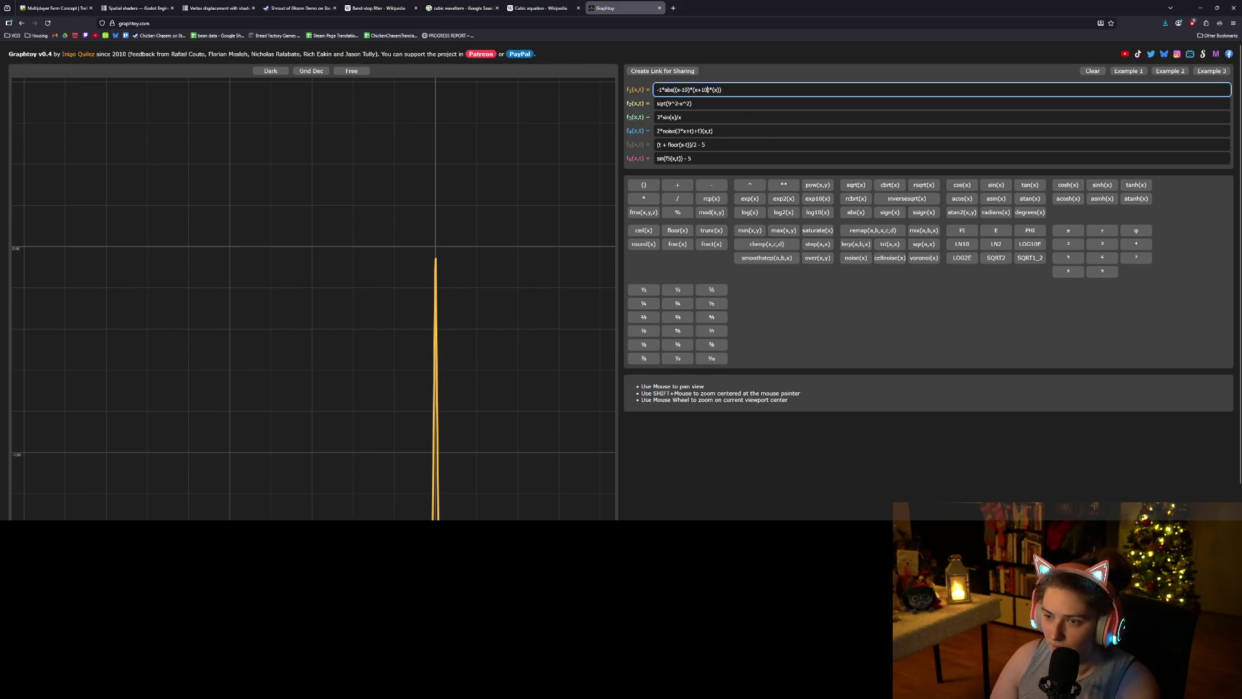
scroll(414, 327, "down", 10)
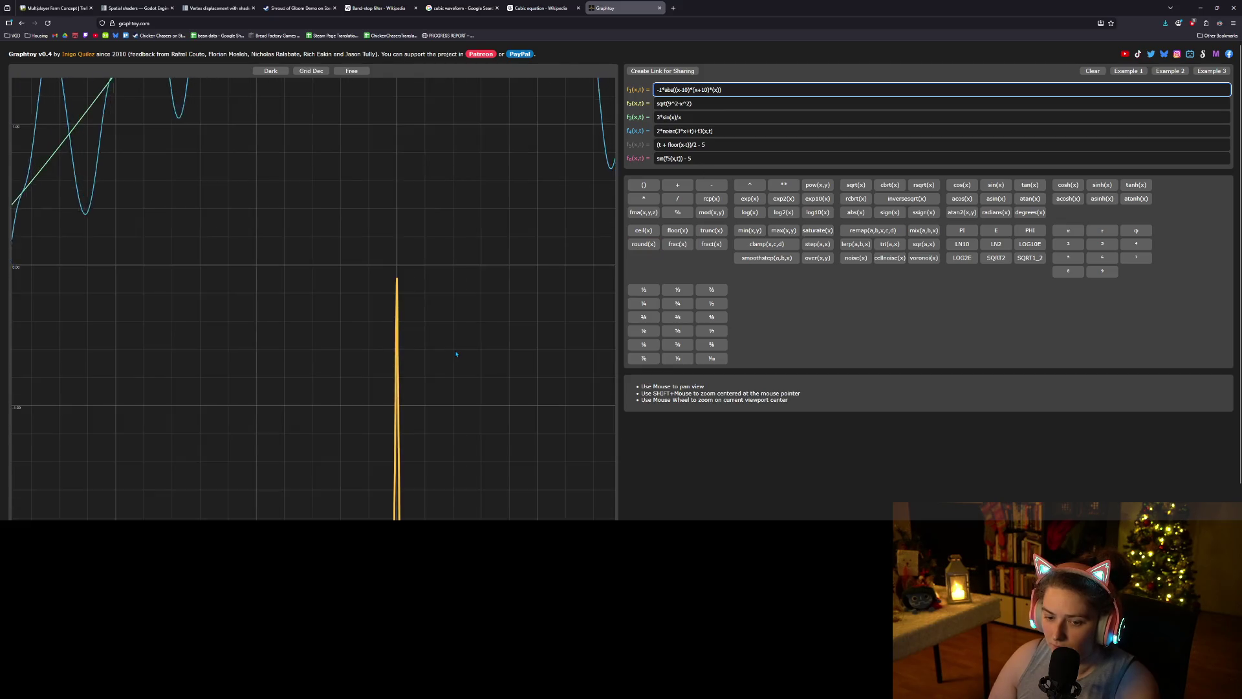
scroll(462, 399, "down", 5)
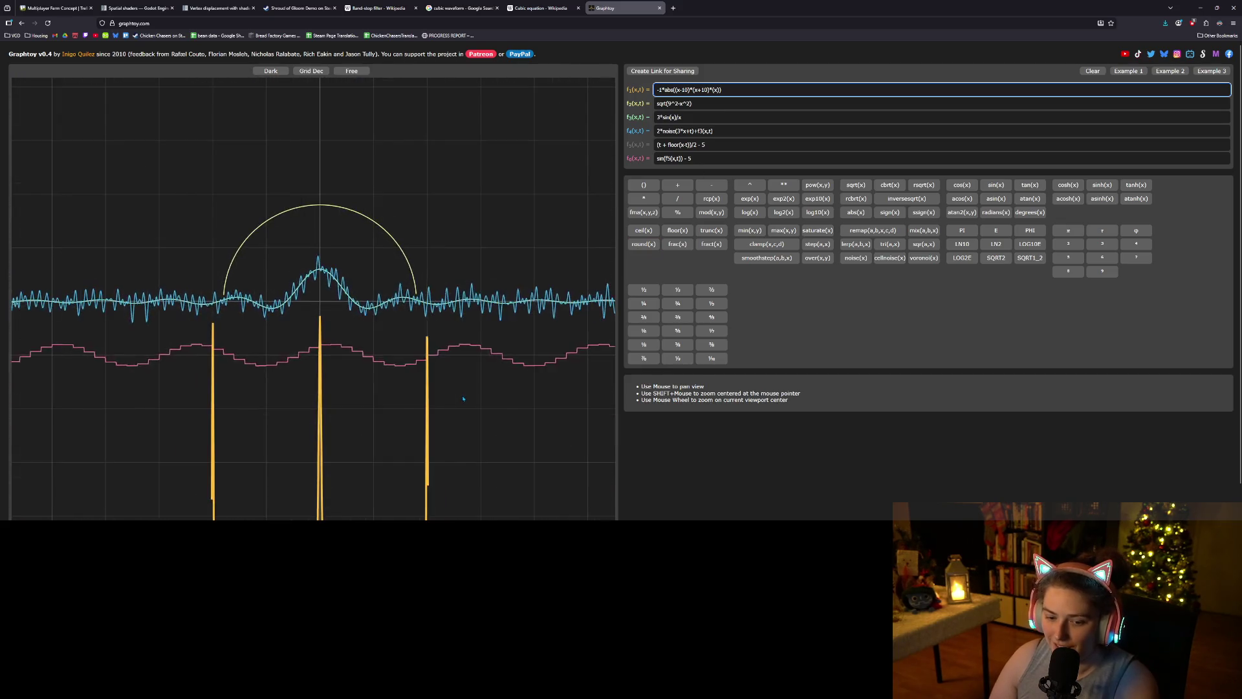
scroll(422, 401, "down", 1)
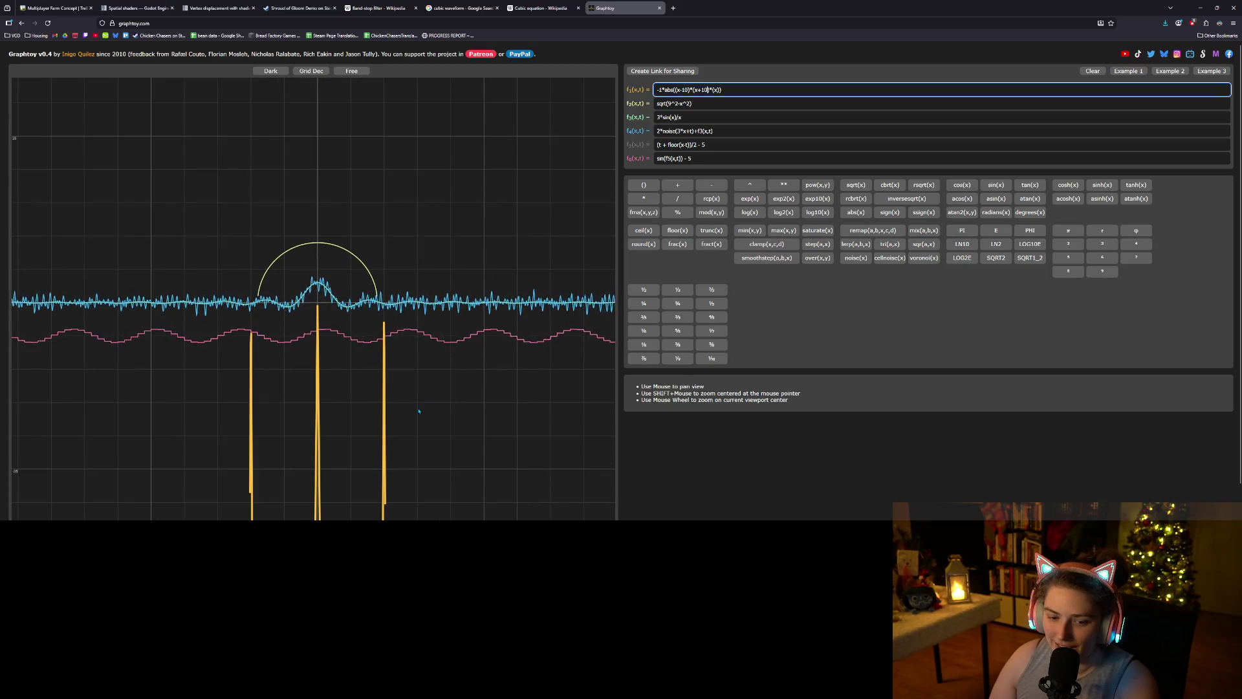
scroll(419, 411, "down", 3)
scroll(421, 411, "up", 7)
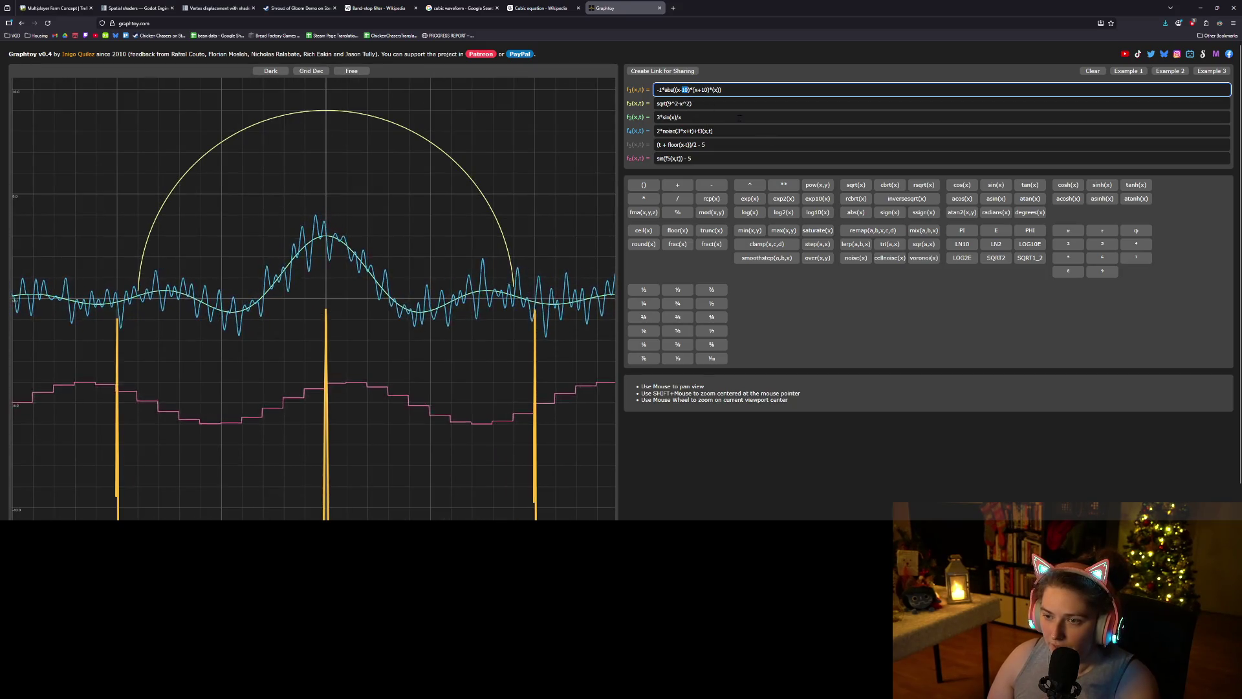
- Restore both factors to 3, giving -1*abs((x-3)*(x+3)*(x))
type("3")
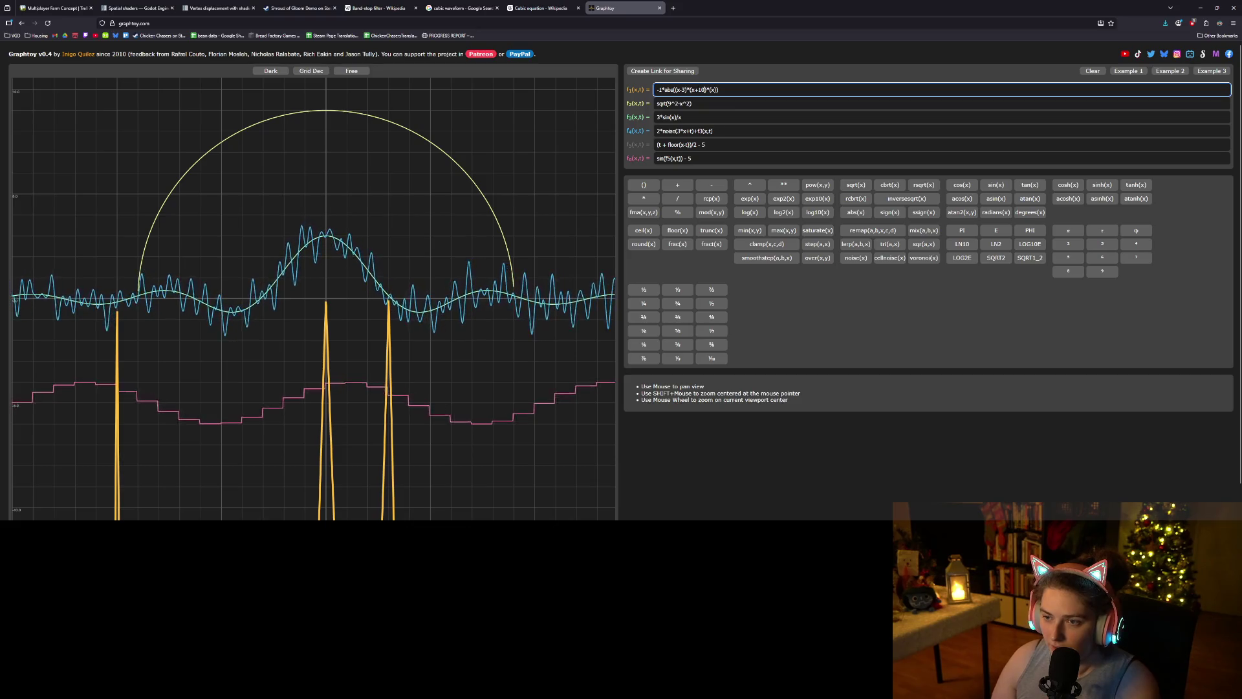
key("BackSpace")
key("BackSpace")
type("3")
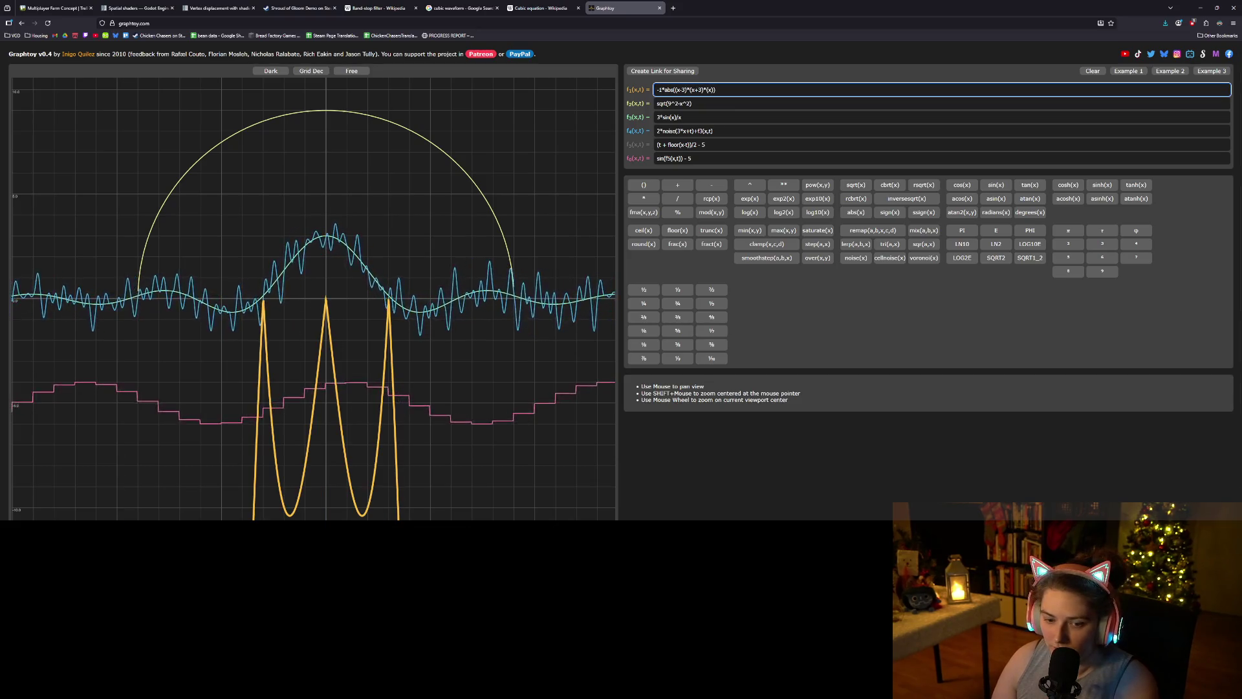
scroll(398, 407, "up", 2)
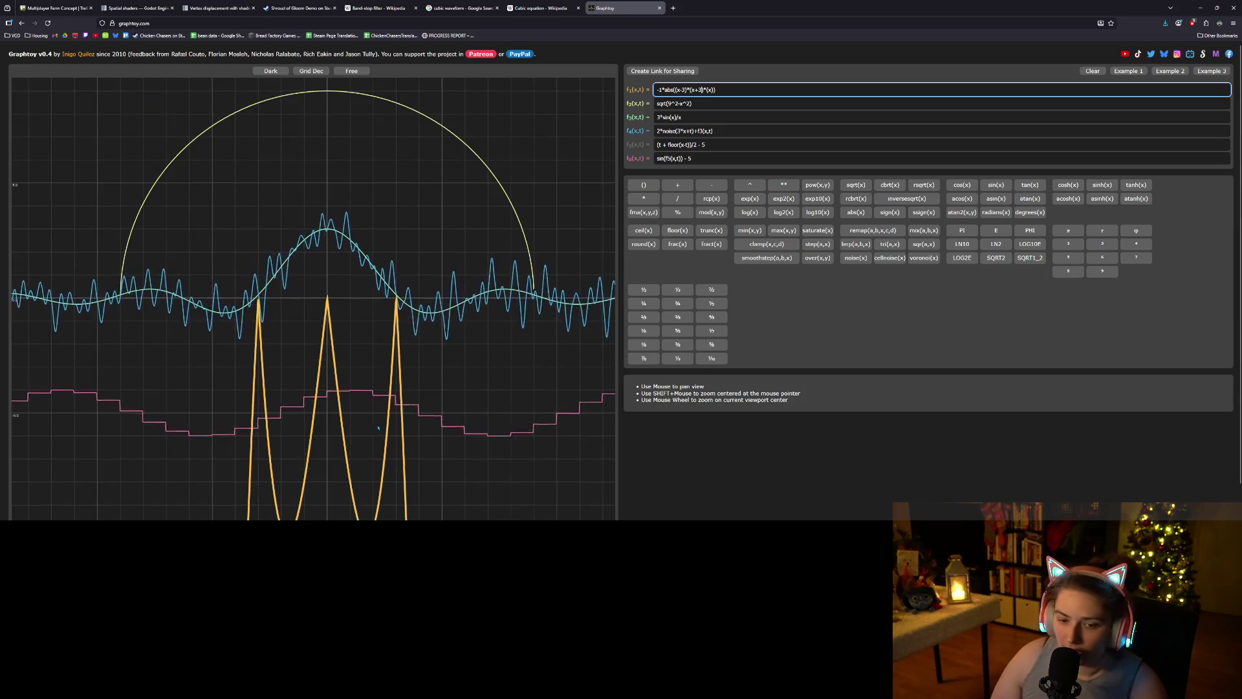
scroll(420, 373, "up", 3)
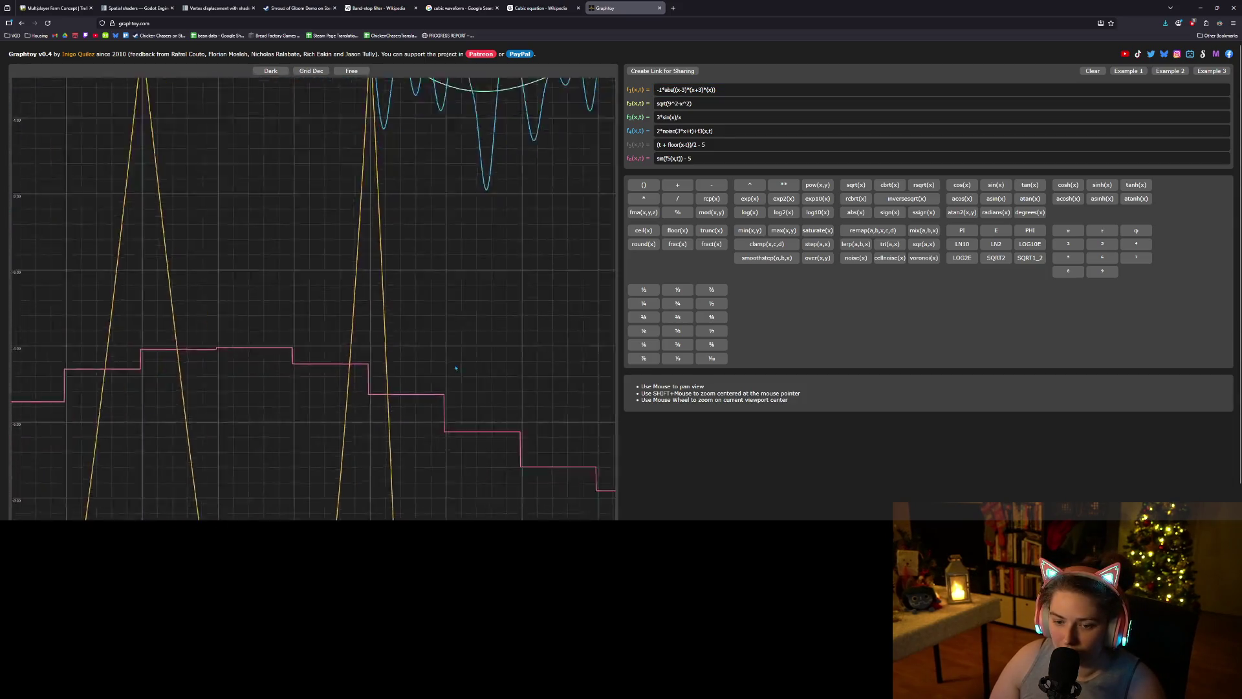
- Pan and zoom the graph to inspect the yellow humps closely
right_click(433, 400)
left_click_drag(433, 400, 519, 304)
scroll(519, 304, "down", 1)
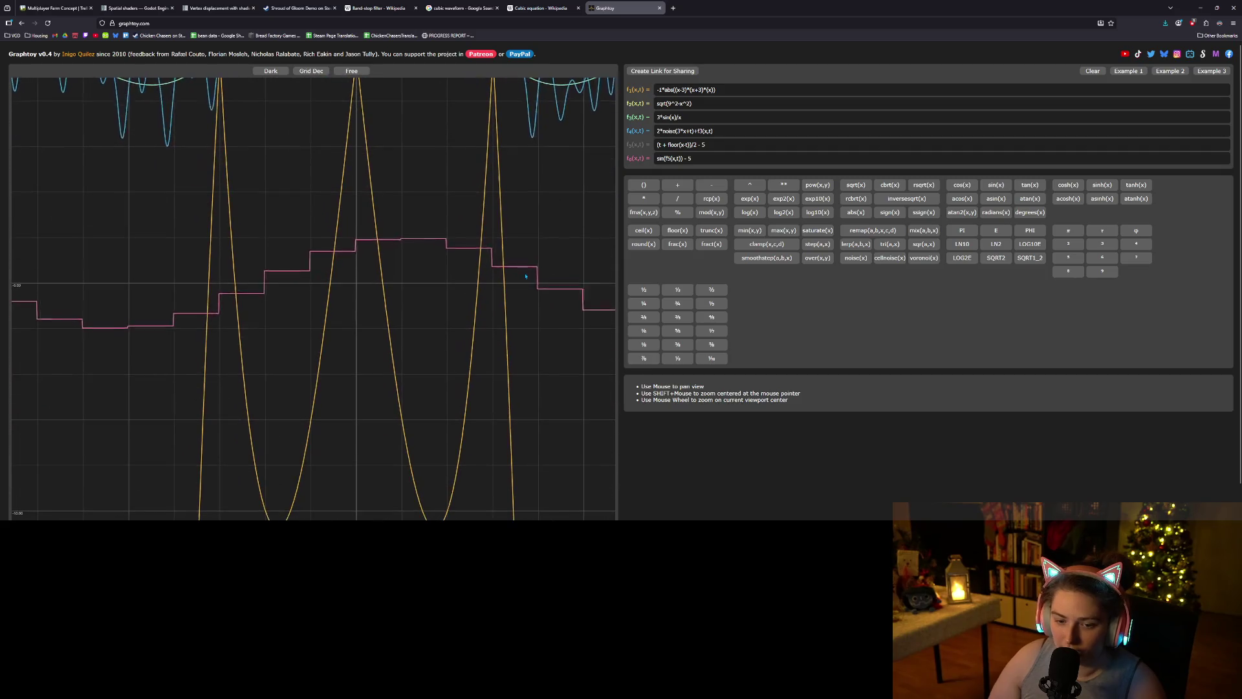
scroll(432, 231, "down", 1)
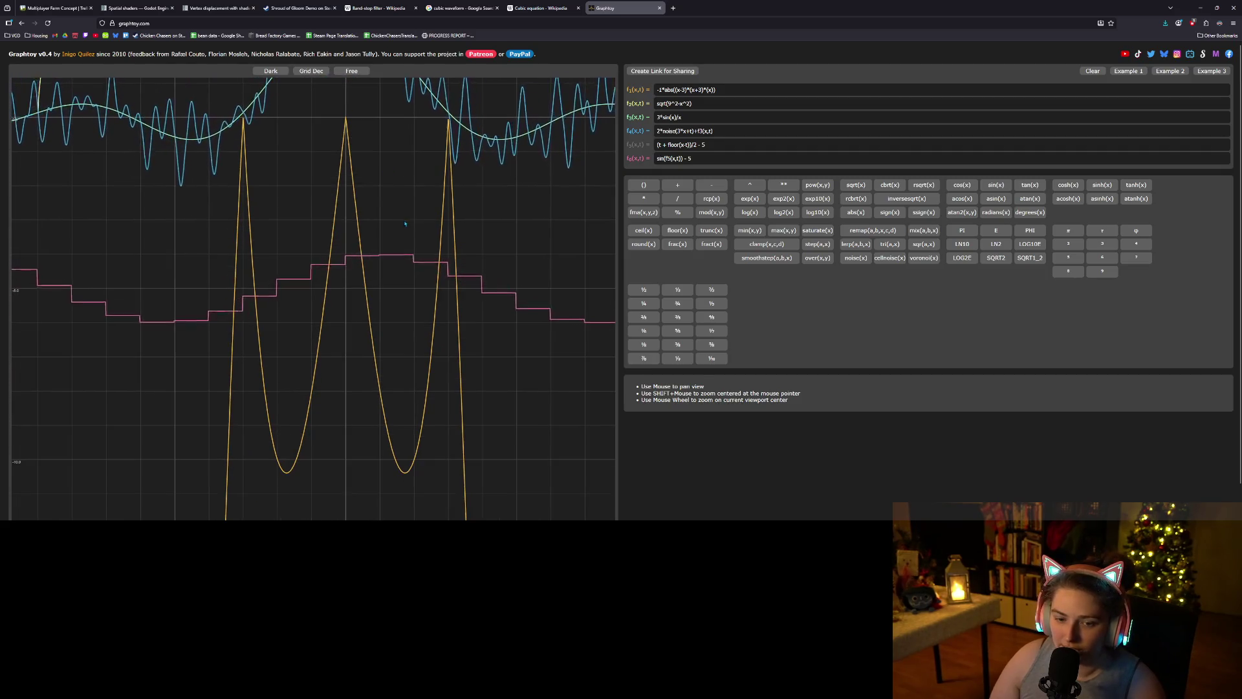
left_click_drag(405, 223, 413, 254)
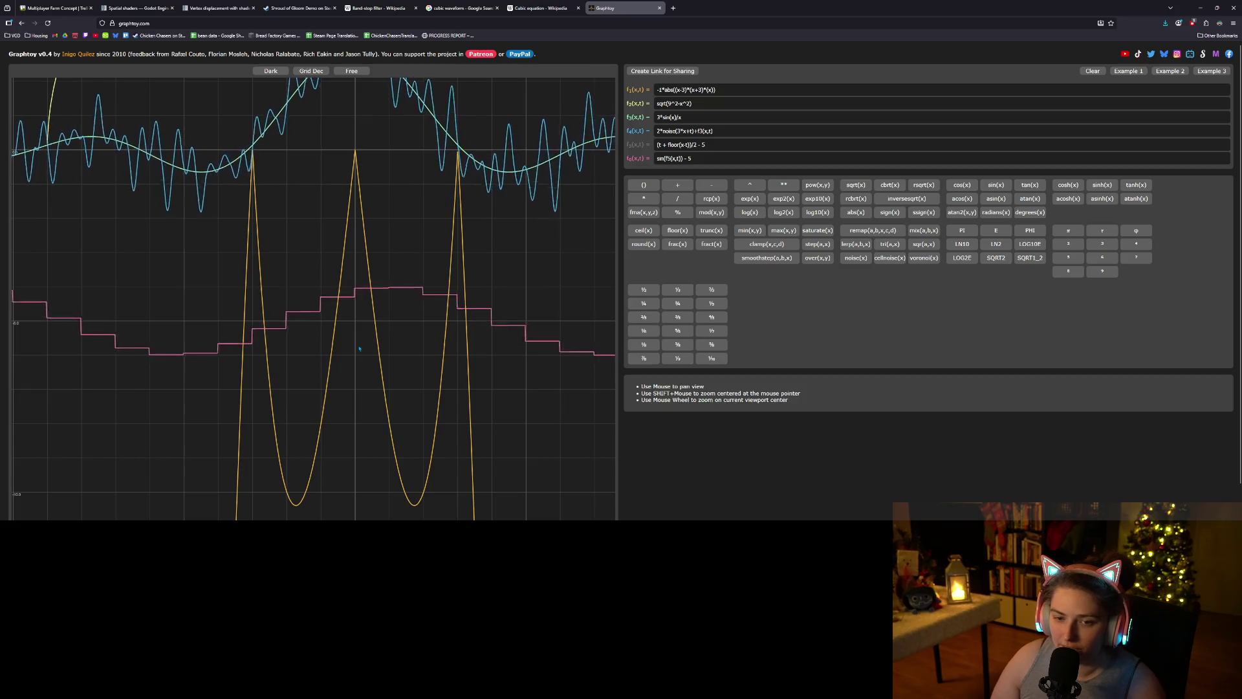
scroll(433, 342, "up", 1)
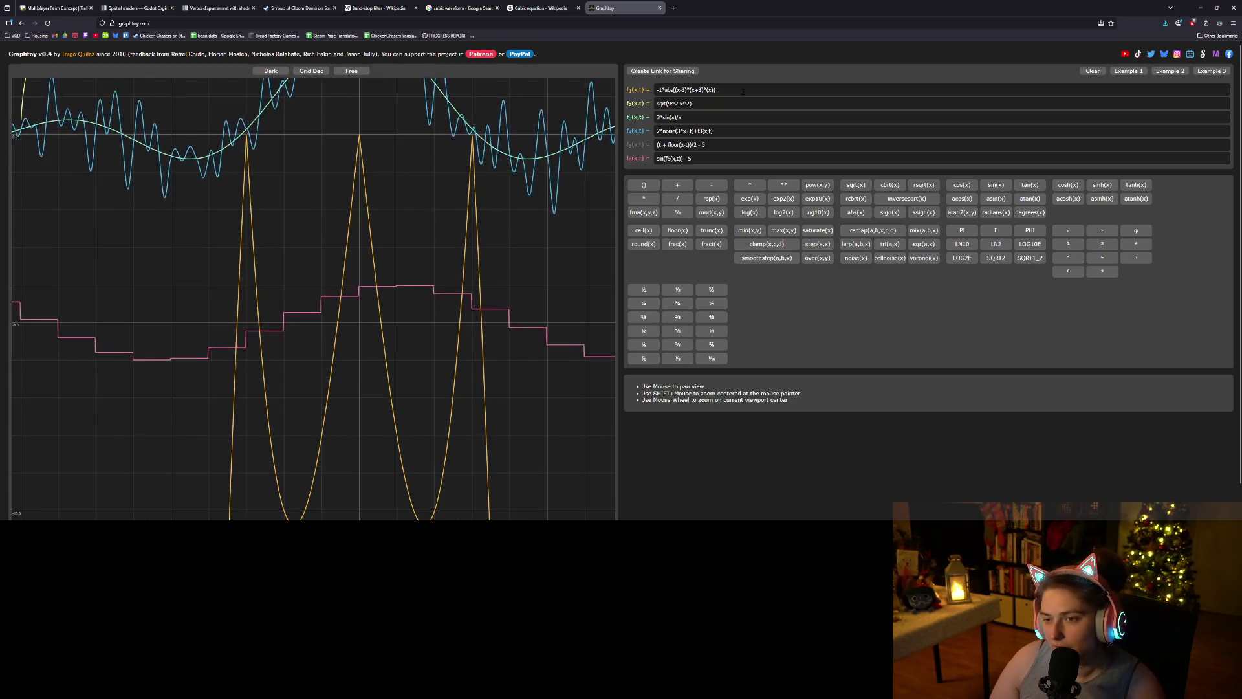
left_click(685, 90)
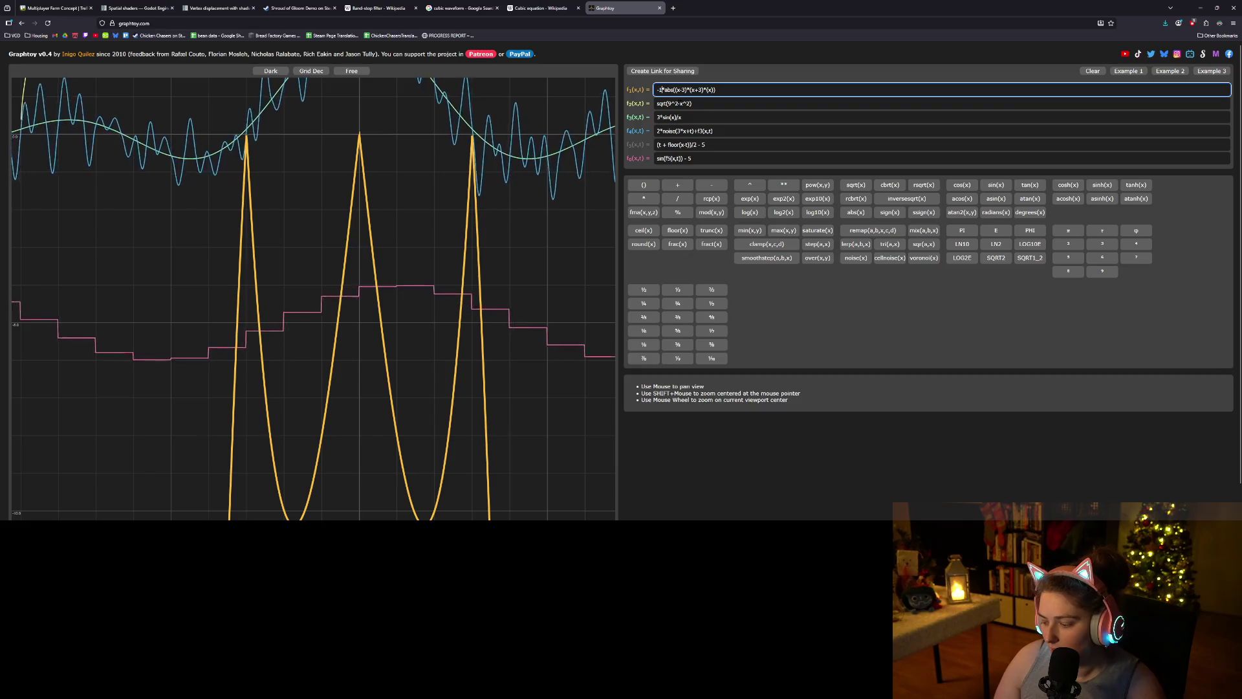
- Change the f1 coefficient from -1 to -0.01 and zoom to check the flattened arch
type("0.")
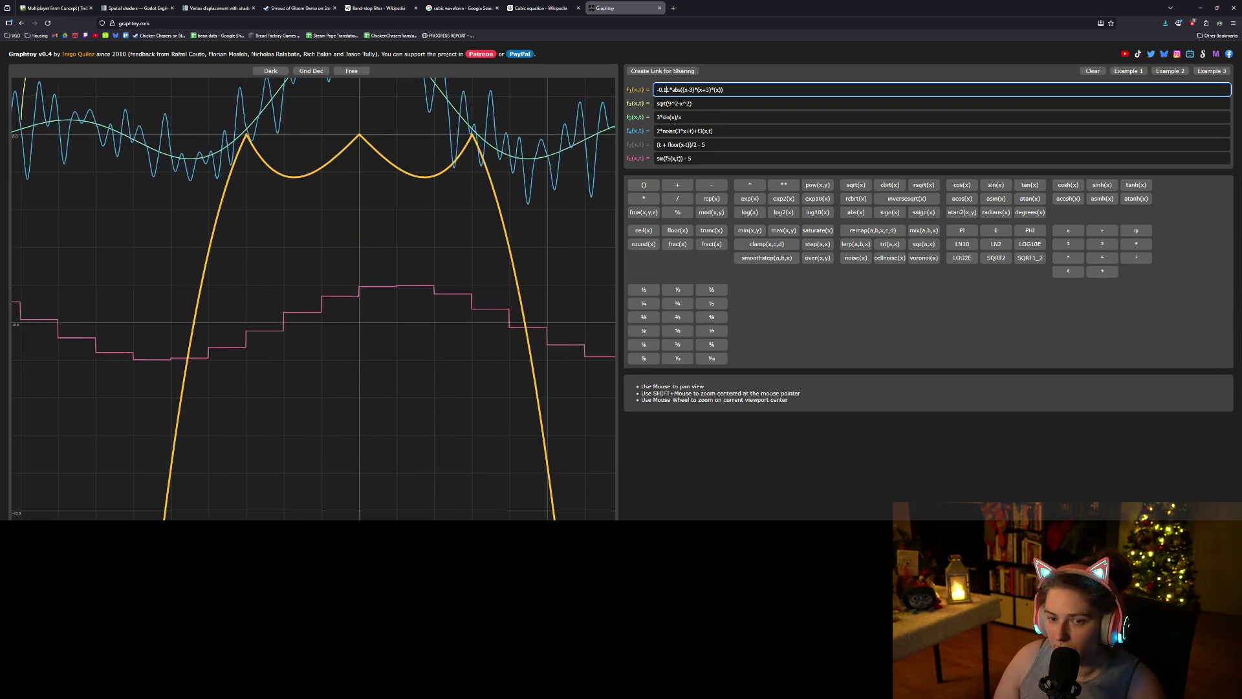
key("BackSpace")
type("0")
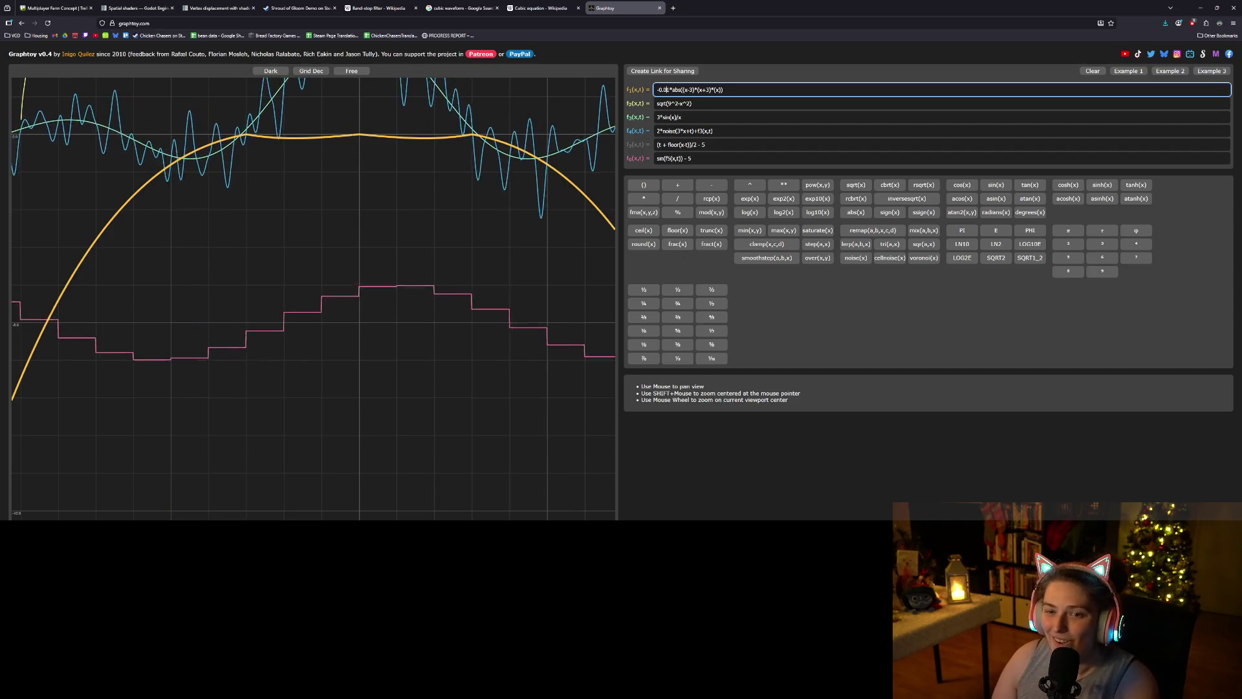
scroll(458, 290, "down", 5)
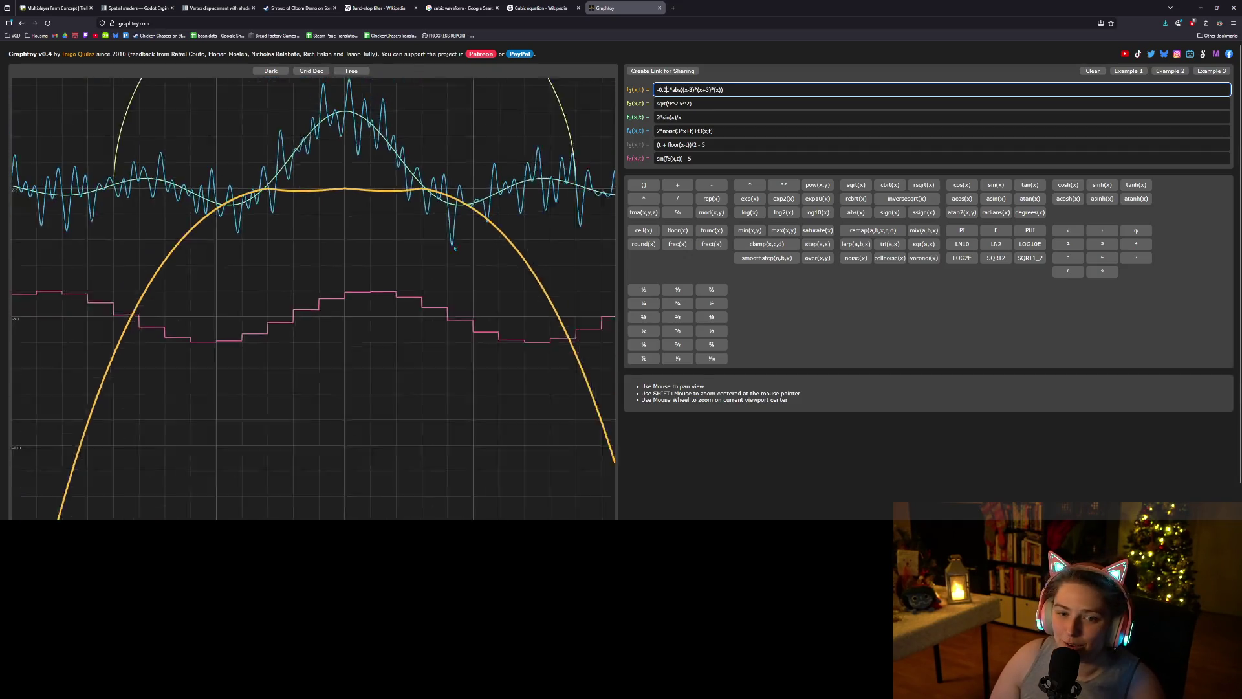
scroll(458, 291, "down", 3)
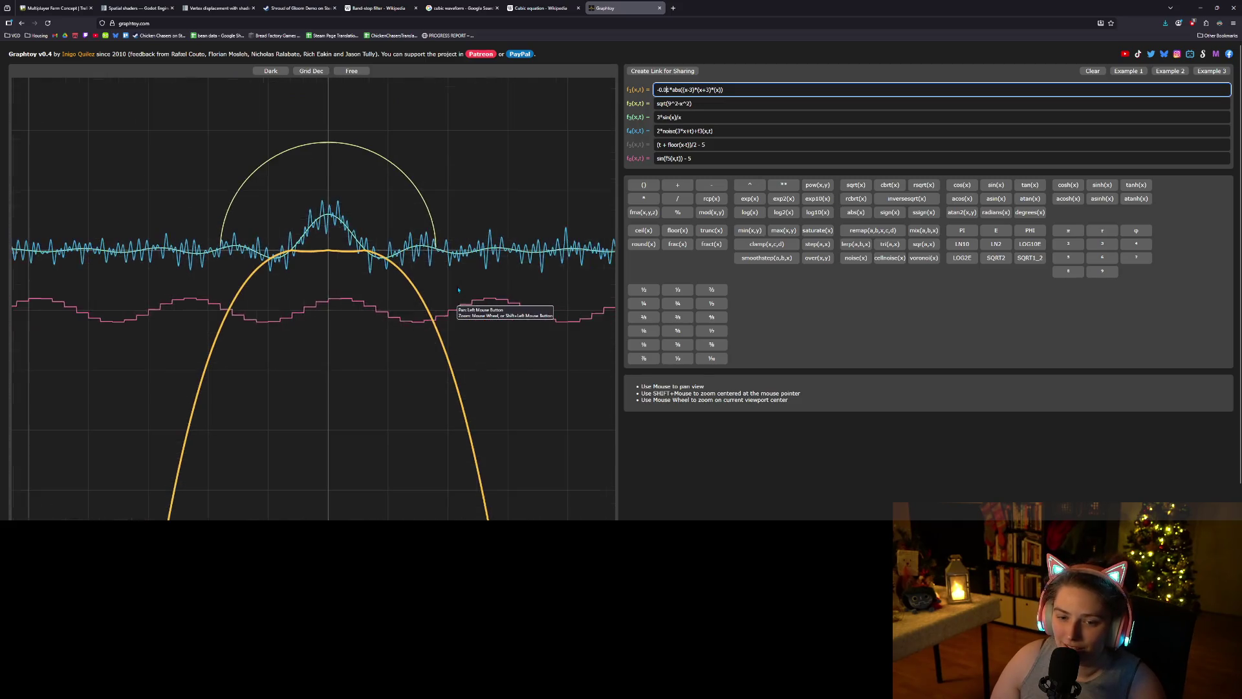
scroll(459, 291, "up", 5)
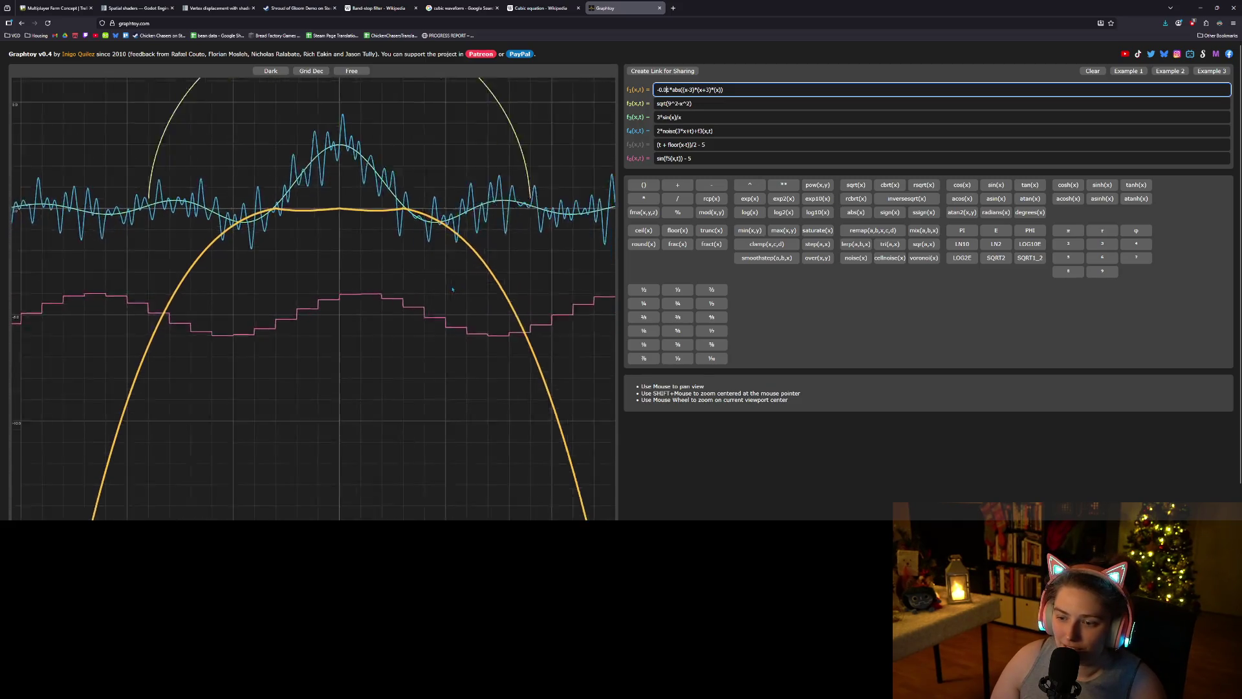
type("1")
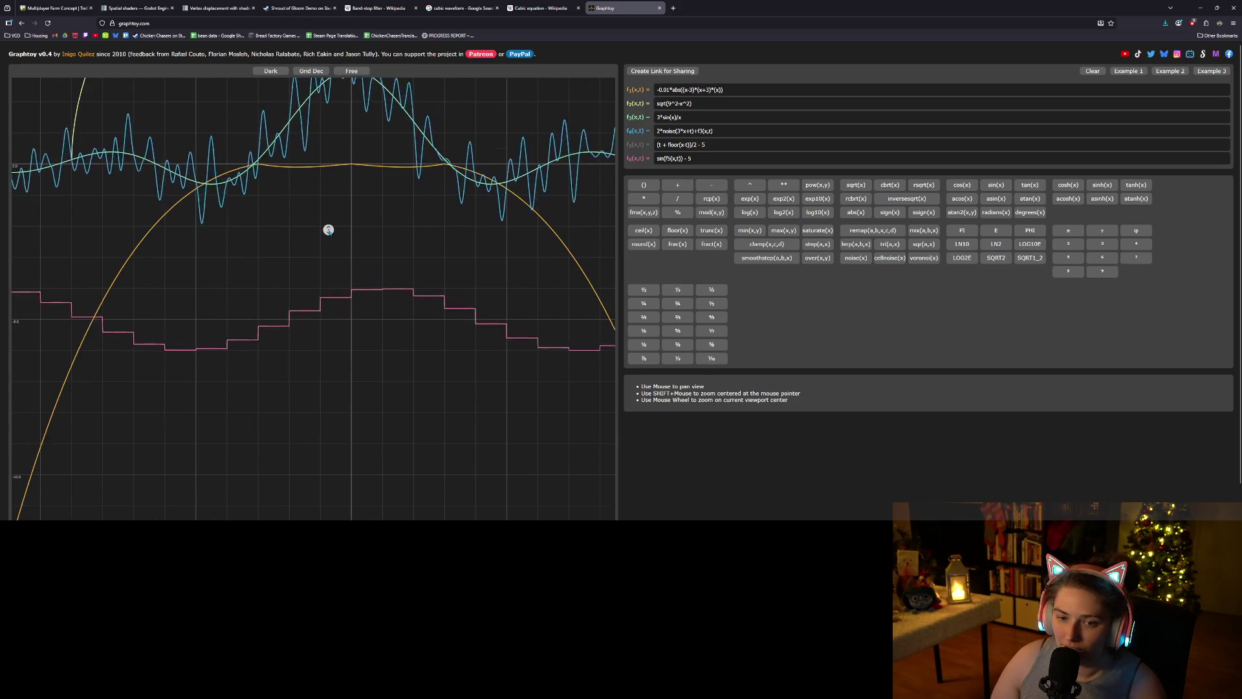
scroll(336, 237, "down", 1)
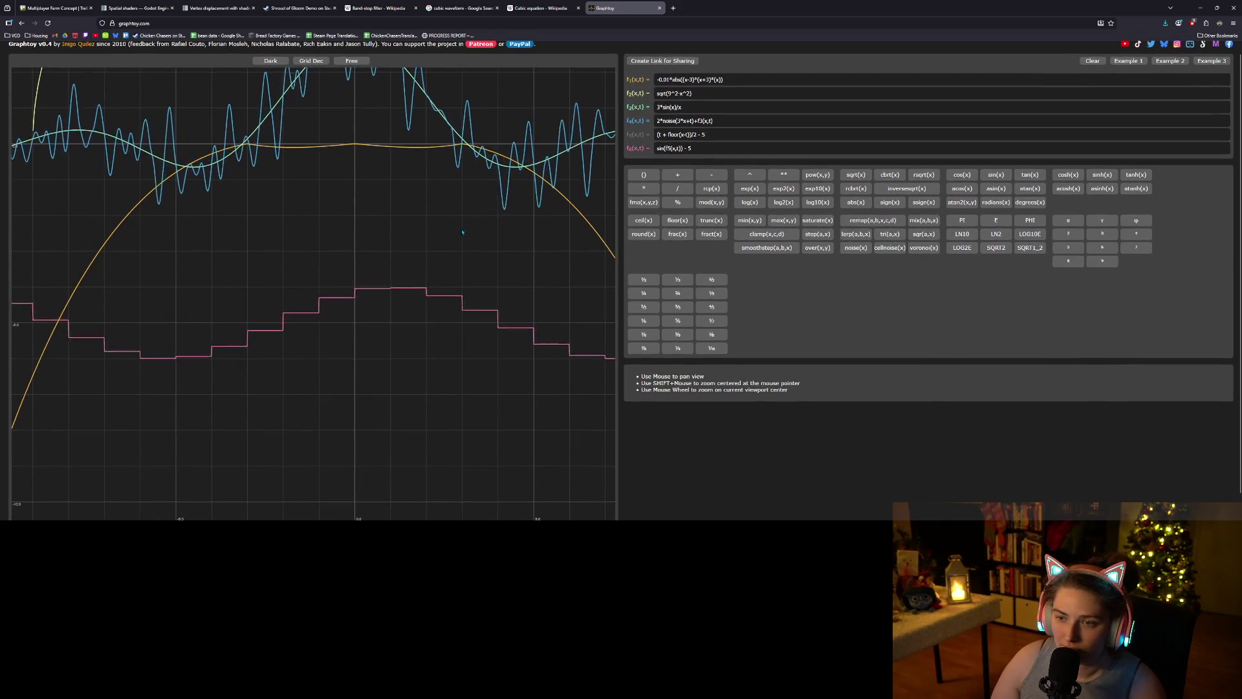
- Zoom out and select the (x-3)*(x+3)*(x) portion of the f1 formula
scroll(356, 256, "down", 1)
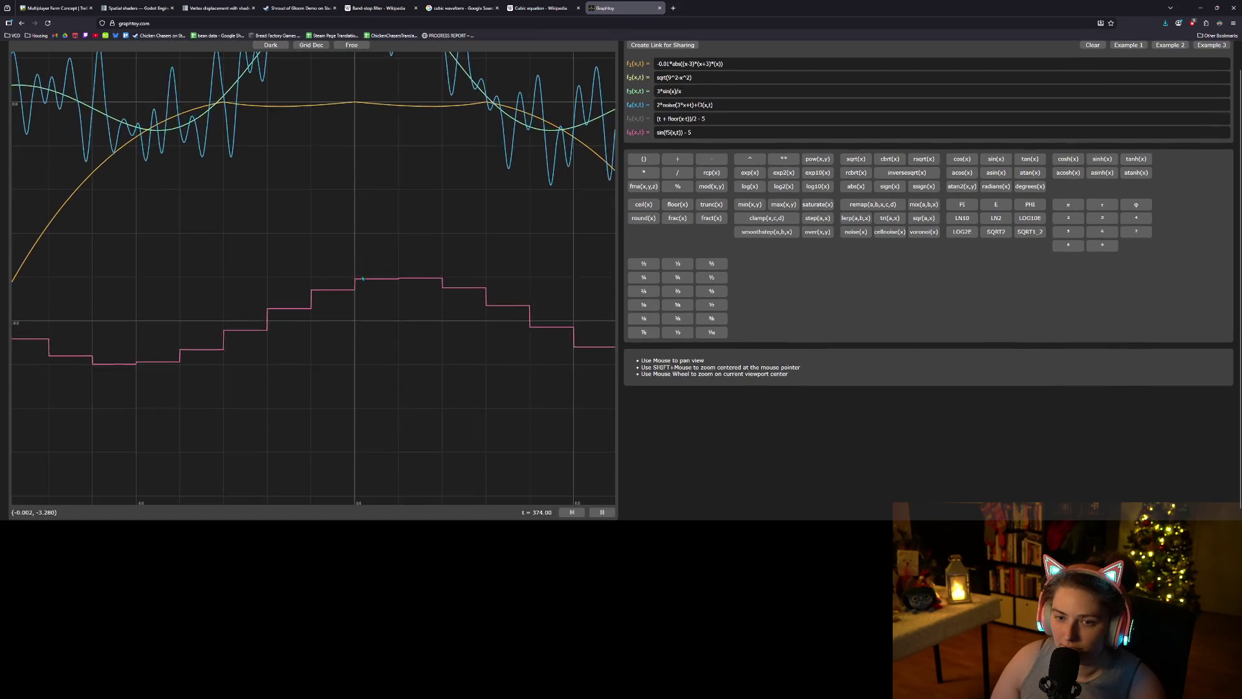
scroll(357, 258, "down", 2)
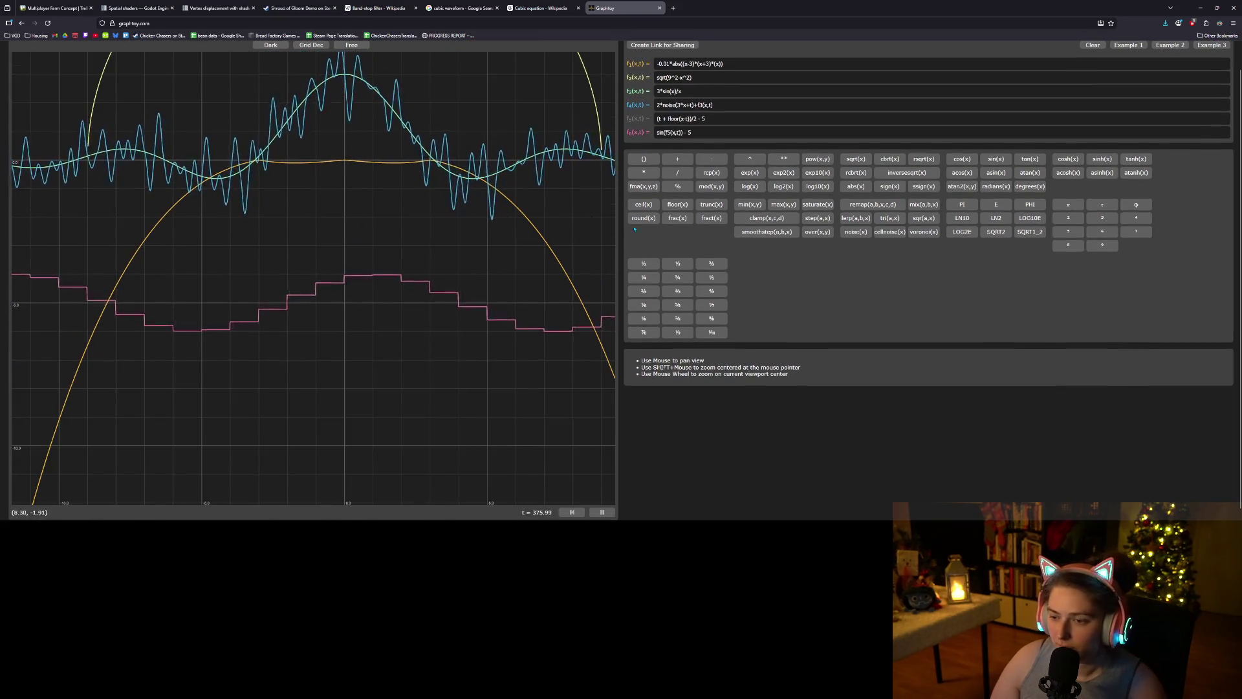
left_click(720, 62)
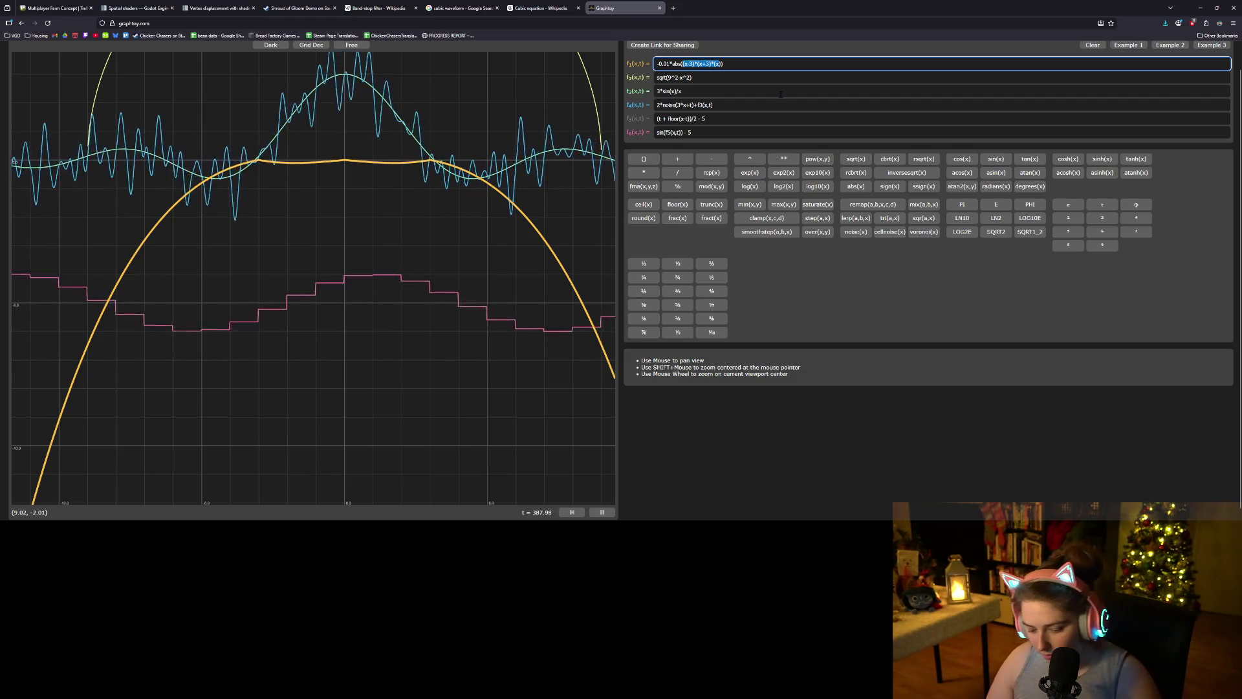
left_click(754, 77)
left_click_drag(682, 63, 699, 63)
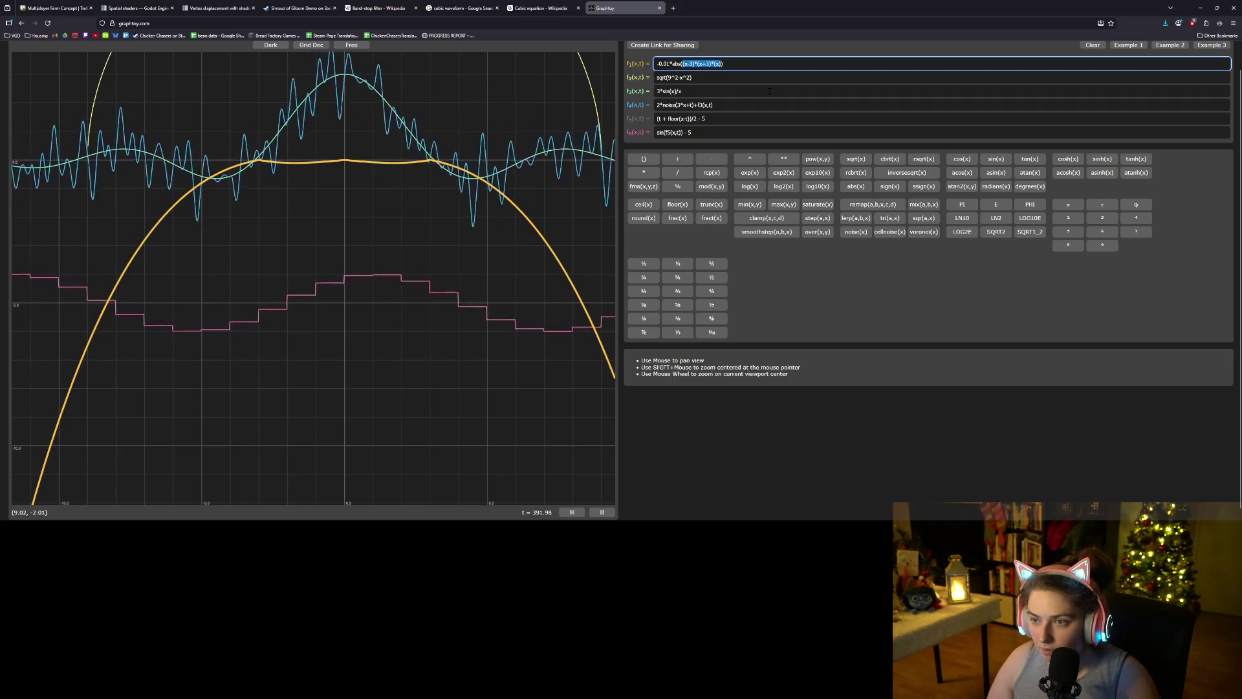
- Copy the factored cubic from f1 into f2, replacing the circle formula
key("ctrl+c")
left_click(699, 77)
key("ctrl+a")
key("ctrl+v")
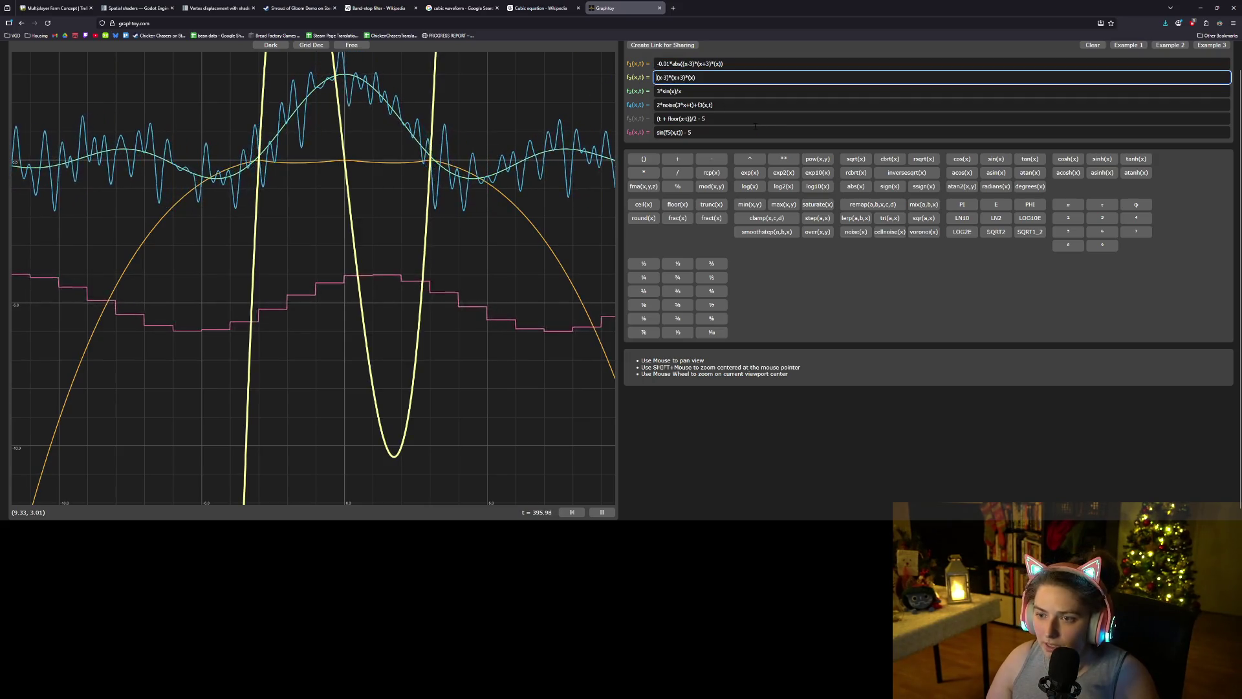
- Rewrite f2 as the expanded cubic x^3 - 9*x, deleting the old factored text, and prefix -0.01*abs
type("(")
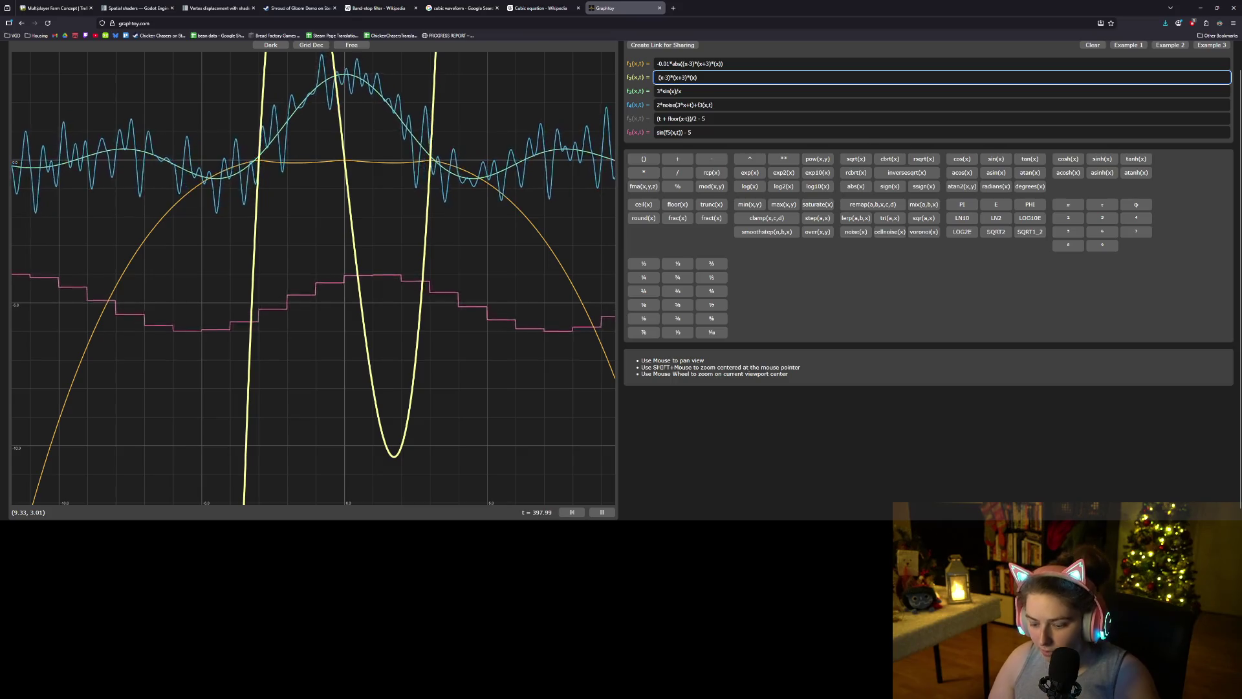
type(")")
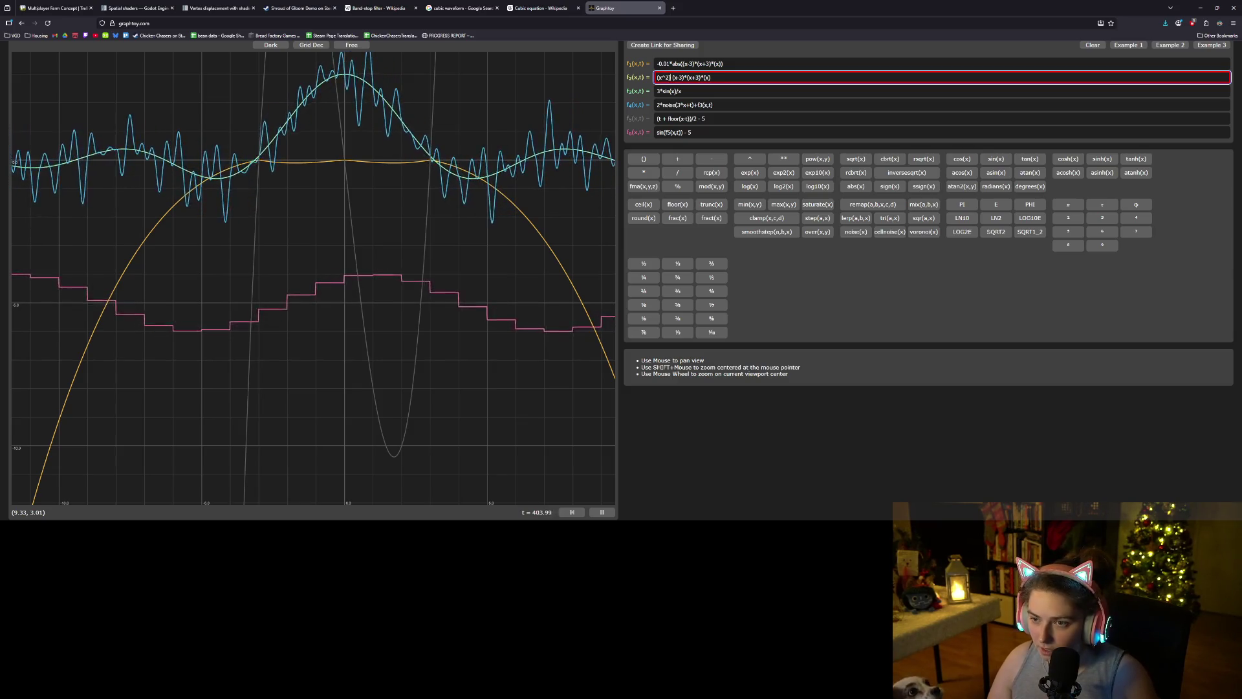
type("+")
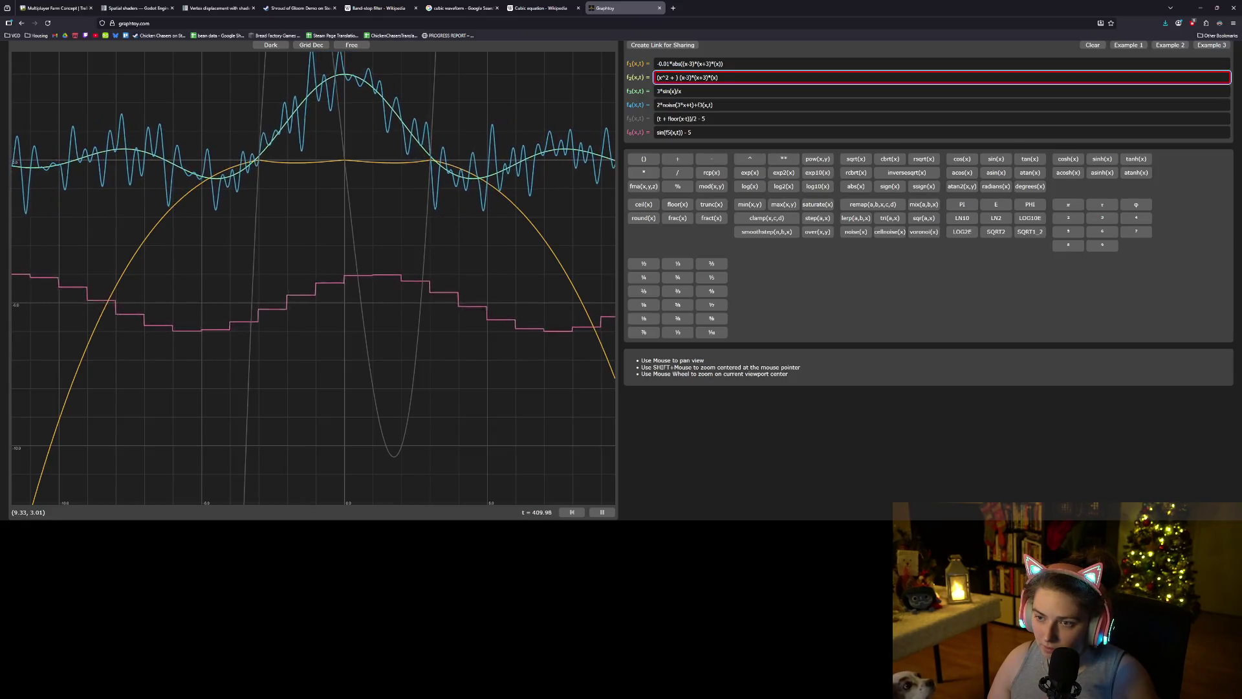
key("BackSpace")
key("BackSpace")
type("- 9)")
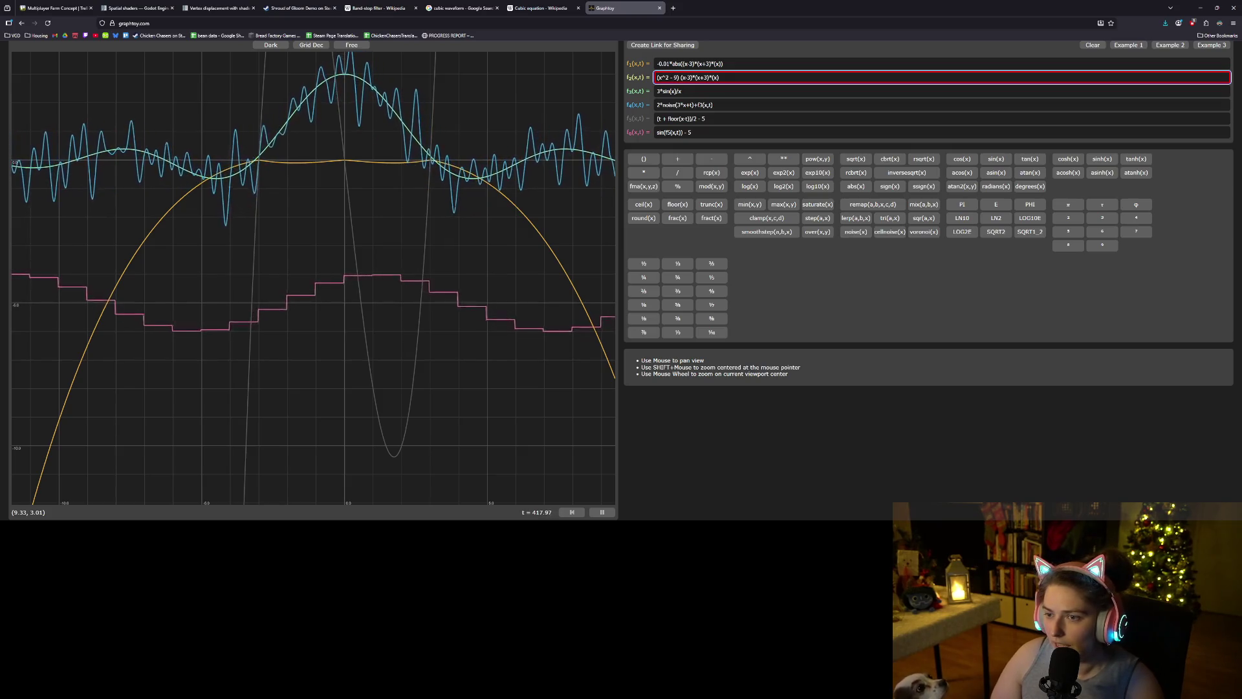
key("BackSpace")
type("3")
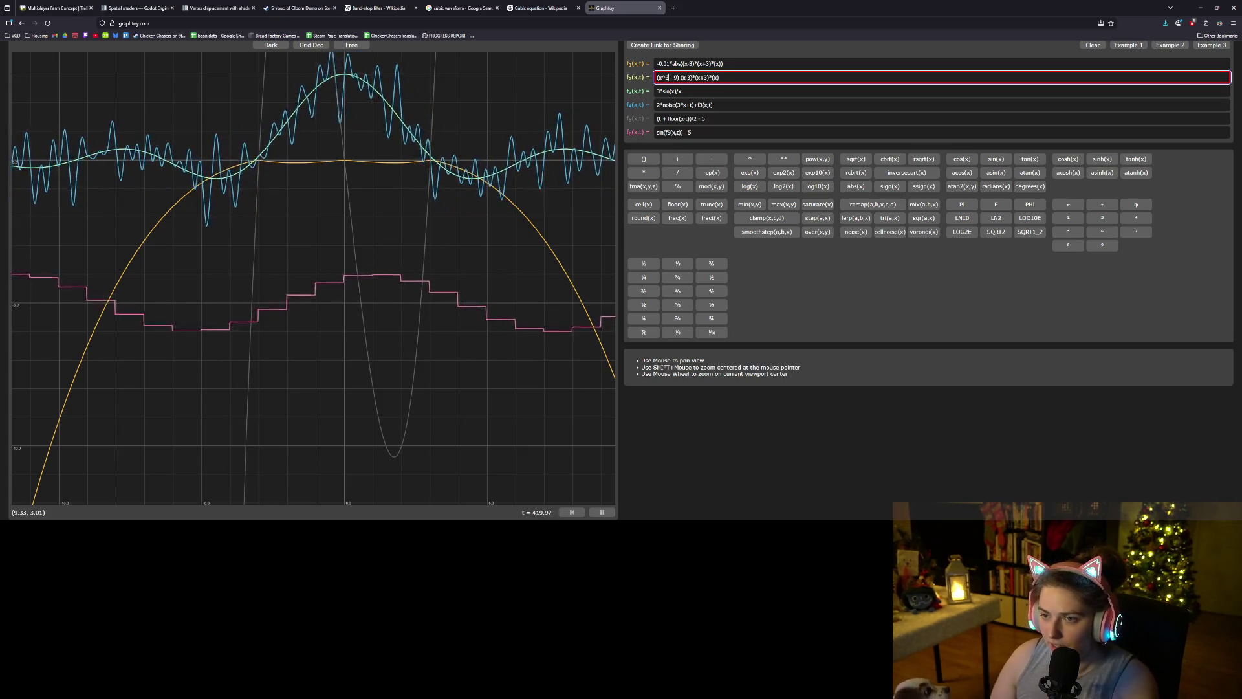
left_click(678, 77)
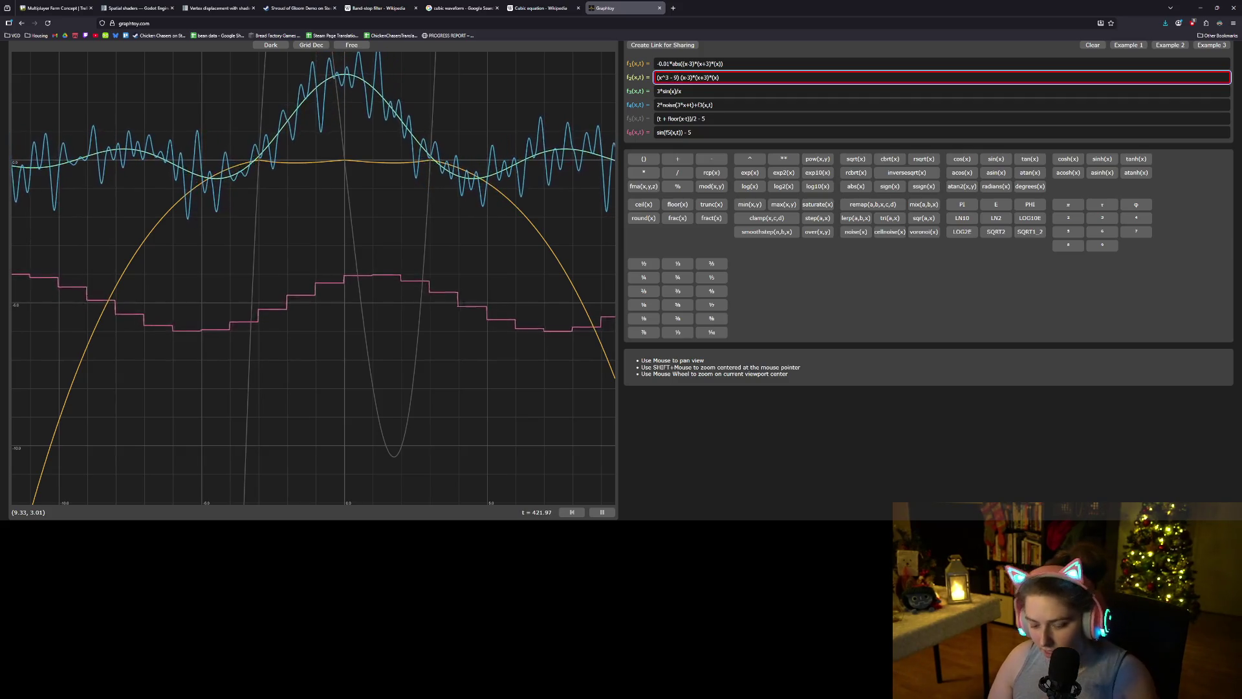
type("*x")
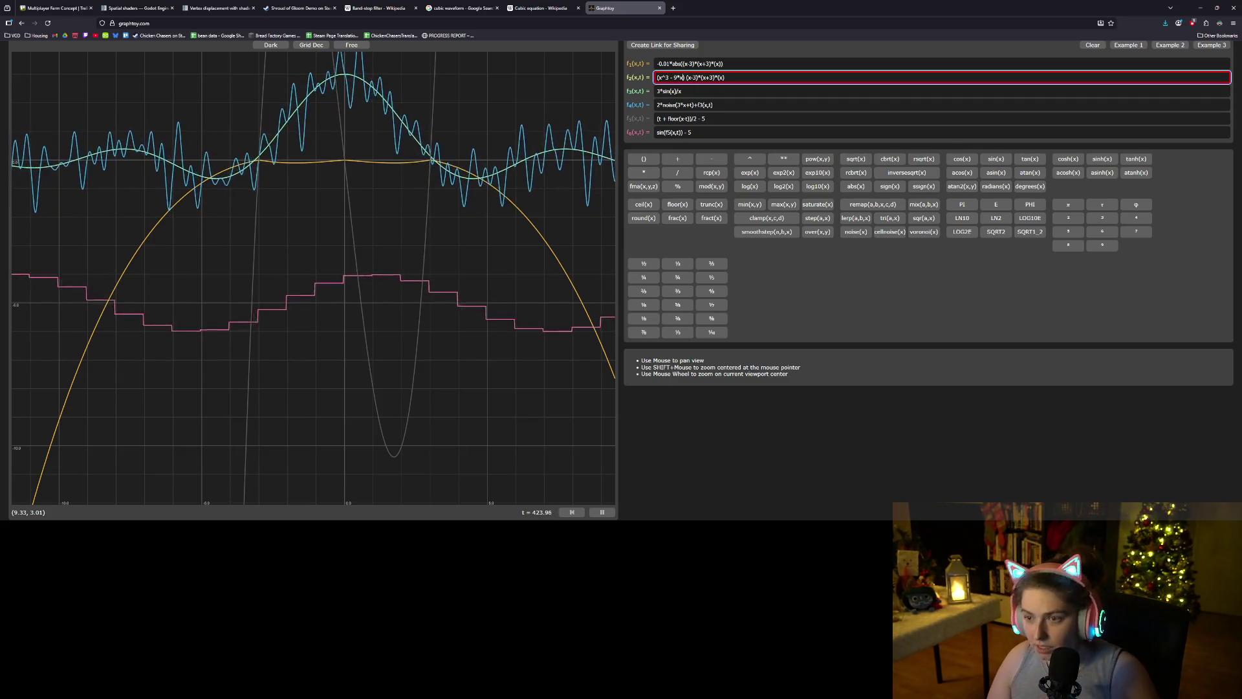
left_click_drag(724, 77, 686, 77)
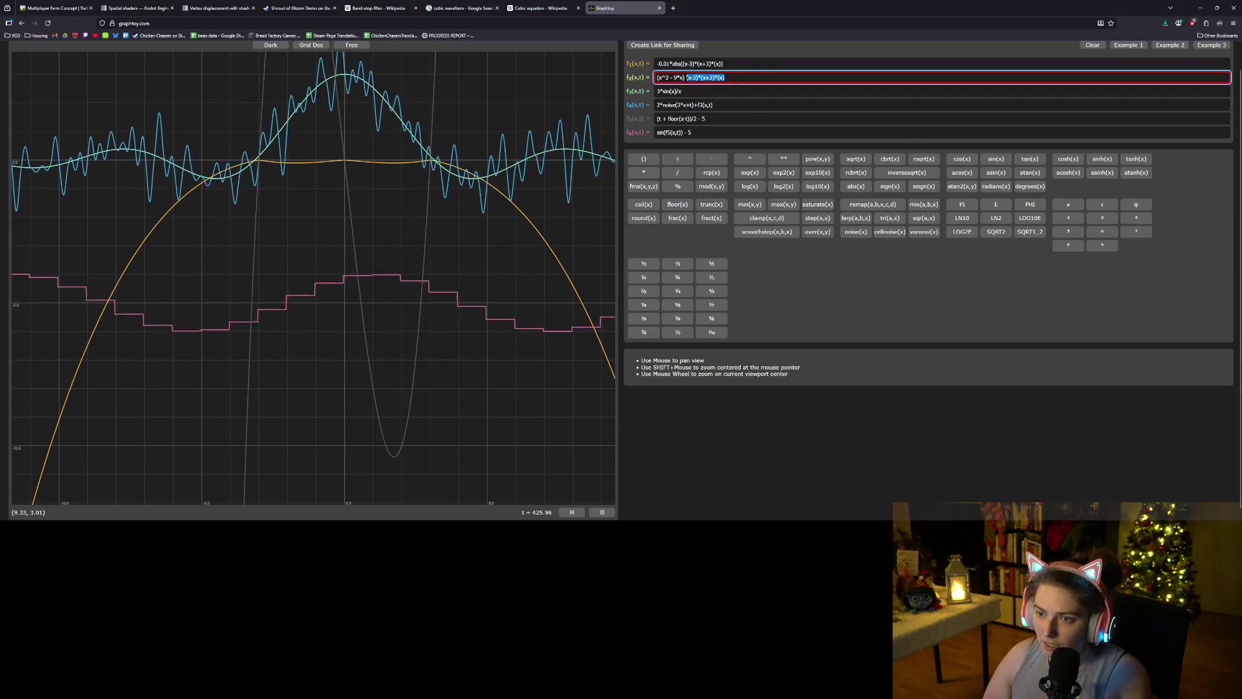
key("BackSpace")
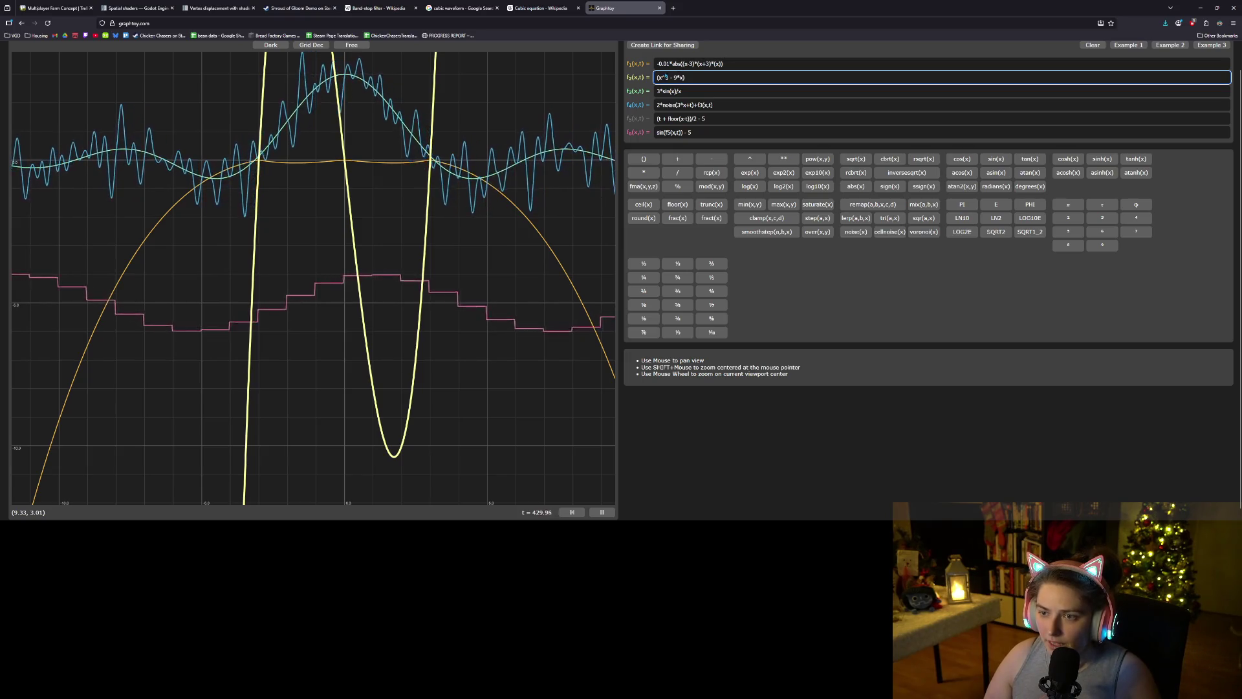
type("-0.01")
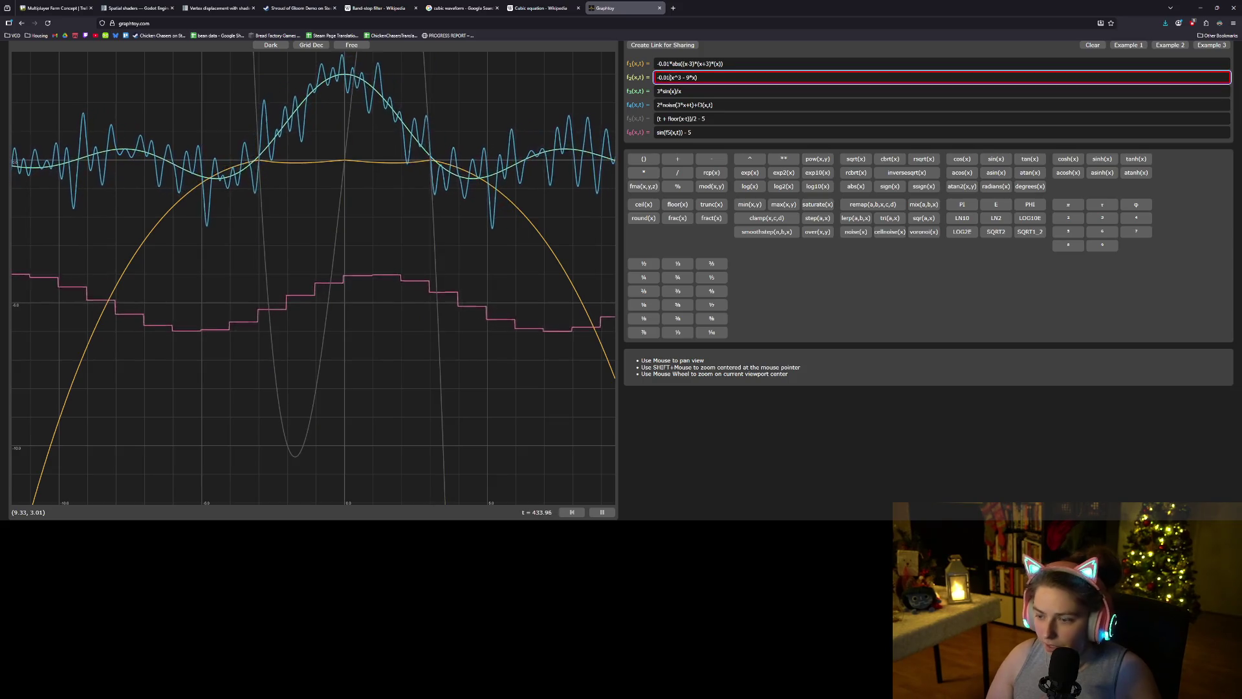
type("*")
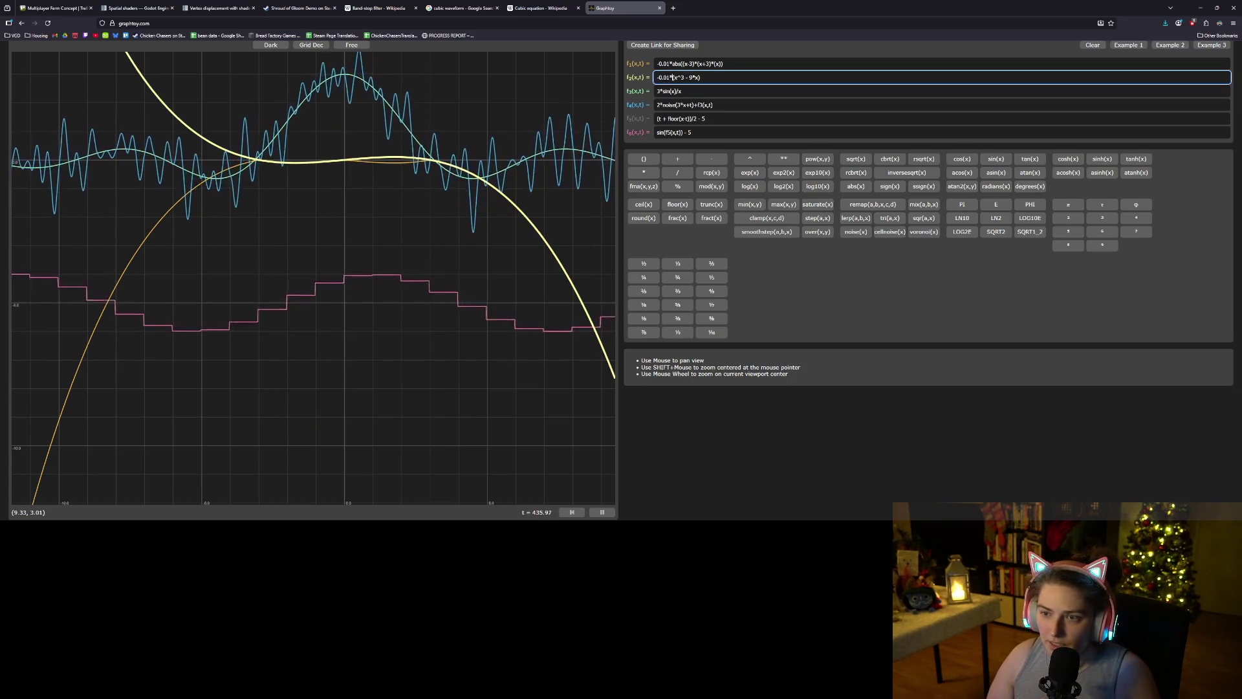
type("abs((x^3 - 9*x")
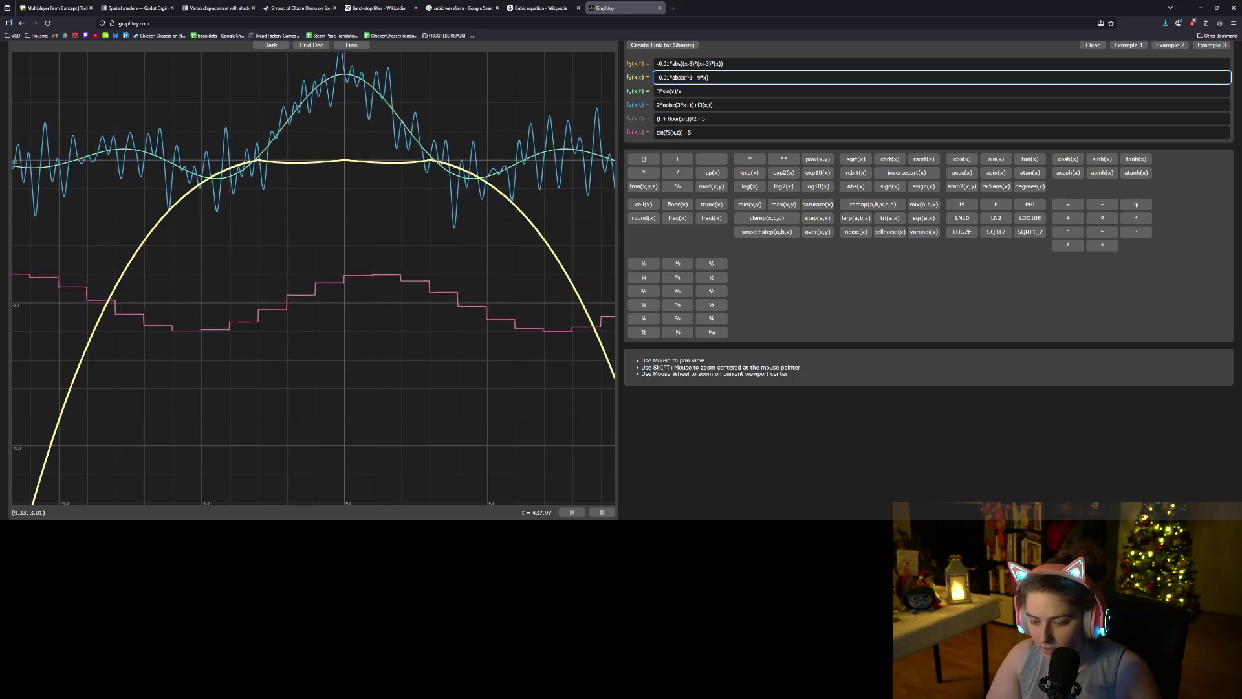
type(")")
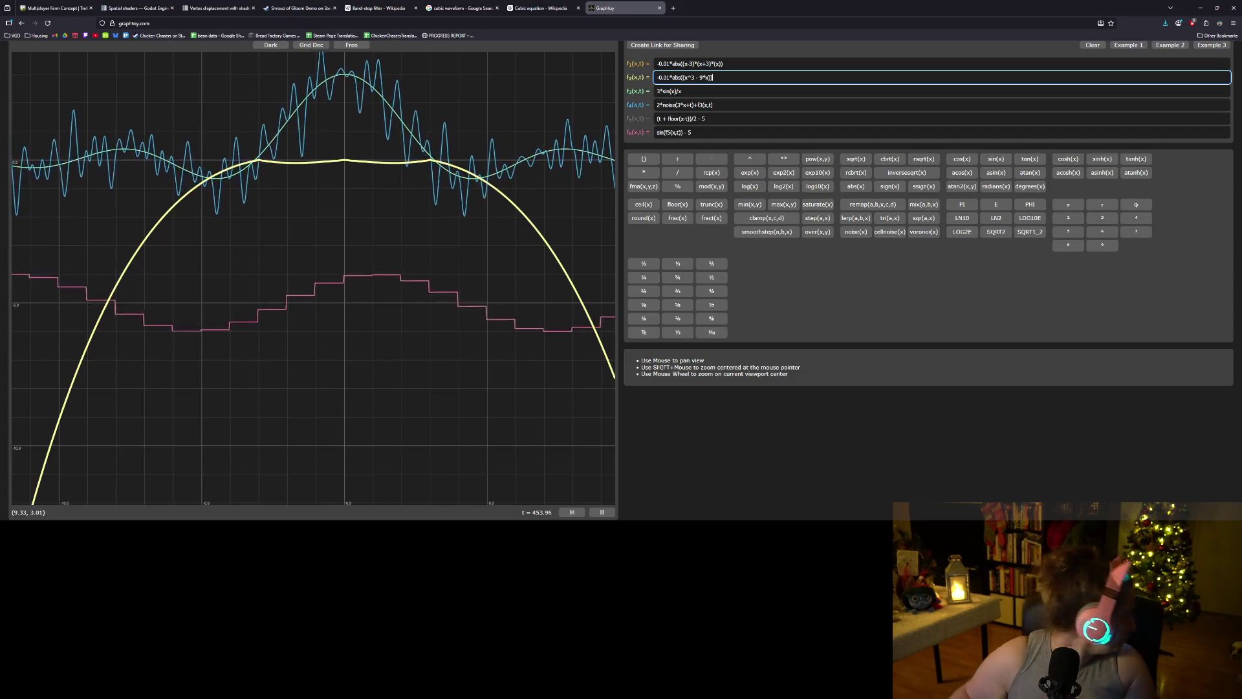
- Change the f2 coefficient to -0.001 and replace the x term's 4 with 16
left_click(666, 77)
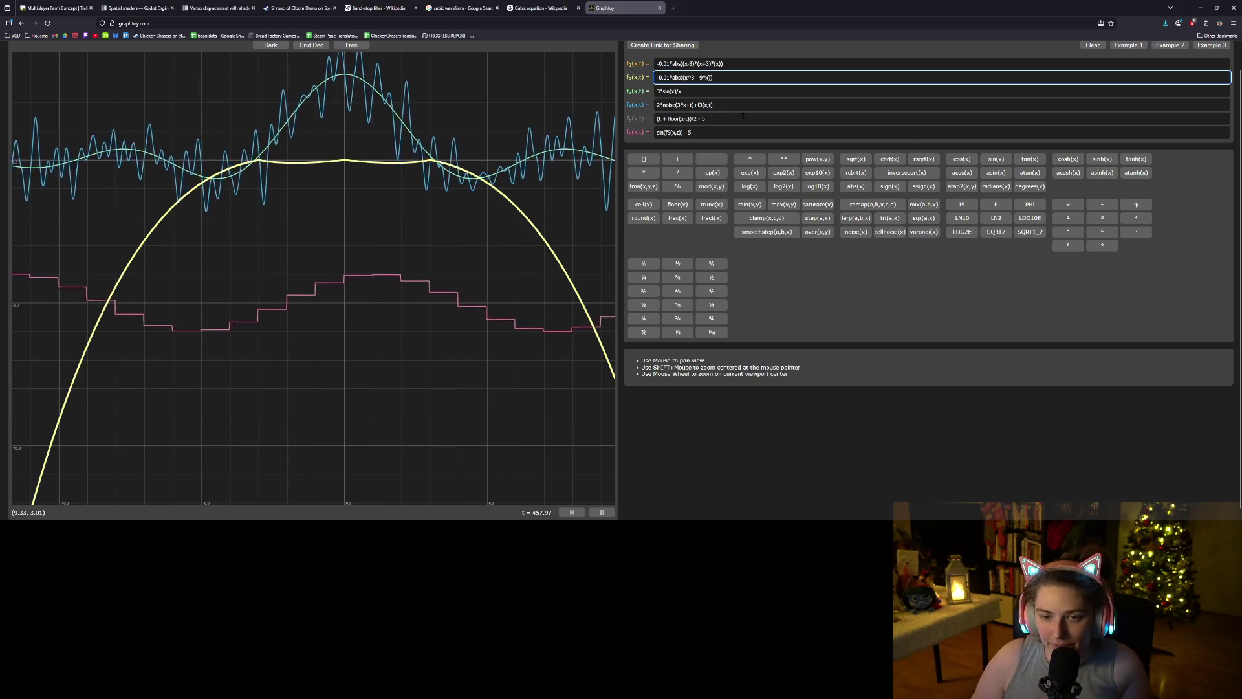
type("0")
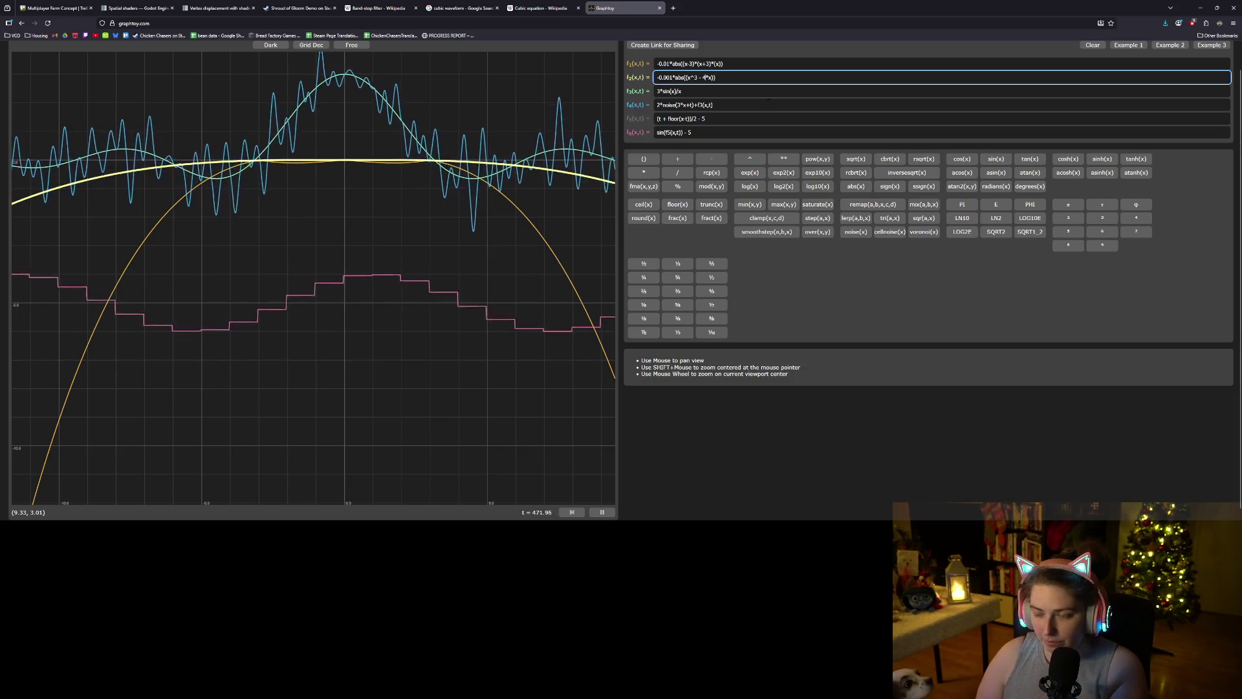
key("BackSpace")
type("16")
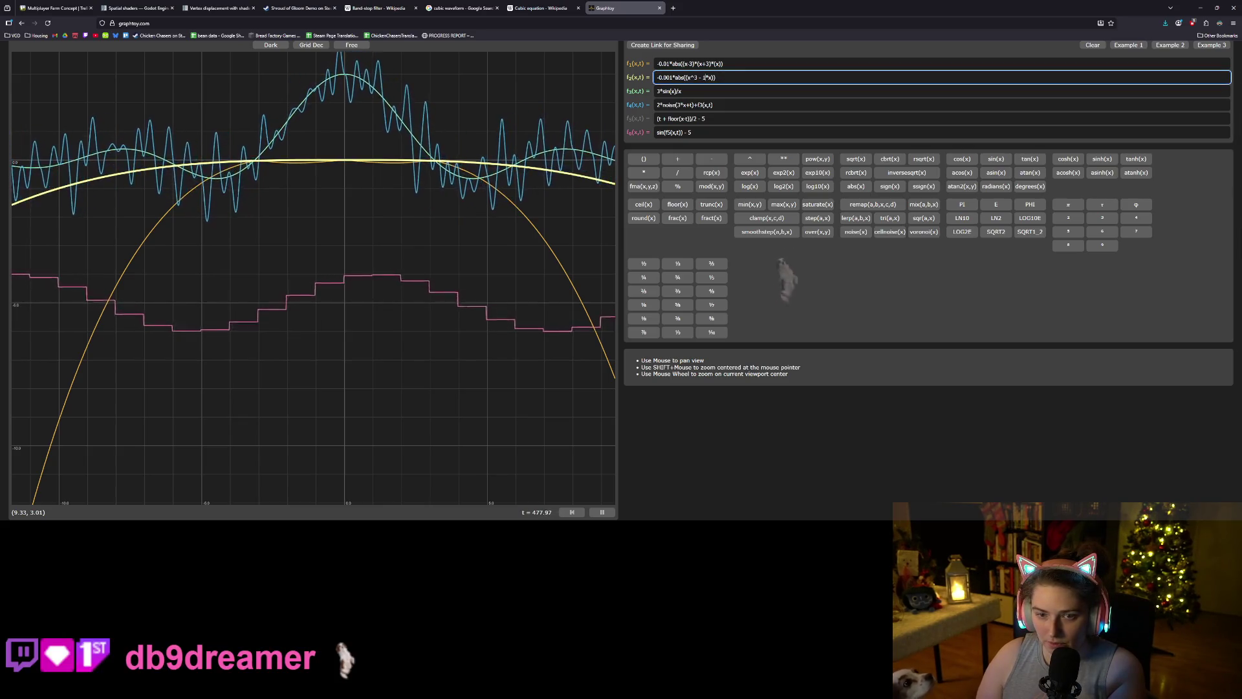
- Set f2's x term to 0.9*x and wrap the cubed x as (3*x)
key("BackSpace")
key("BackSpace")
type("0.")
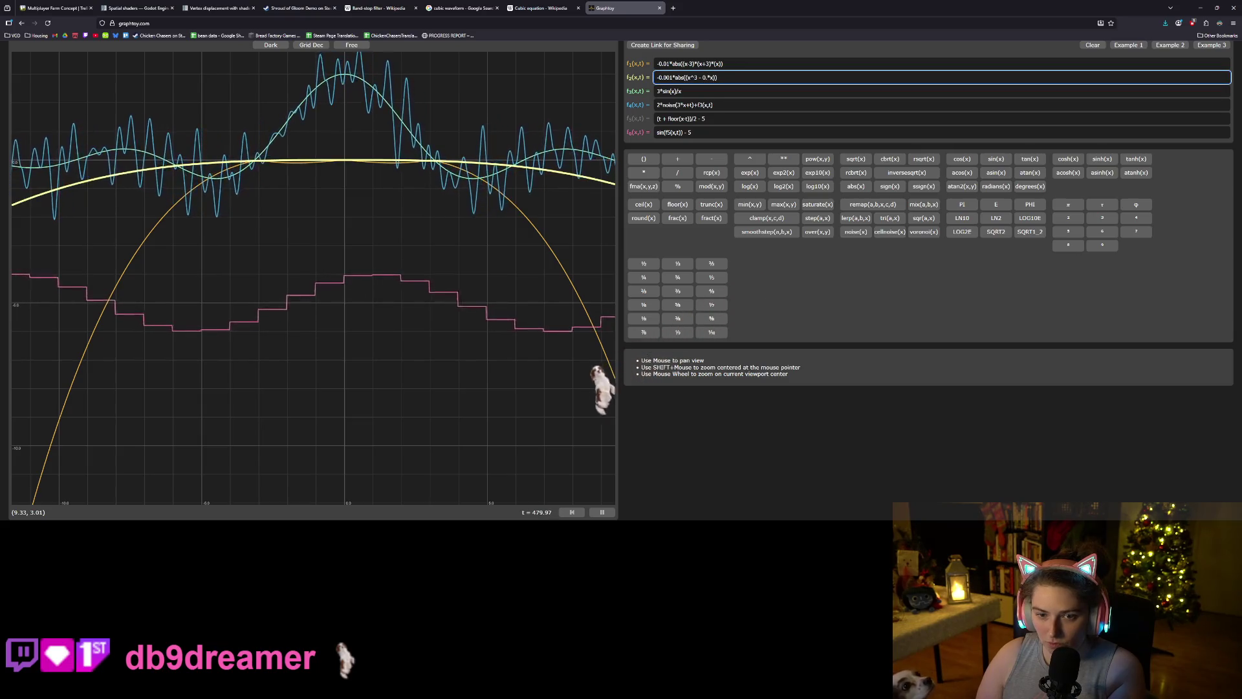
type("9")
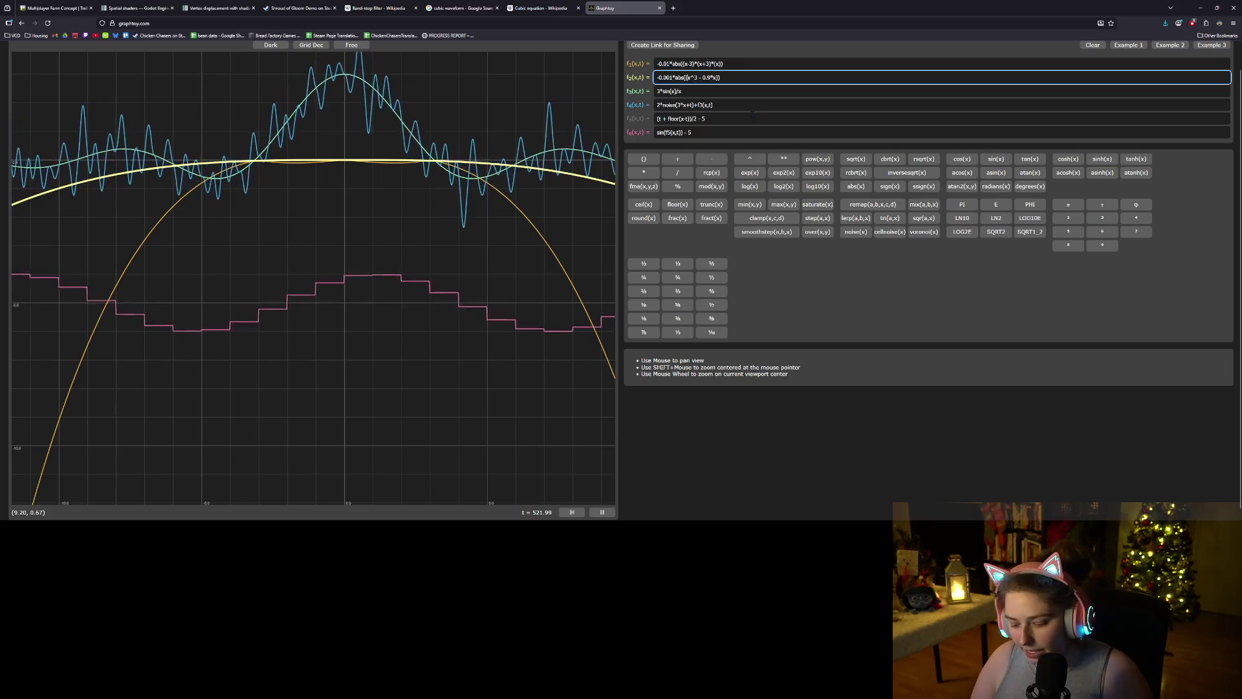
type("()3*")
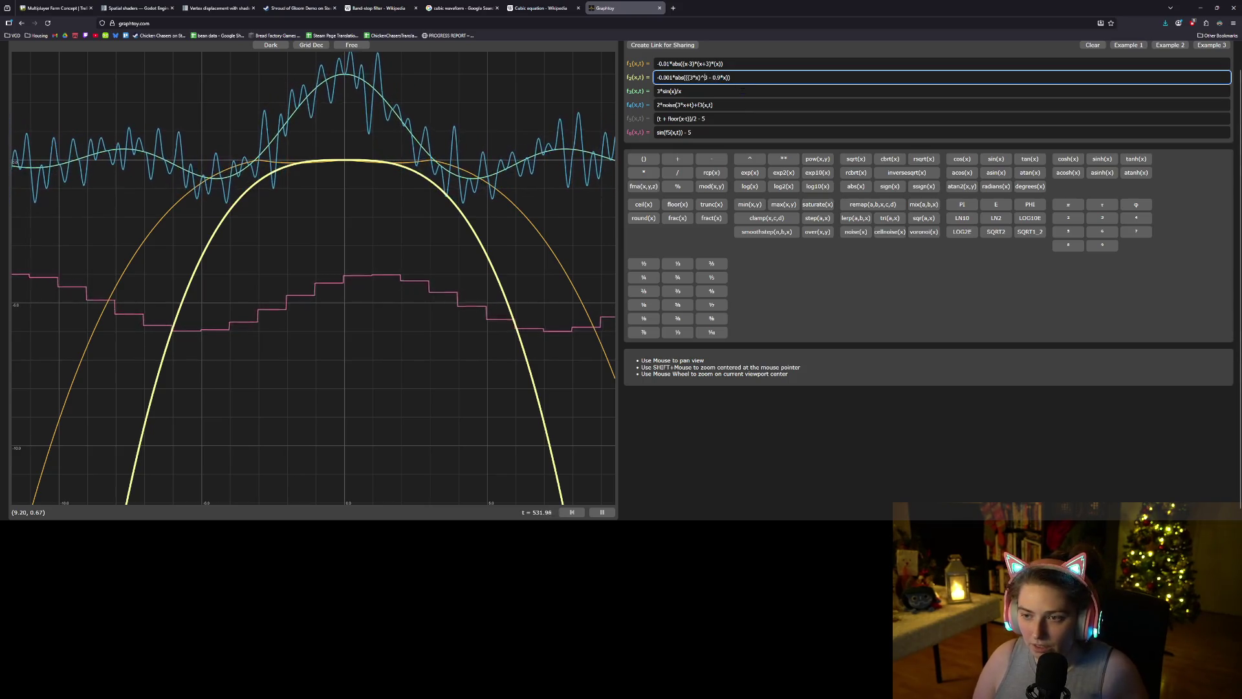
- Drop the 0.9 from f2's x term and try cubed-term multipliers 10 and 5, settling on 4
key("Left")
key("Left")
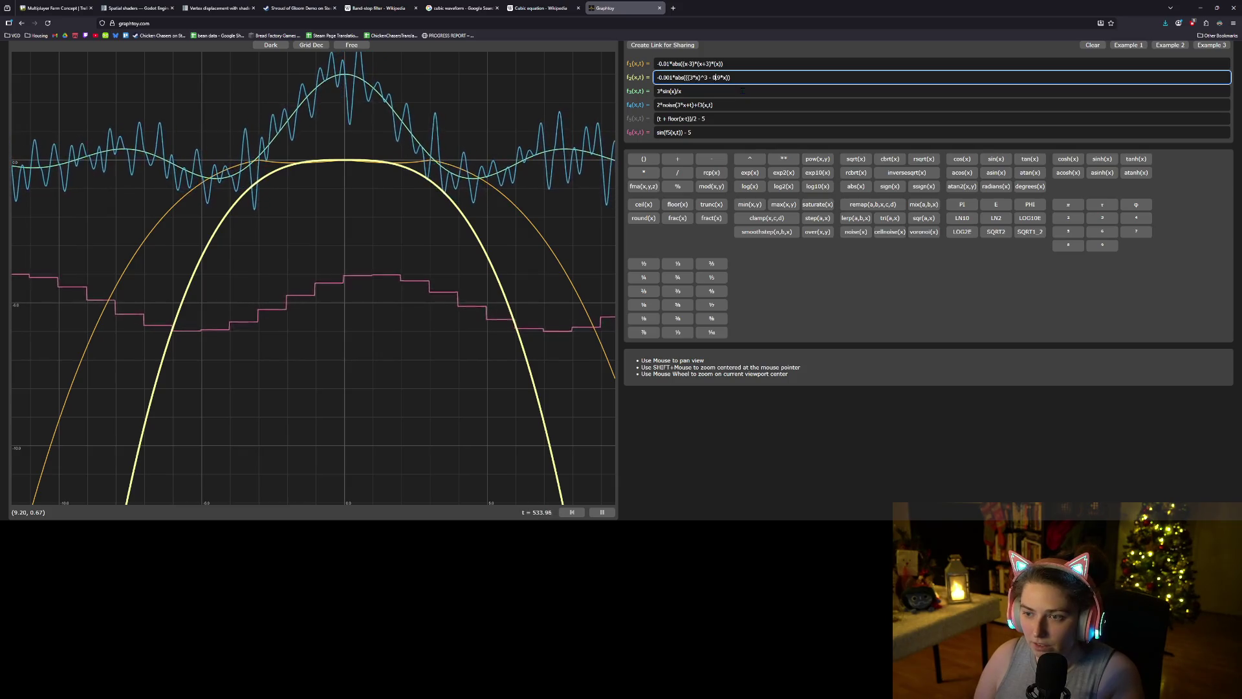
key("BackSpace")
key("BackSpace")
key("BackSpace")
type("k")
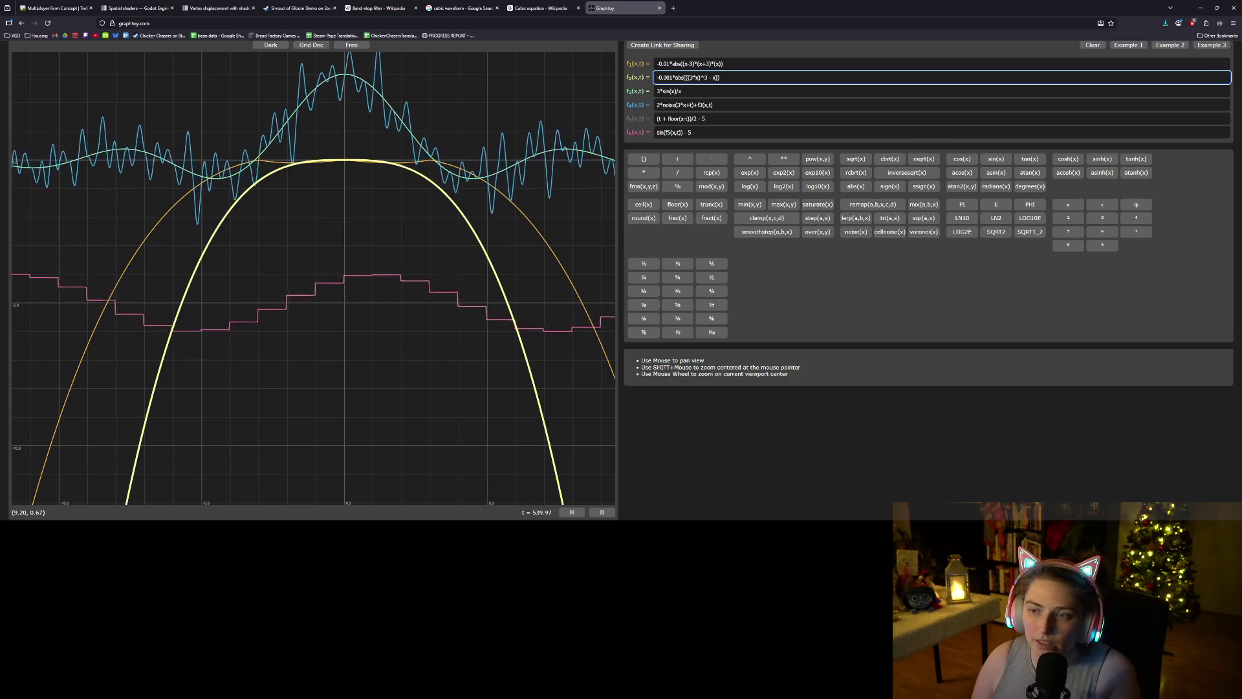
key("BackSpace")
type("10")
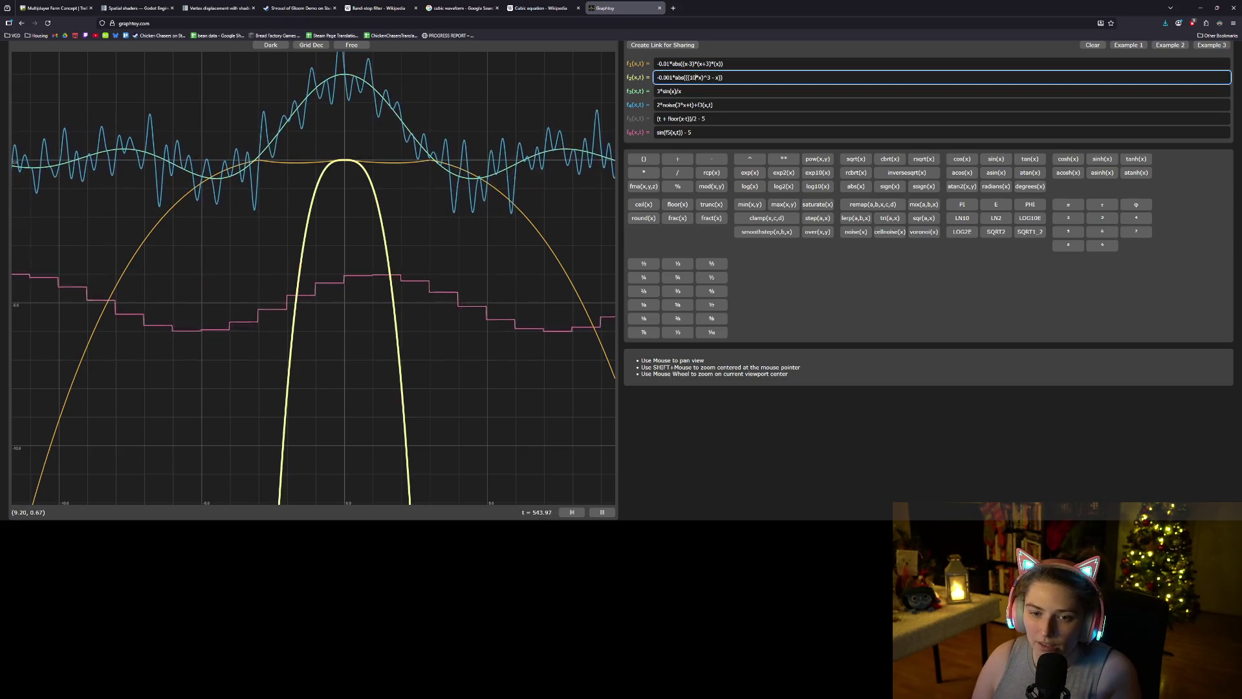
key("BackSpace")
key("BackSpace")
type("5")
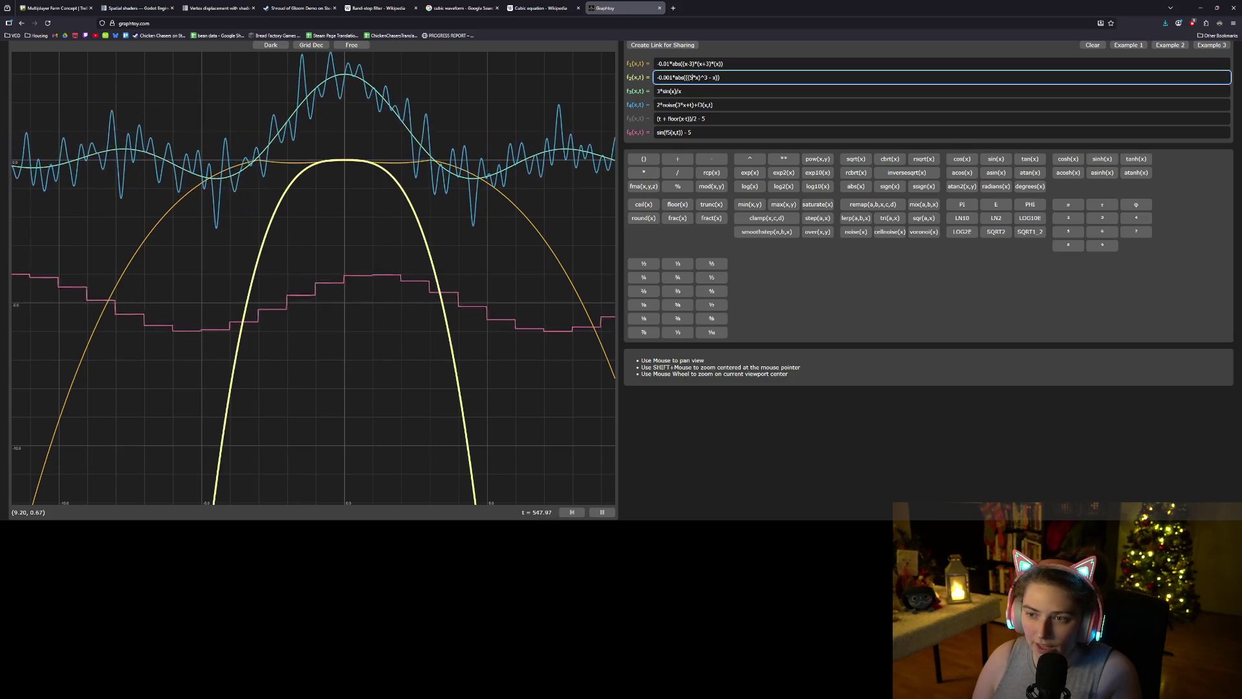
key("BackSpace")
type("4")
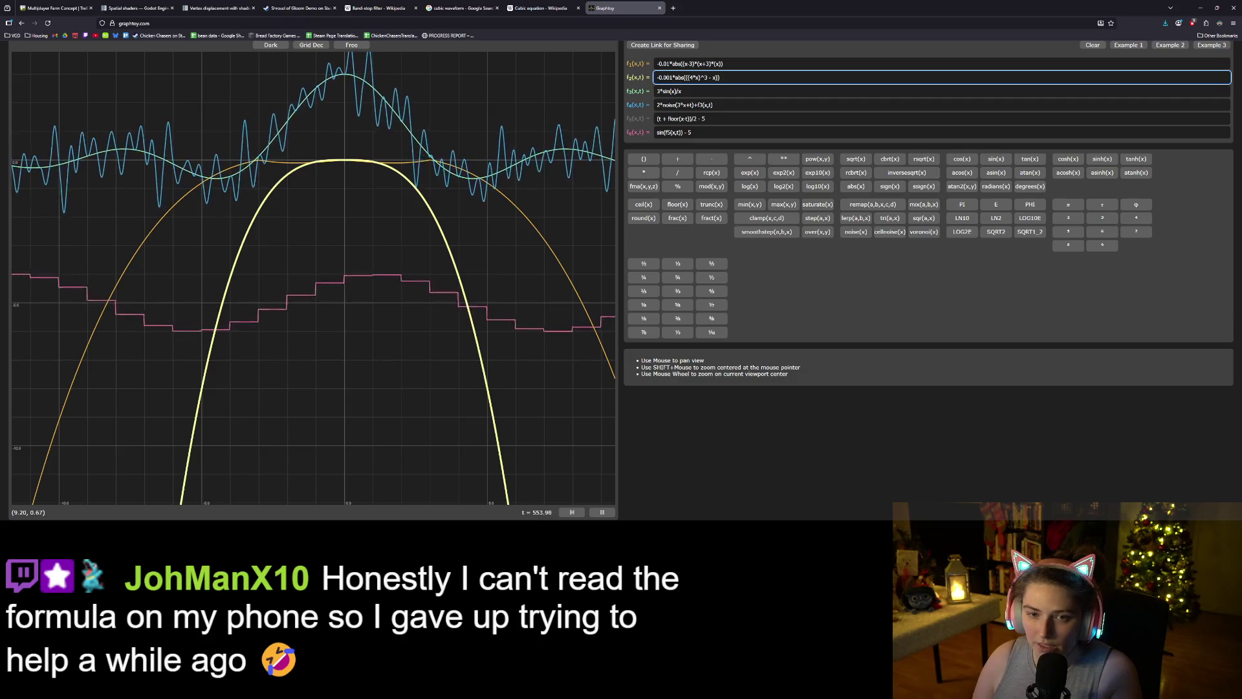
scroll(345, 122, "up", 3)
- Toggle the grid off and on, then zoom and pan to centre the yellow arch's peak
left_click(345, 122)
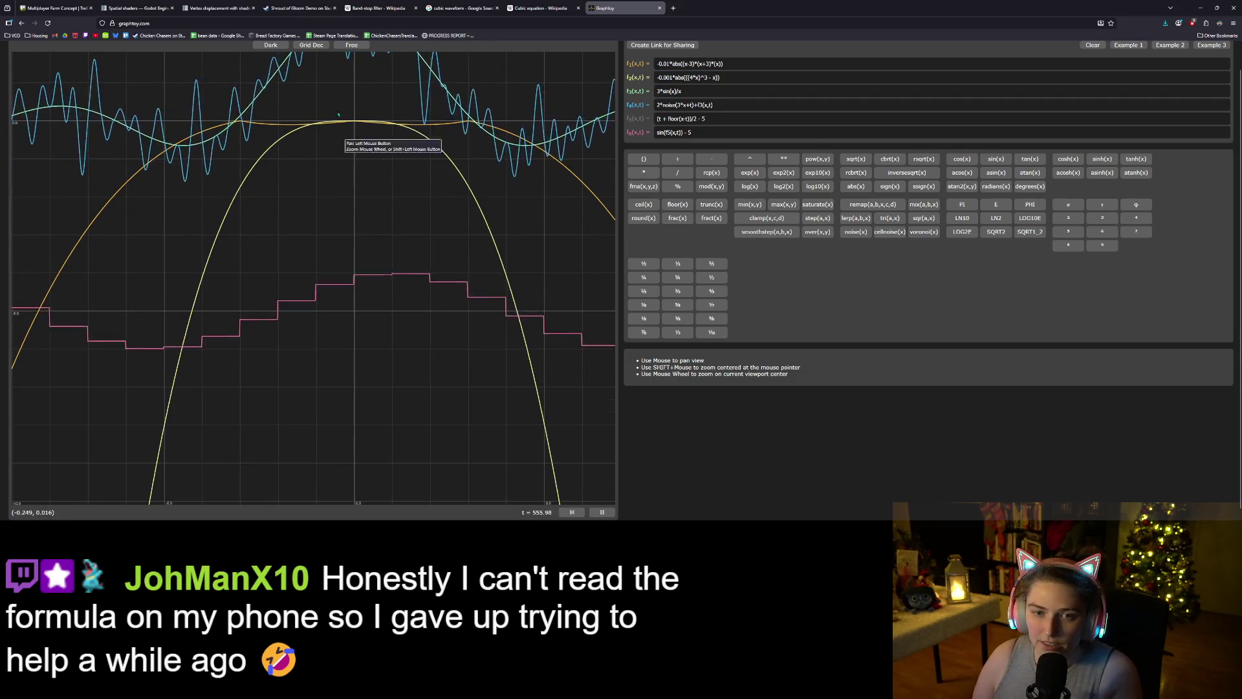
left_click(309, 49)
left_click(308, 49)
scroll(361, 133, "up", 2)
scroll(350, 126, "up", 1)
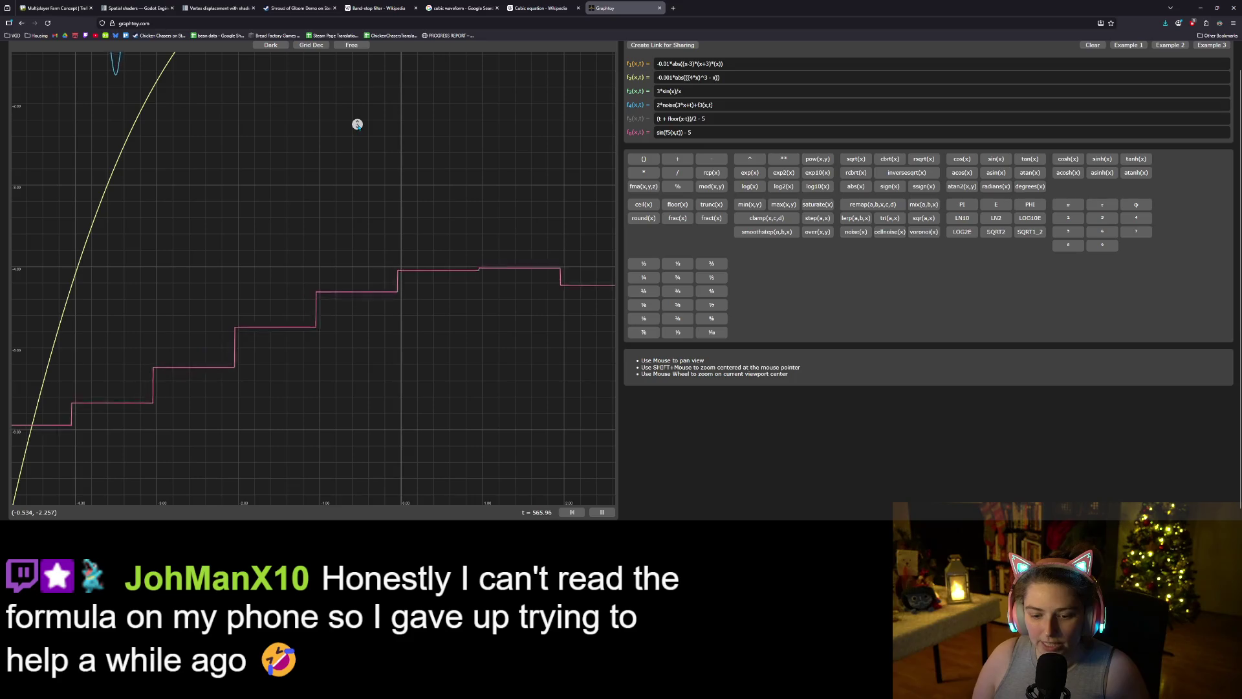
scroll(359, 126, "down", 2)
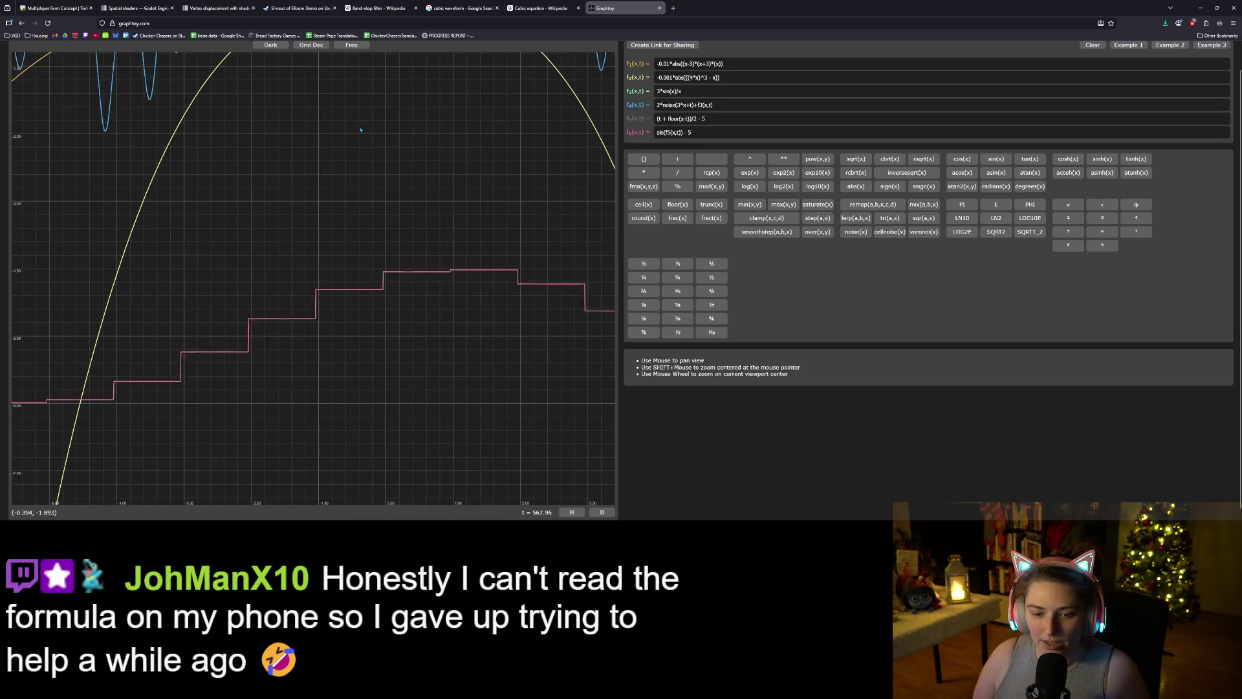
scroll(343, 194, "down", 1)
left_click_drag(324, 267, 313, 99)
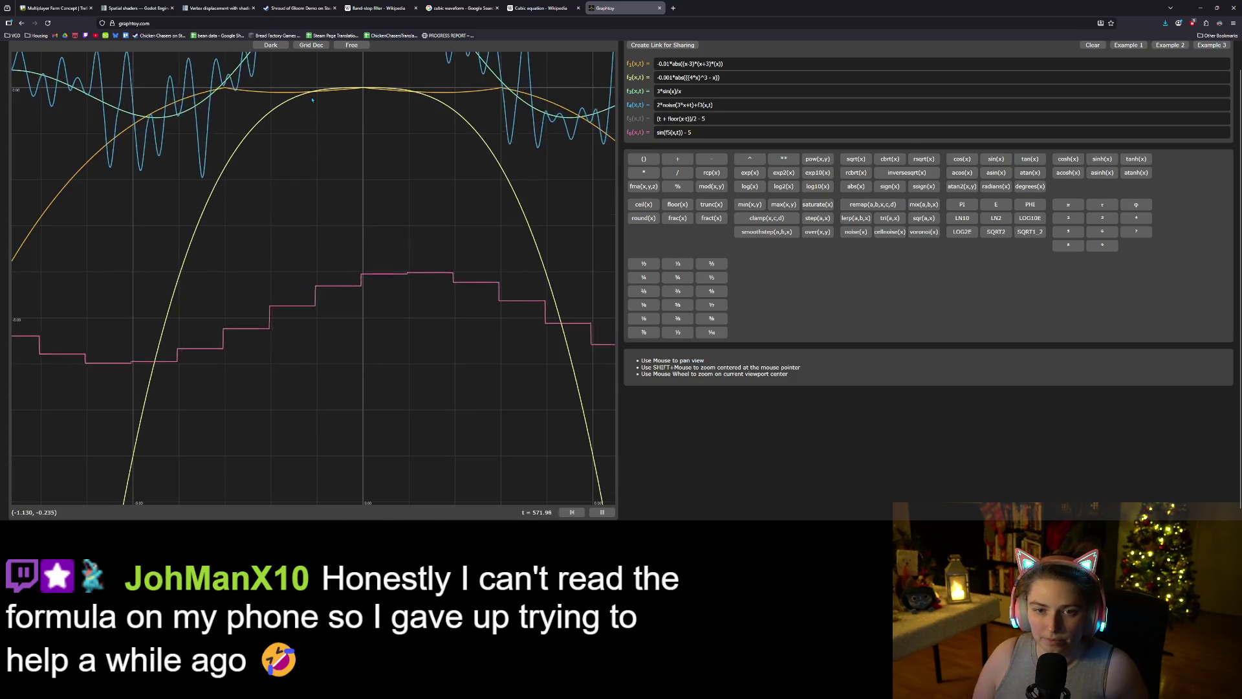
scroll(519, 117, "down", 1)
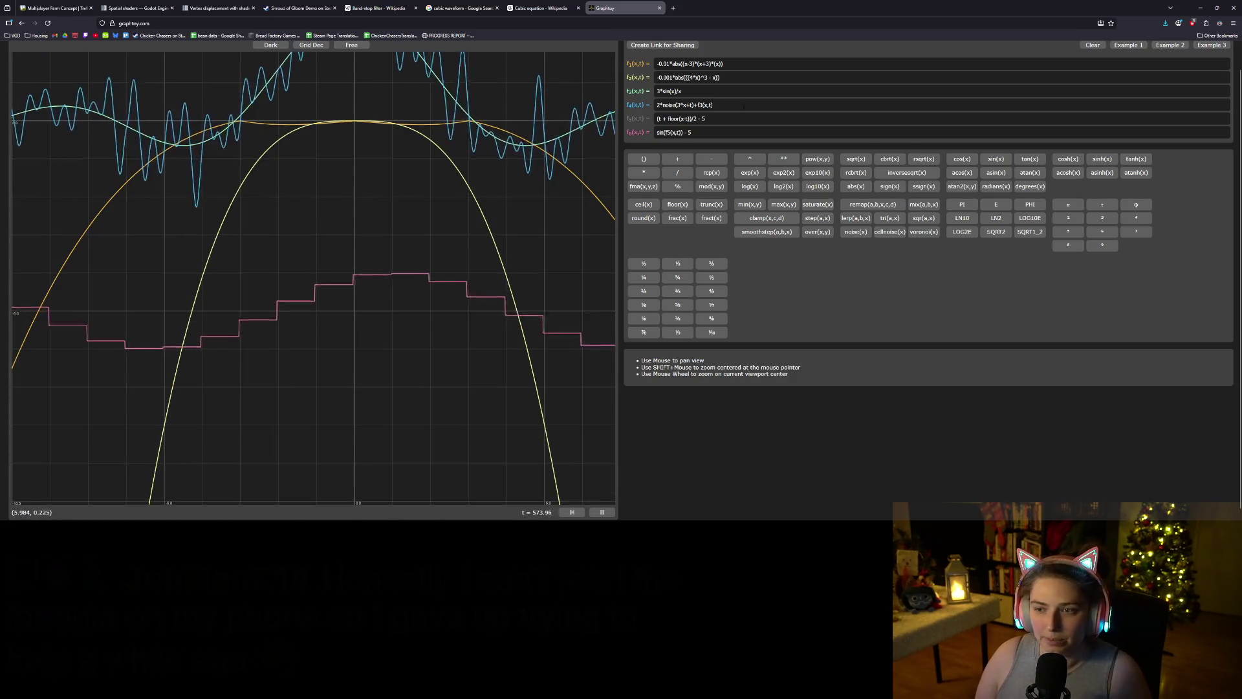
left_click(706, 77)
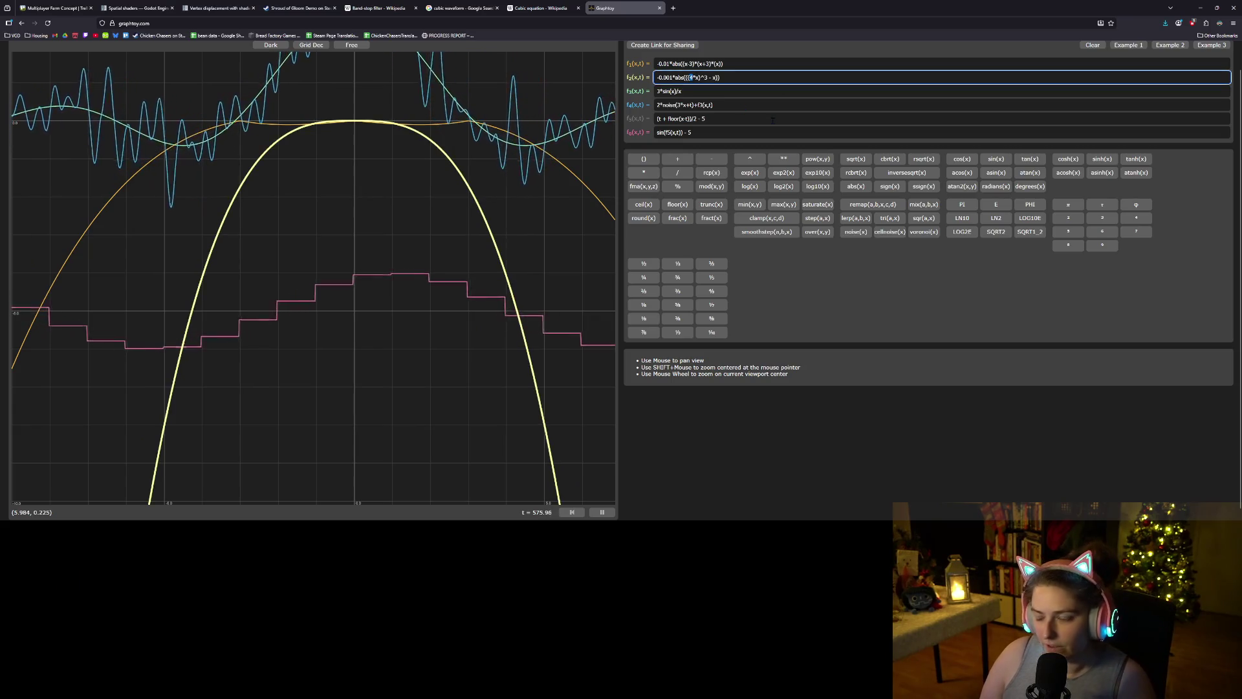
- Try cubed-term multipliers 4*3, 12 and 1 in f2, then settle on 4/3
type("*")
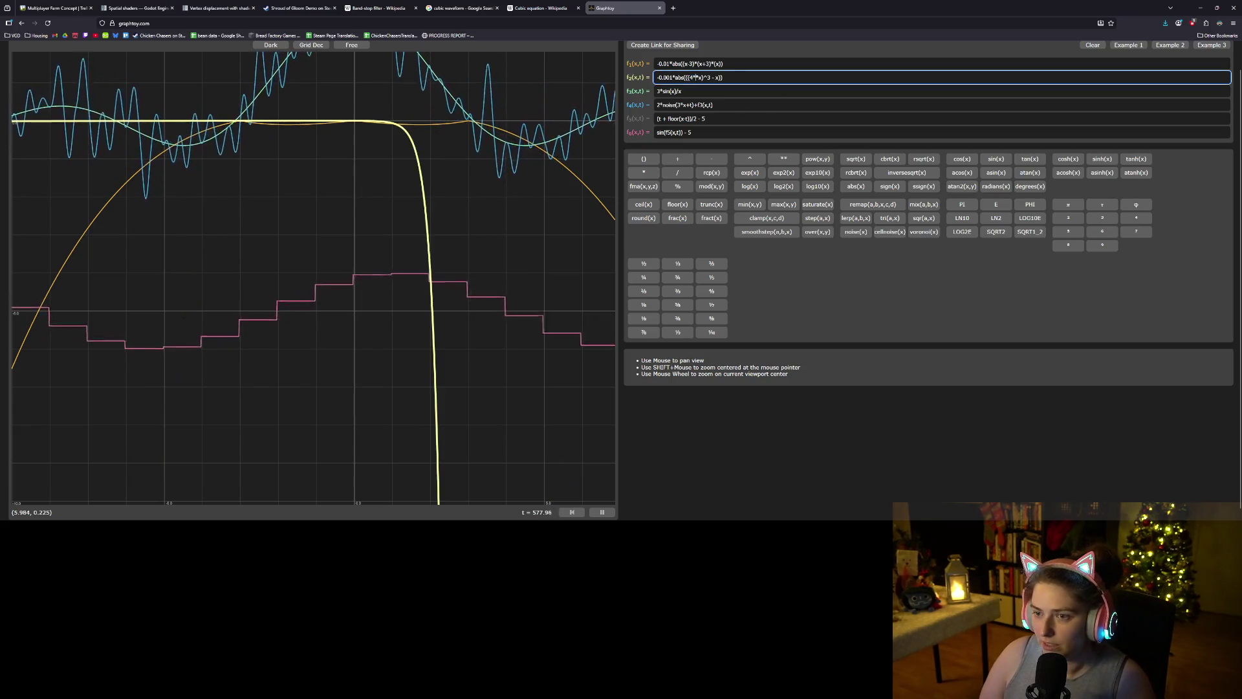
type("3*")
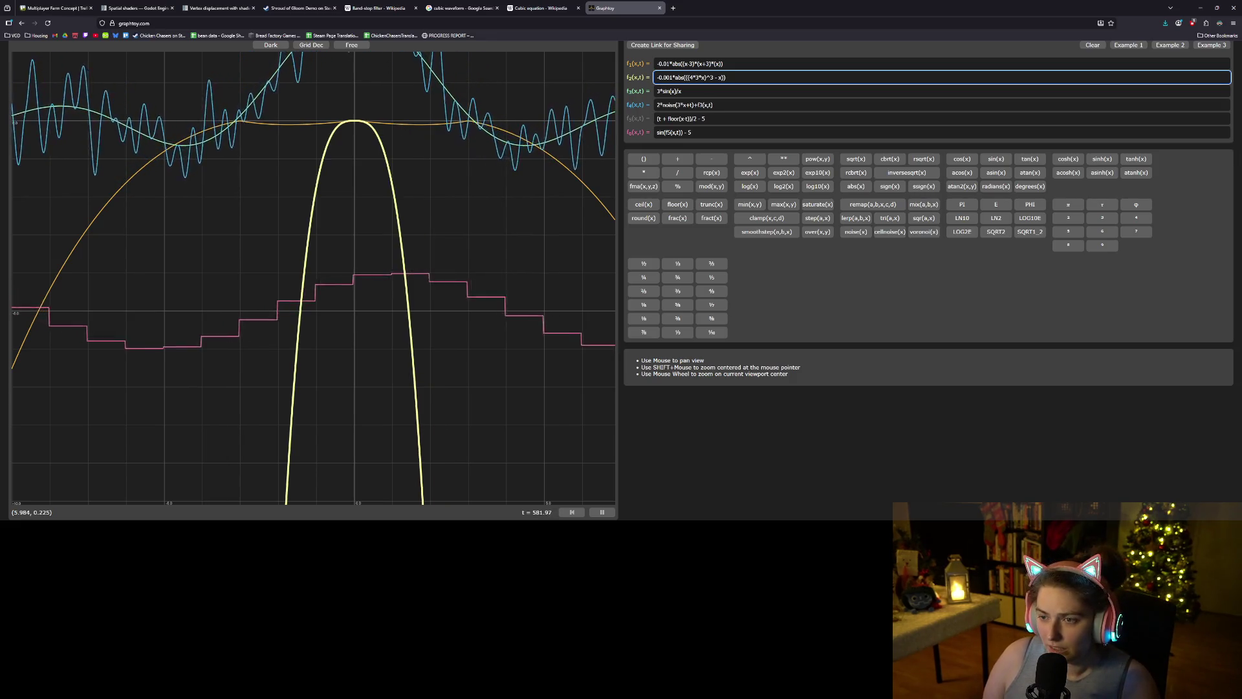
key("BackSpace")
key("BackSpace")
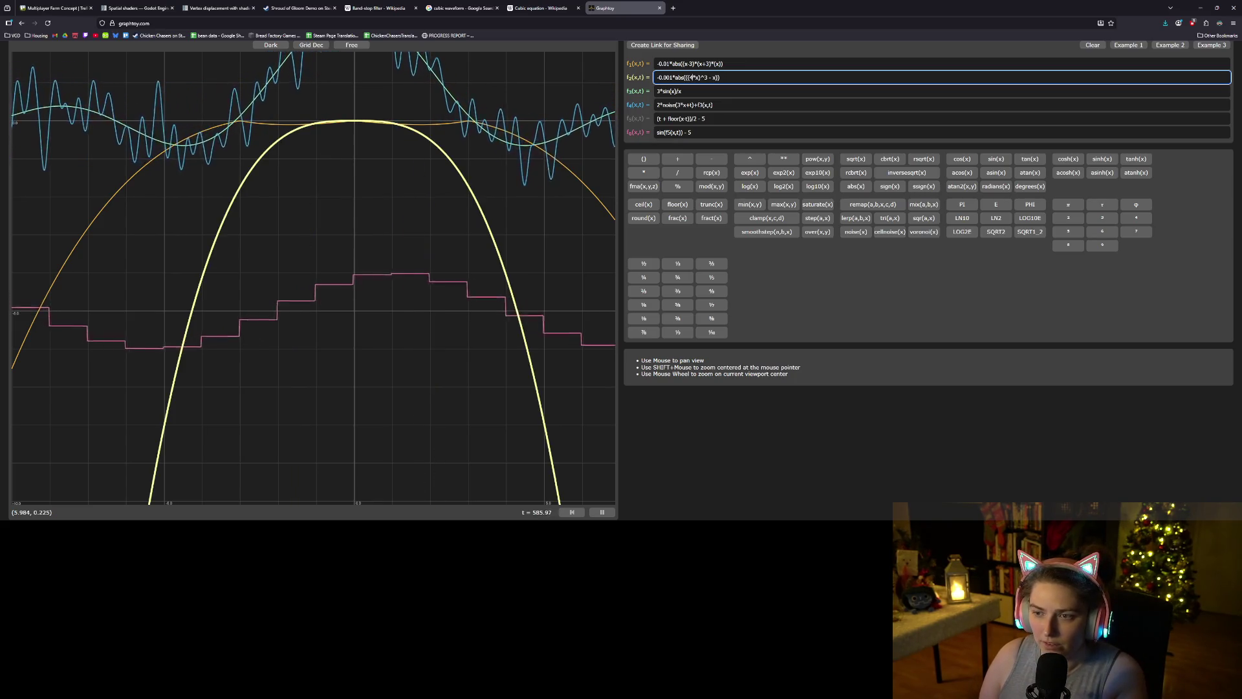
key("BackSpace")
type("12")
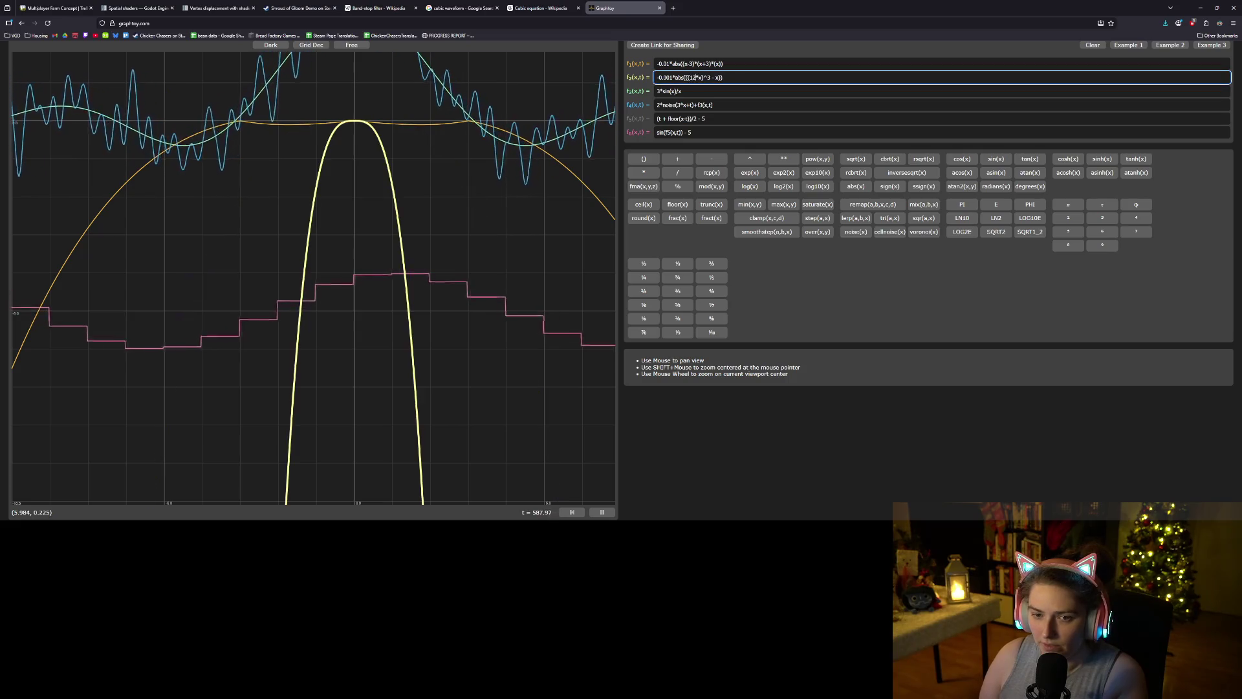
key("BackSpace")
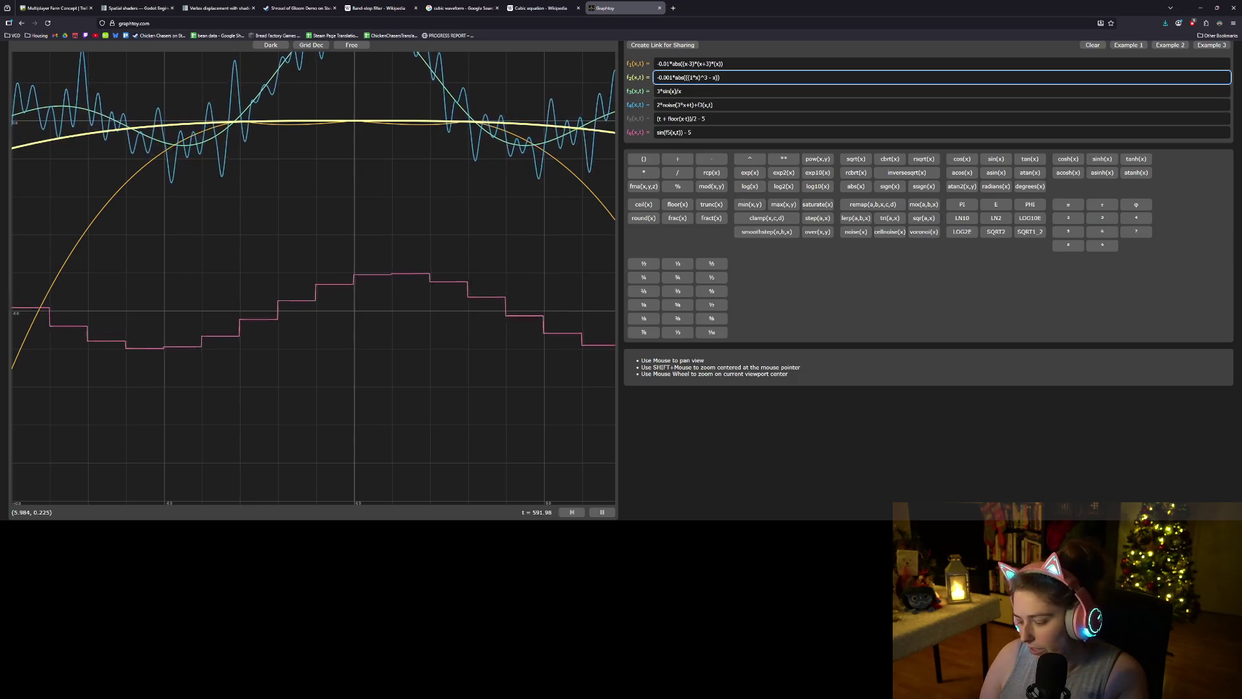
key("BackSpace")
type("4")
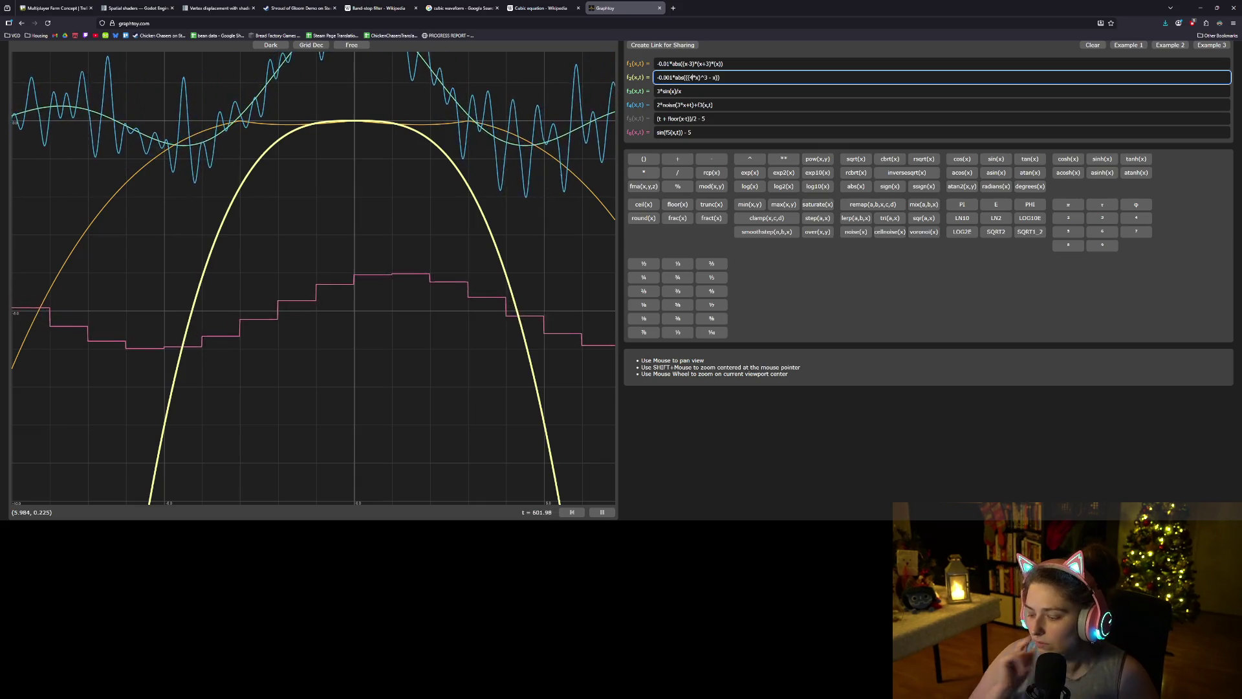
type("/3")
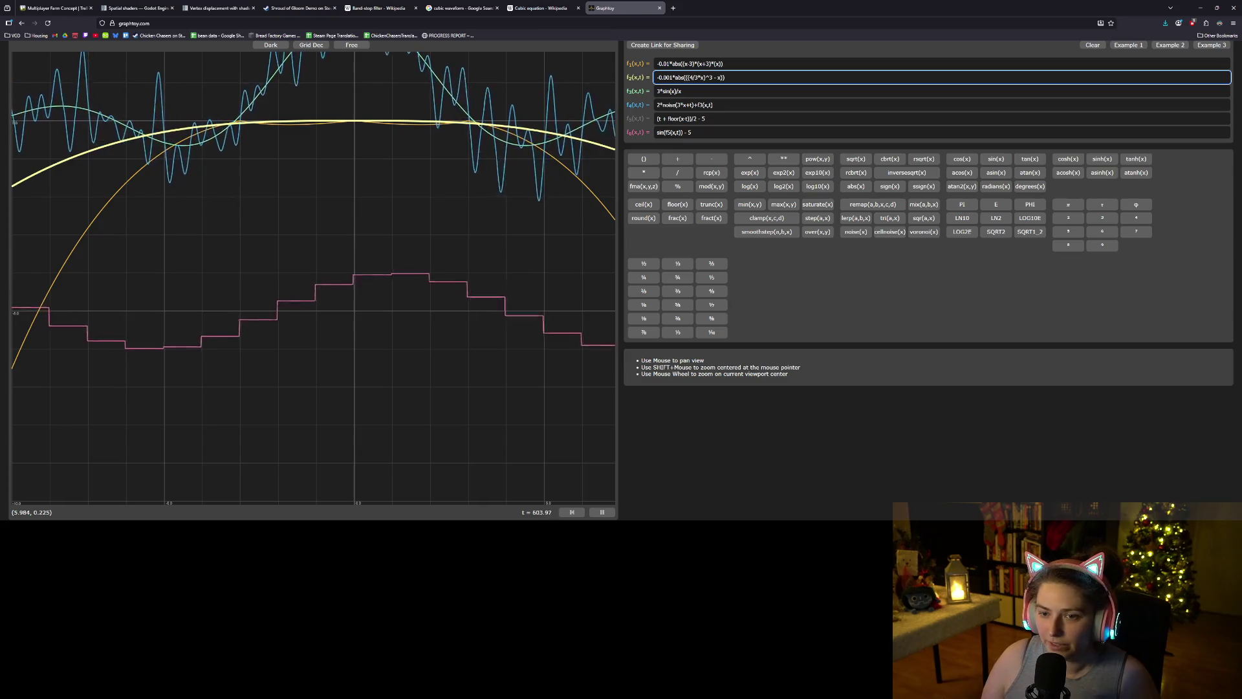
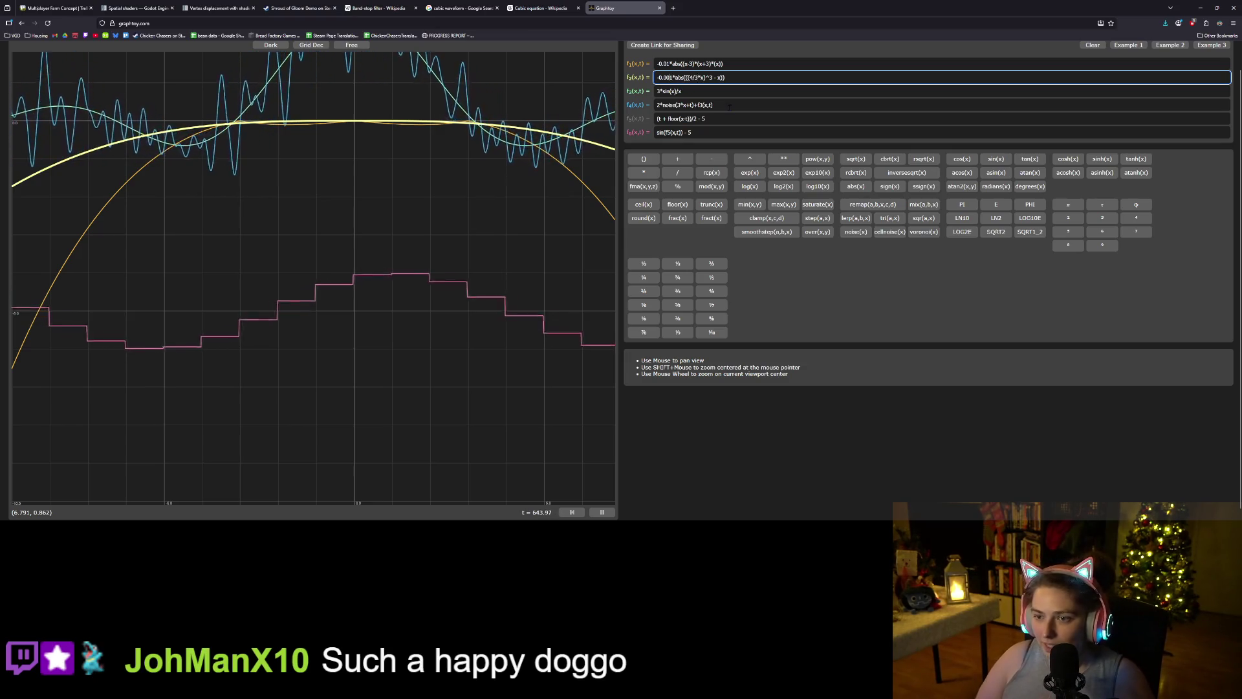
- Adjust the f2 curve to -0.01*abs(((4/3*x)^3 - x)) so it forms a wide arch
key("BackSpace")
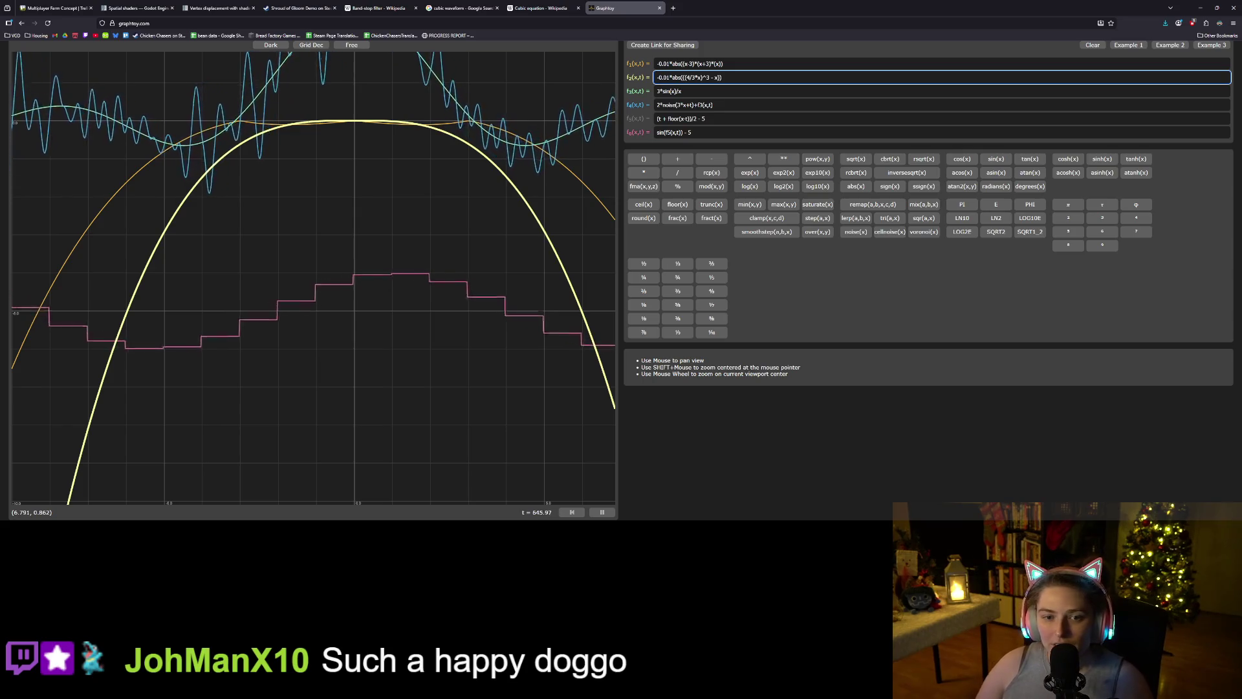
key("BackSpace")
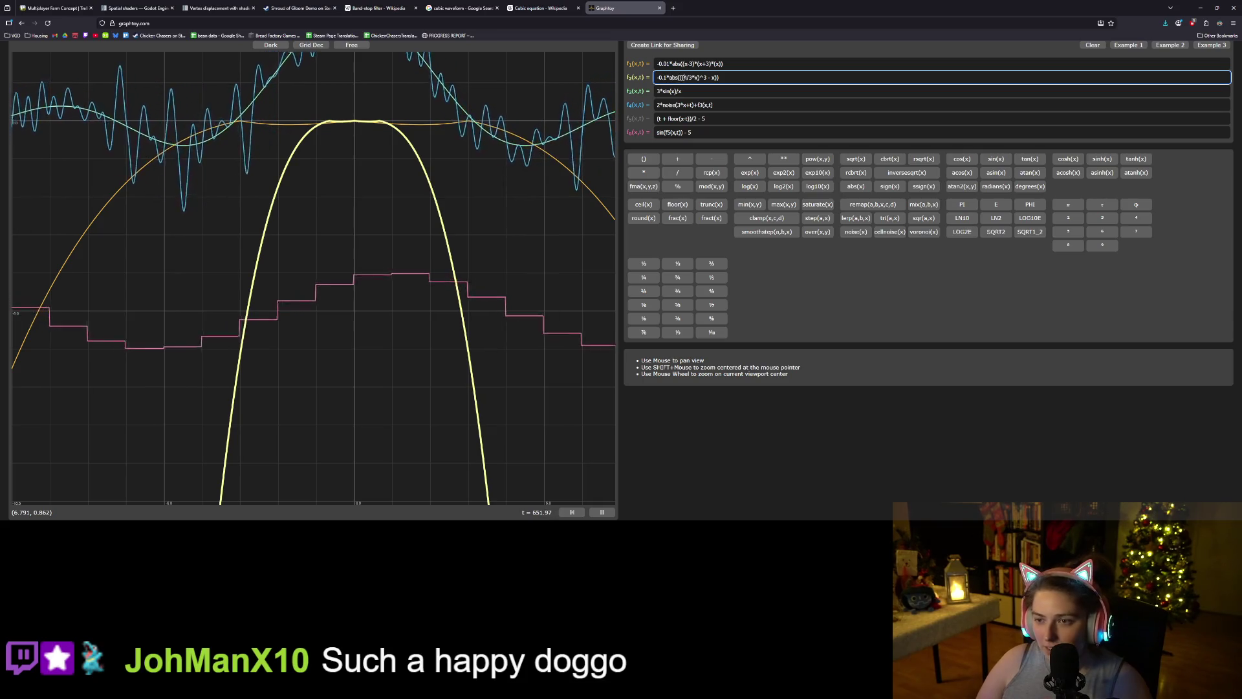
type("6")
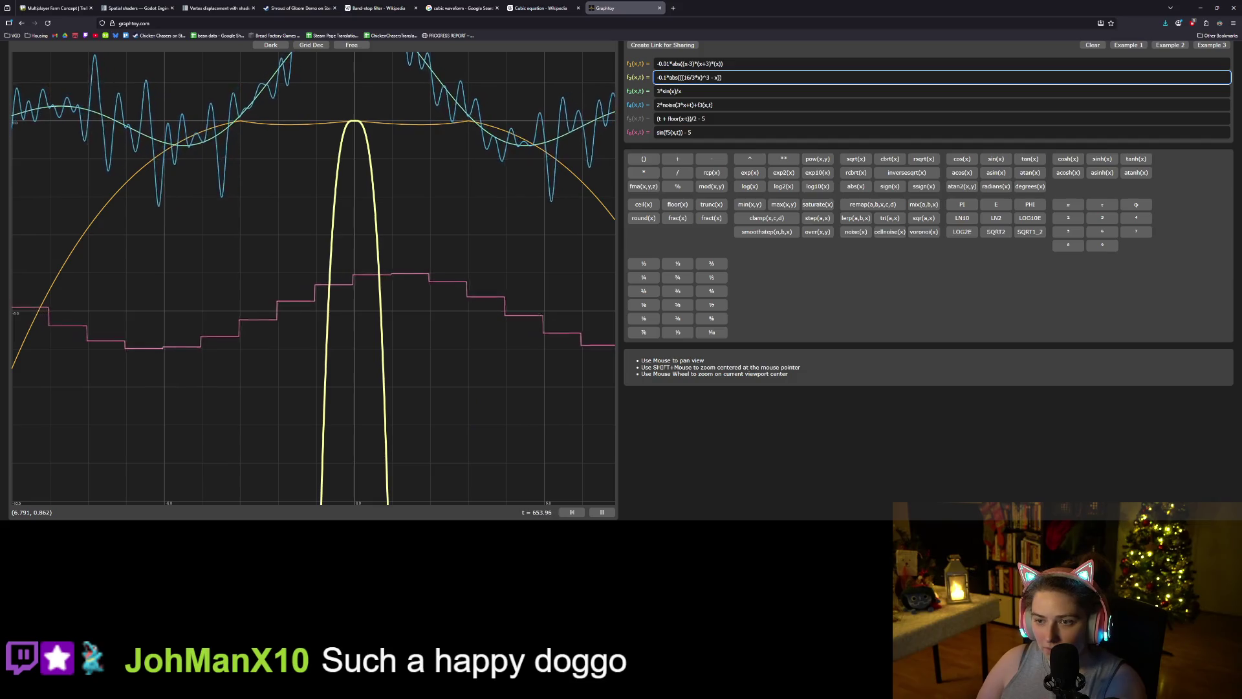
key("BackSpace")
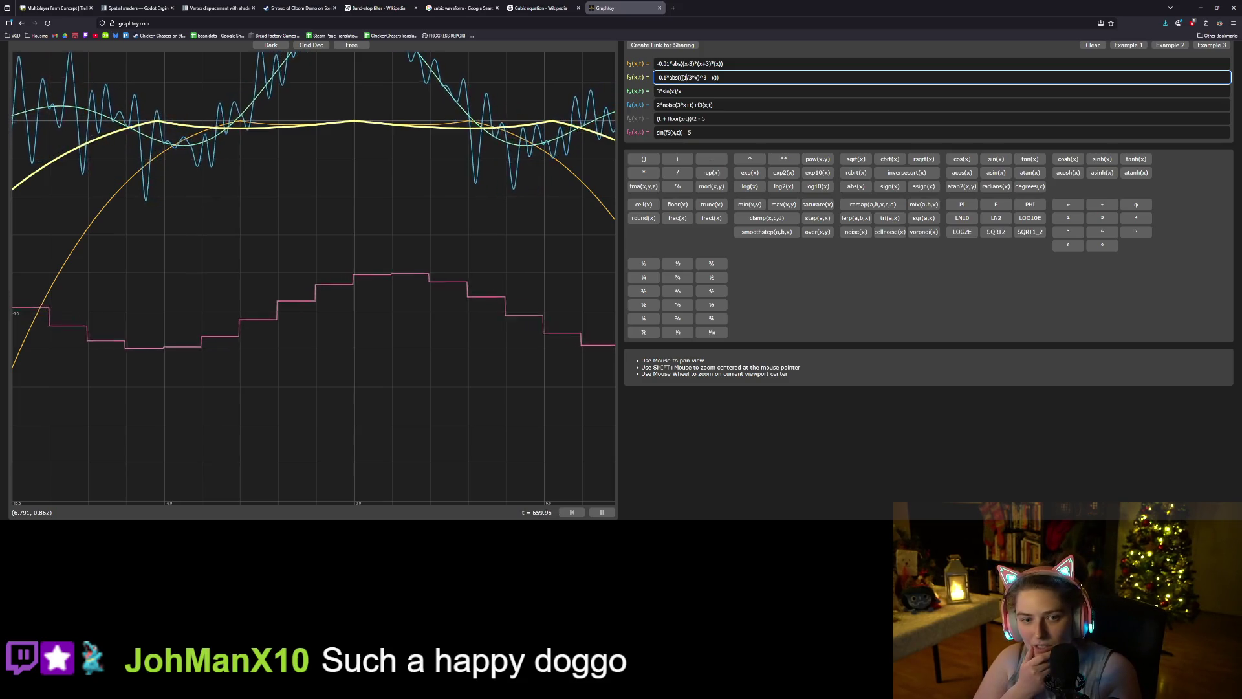
key("BackSpace")
type("16")
key("BackSpace")
key("BackSpace")
type("4")
left_click(662, 77)
type("00")
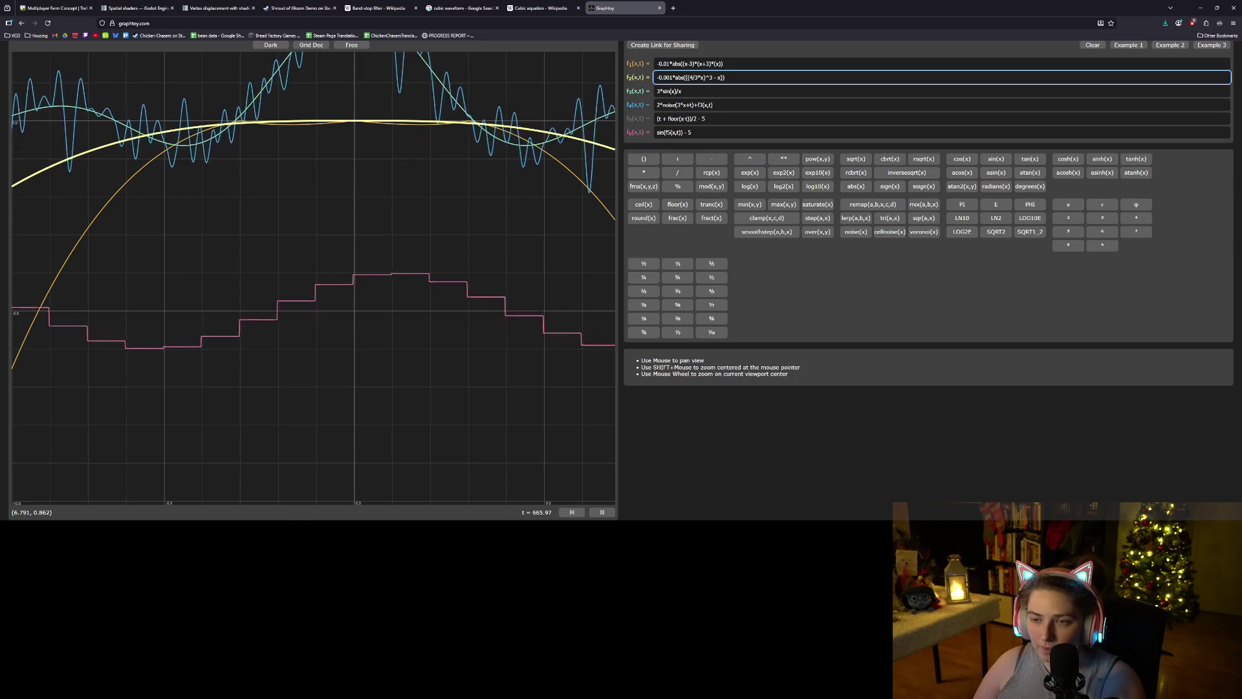
key("BackSpace")
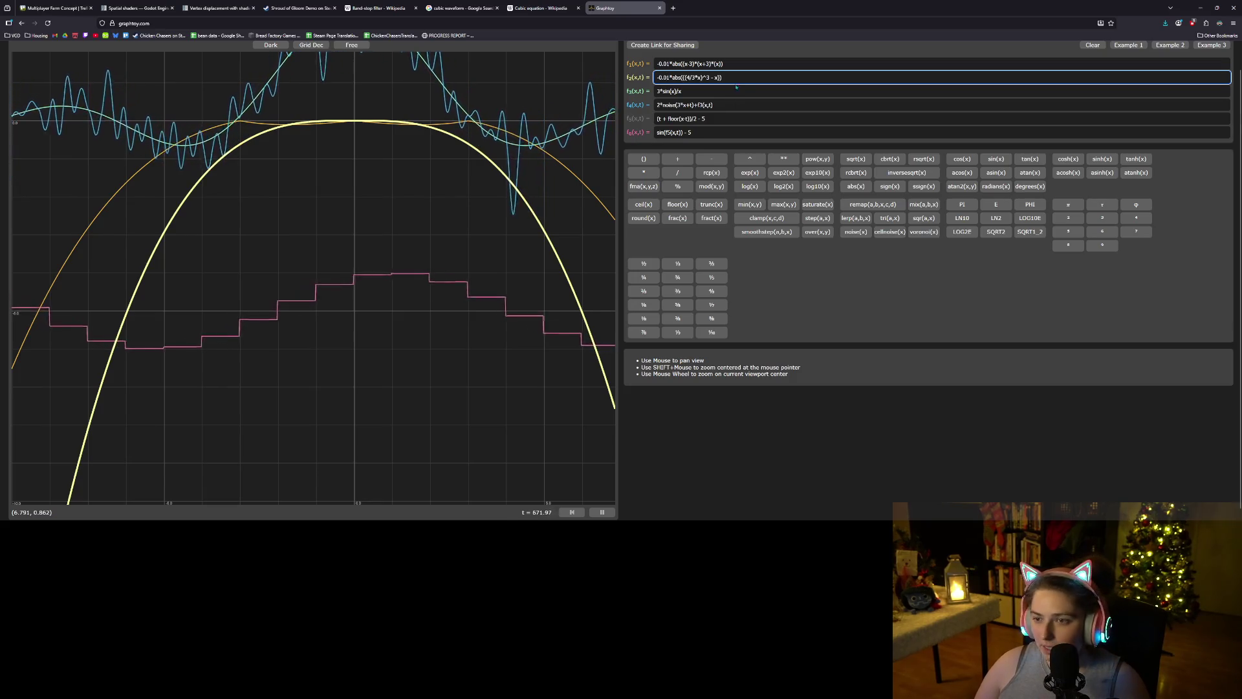
- Copy the f2 expression and minimize the browser to get back to Godot
key("ctrl+a")
key("ctrl+c")
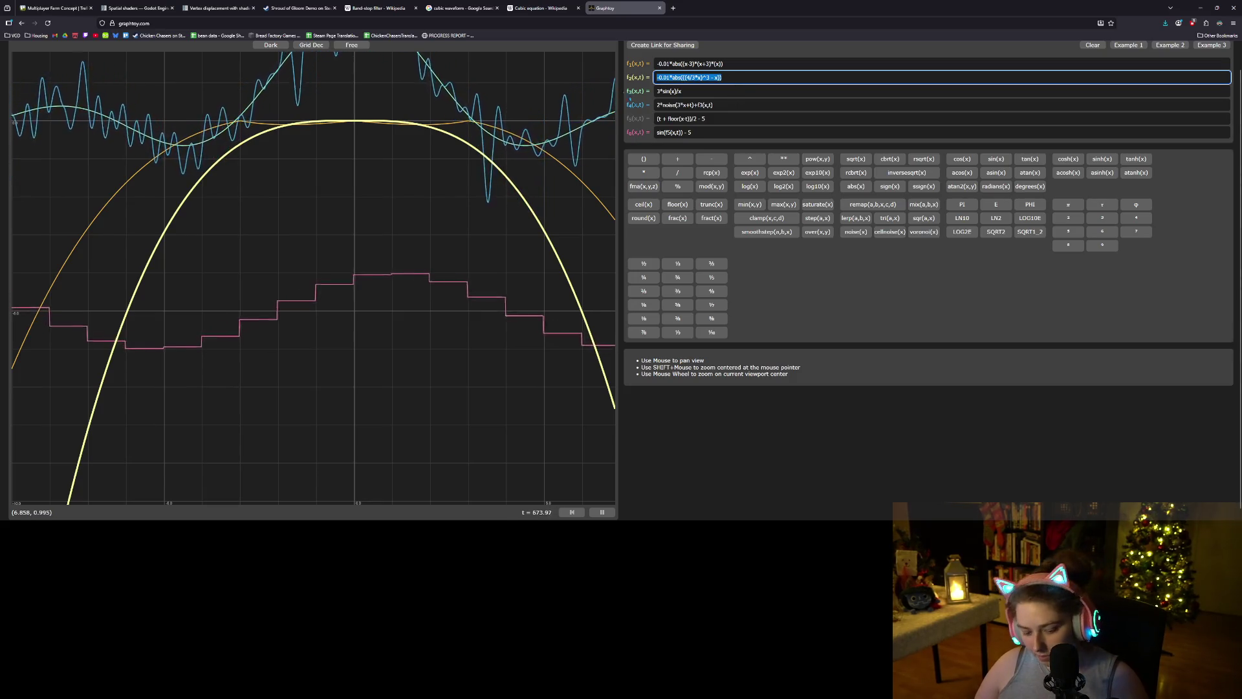
key("Right")
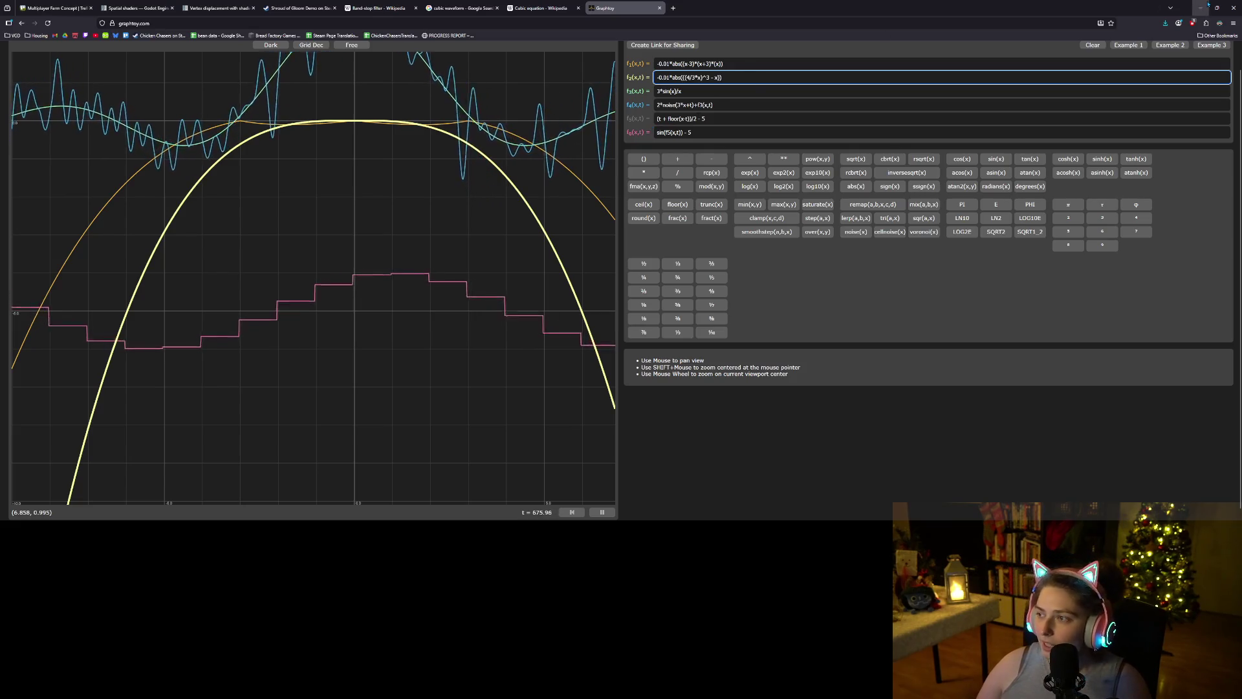
left_click(1202, 6)
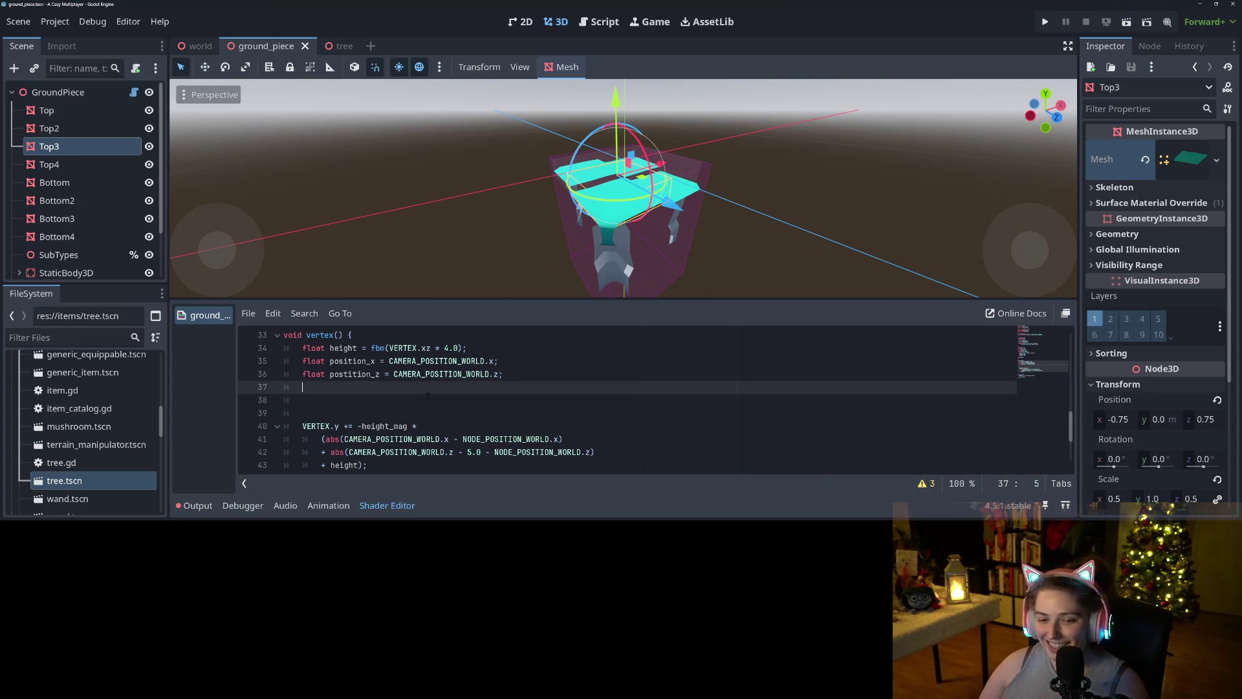
- Paste the copied expression onto line 38, prefixed with 'position_x ='
key("ctrl+v")
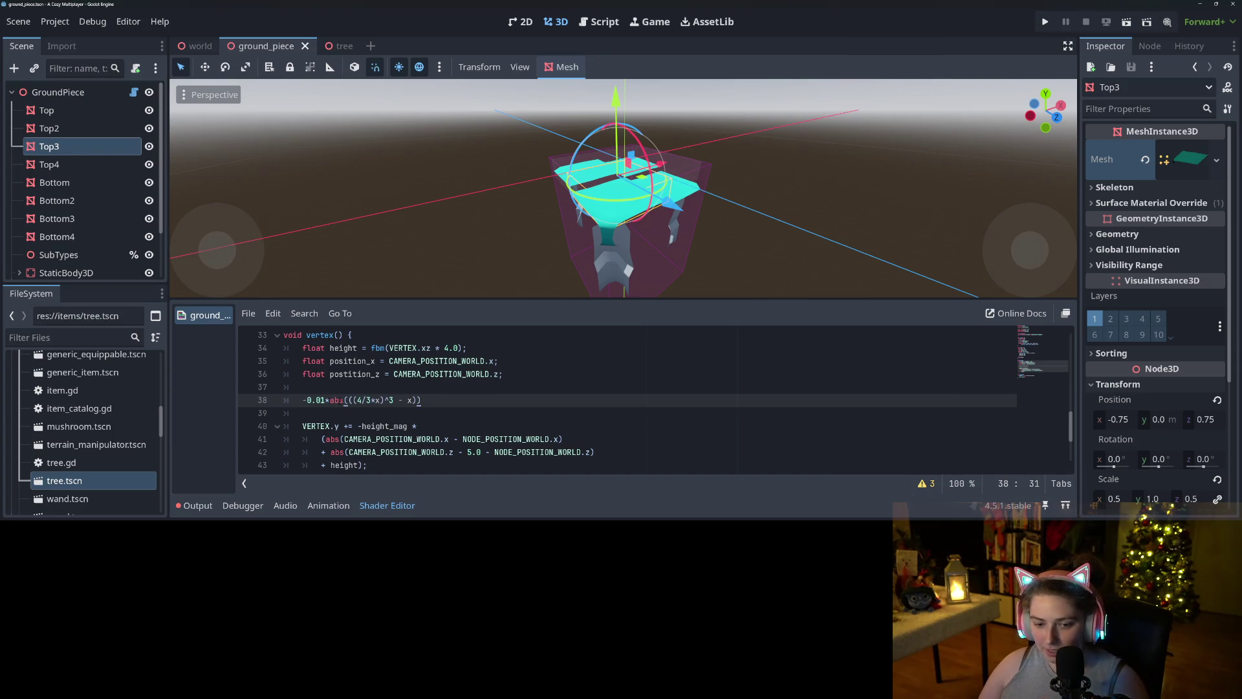
left_click(303, 400)
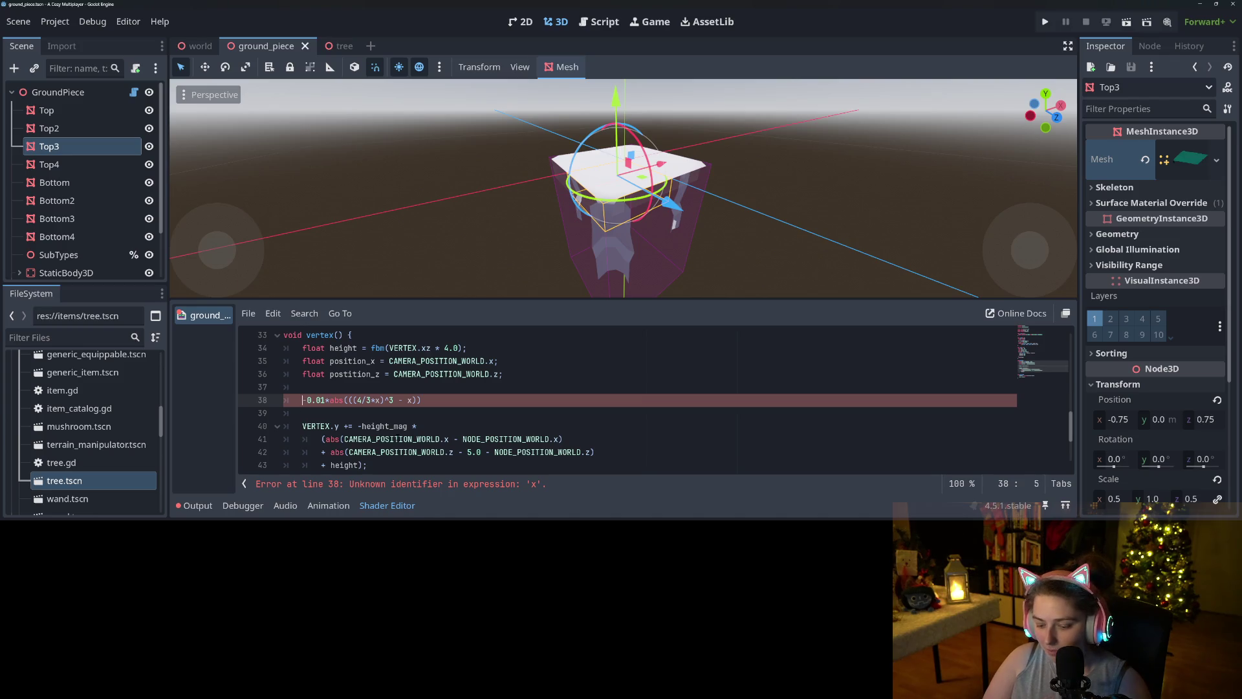
type("position")
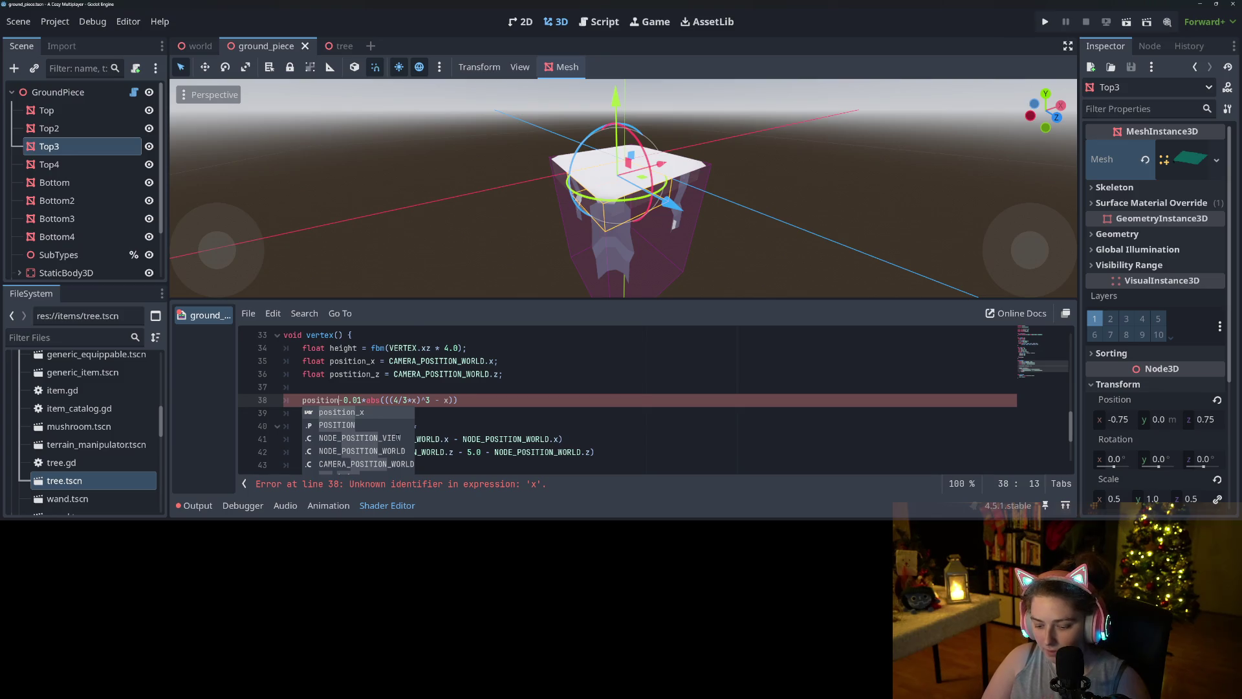
type("_x =")
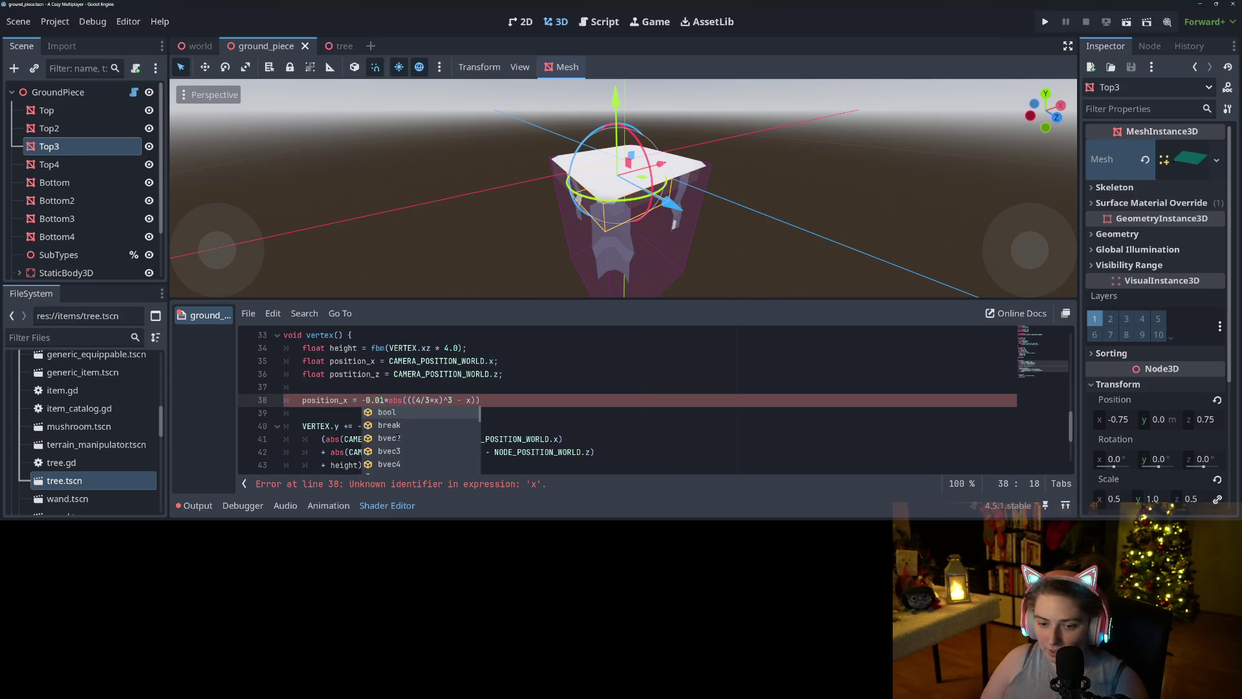
left_click(436, 392)
- Replace both x variables in the line 38 expression with position_x
left_click(436, 400)
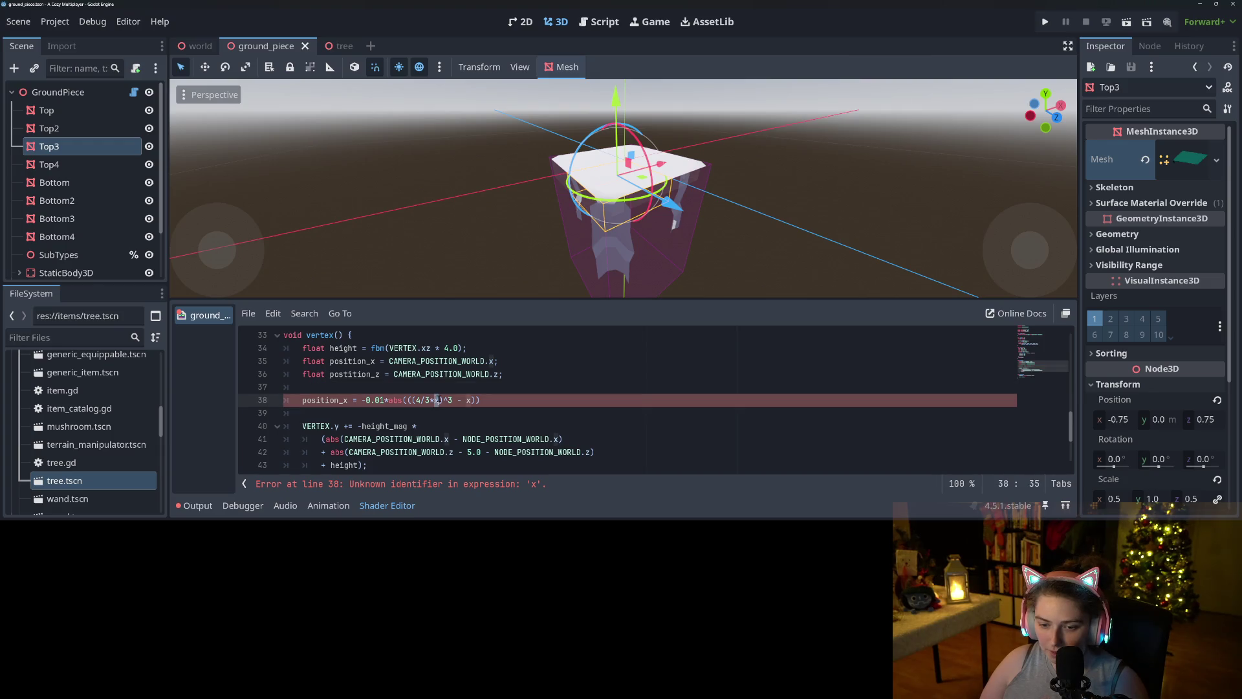
type("pos")
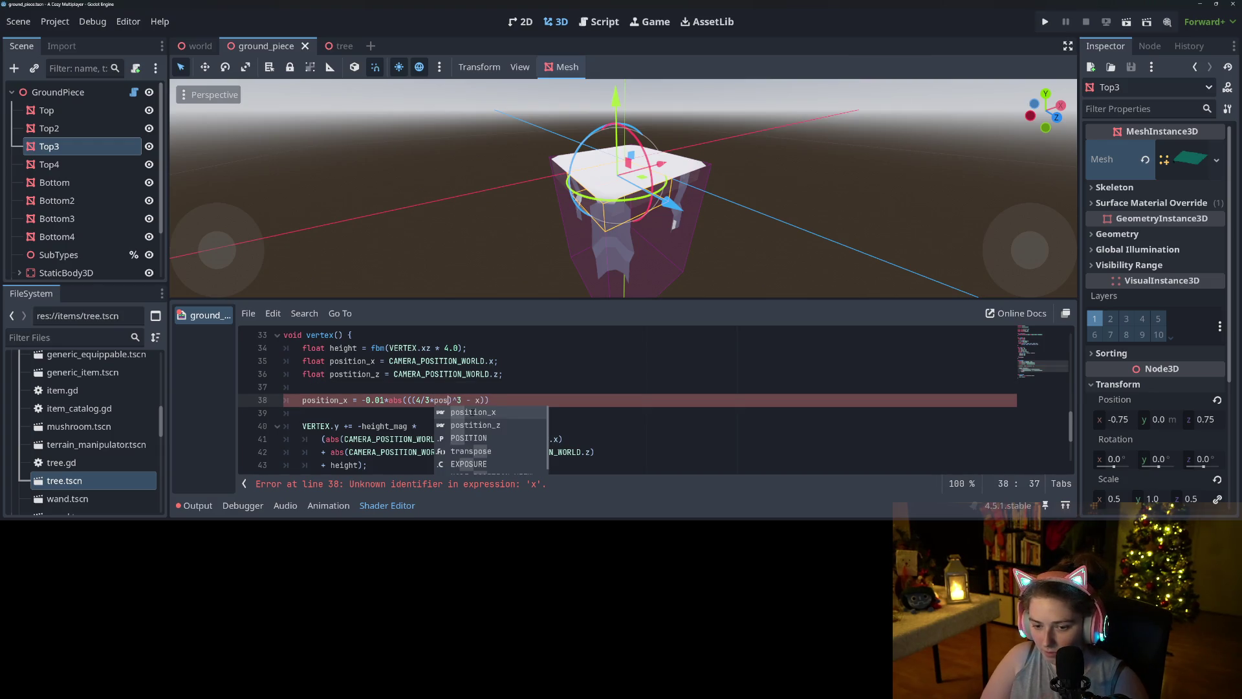
key("Return")
double_click(467, 401)
key("ctrl+c")
double_click(509, 400)
key("ctrl+v")
left_click(598, 398)
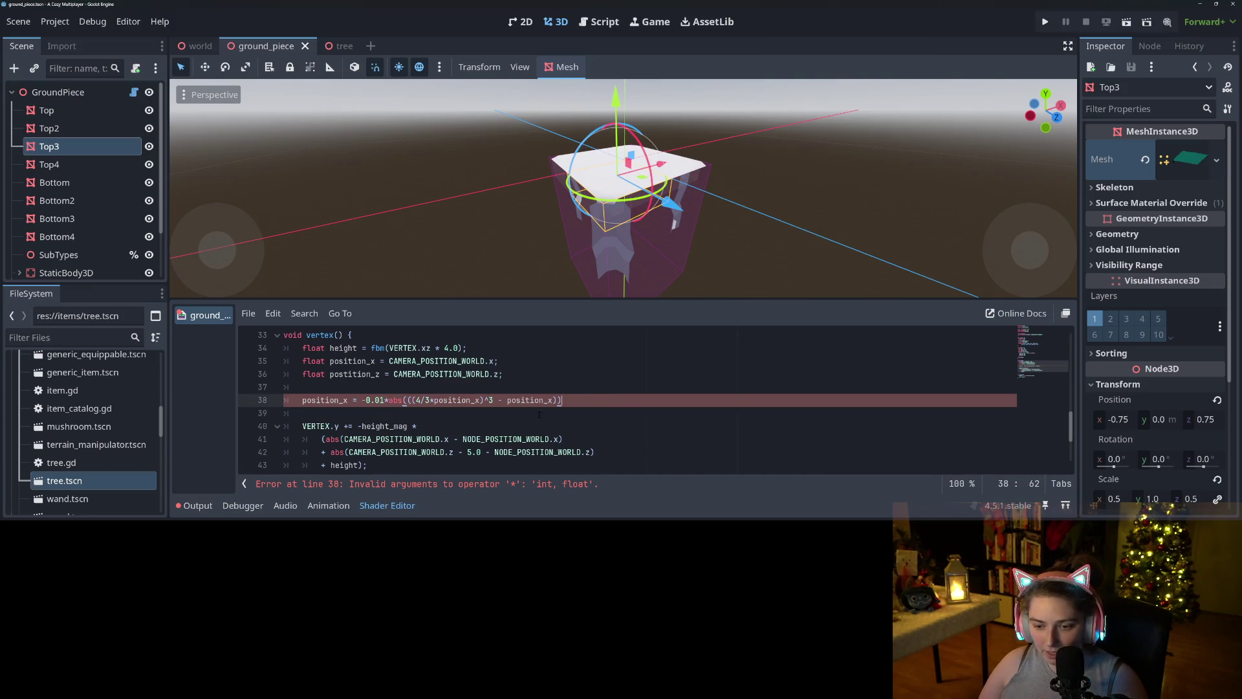
left_click(432, 400)
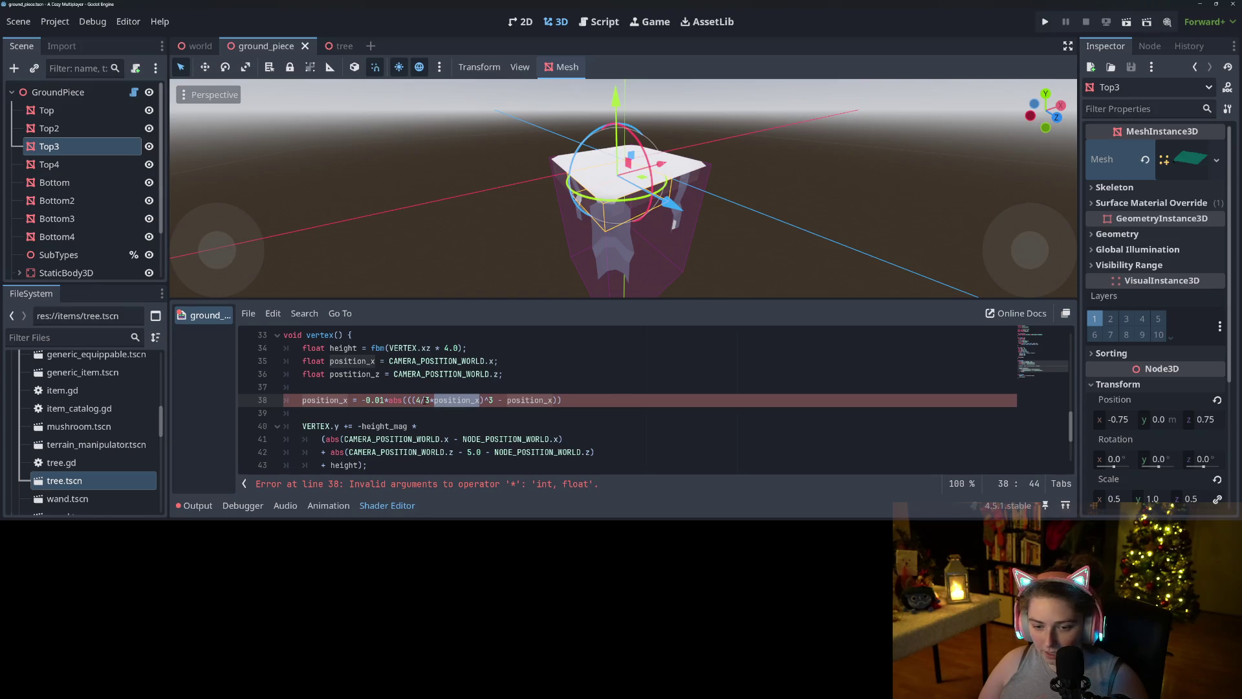
- Change 4/3 to 4.0/3.0 on line 38, leaving the exponent as 3
type(".0")
left_click(438, 399)
type(".0")
left_click(511, 400)
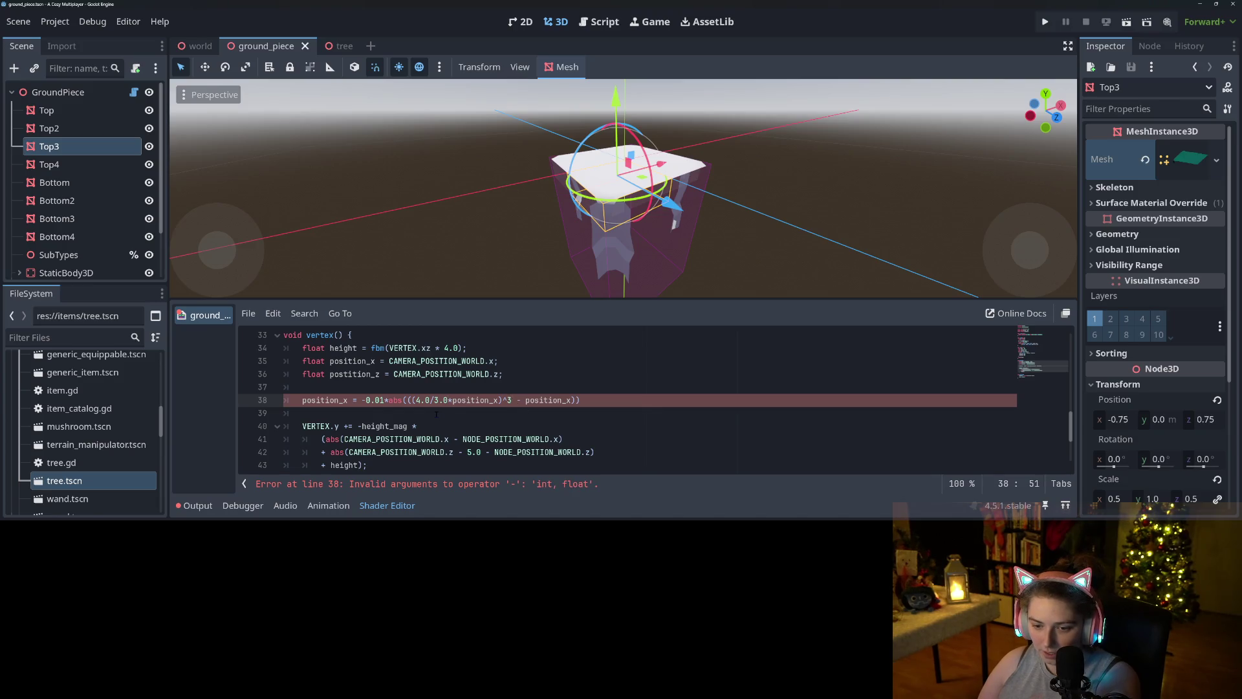
type(".0")
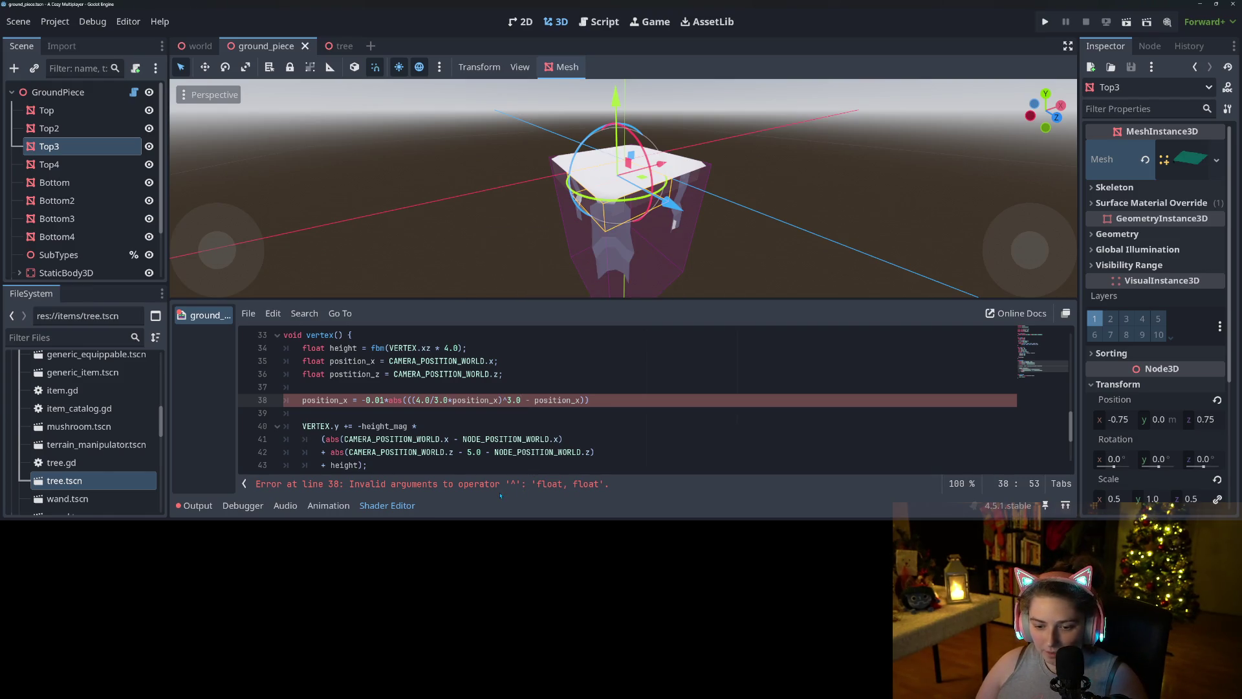
key("BackSpace")
key("BackSpace")
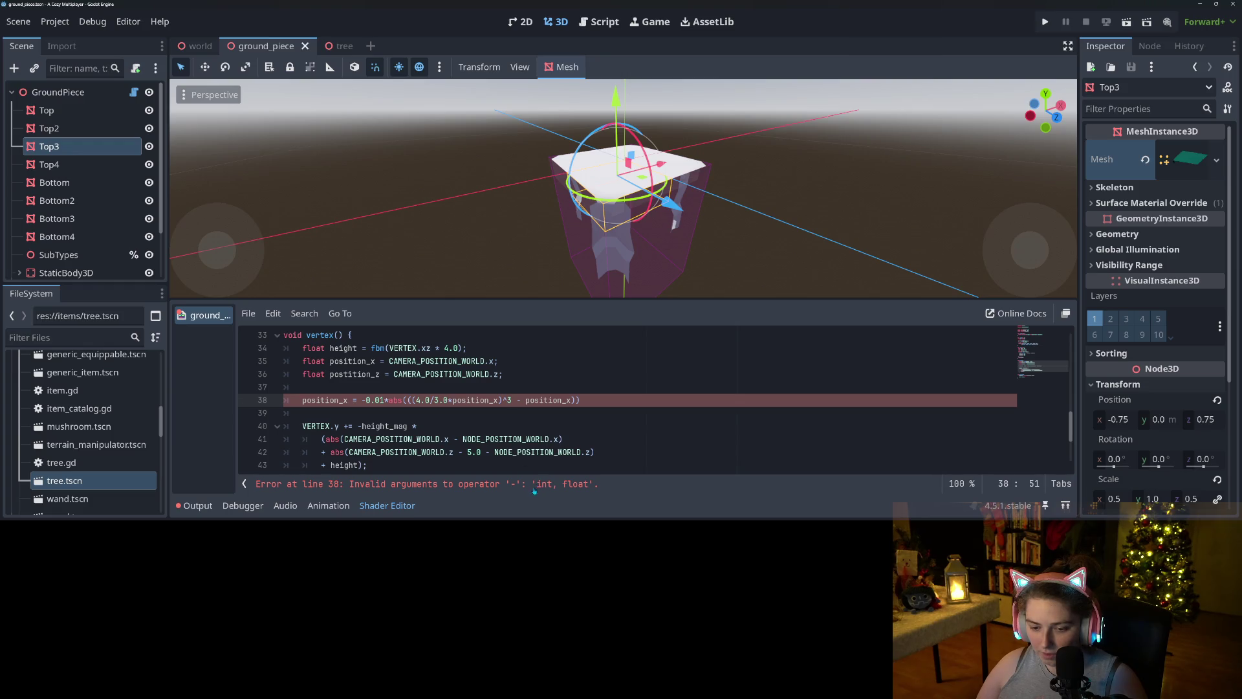
- End line 38 with a semicolon
left_click(525, 400)
left_click(408, 401)
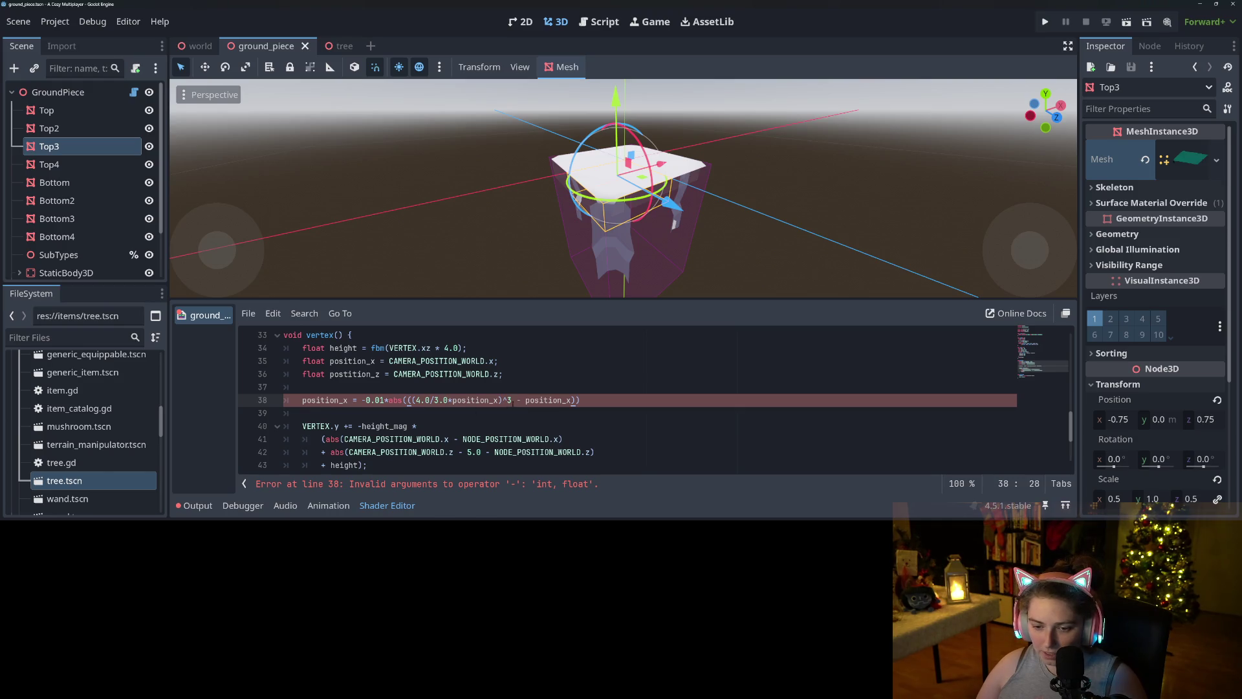
left_click(597, 402)
type(";")
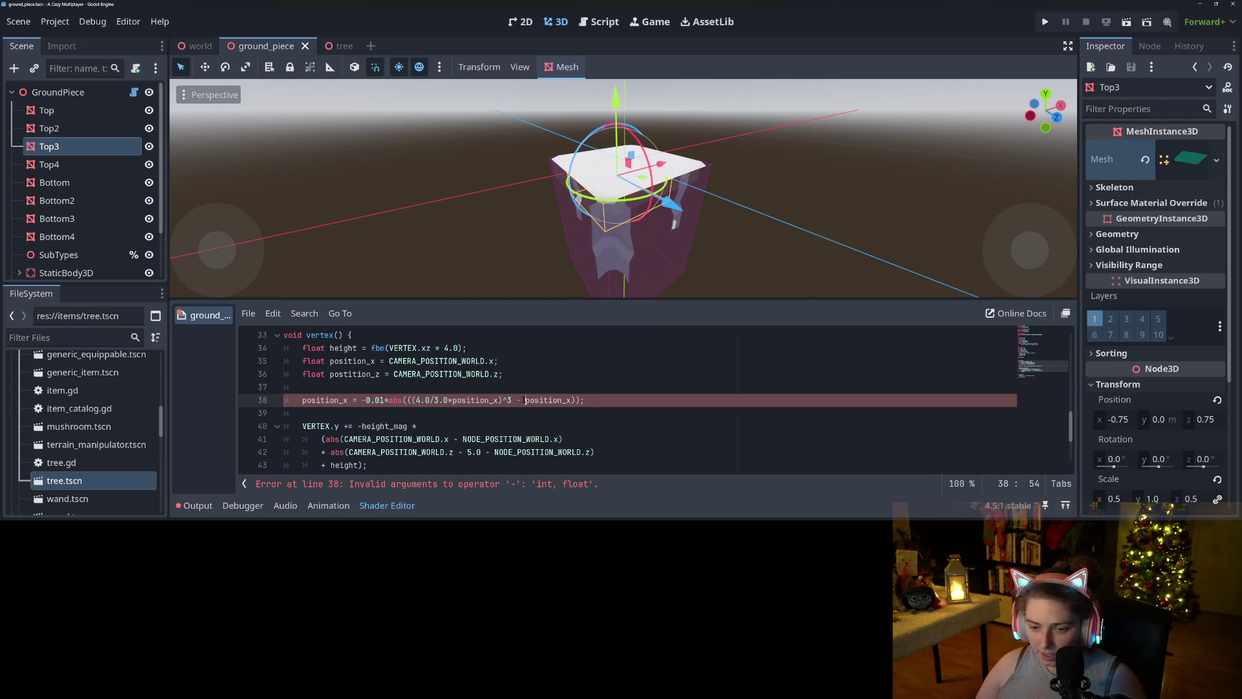
- Begin wrapping the inner term after abs( in a float( cast
double_click(536, 401)
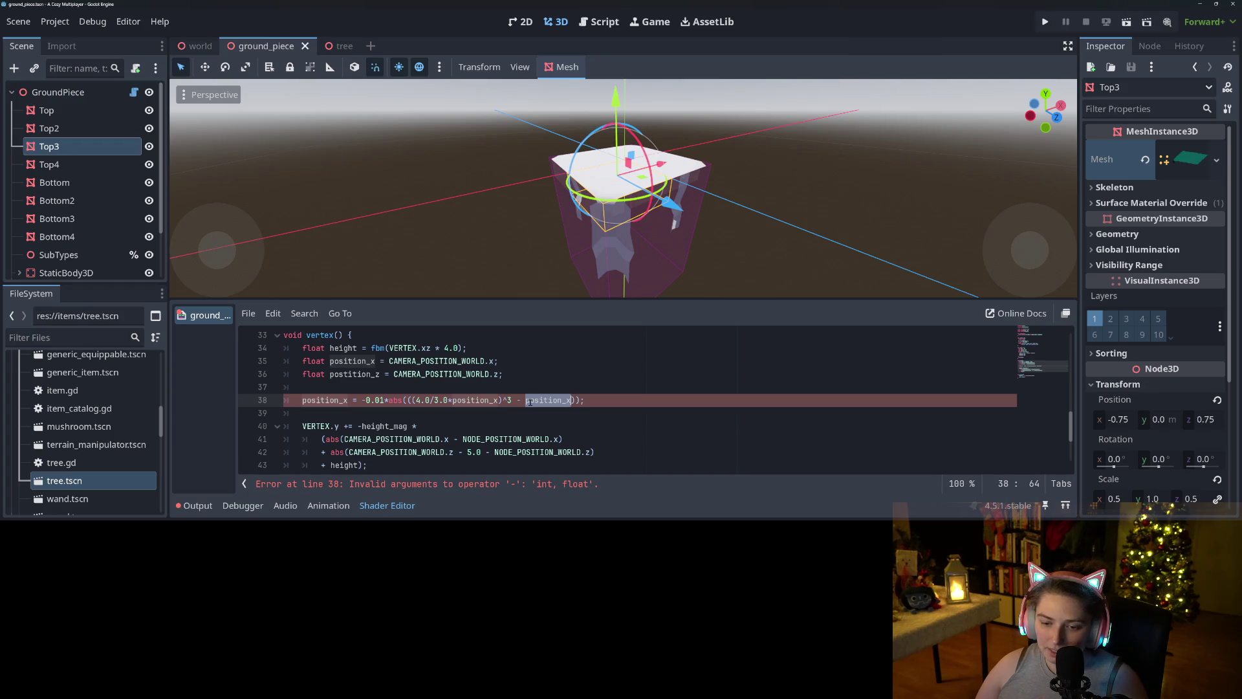
left_click(492, 402)
double_click(530, 403)
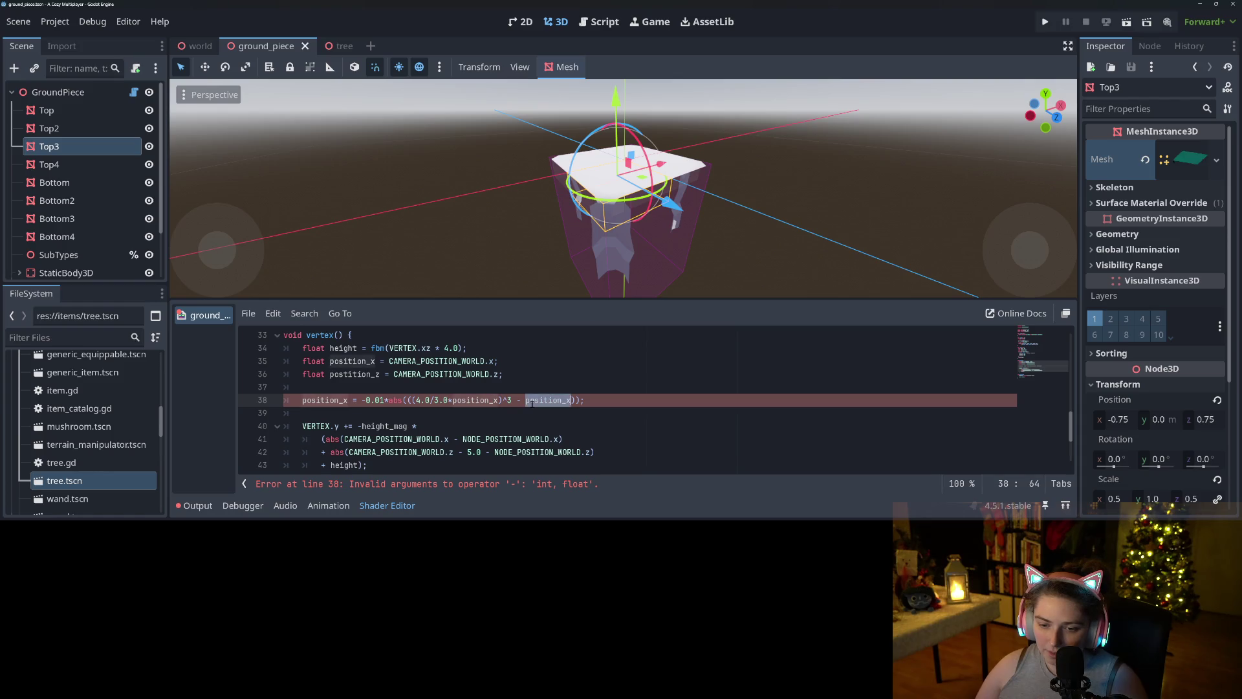
double_click(480, 401)
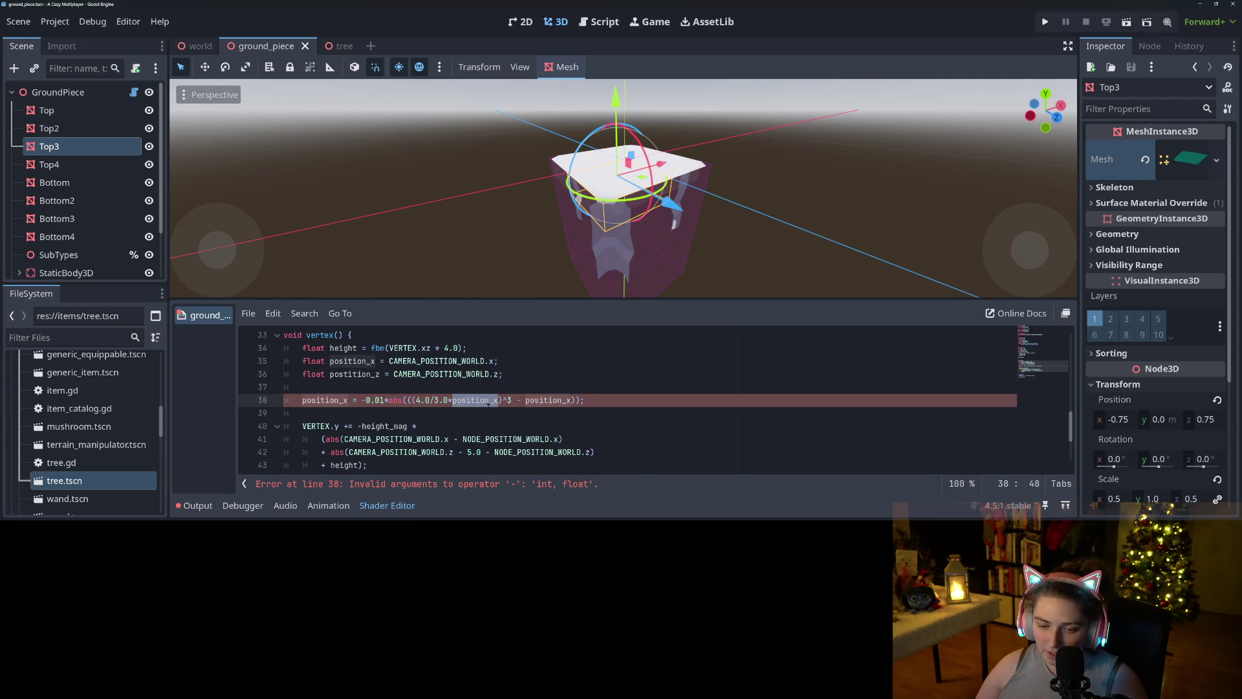
left_click(419, 400)
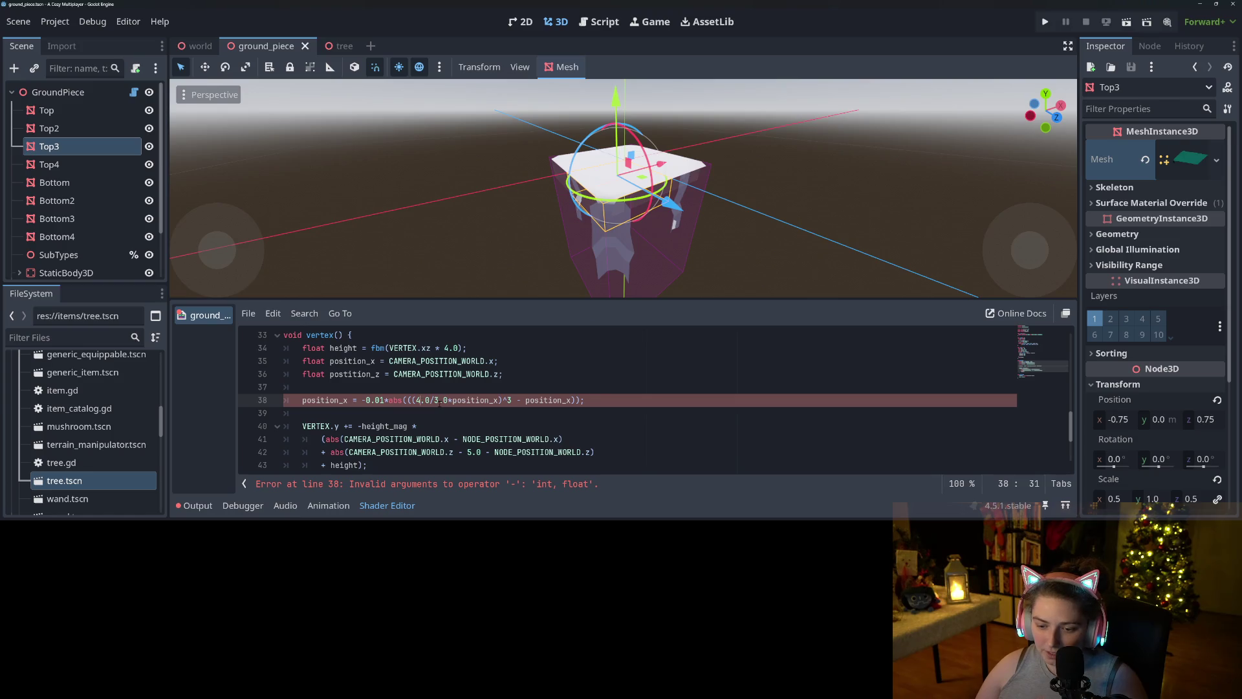
left_click(413, 401)
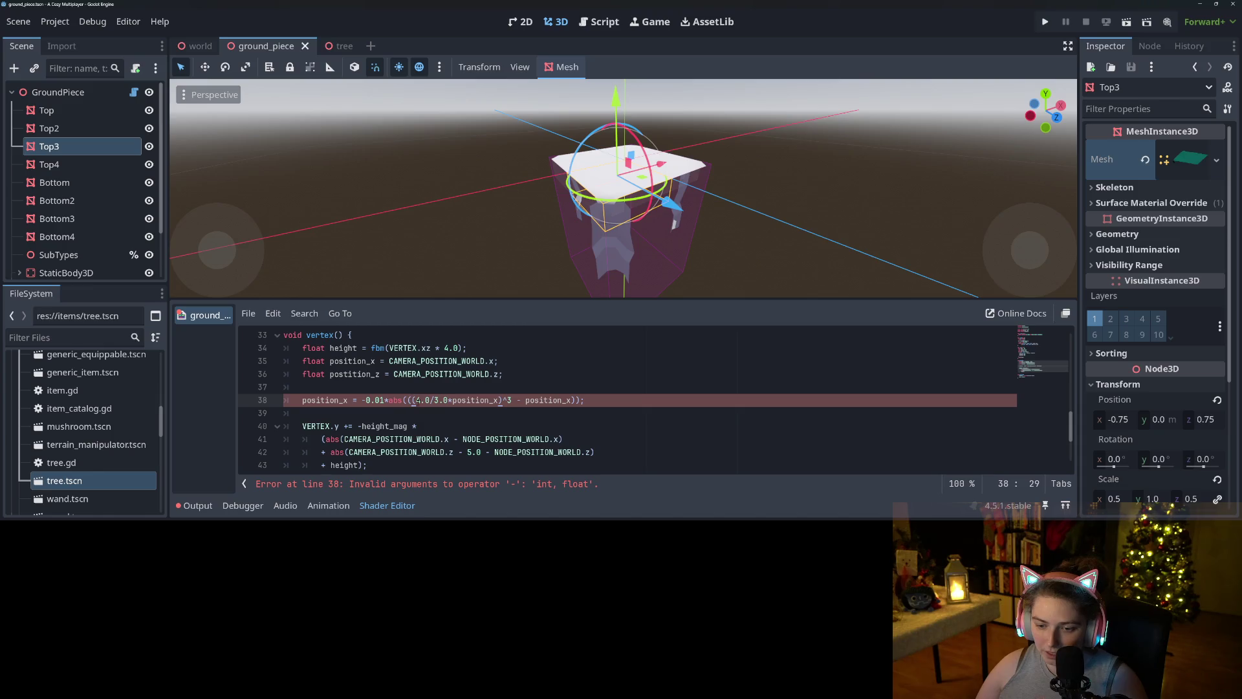
left_click(408, 401)
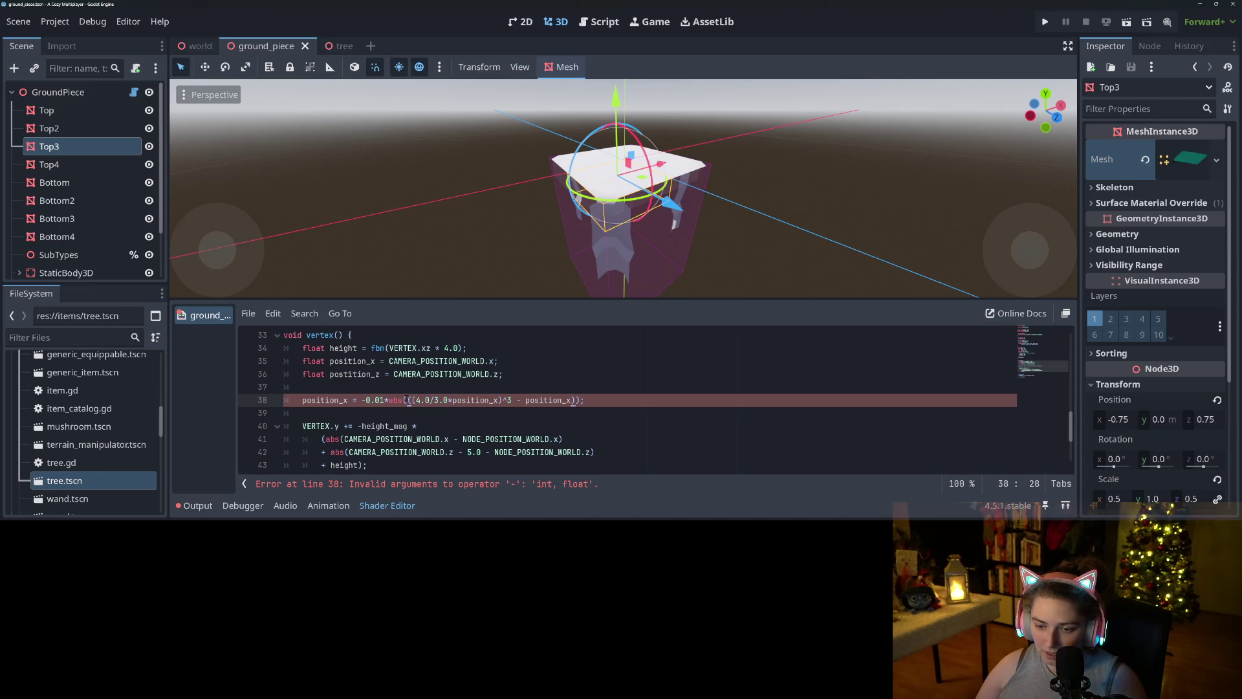
left_click(413, 402)
type("float(")
key("Right")
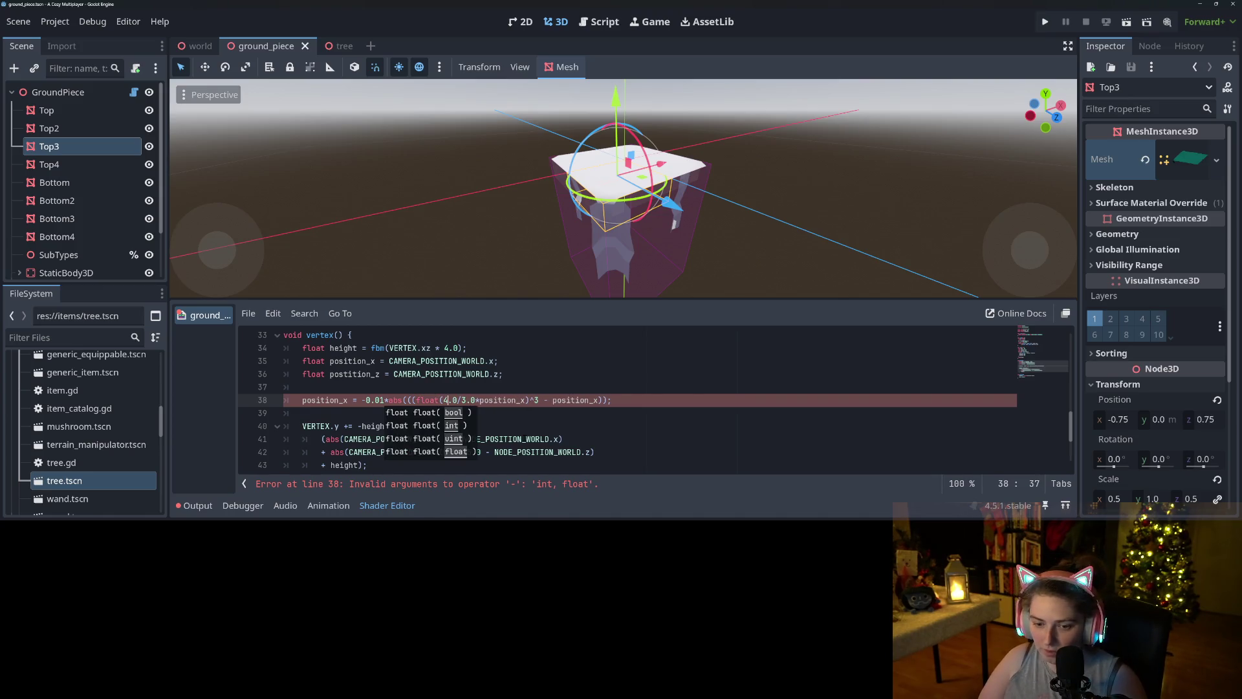
- Bracket (4.0/3.0*position_x) inside the float cast, close the cast, and save
left_click(521, 400)
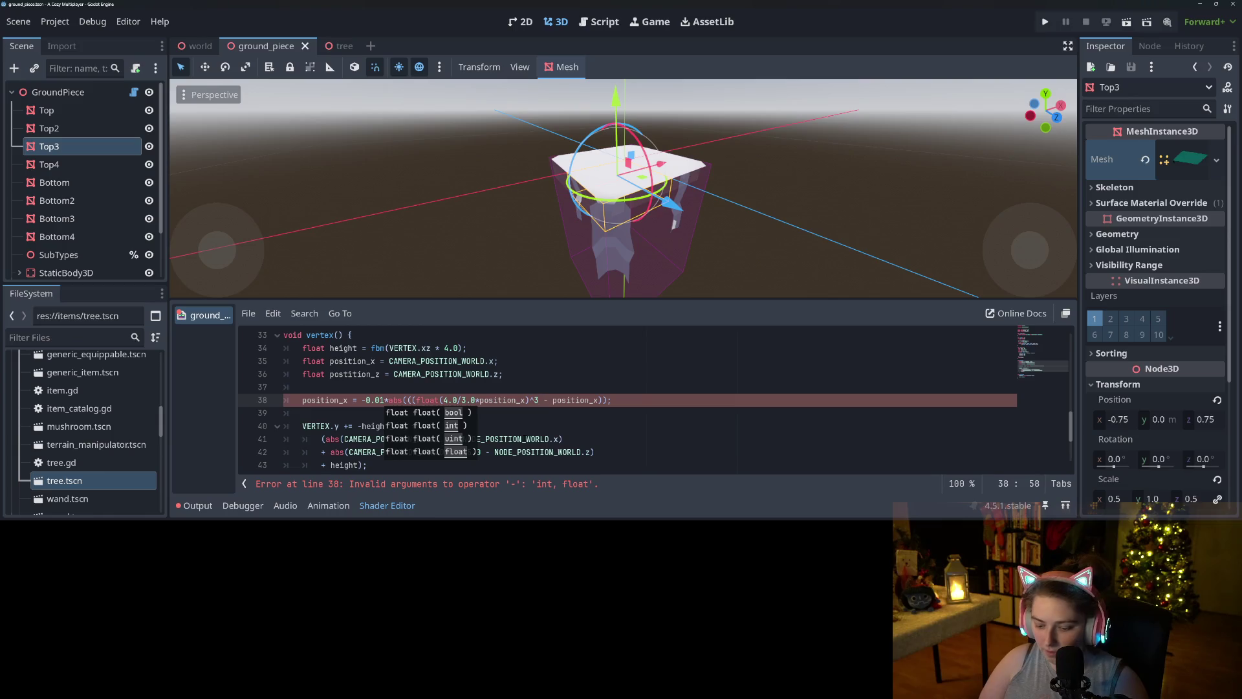
type(")")
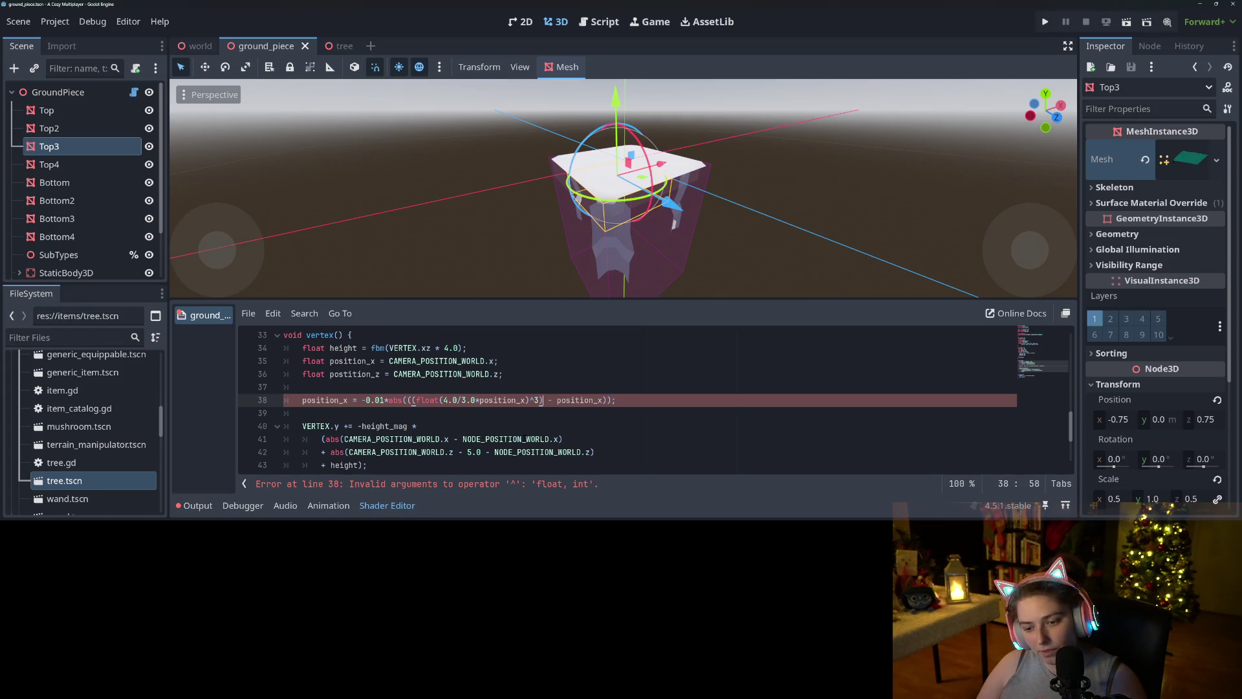
left_click(539, 400)
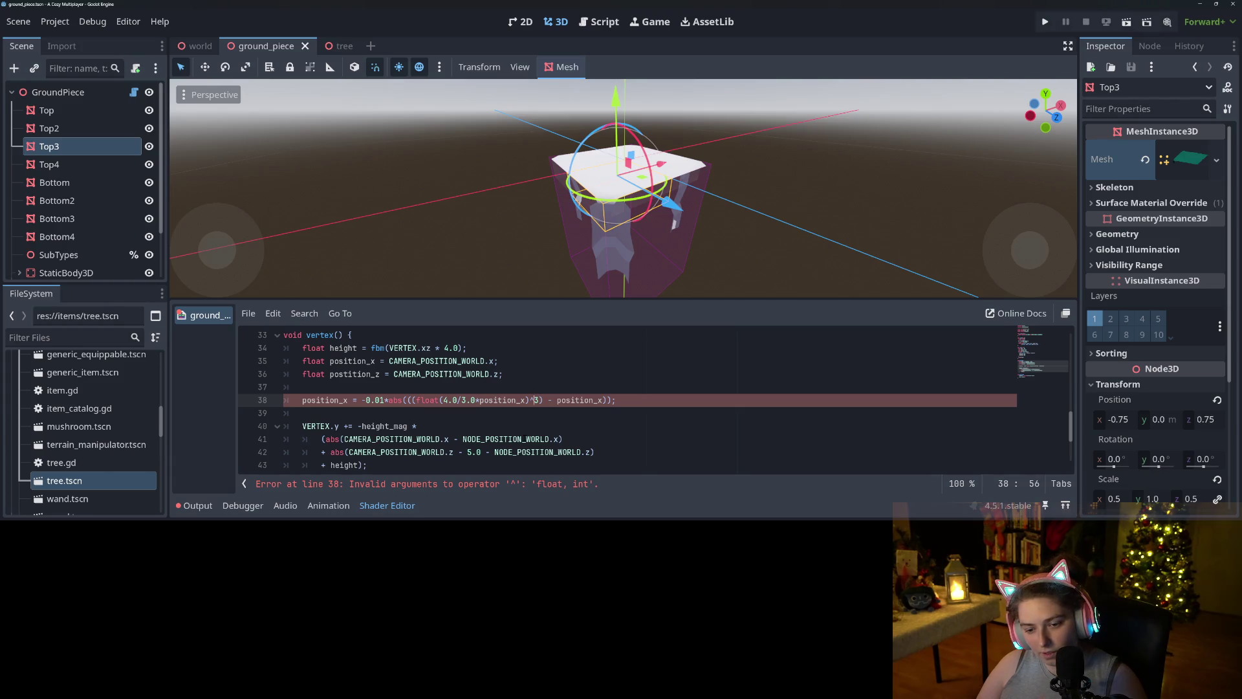
left_click(481, 399)
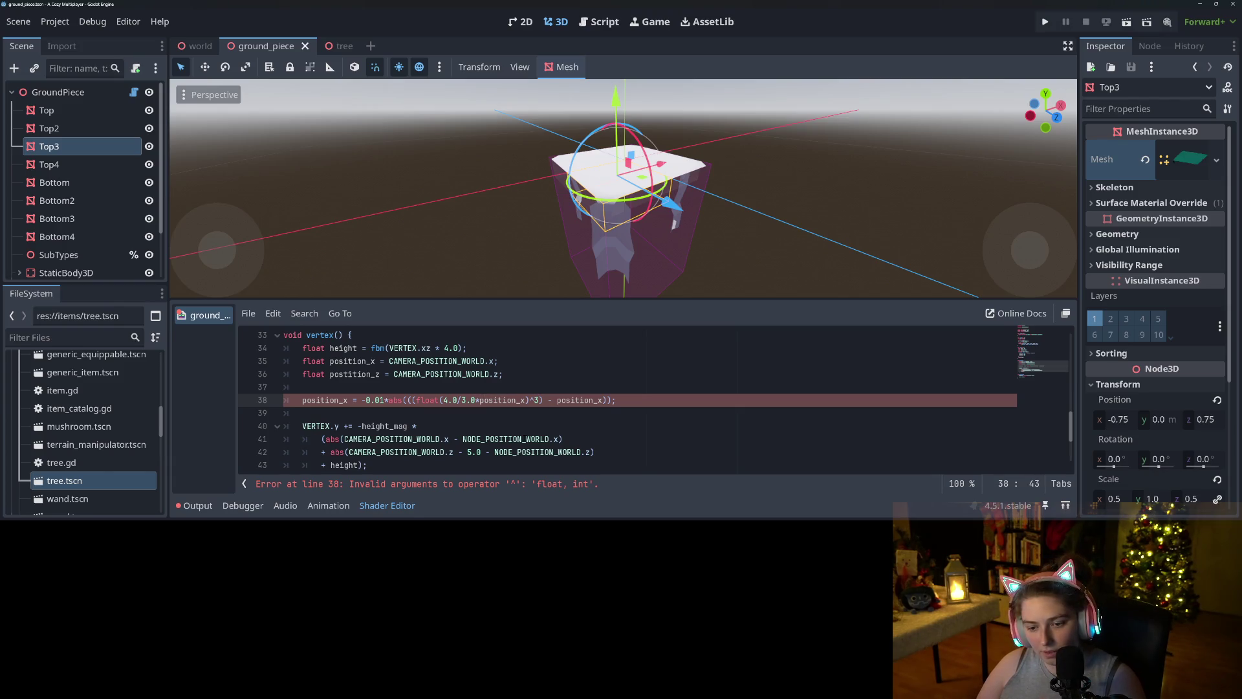
left_click(452, 400)
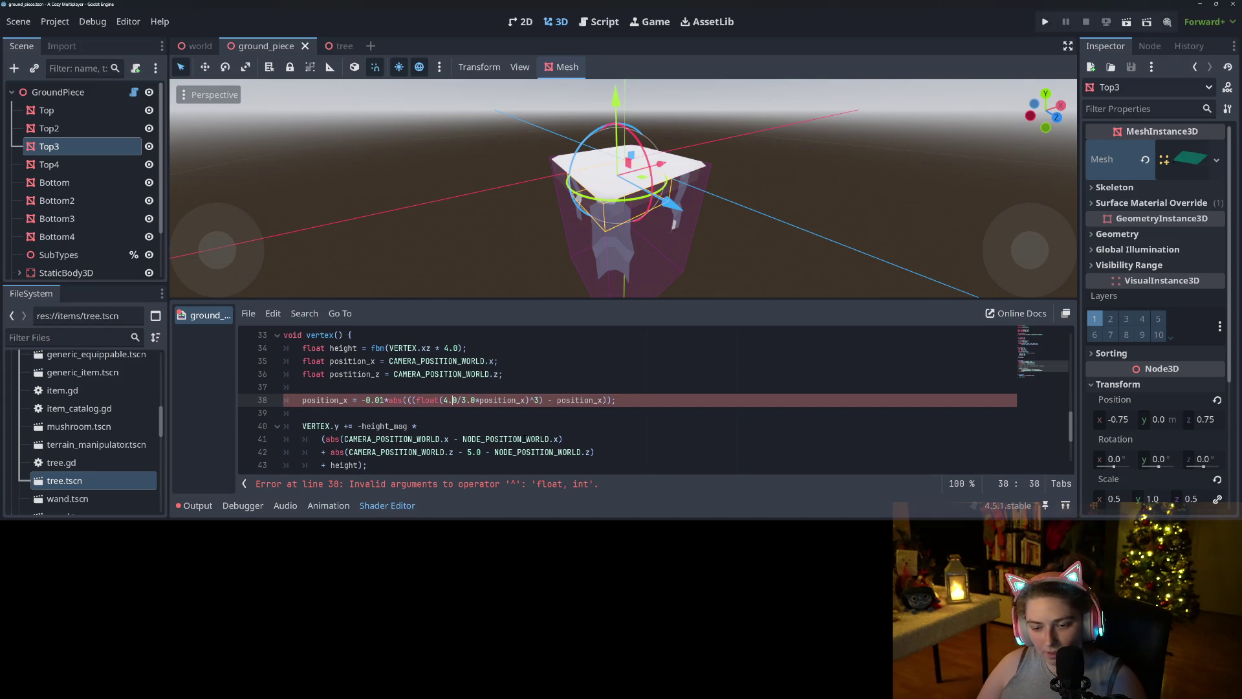
type("(")
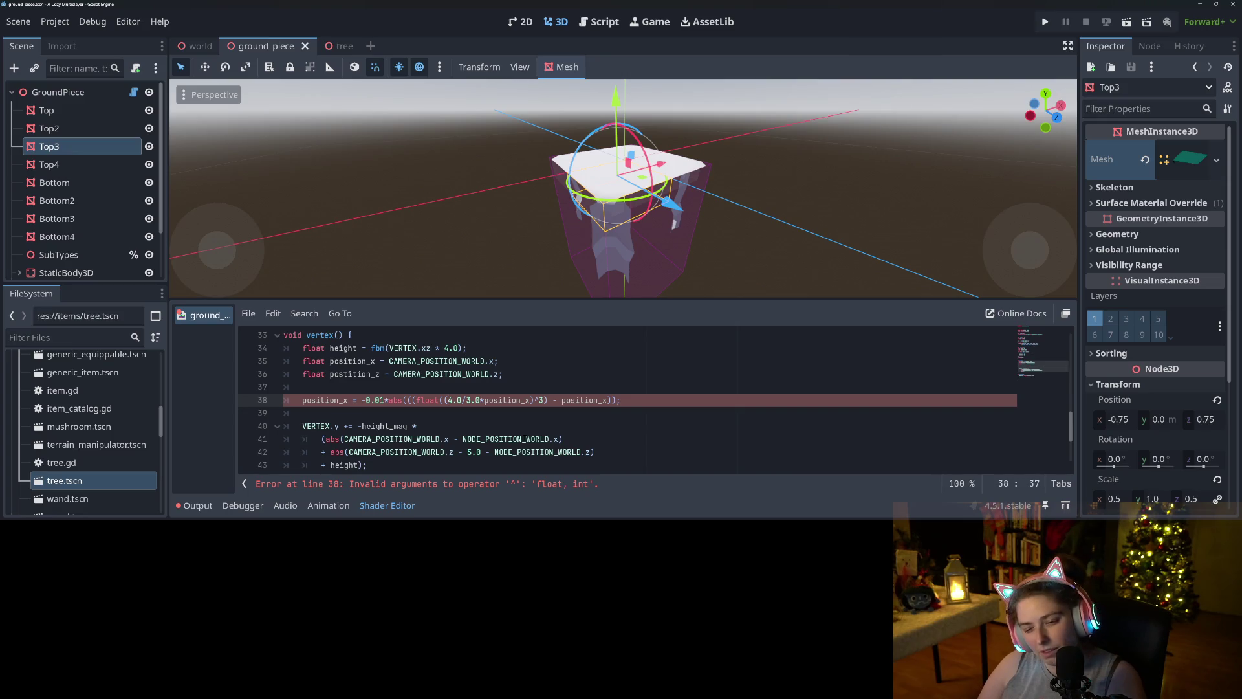
left_click(414, 400)
key("BackSpace")
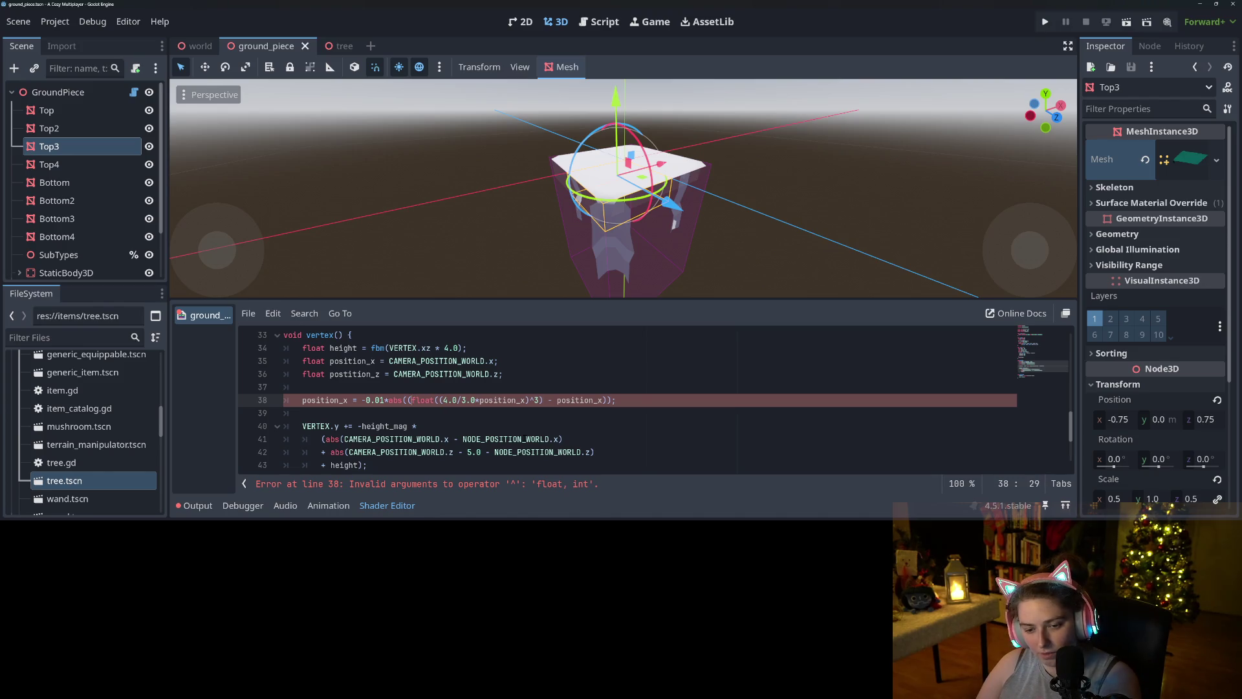
key("ctrl+s")
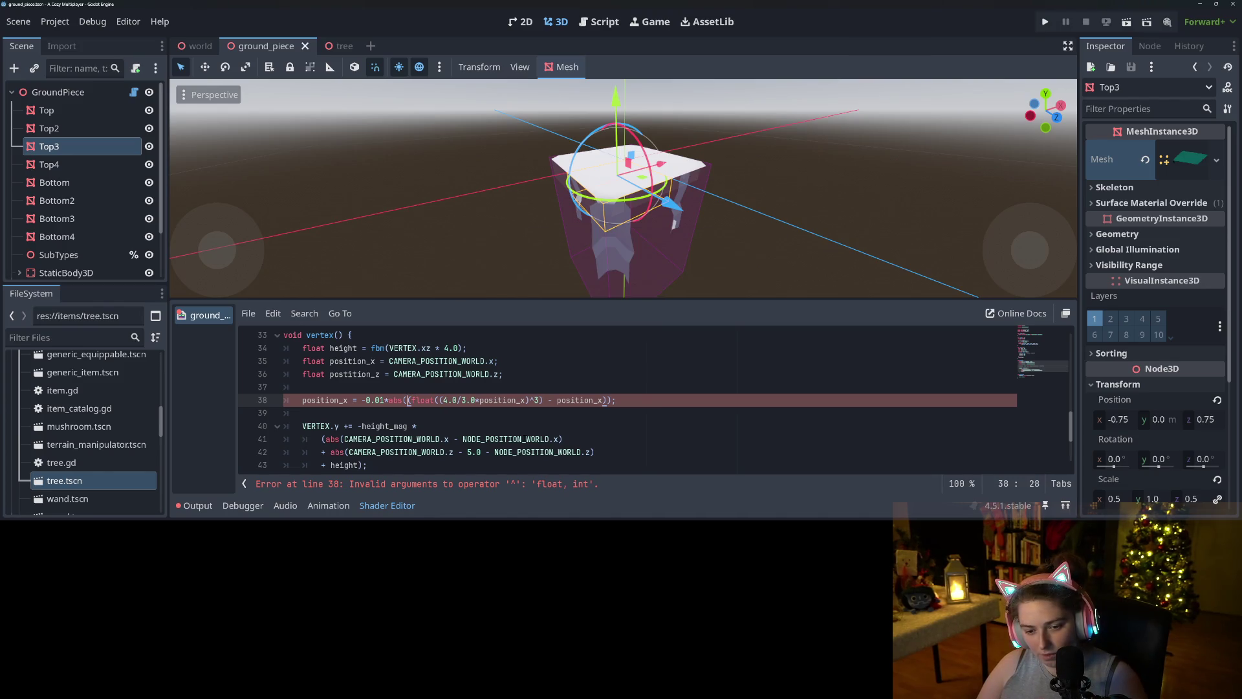
- Replace the ^3 power with **3 on line 38 and save to recompile
left_click(412, 400)
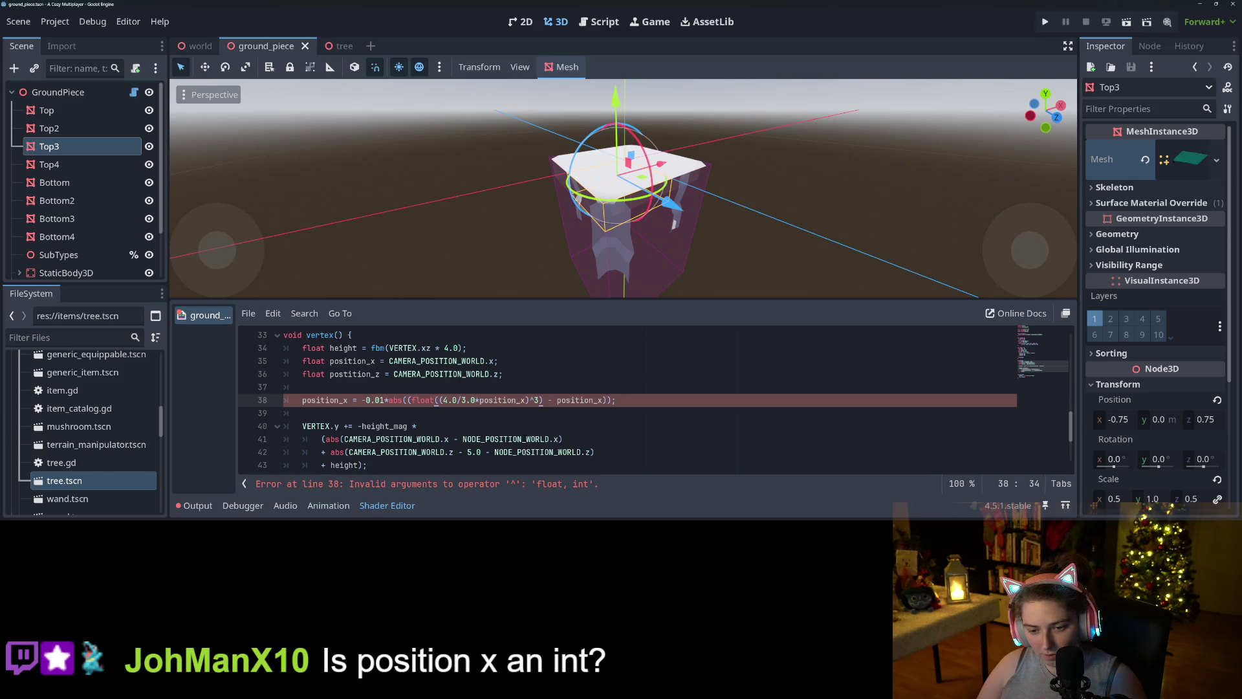
left_click(440, 400)
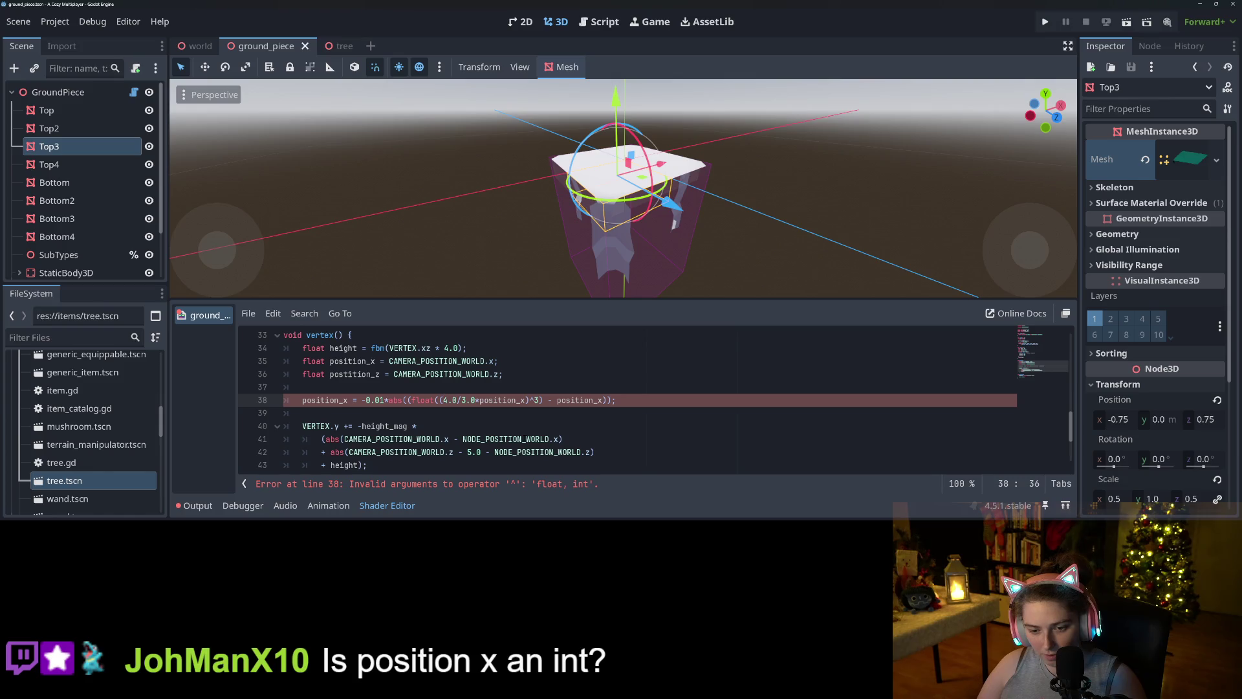
left_click(516, 400)
left_click(535, 400)
type(".0")
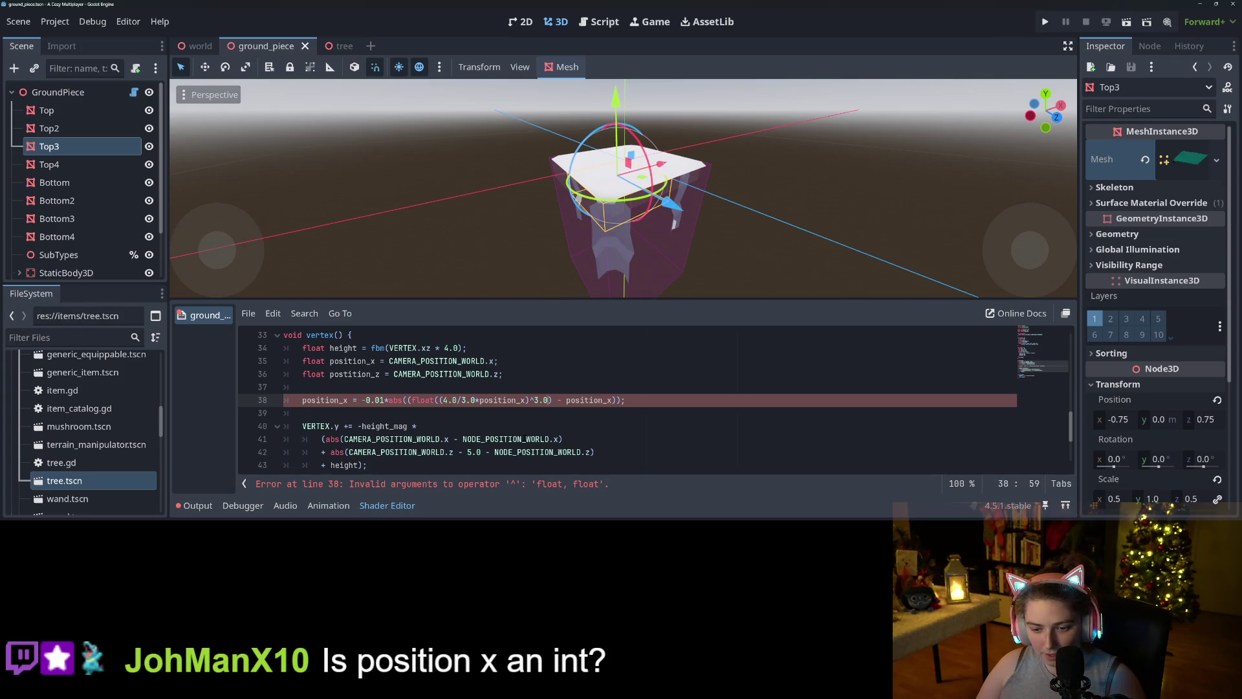
key("BackSpace")
key("BackSpace")
left_click(530, 400)
key("BackSpace")
type("**")
key("ctrl+s")
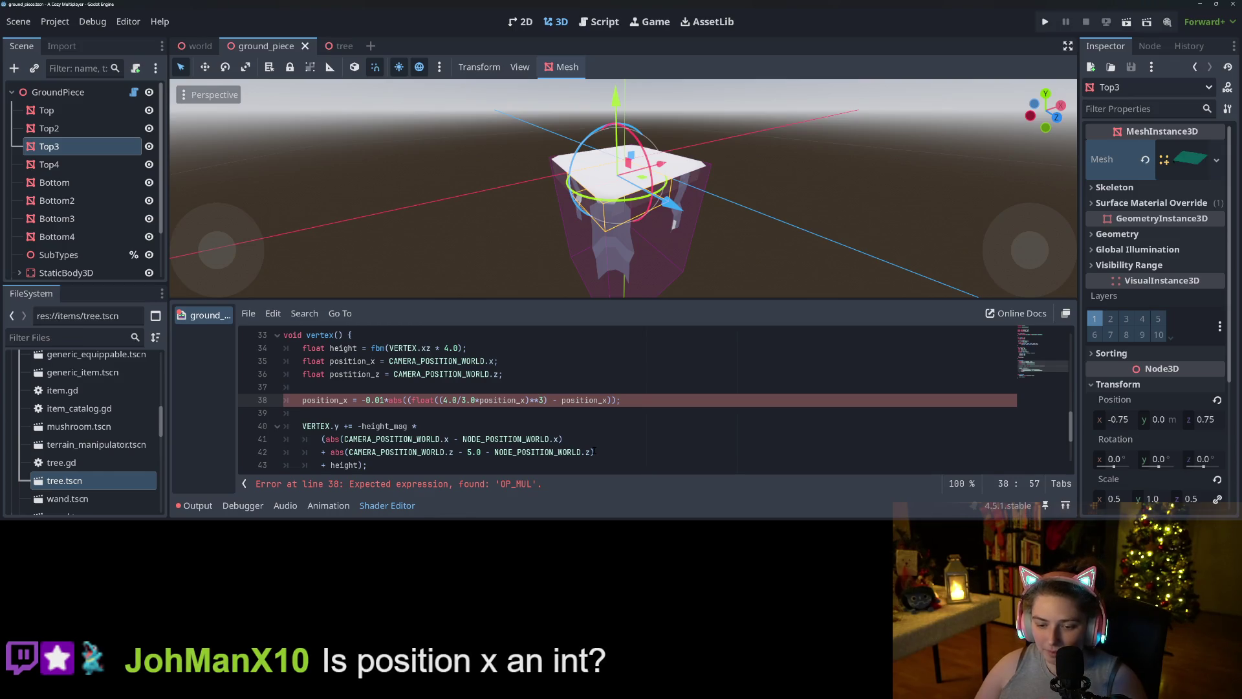
scroll(572, 418, "down", 1)
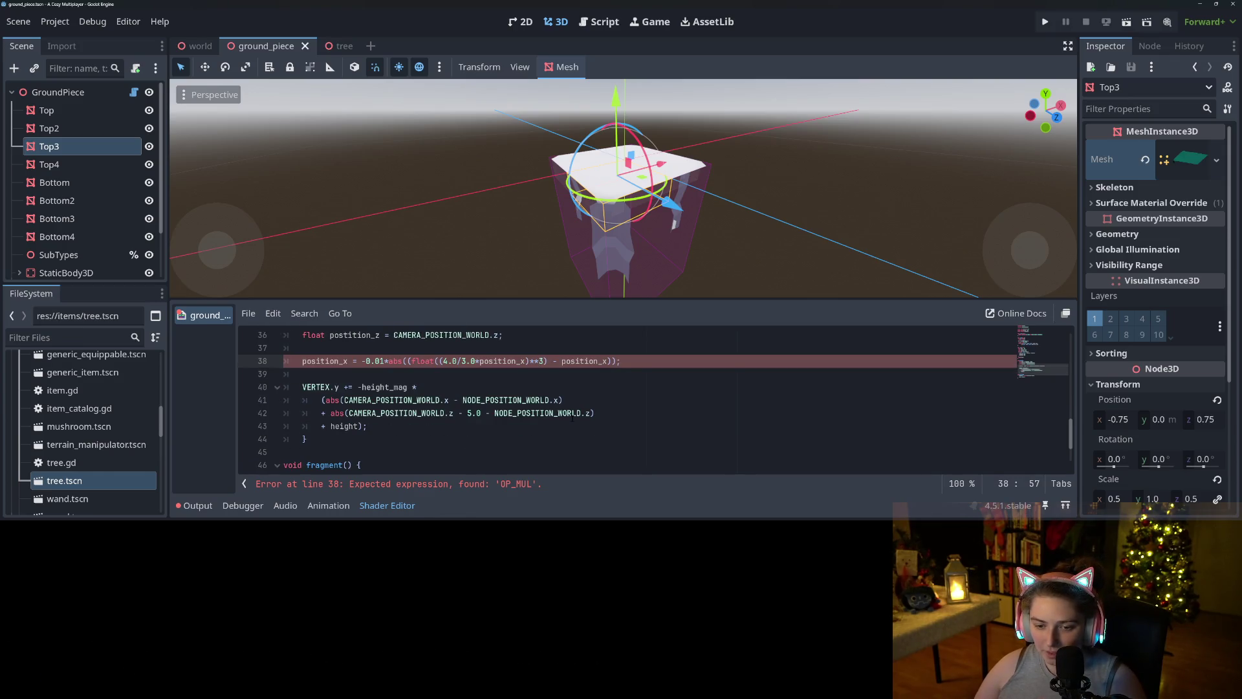
- Remove the float( cast and the surplus brackets from line 38
scroll(572, 418, "down", 1)
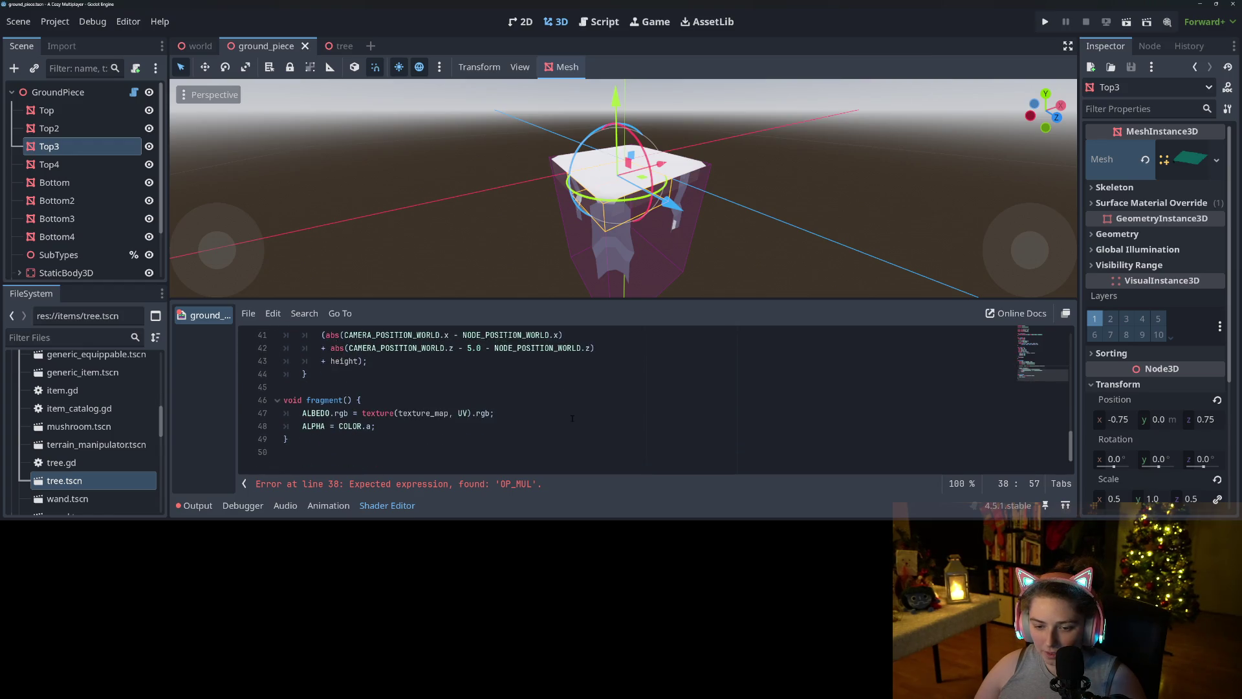
scroll(572, 418, "up", 2)
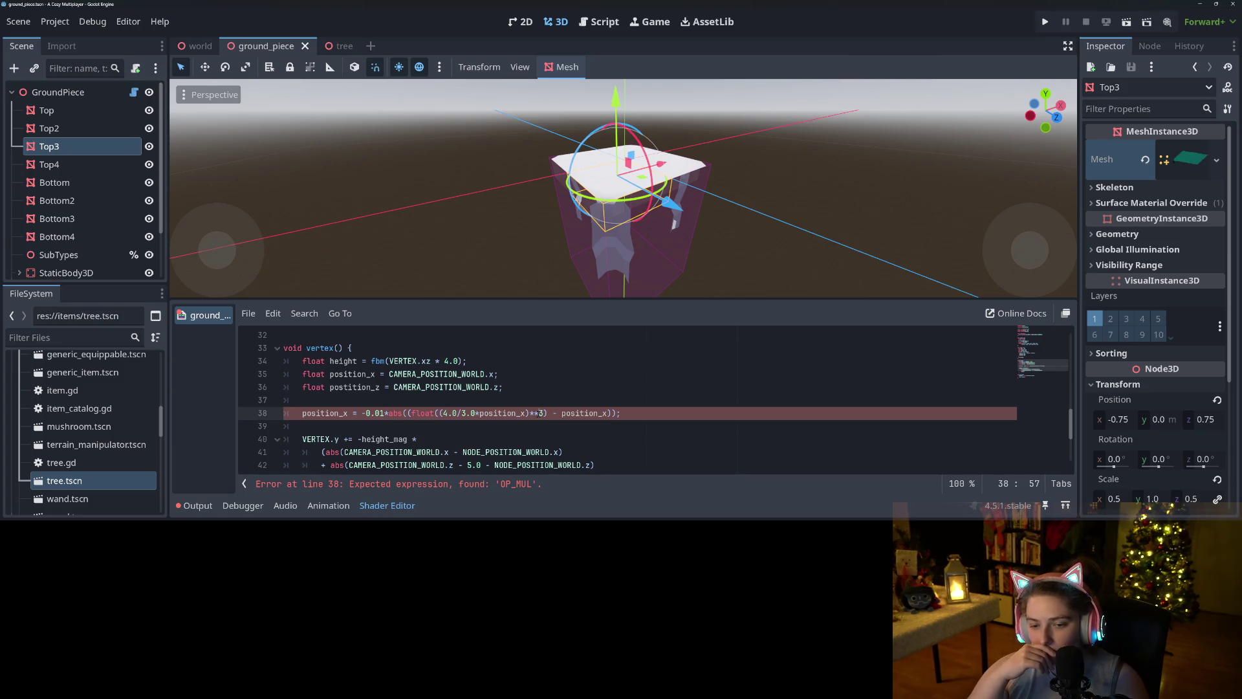
left_click(415, 413)
double_click(415, 412)
key("BackSpace")
left_click(522, 415)
key("BackSpace")
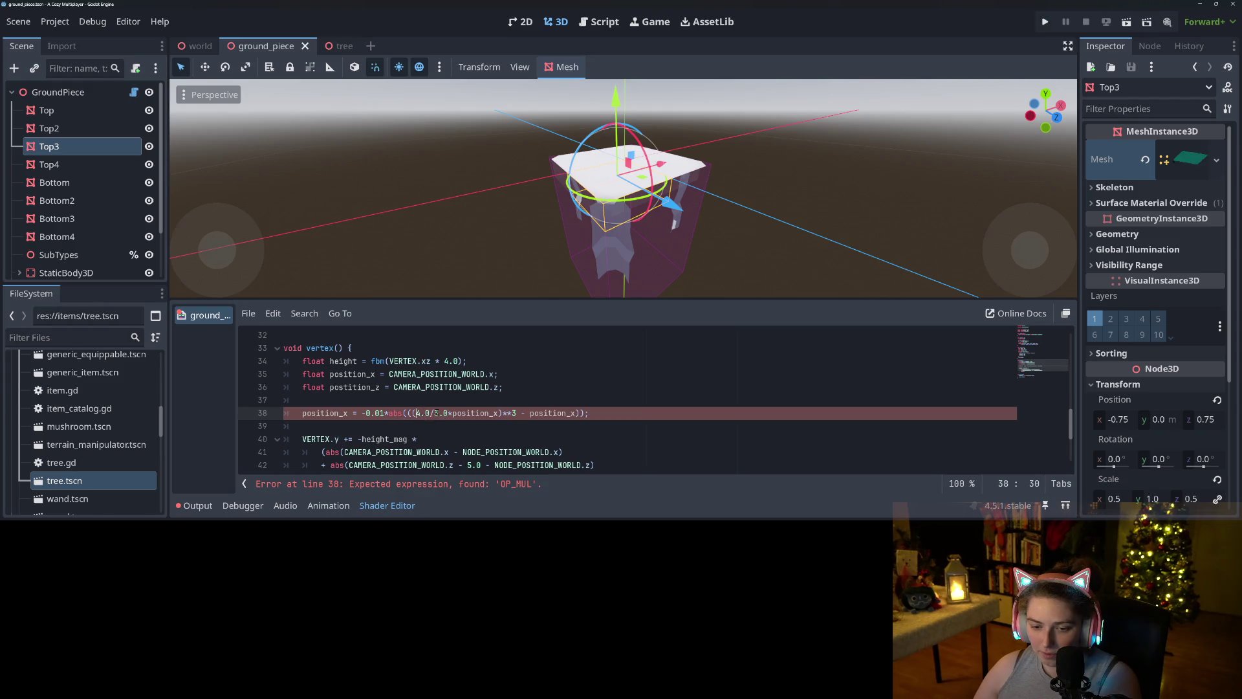
key("Left")
key("Delete")
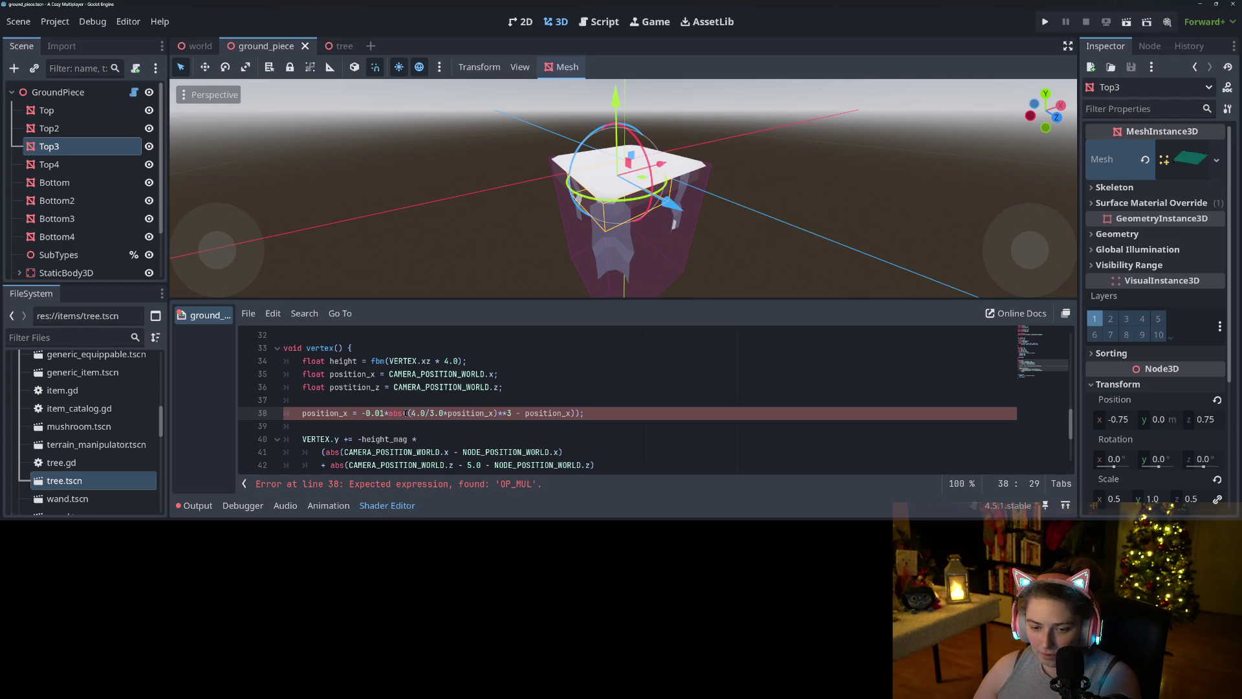
key("Left")
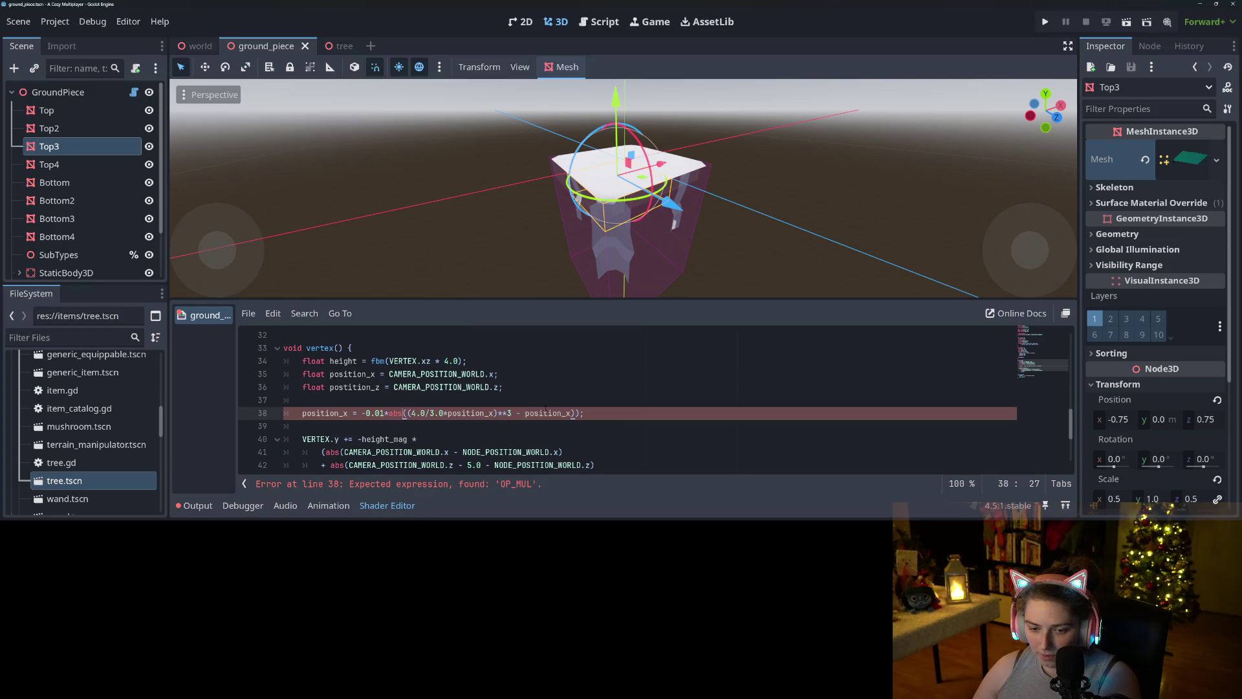
left_click(592, 417)
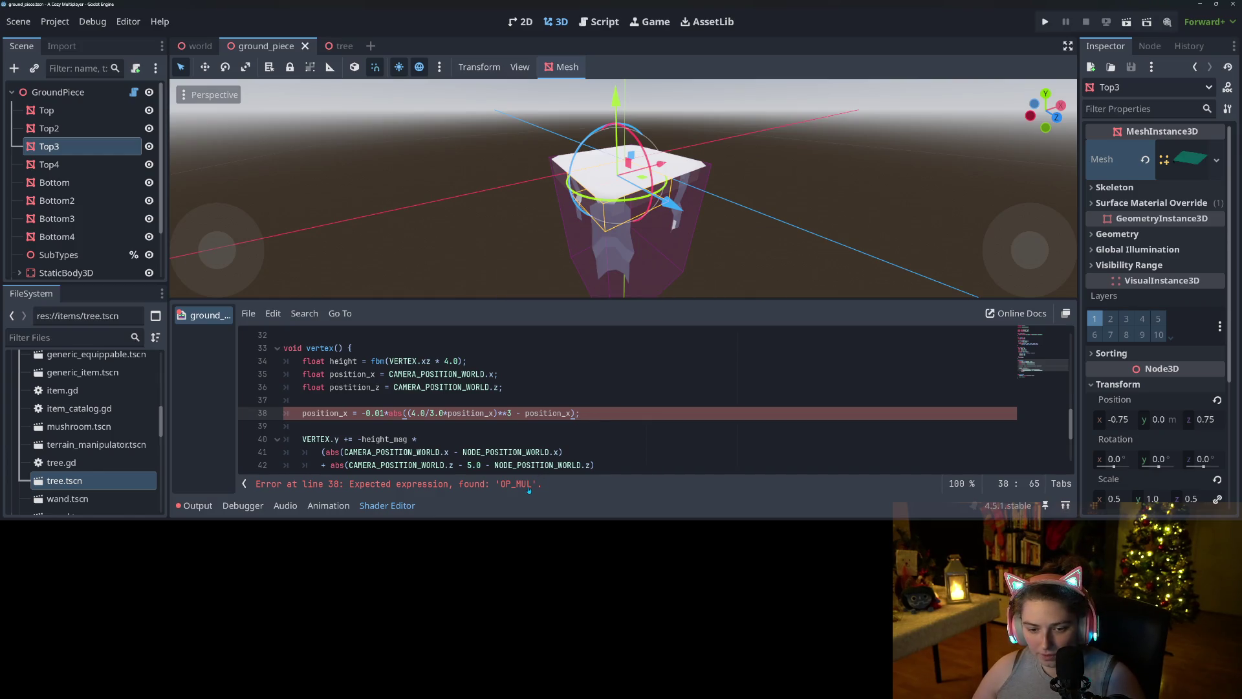
- Make line 38 declare float x, and confirm position_x is a float on line 35
left_click(328, 414)
double_click(317, 413)
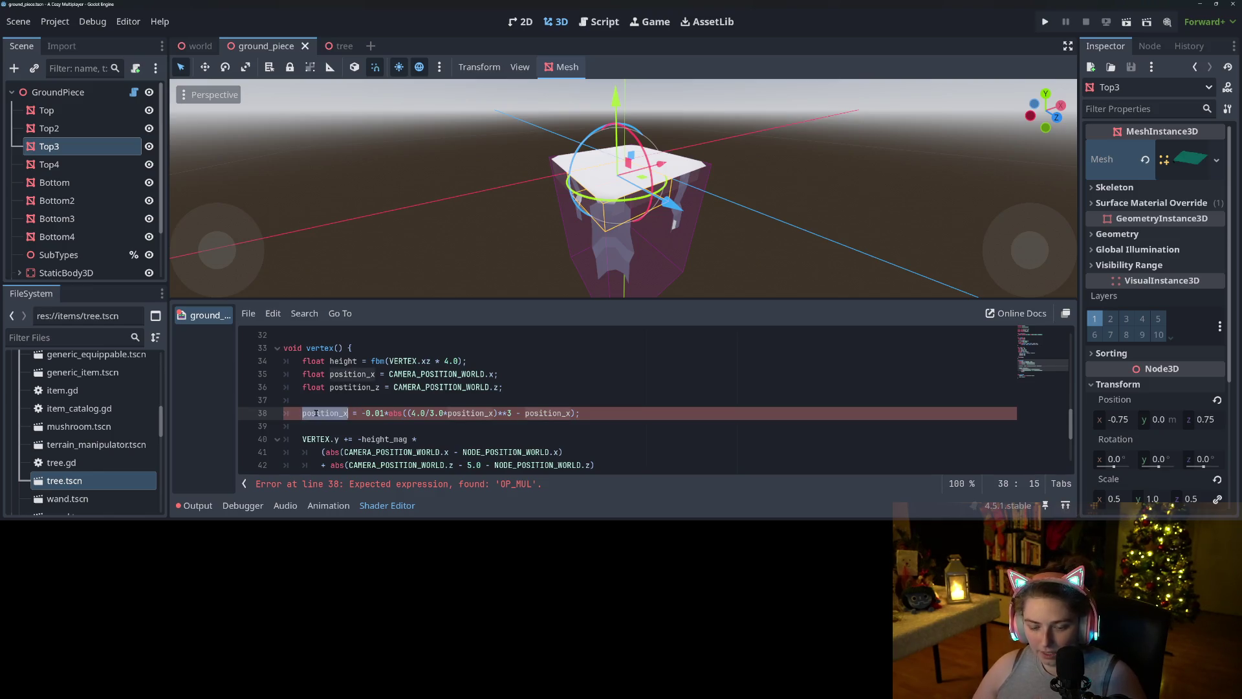
type("float")
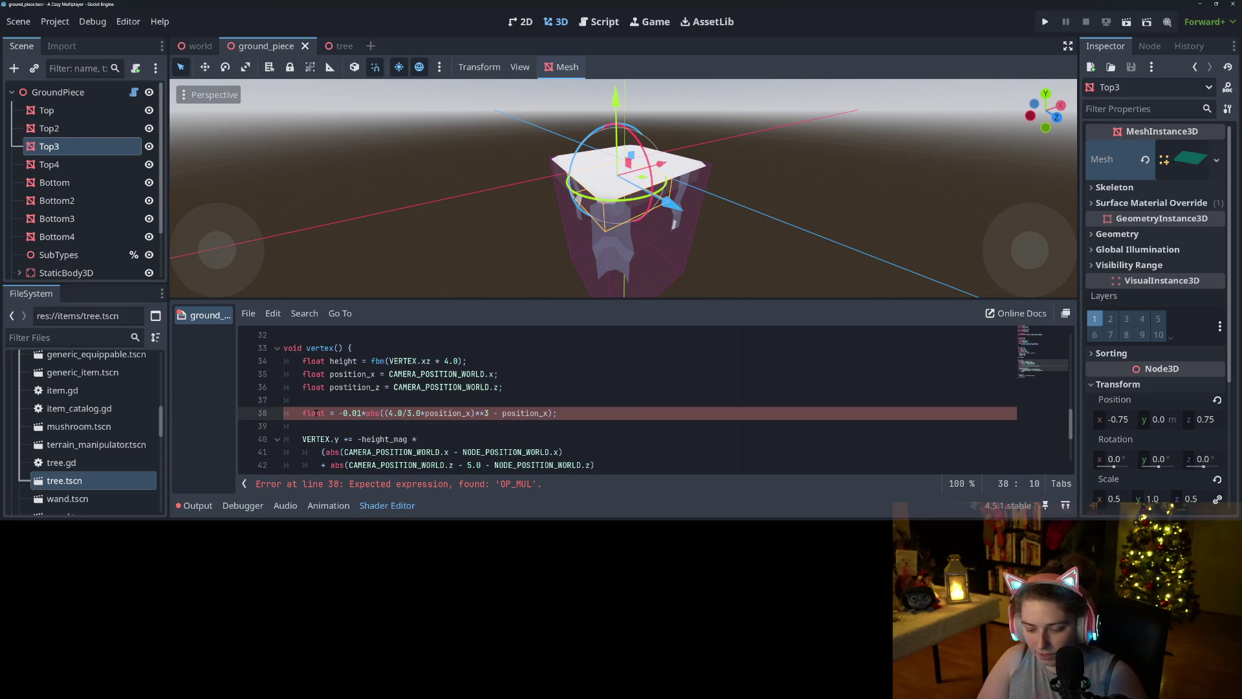
type(" x")
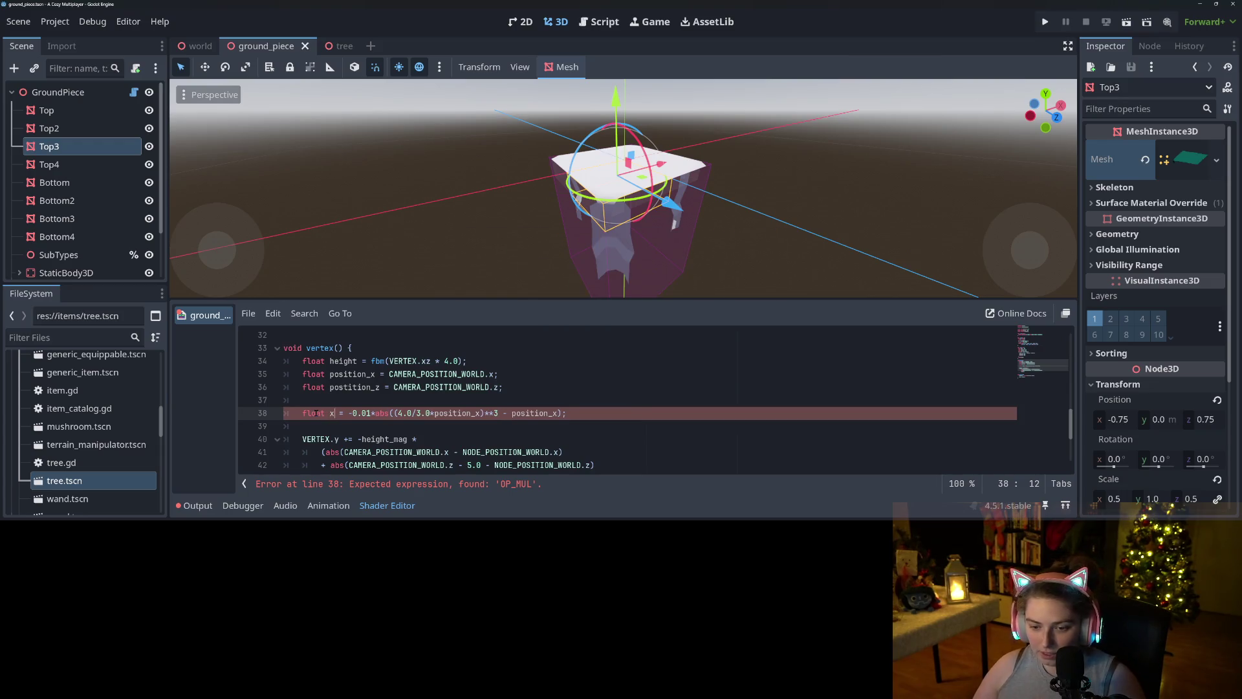
scroll(423, 401, "down", 1)
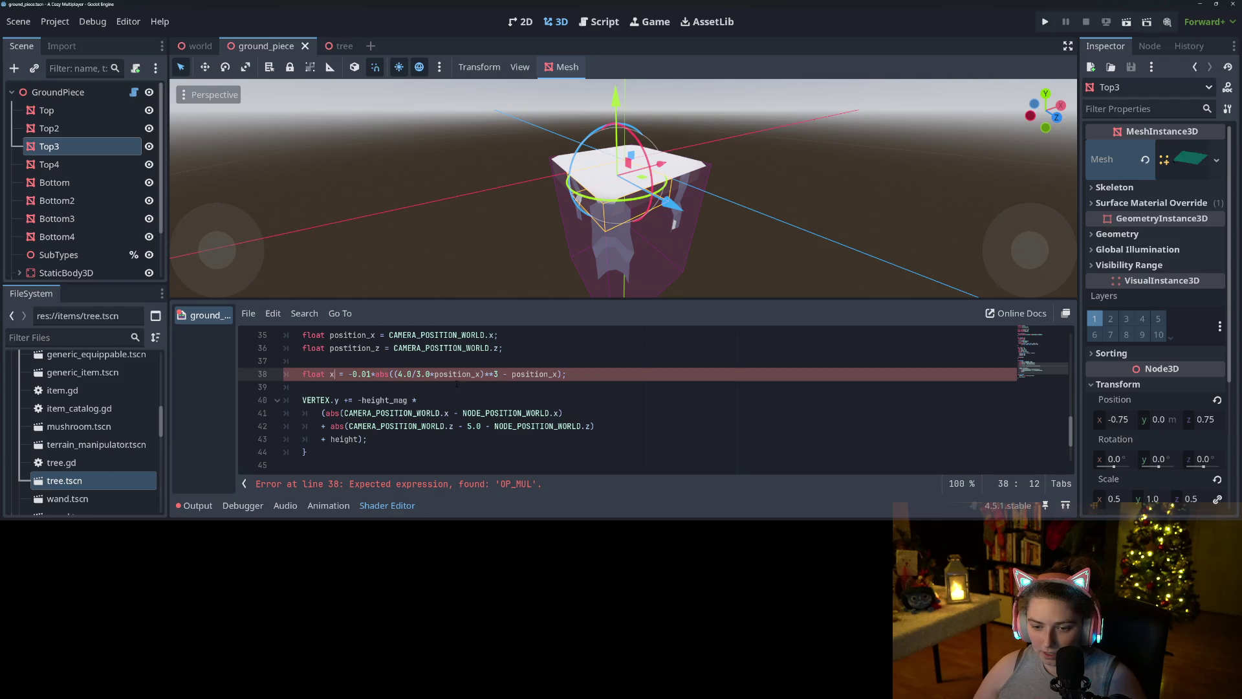
double_click(455, 376)
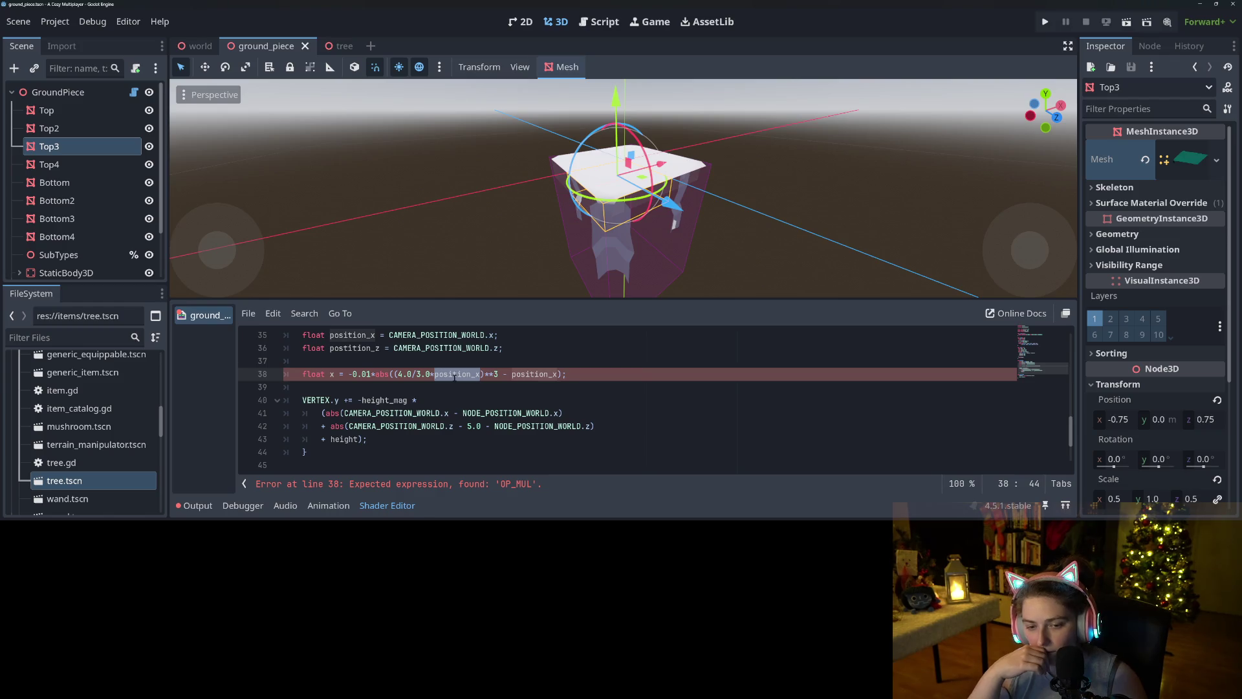
left_click(567, 374)
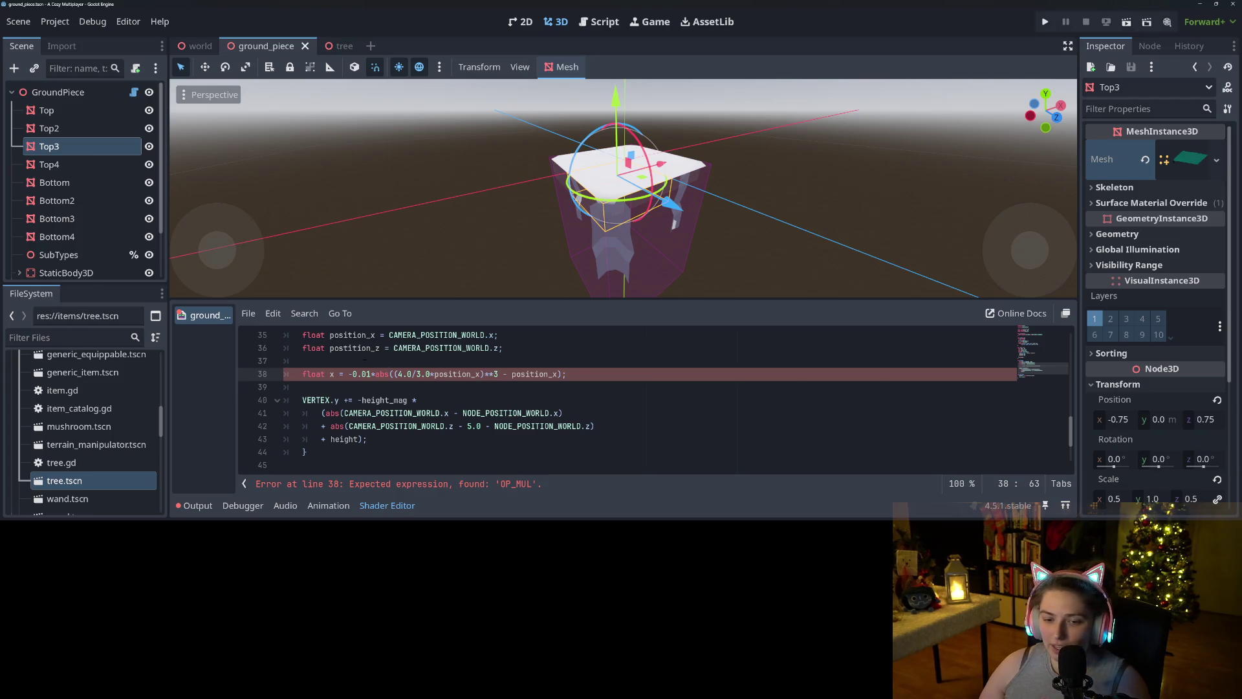
left_click(348, 335)
double_click(313, 335)
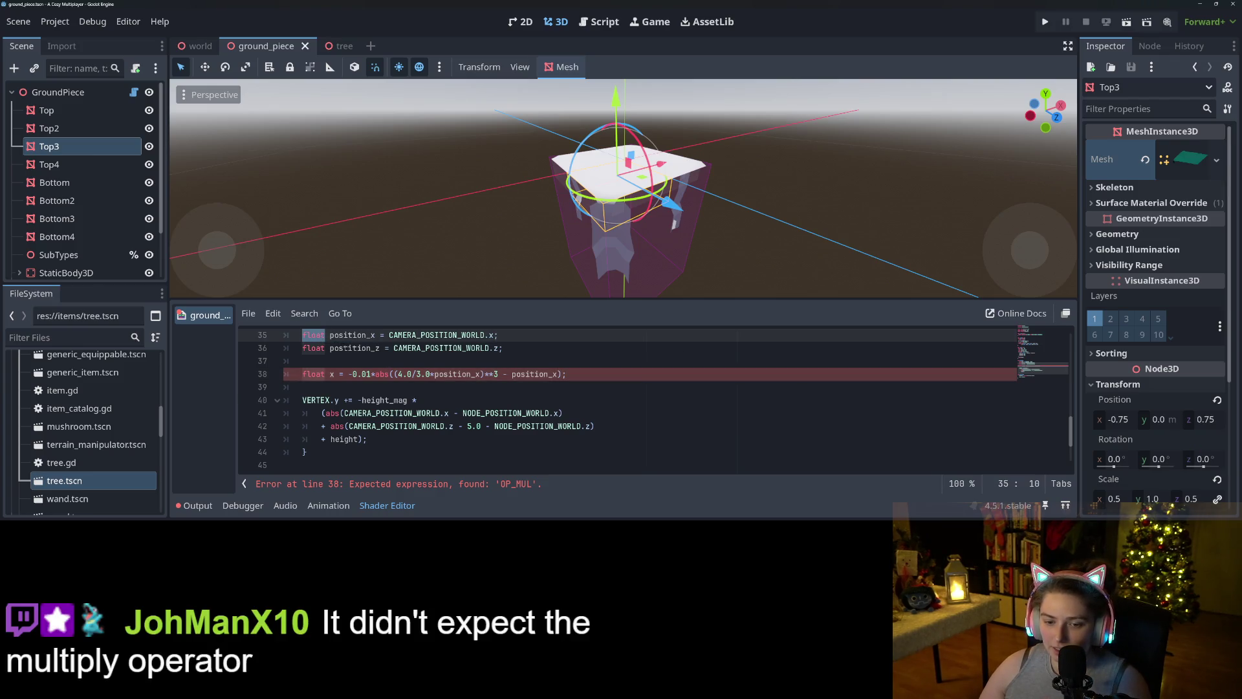
left_click_drag(395, 302, 407, 107)
- Enlarge the shader code text to about 190% and hide the side docks
key("ctrl+equal")
key("ctrl+equal")
scroll(573, 269, "down", 2)
key("ctrl+equal")
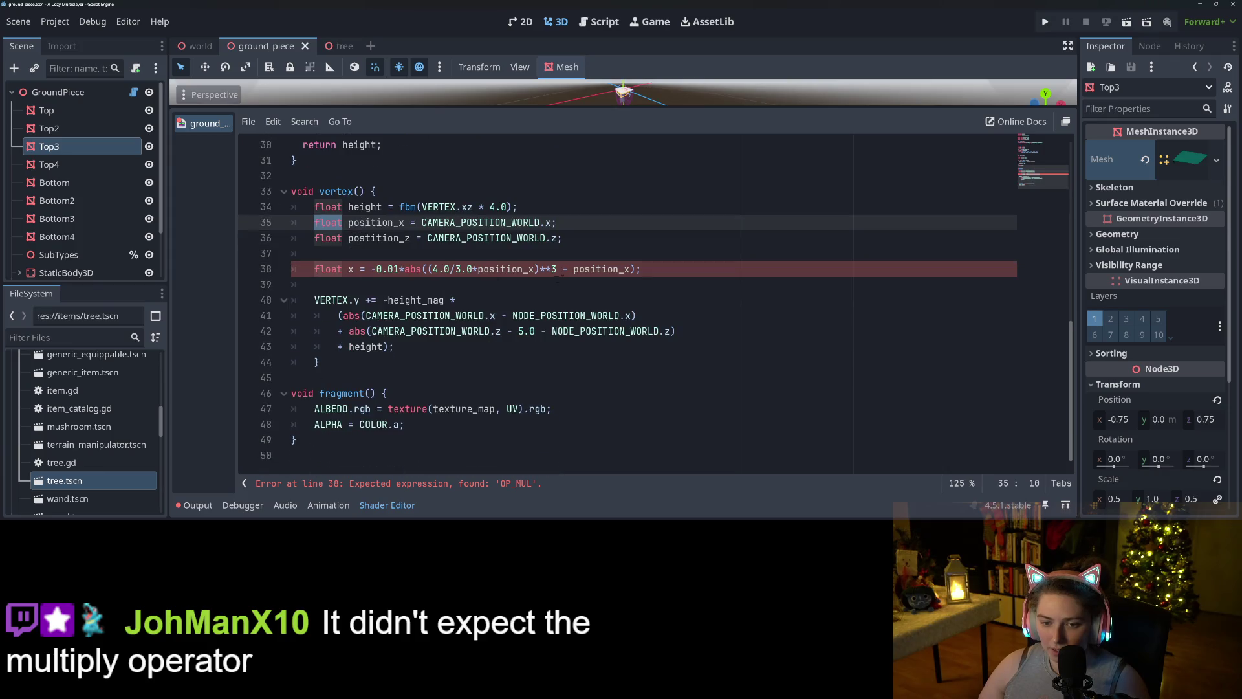
key("ctrl+equal")
key("ctrl+equal")
key("ctrl+equal")
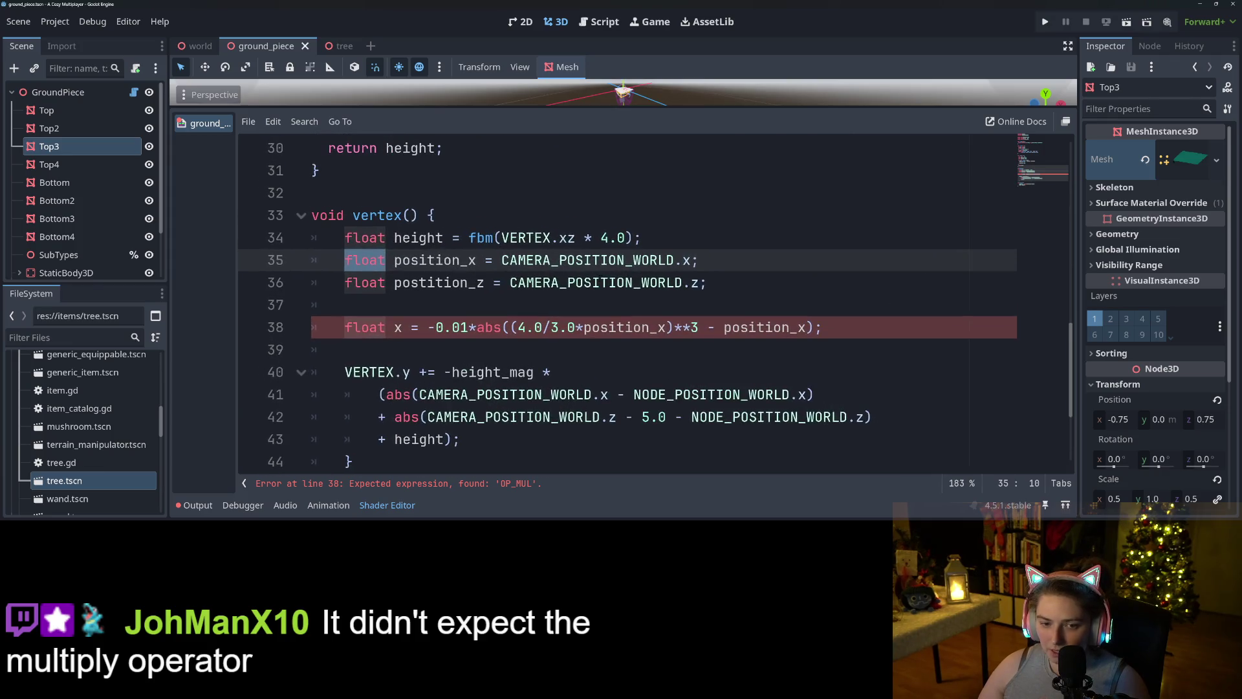
mouse_move(193, 53)
left_click(1068, 46)
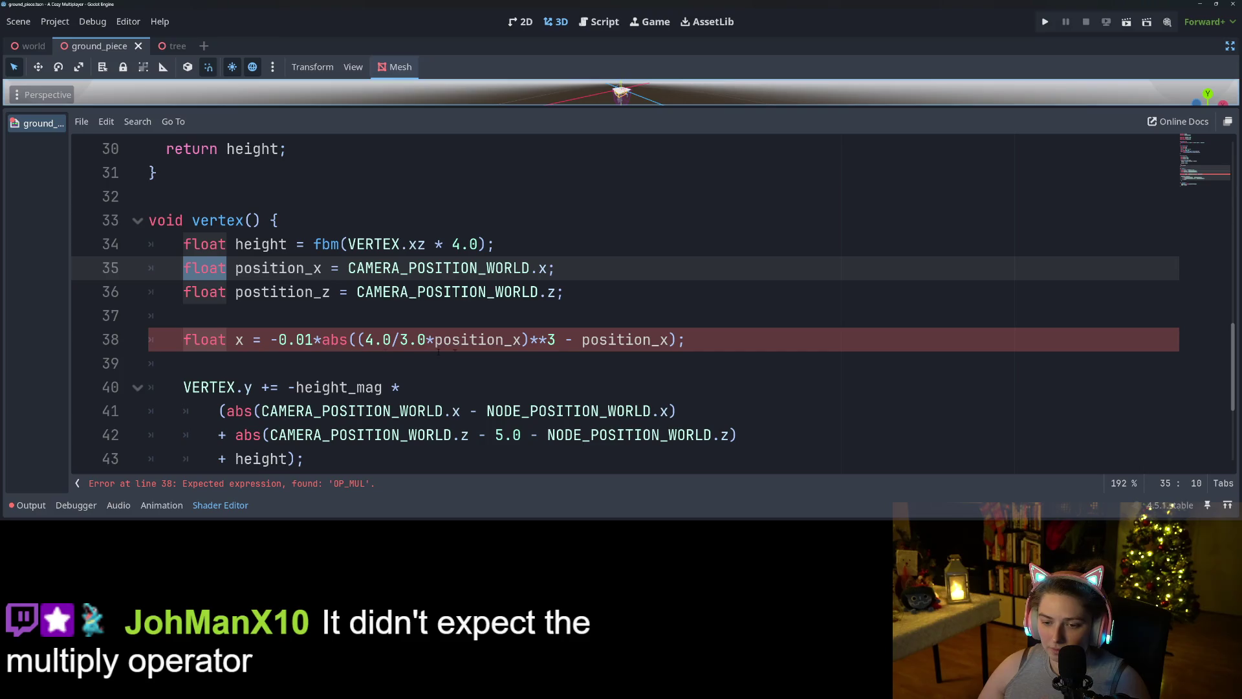
- Rewrite the cubic term on line 38 as exp(4.0/3.0*position_x,3)
left_click(546, 341)
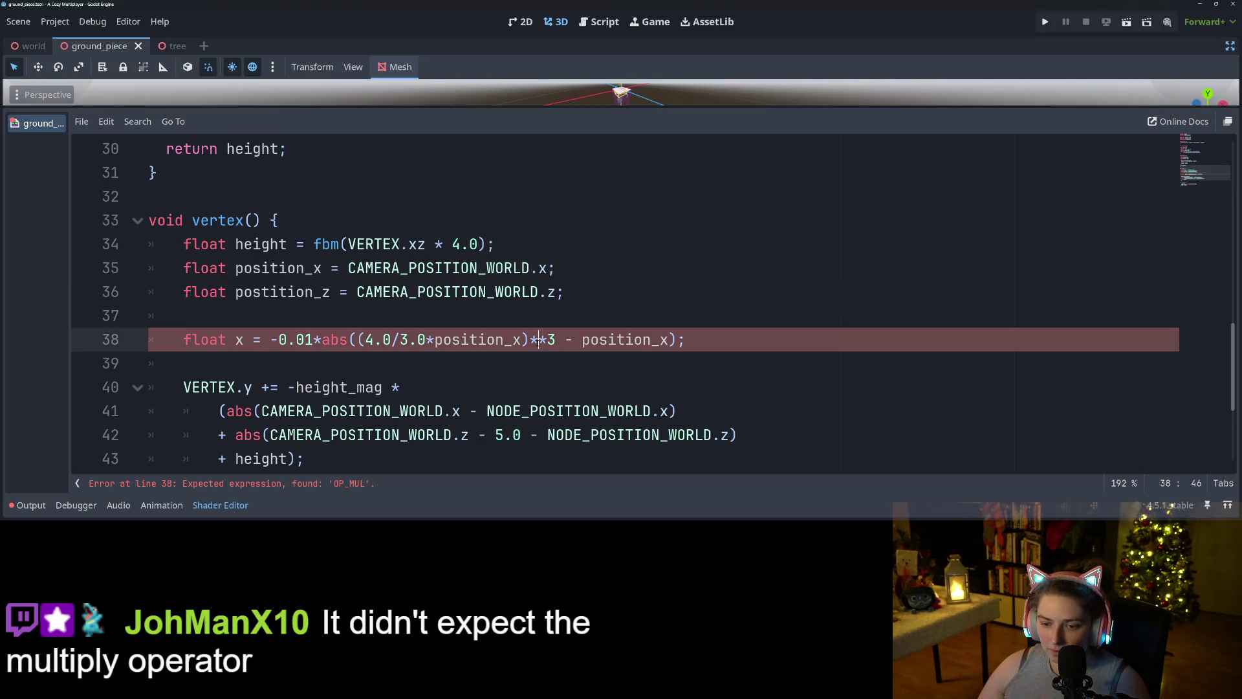
key("BackSpace")
key("BackSpace")
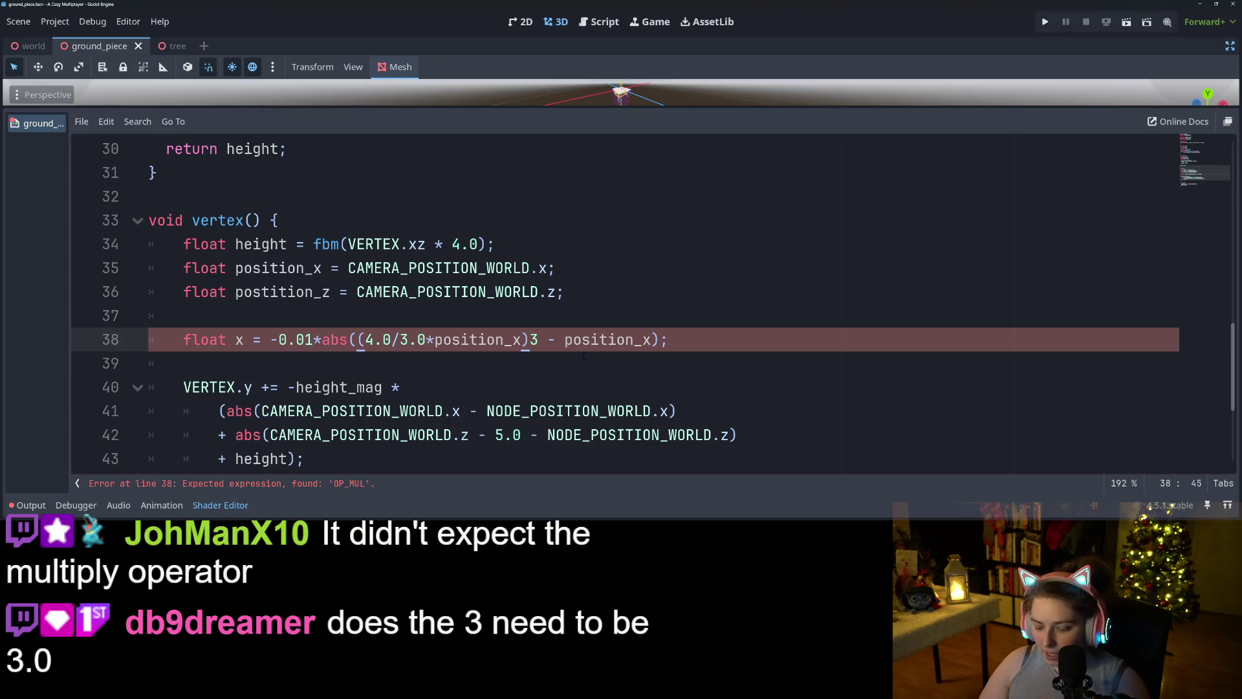
type(".e")
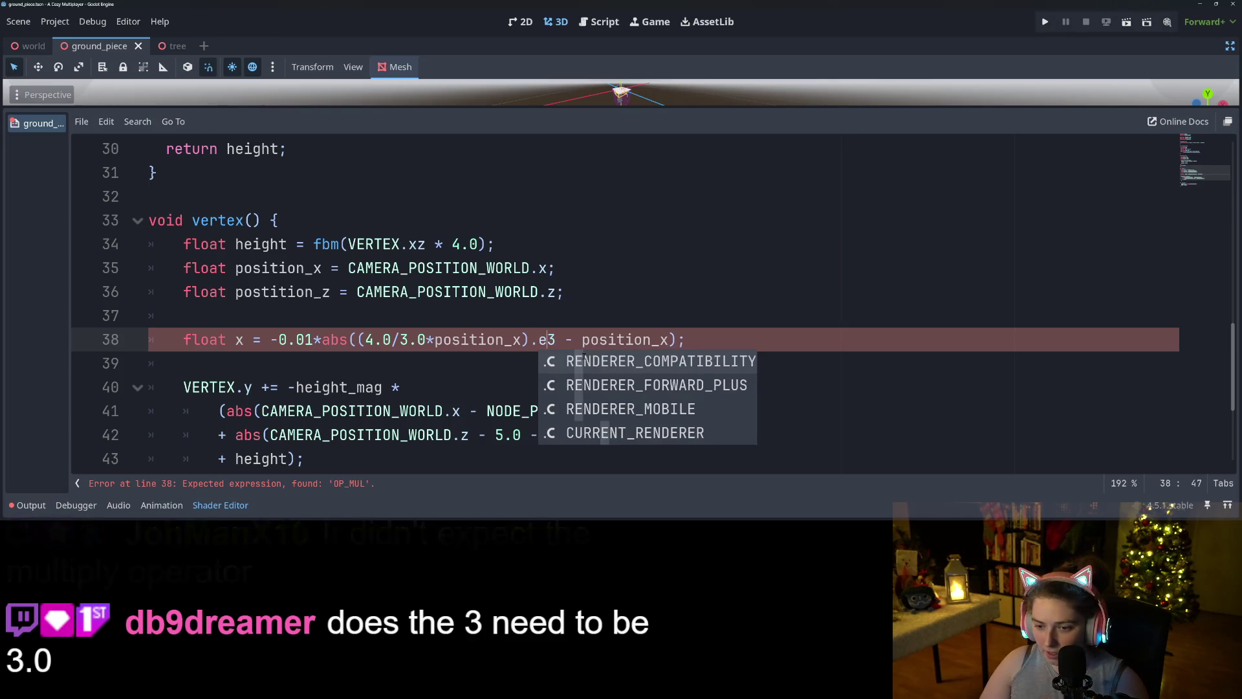
key("BackSpace")
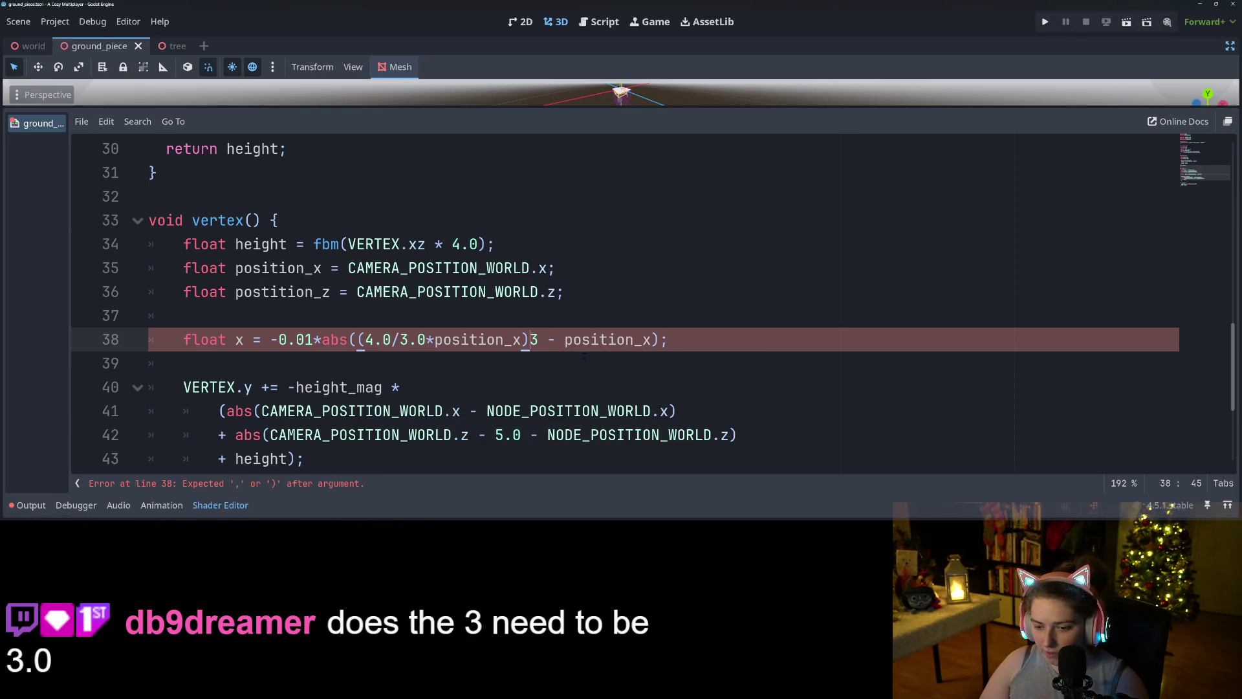
type("ex")
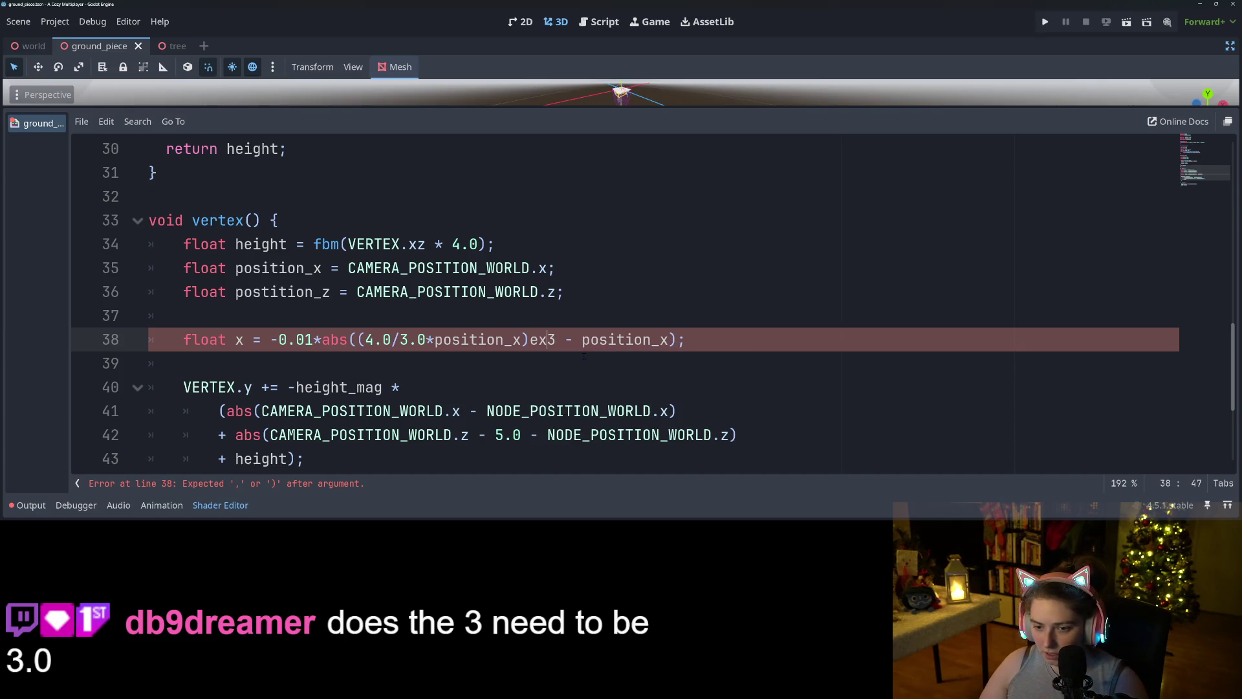
type("p")
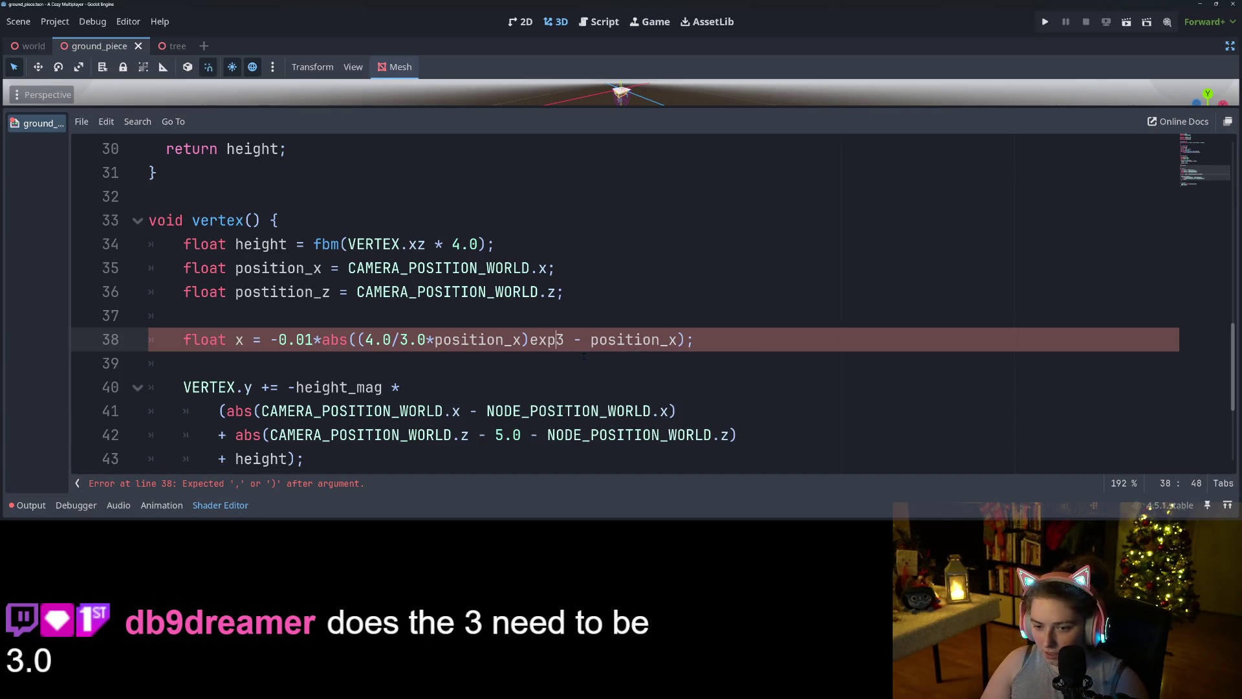
key("BackSpace")
key("BackSpace")
key("BackSpace")
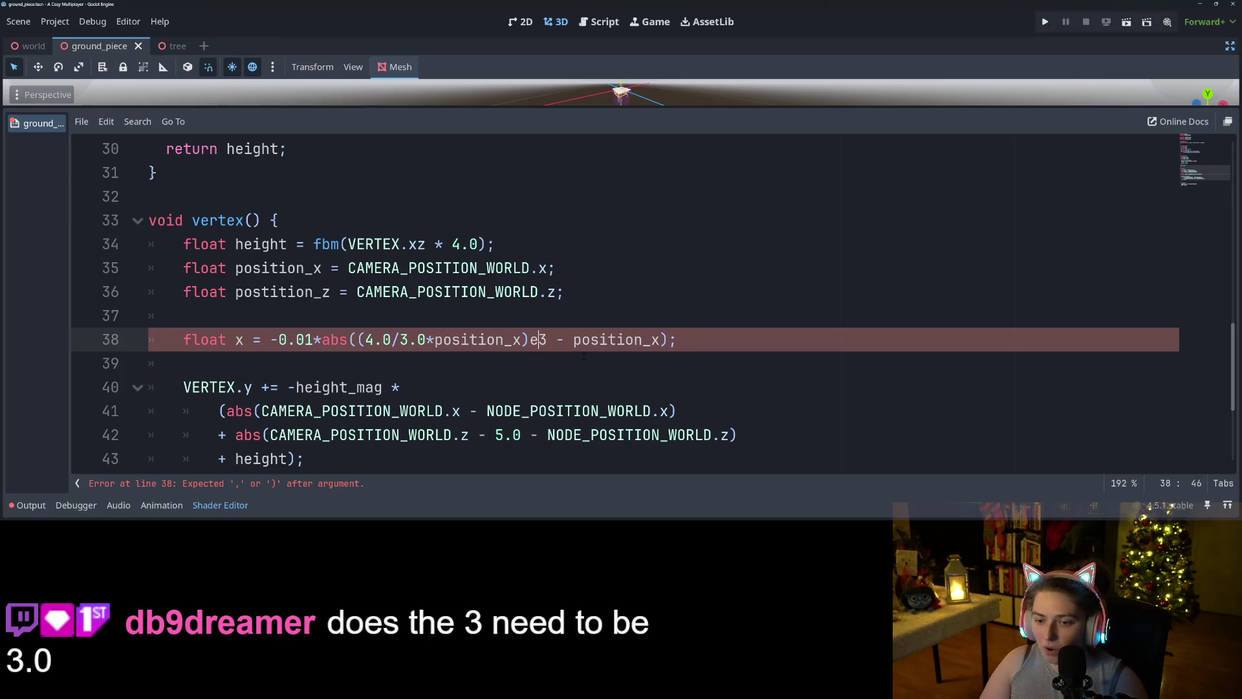
type(",")
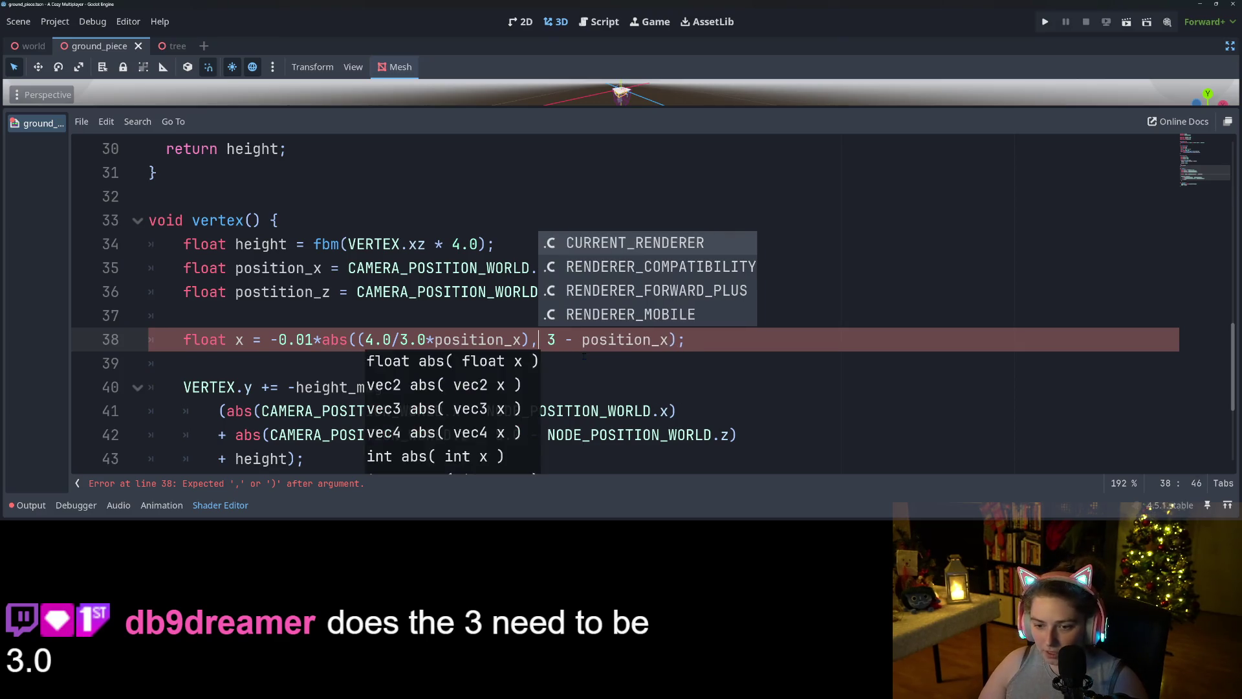
key("Left")
key("Left")
key("Left")
key("Left")
key("Left")
key("Left")
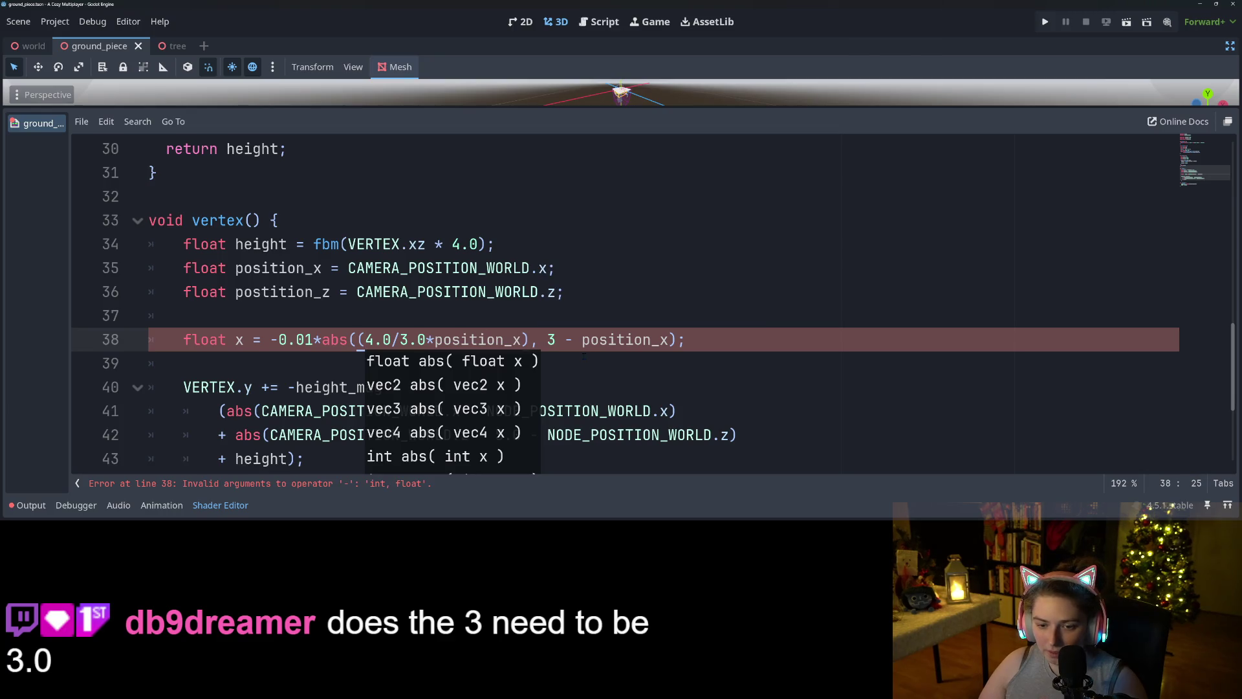
type("exp")
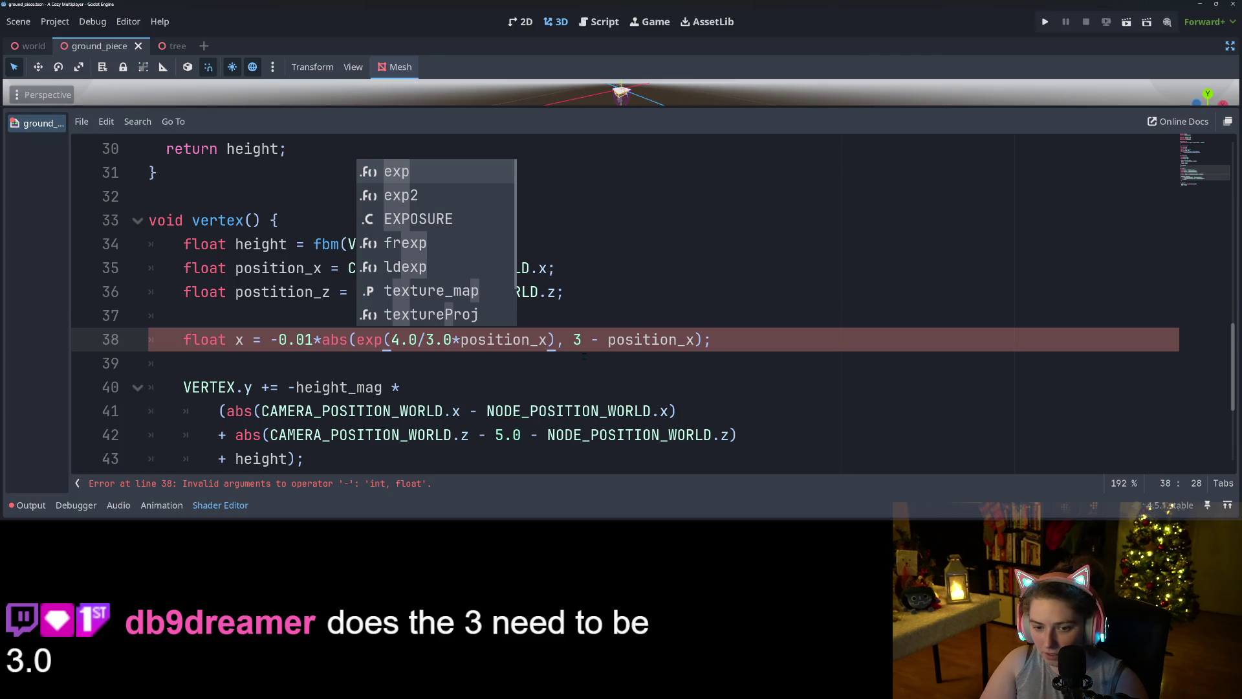
type("(")
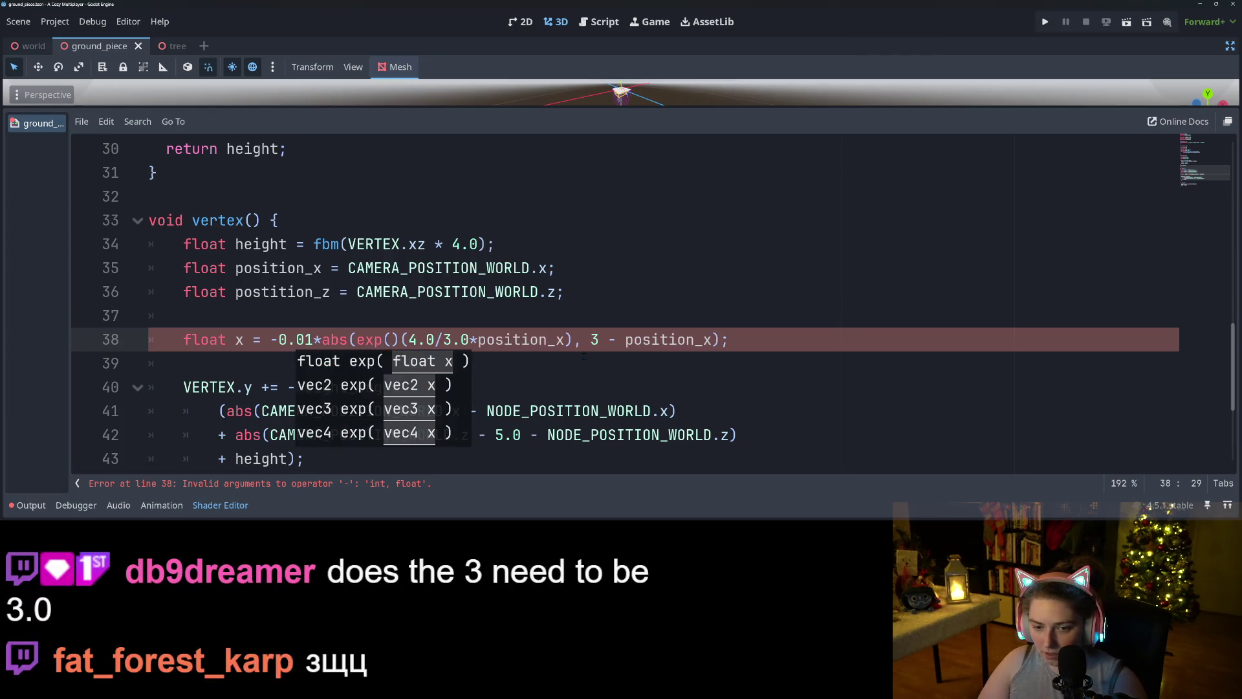
key("Delete")
key("Right")
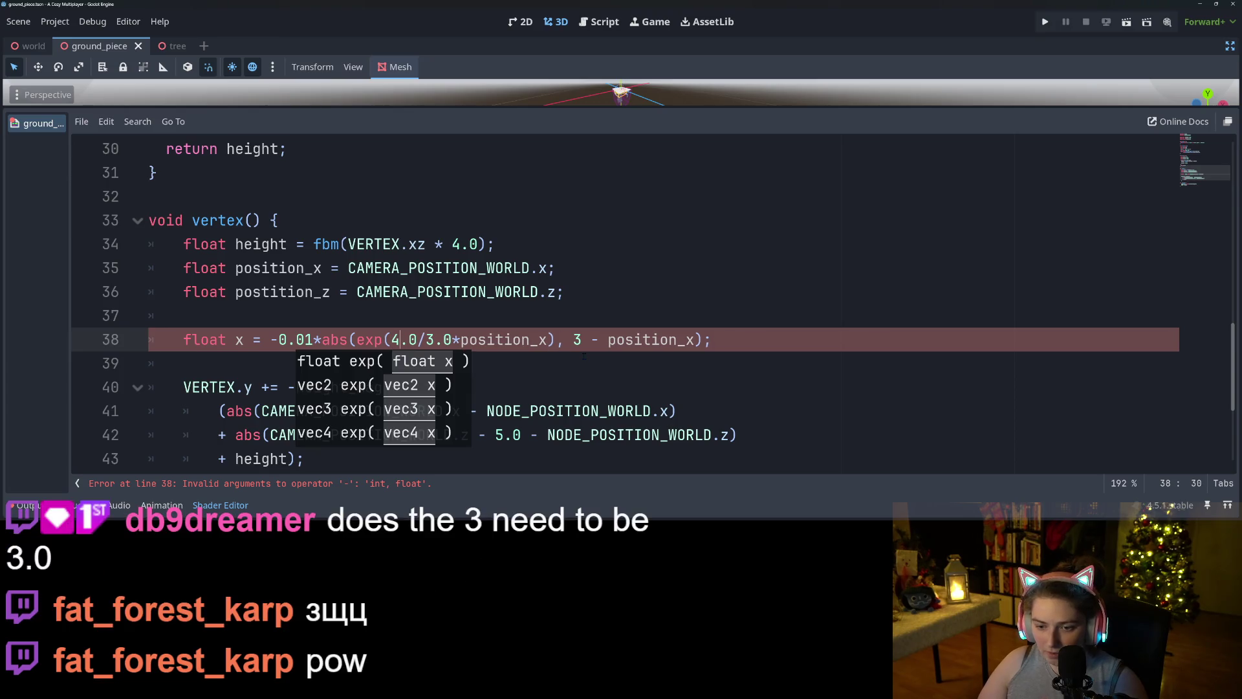
key("Right")
key("Right")
key("Right")
key("Delete")
key("Right")
key("Right")
type(")")
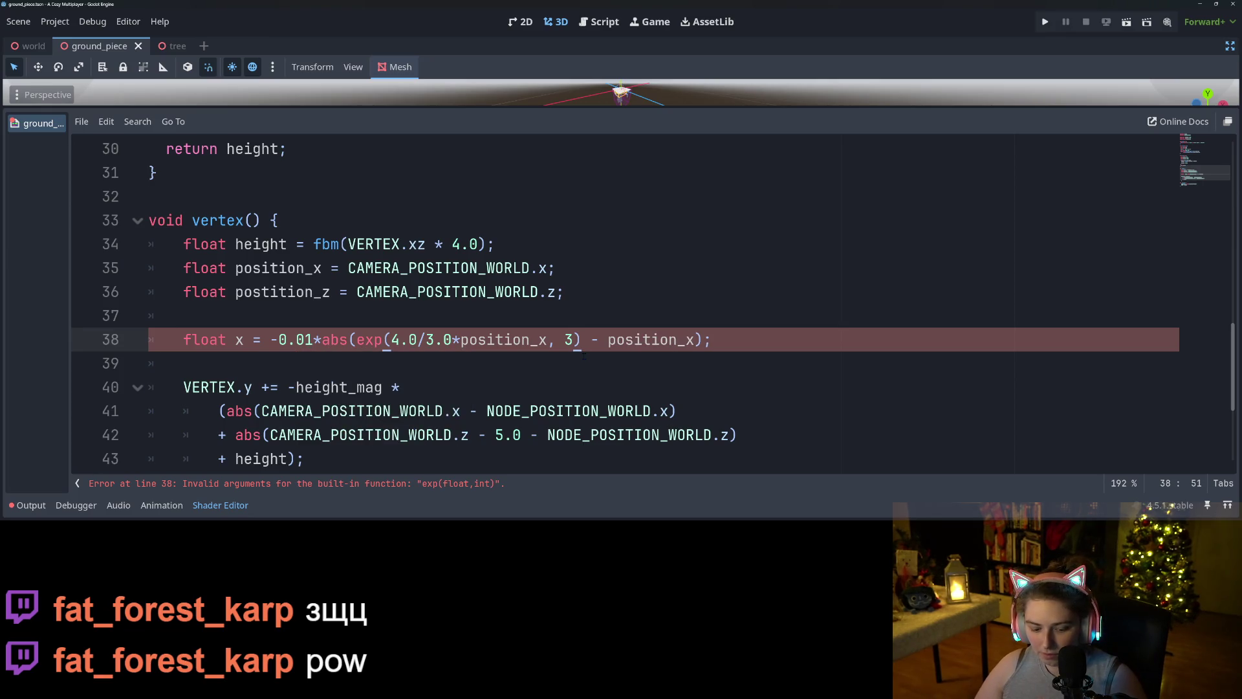
- Try a 3.0 exponent, revert to the integer 3, and save
key("Left")
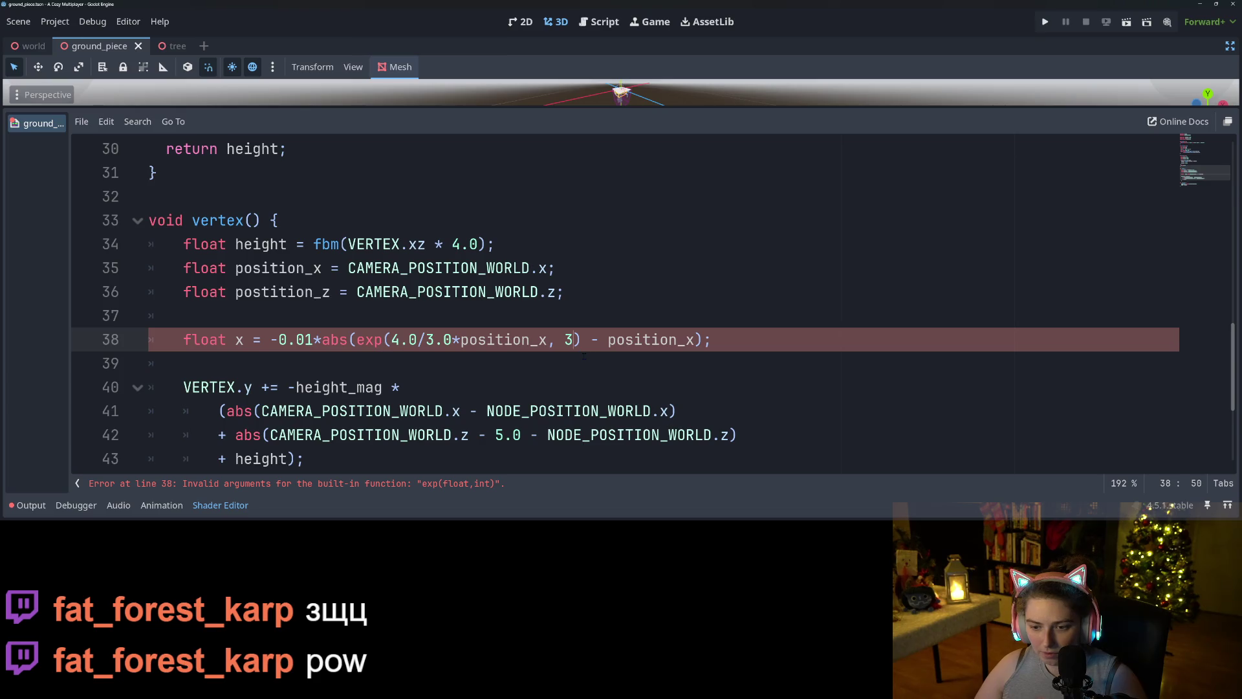
type(".0")
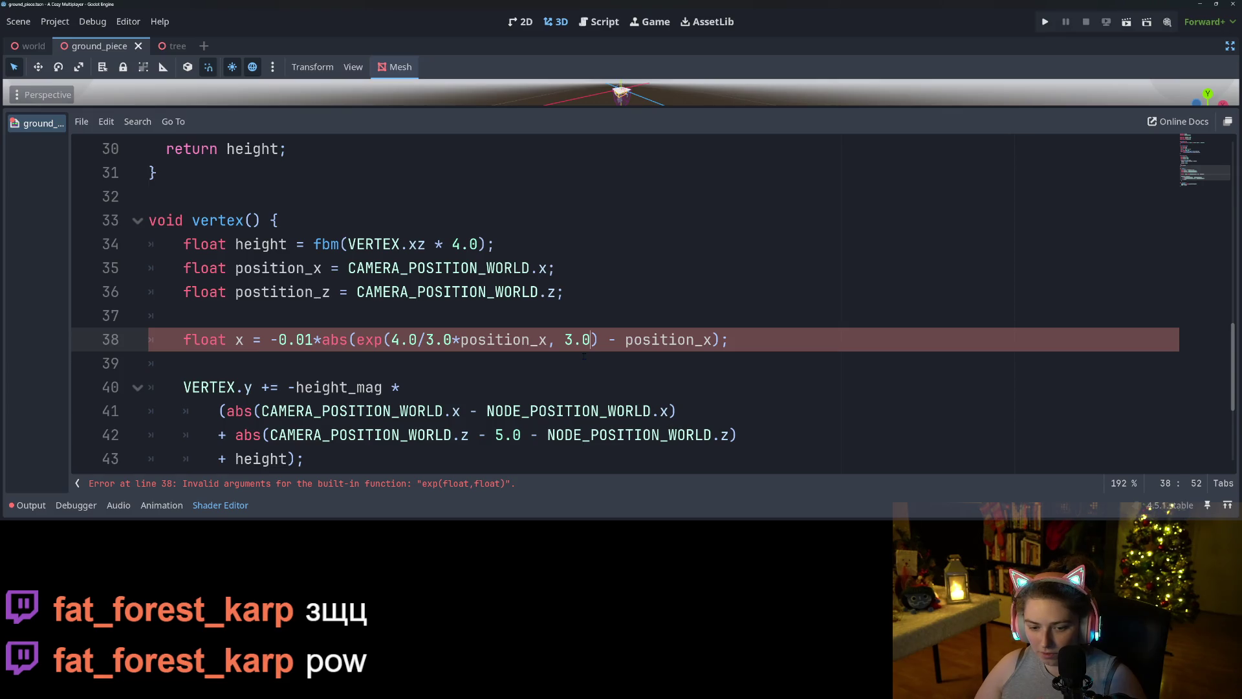
key("BackSpace")
key("BackSpace")
key("BackSpace")
type("3")
key("ctrl+s")
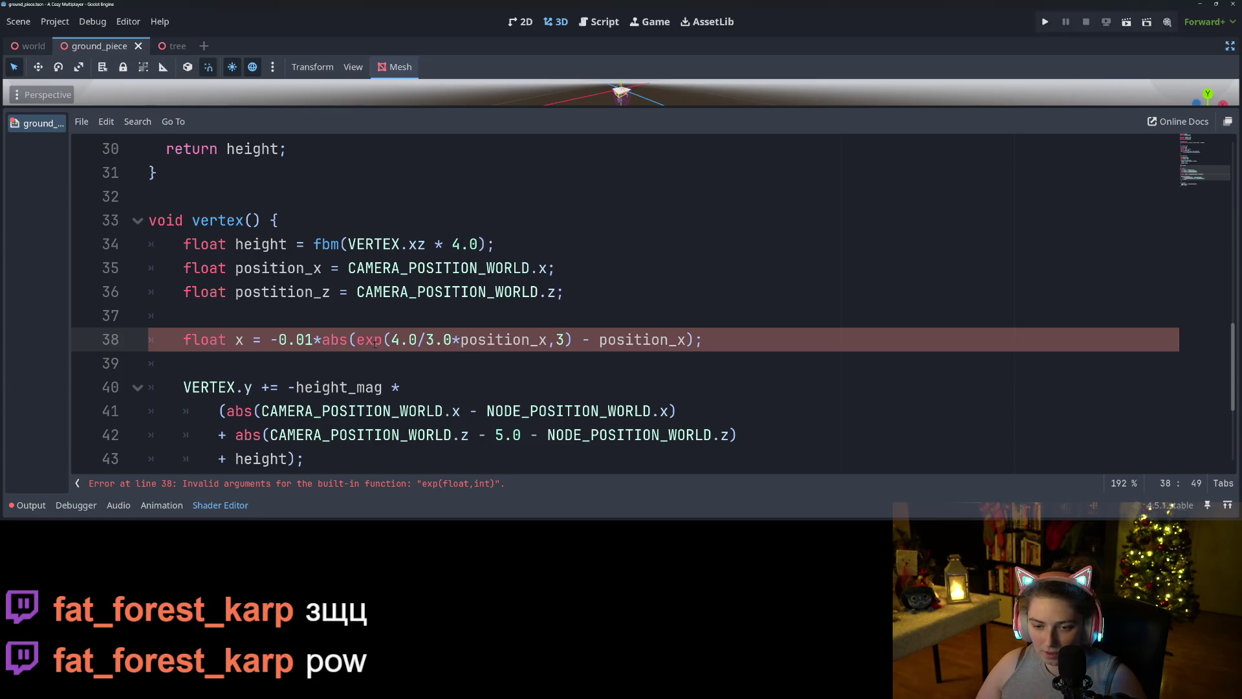
- Check the exp call's context menu and adjust spacing after abs( on line 38, then save
double_click(378, 341)
right_click(374, 345)
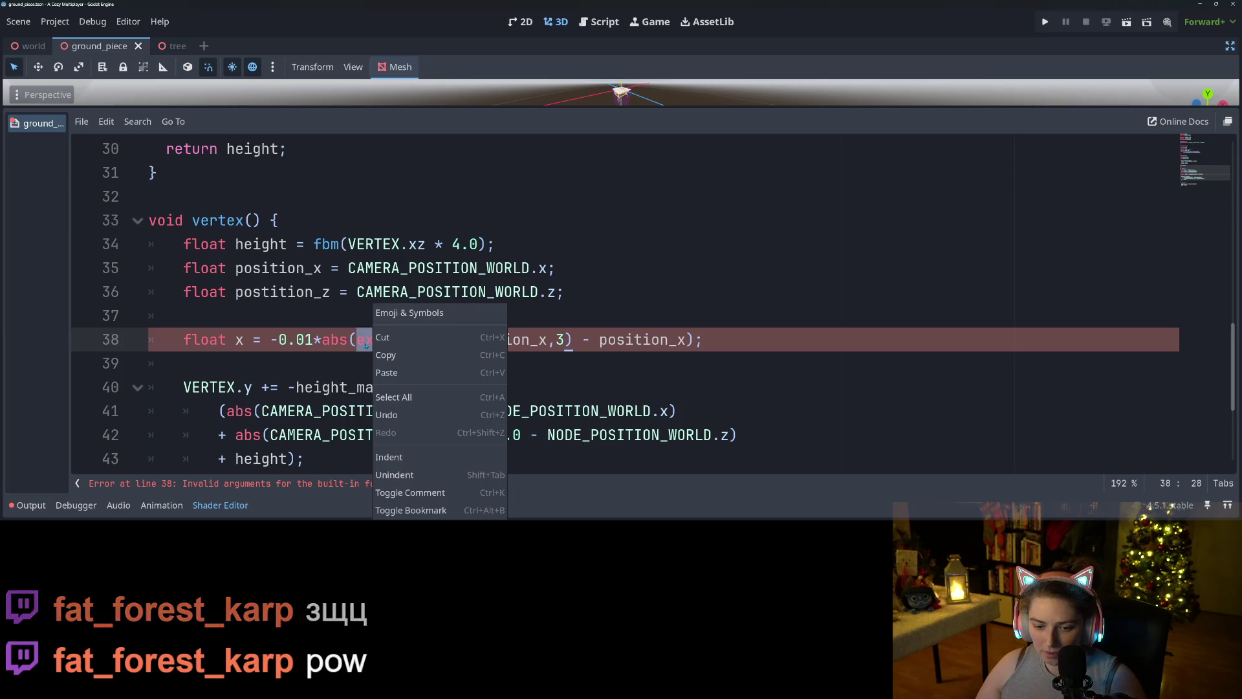
left_click(365, 343)
right_click(366, 347)
key("Escape")
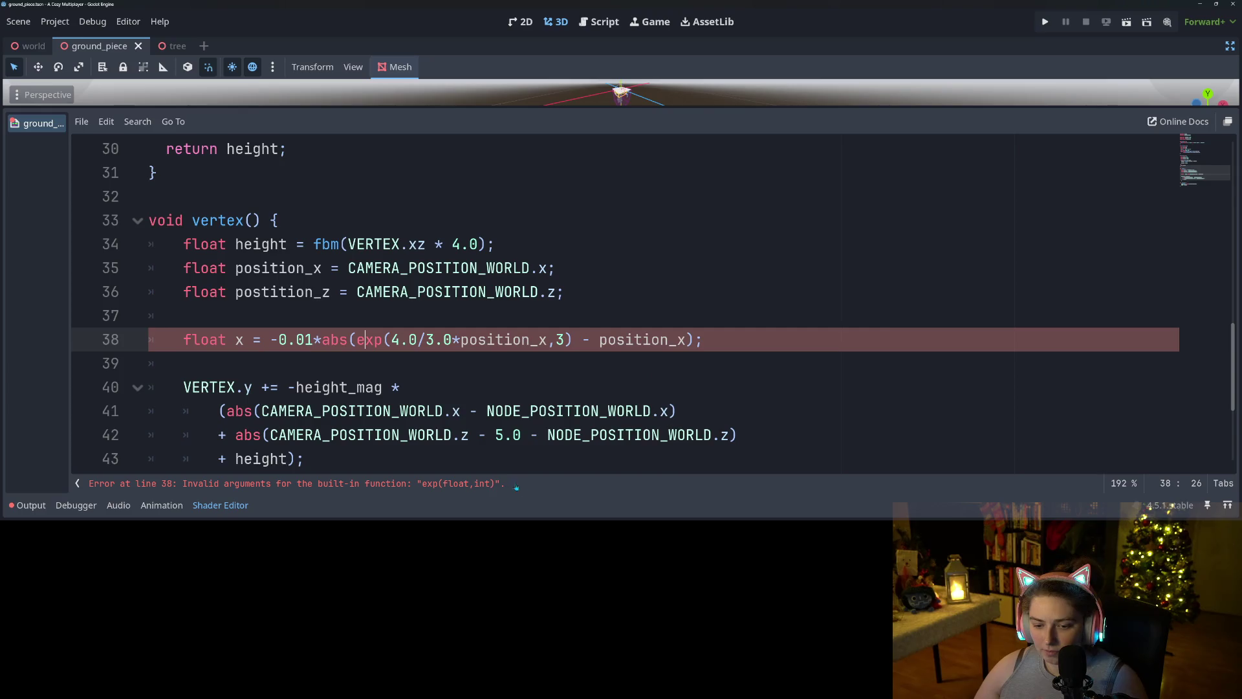
left_click(491, 486)
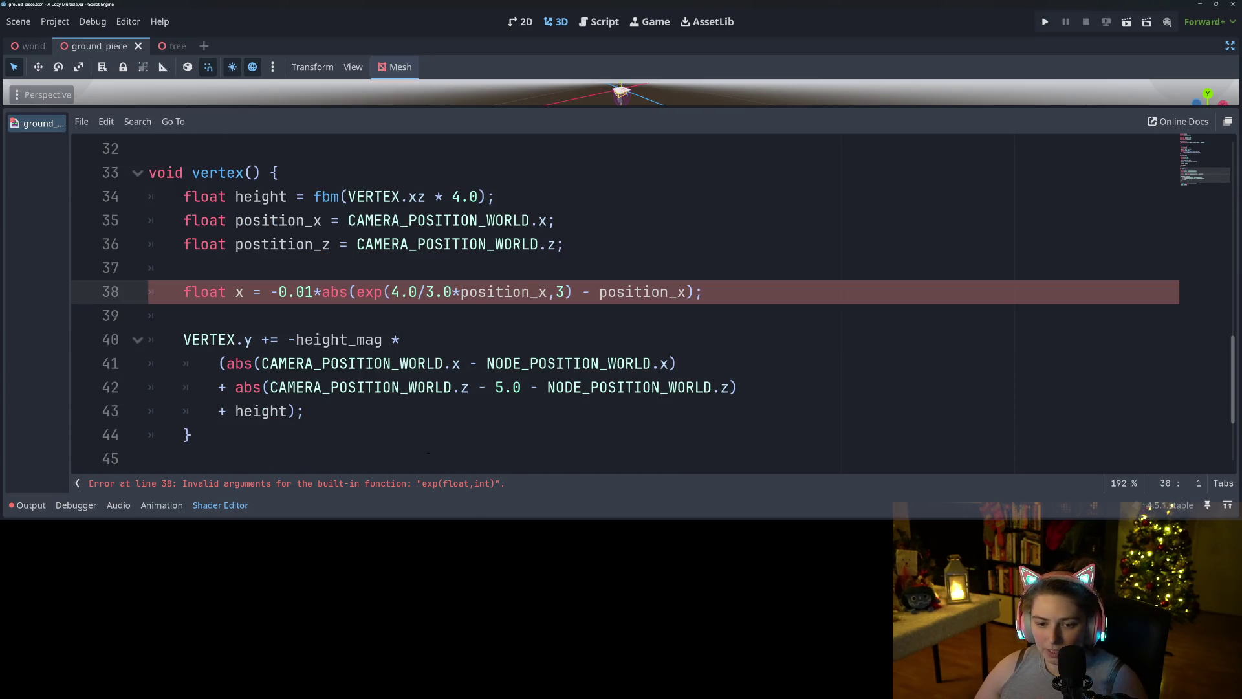
left_click(353, 292)
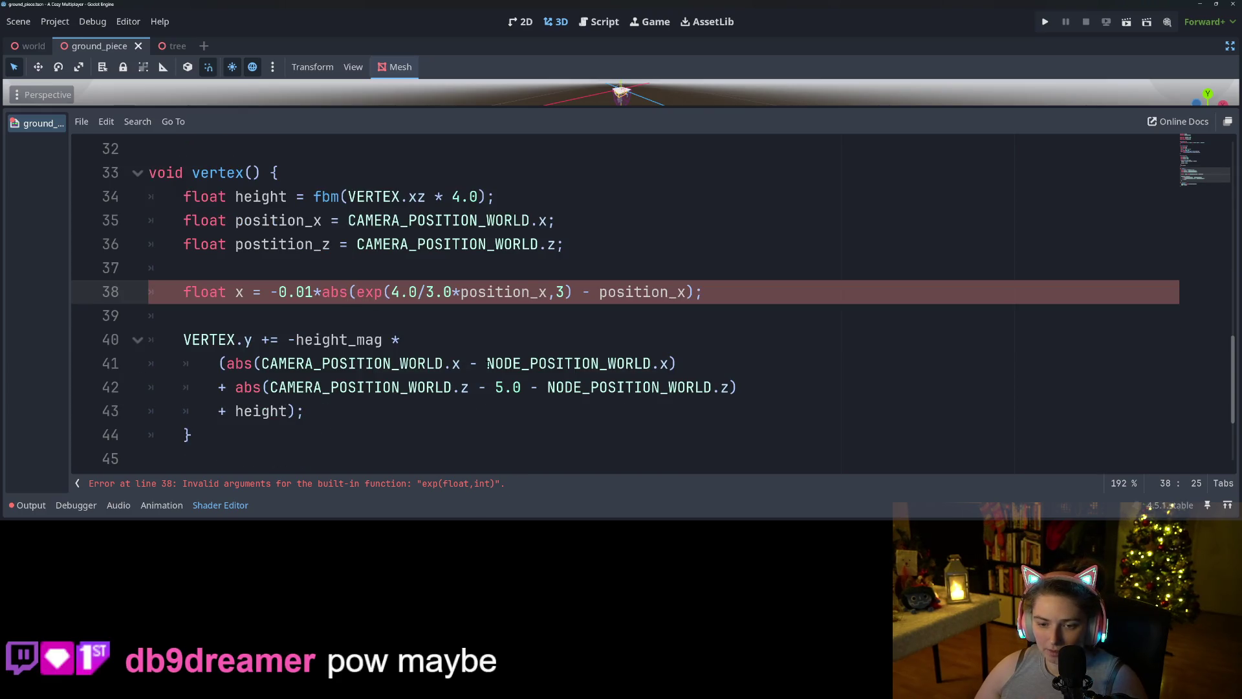
key("ctrl+s")
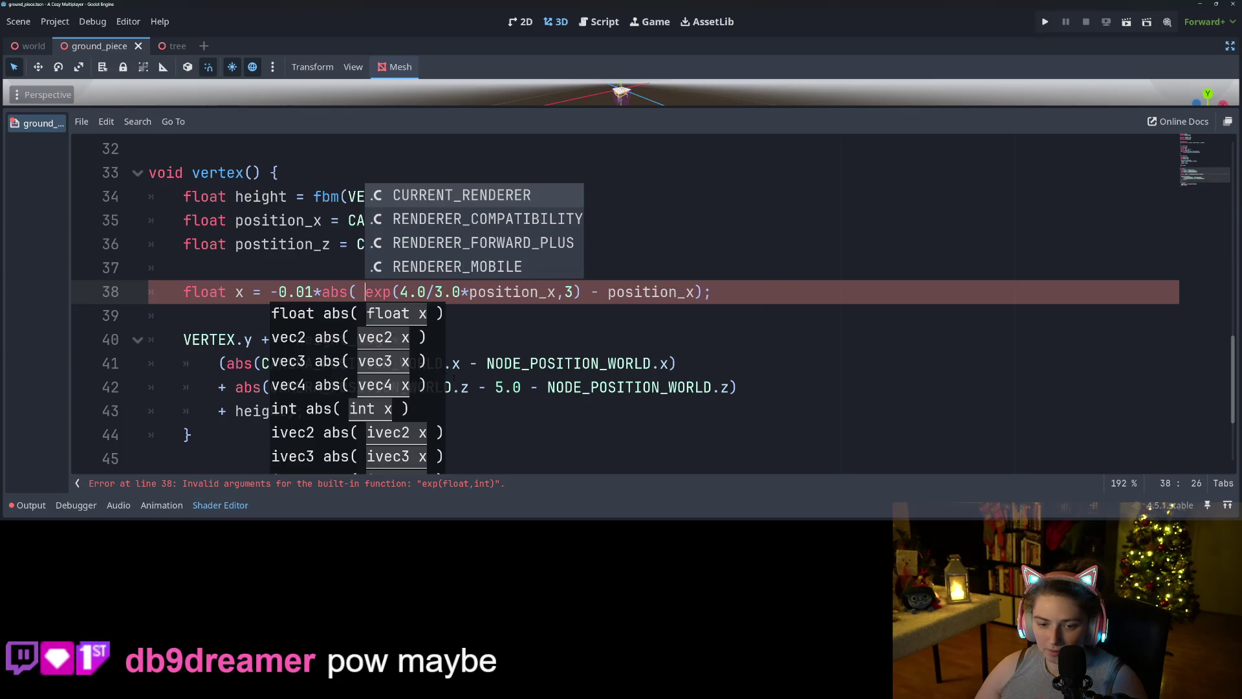
left_click(513, 363)
left_click(389, 292)
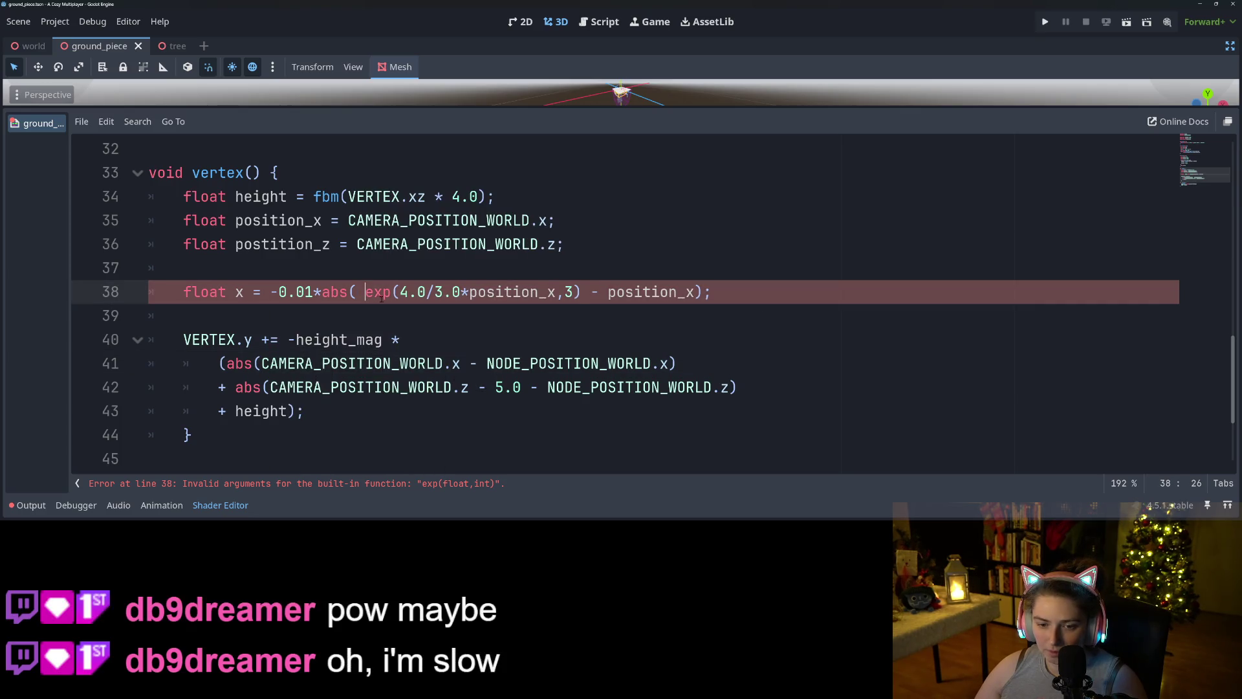
- Delete the blank line below line 38, removing a test exp( entry
left_click(693, 311)
type("e")
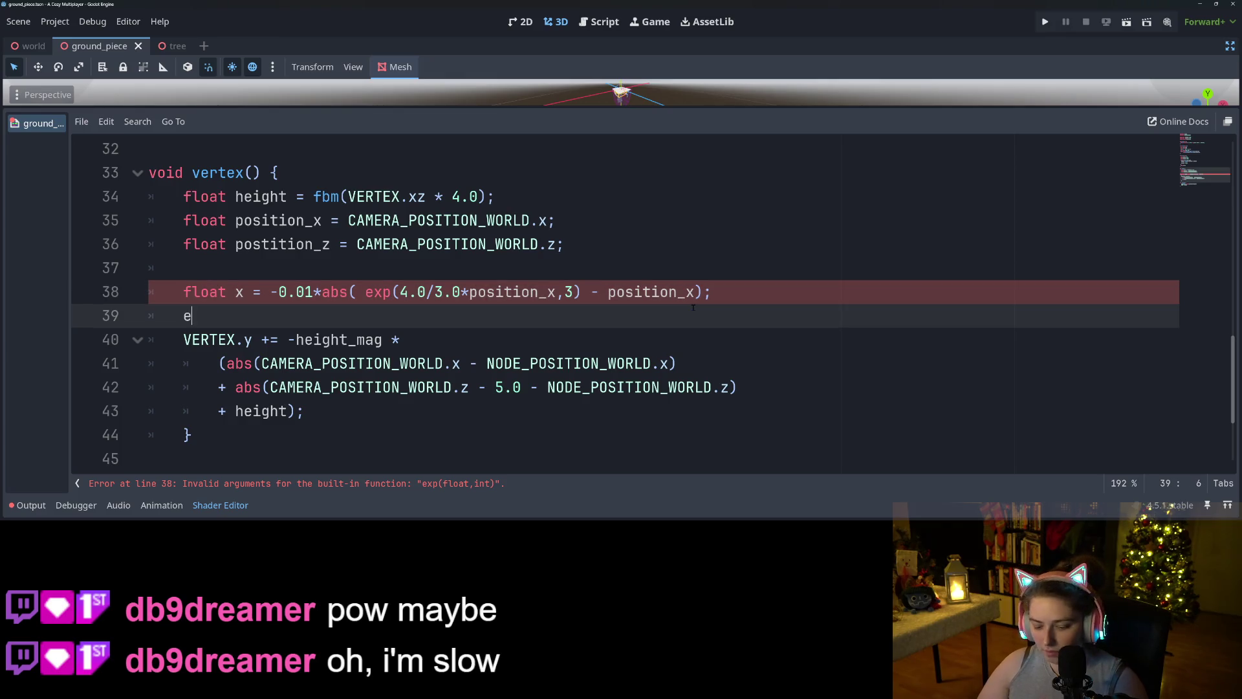
type("xp(")
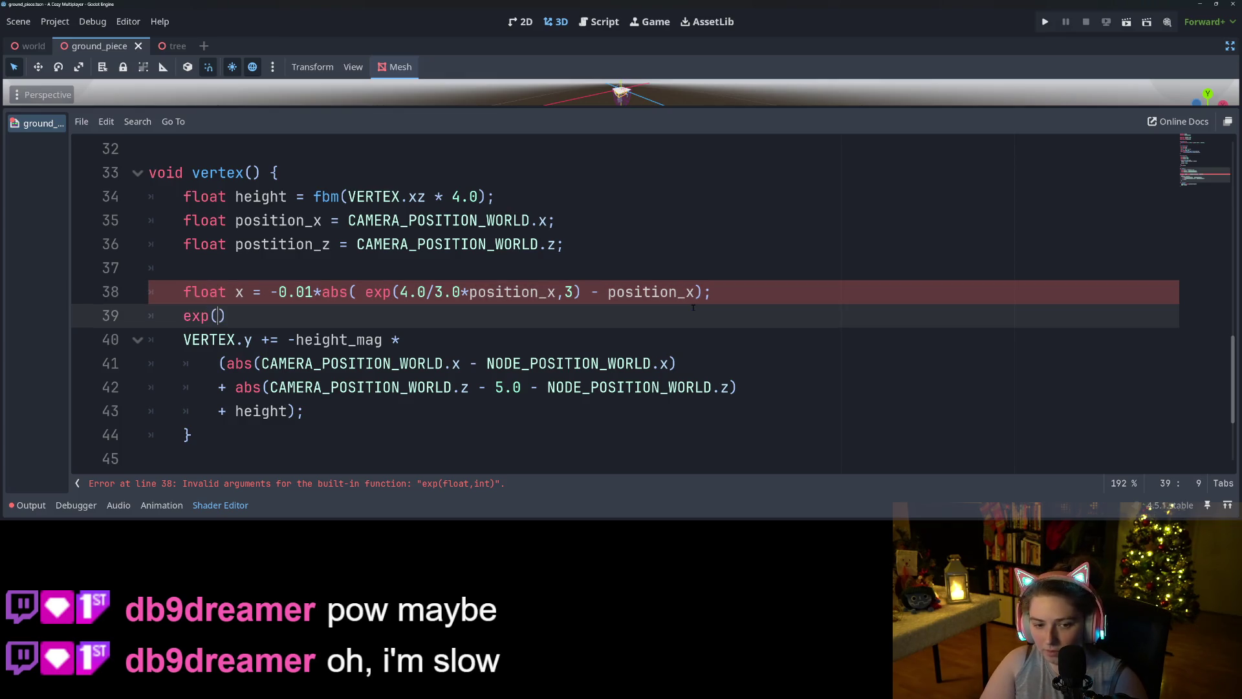
key("BackSpace")
key("BackSpace")
key("BackSpace")
key("BackSpace")
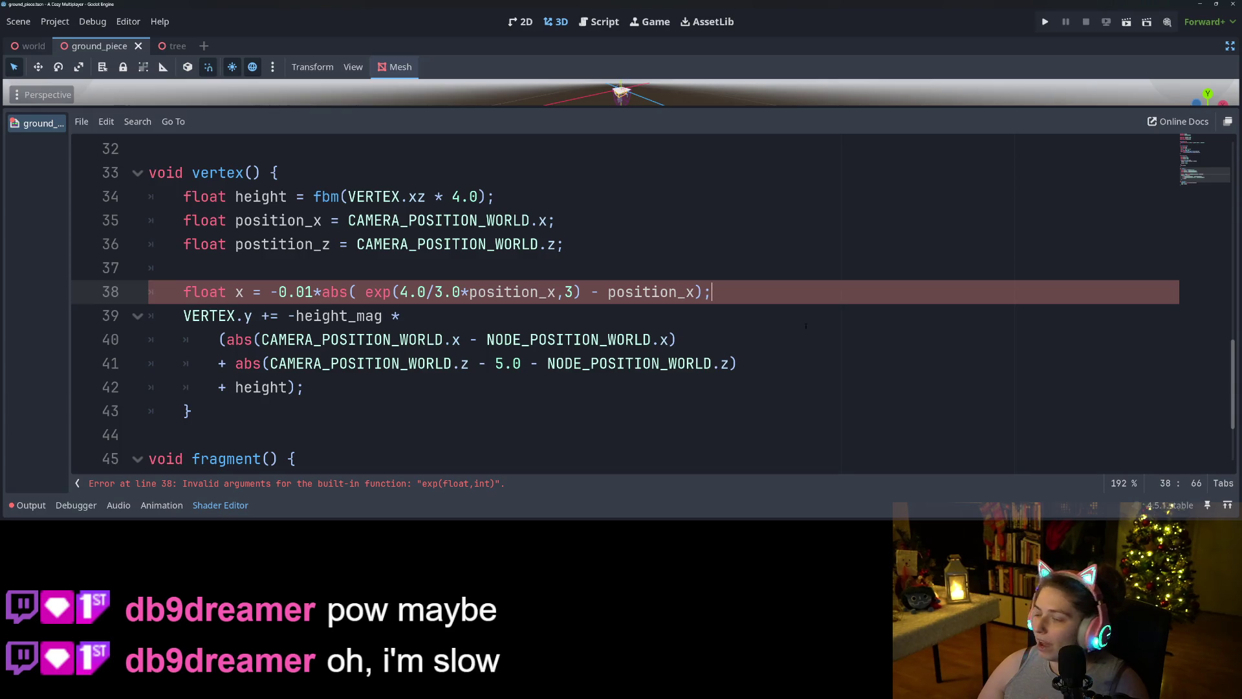
left_click(367, 292)
- Replace exp with pow on line 38, remove the space before it, and save
double_click(382, 293)
type("pow")
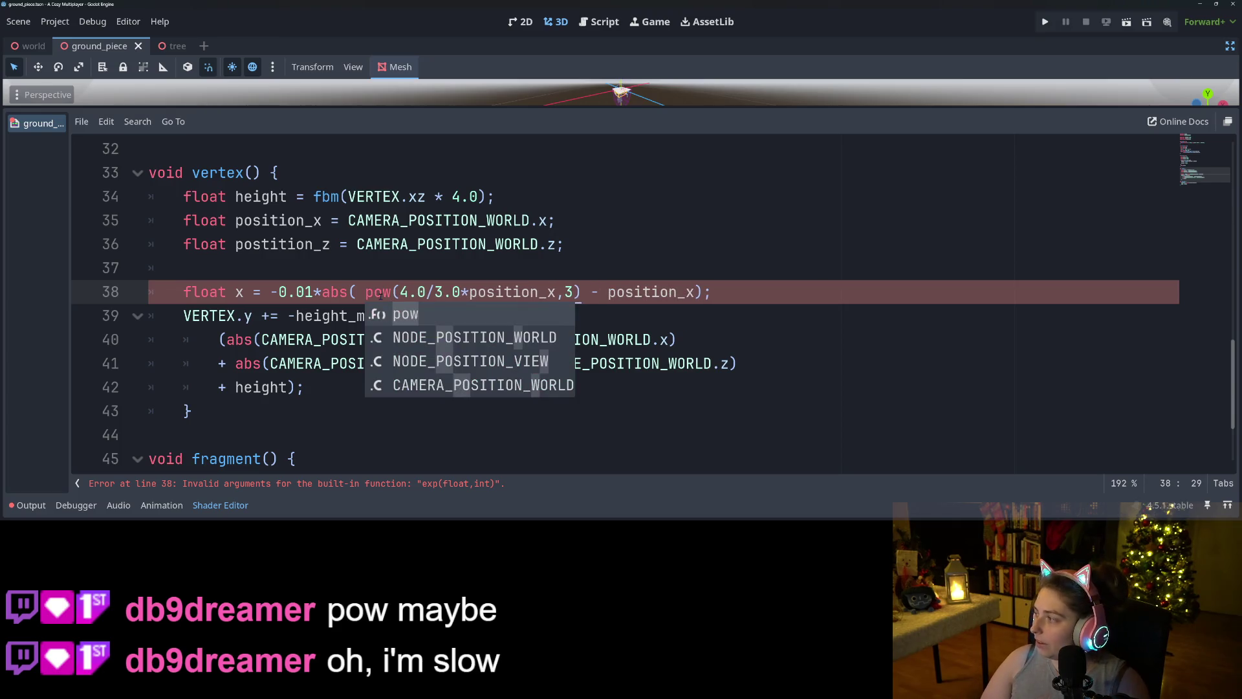
key("ctrl+s")
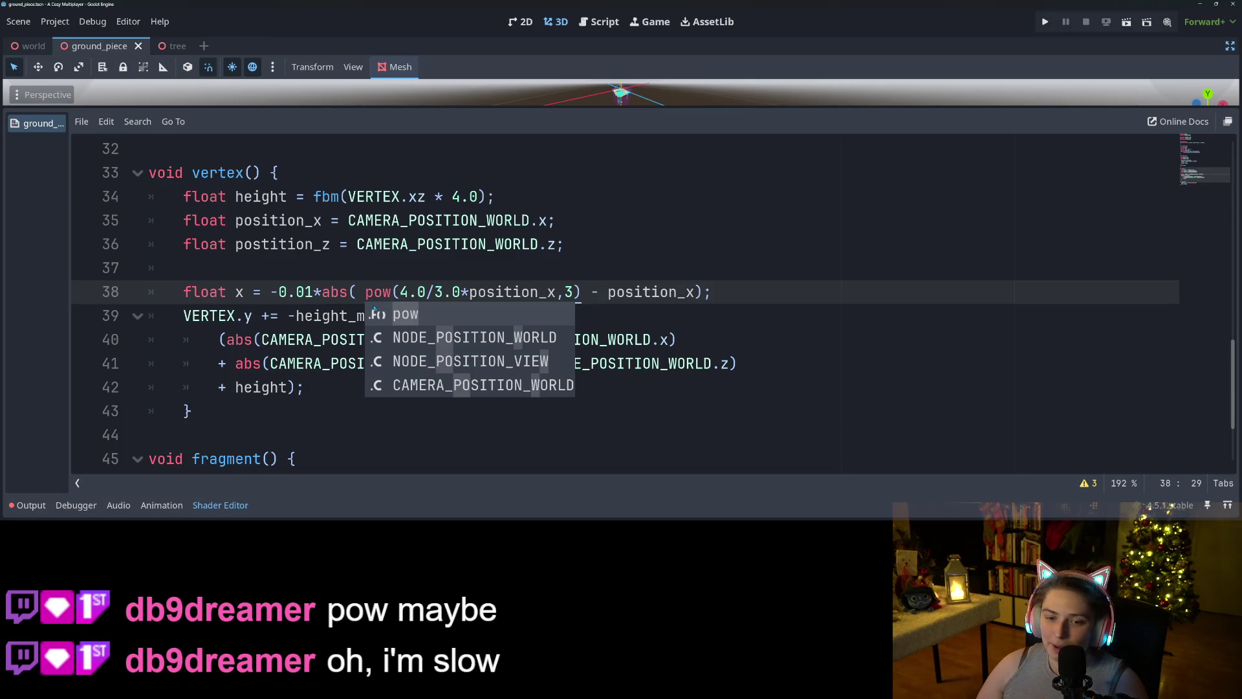
key("Left")
key("Left")
key("Left")
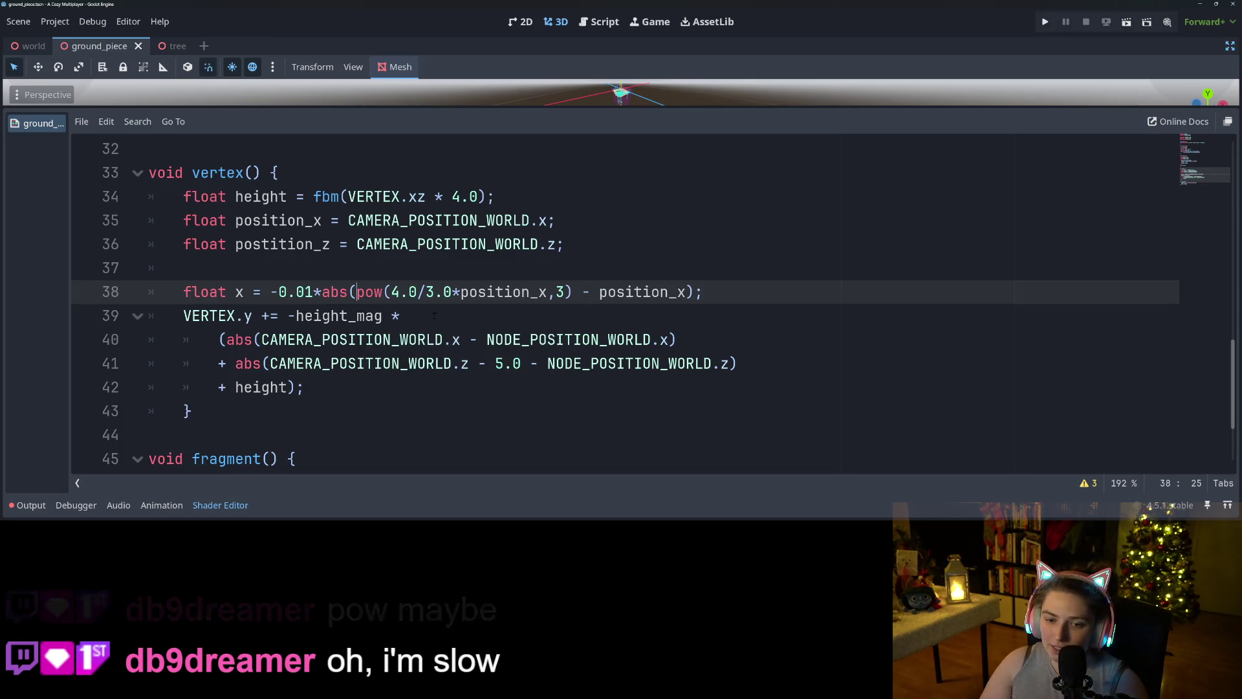
key("BackSpace")
key("ctrl+s")
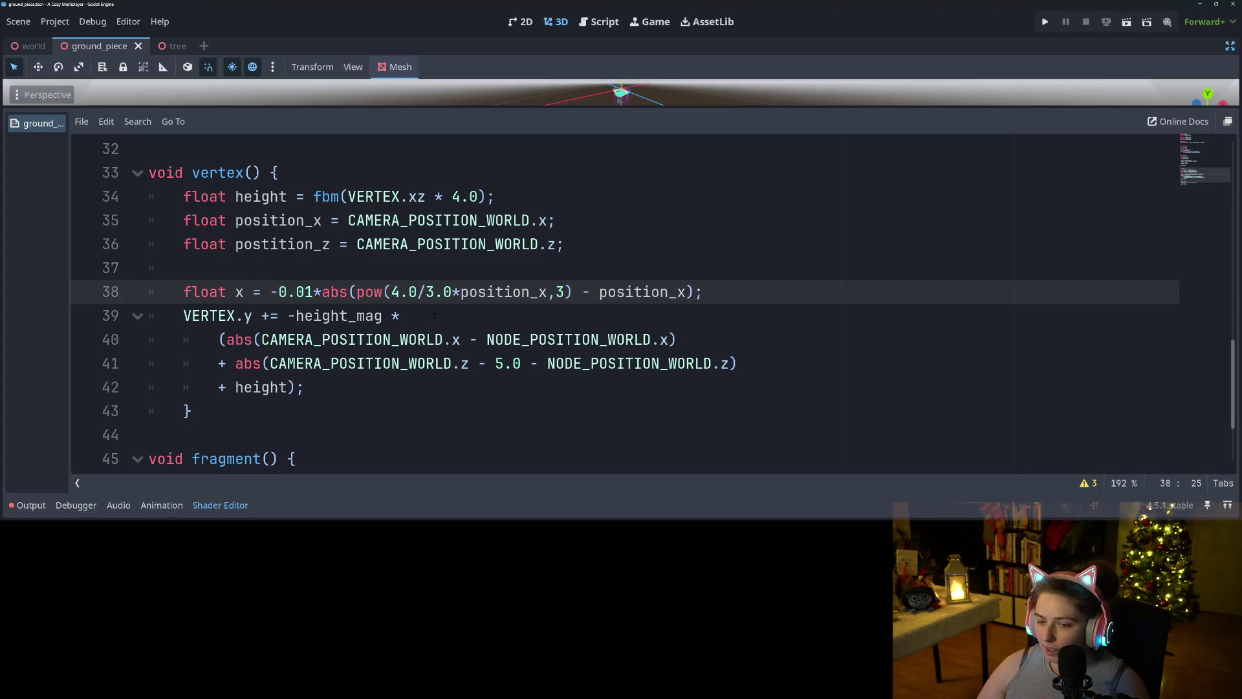
- Even out the spacing around the minus sign after the pow call on line 38
key("Right")
key("Right")
key("Right")
key("Right")
key("Right")
key("Right")
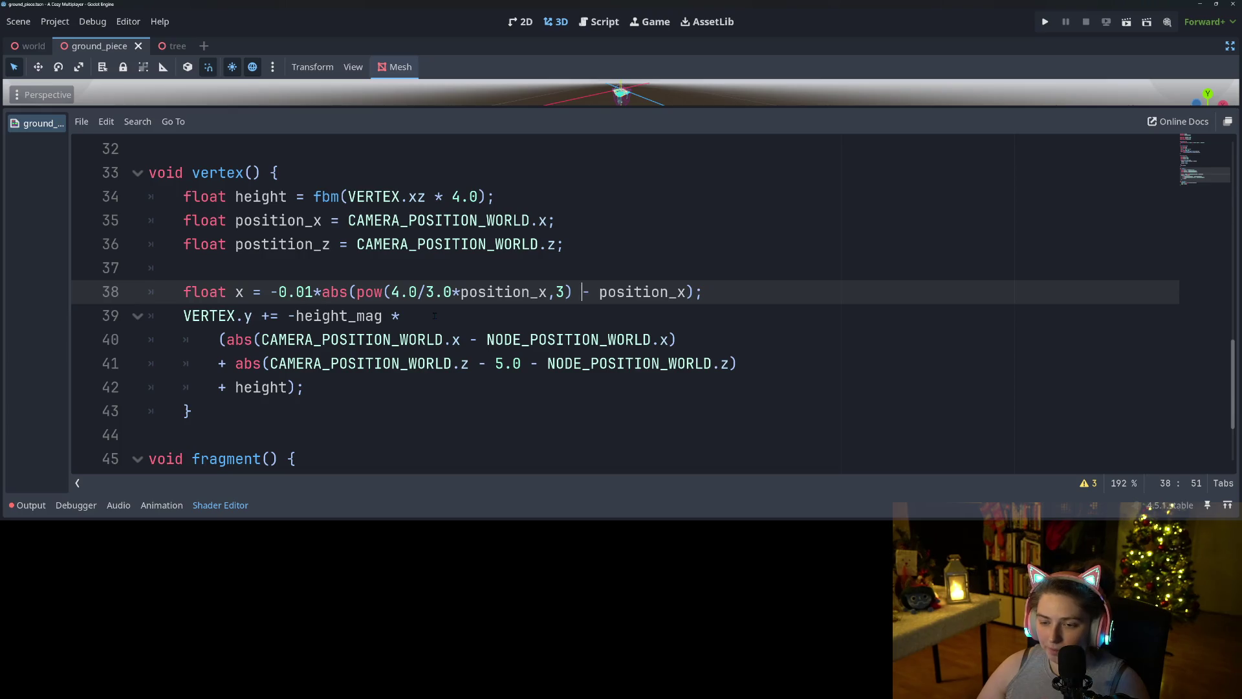
key("Left")
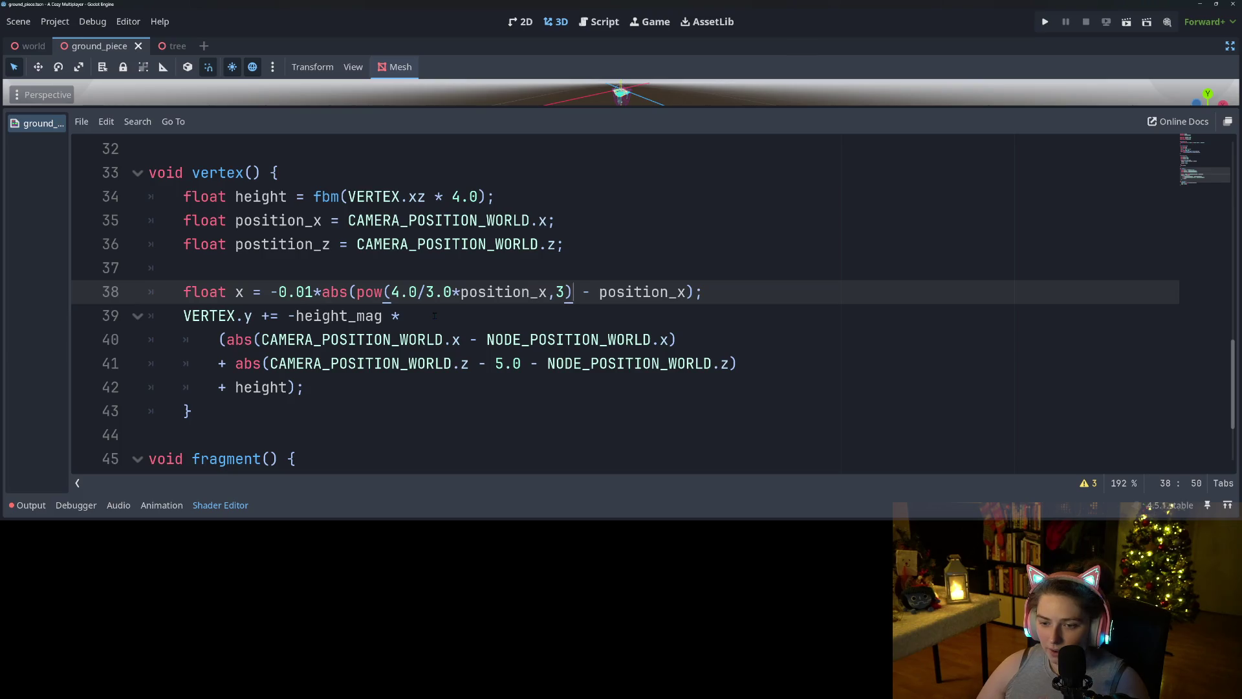
key("Delete")
key("BackSpace")
type("-")
key("Left")
key("Left")
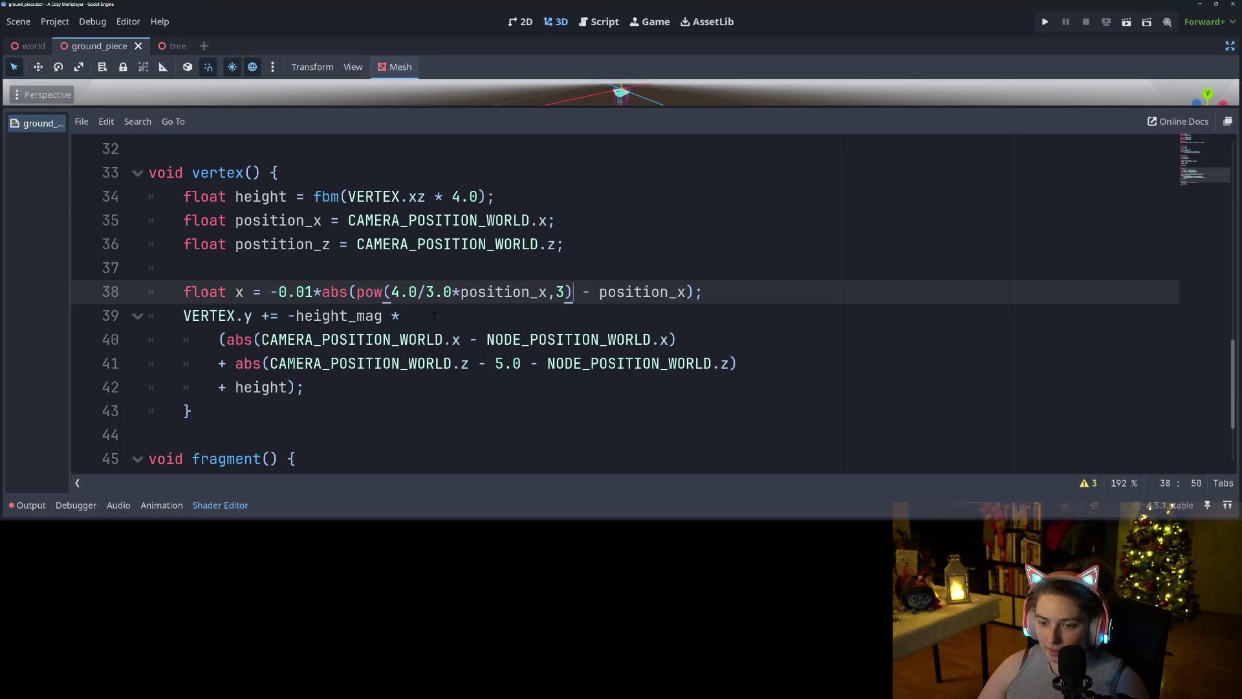
- Add spaces around the multiplications, after the comma, and inside pow's closing bracket on line 38
key("Left")
key("Left")
left_click(495, 292)
key("Right")
key("Left")
key("Left")
key("Left")
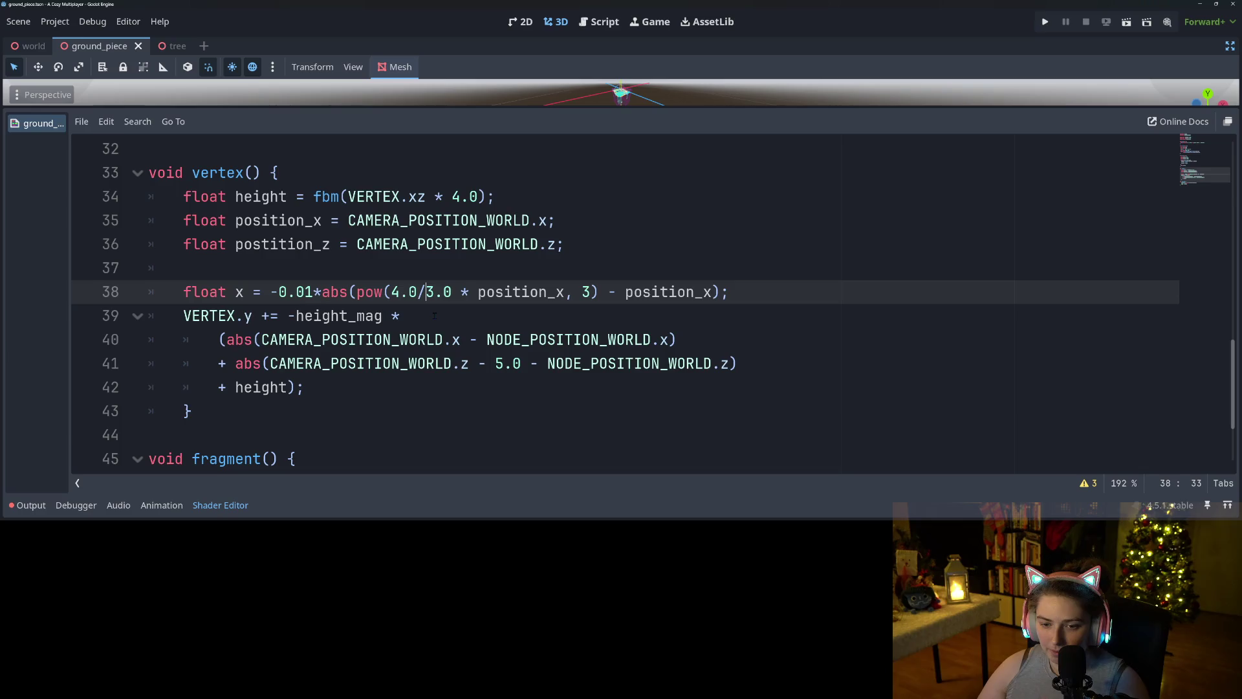
key("Left")
key("Left")
key("Left")
key("Left")
key("Left")
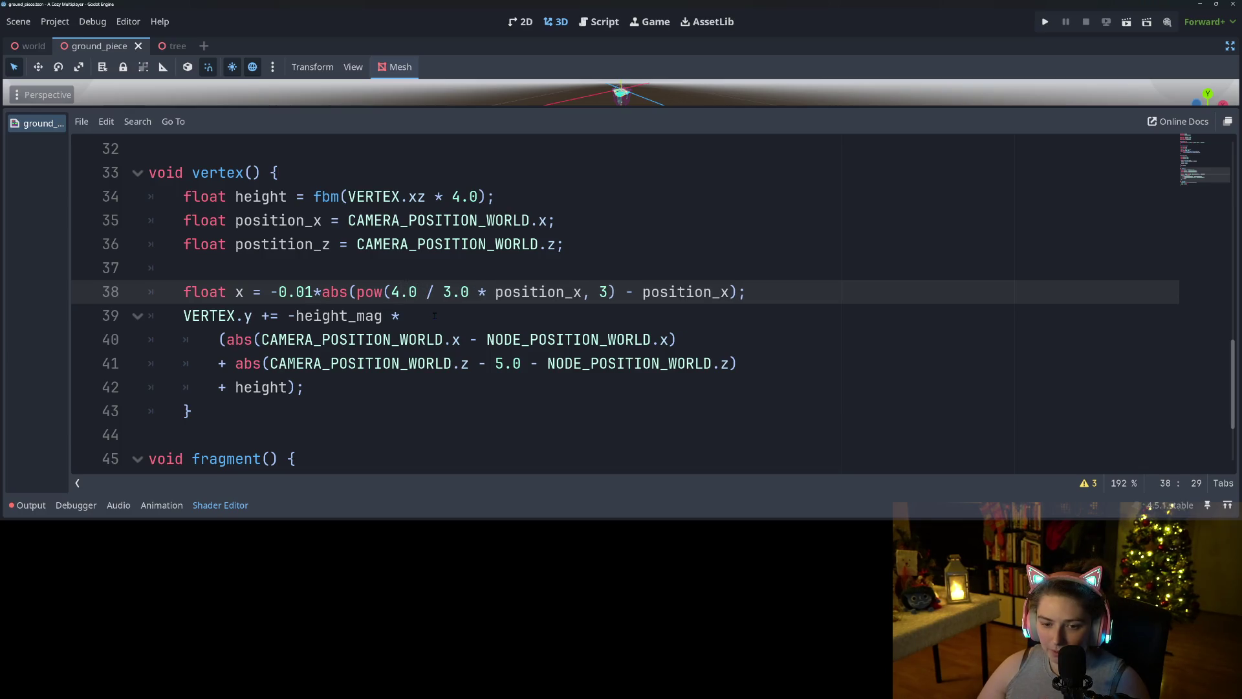
key("Left")
key("Left")
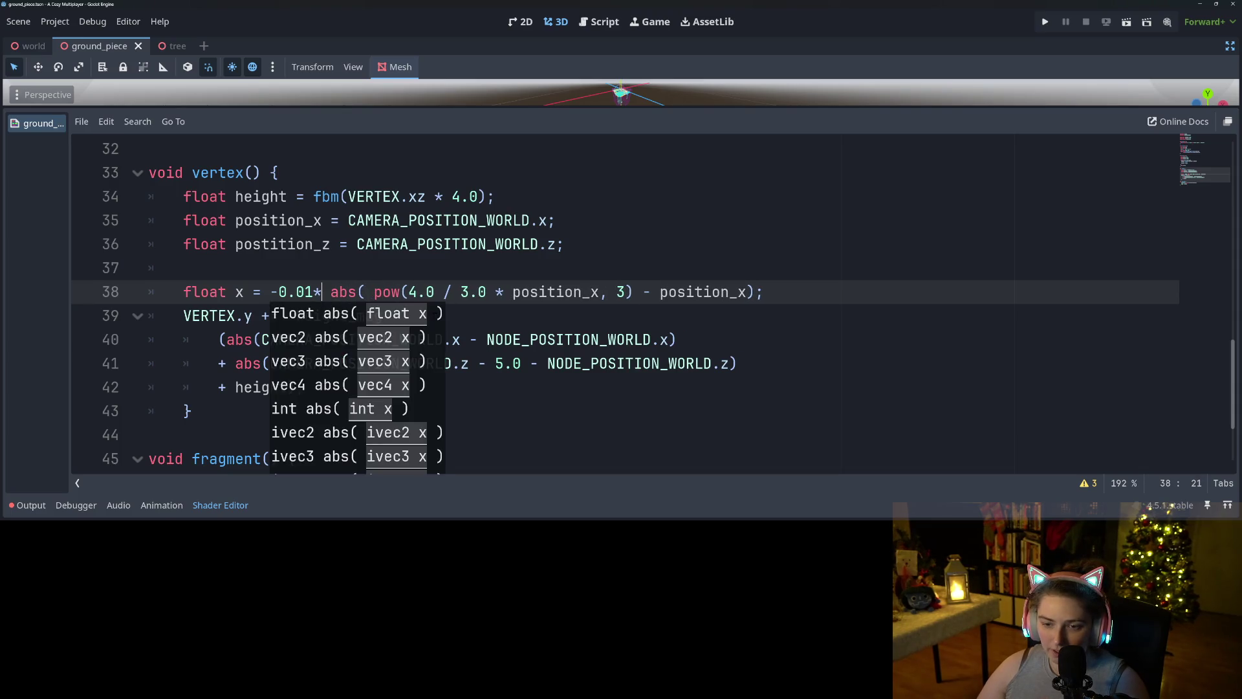
key("Left")
key("Left")
key("Right")
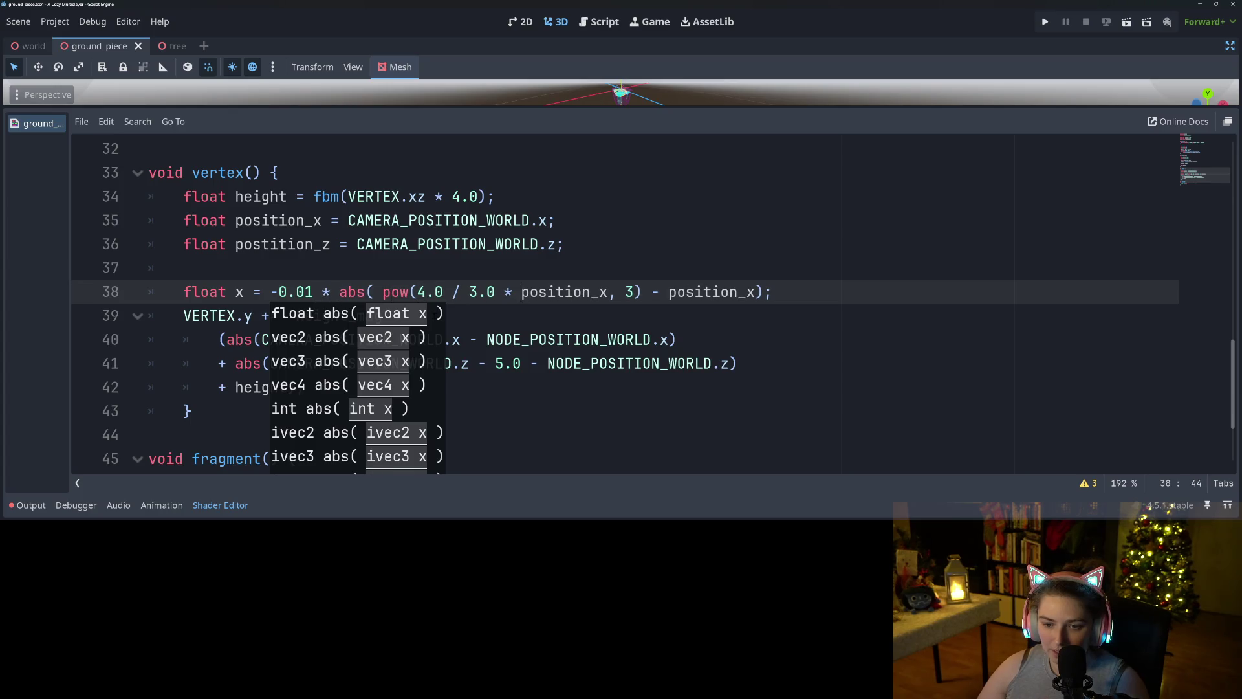
key("Left")
key("Left")
key("Left")
key("Left")
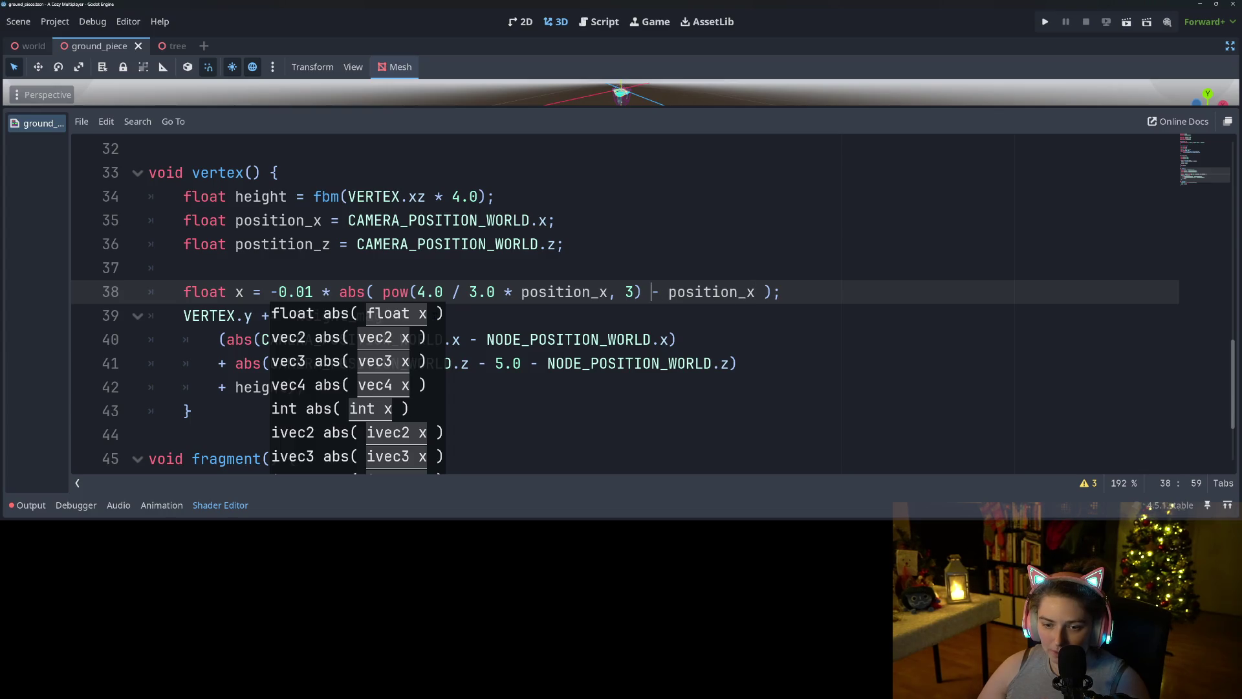
key("Left")
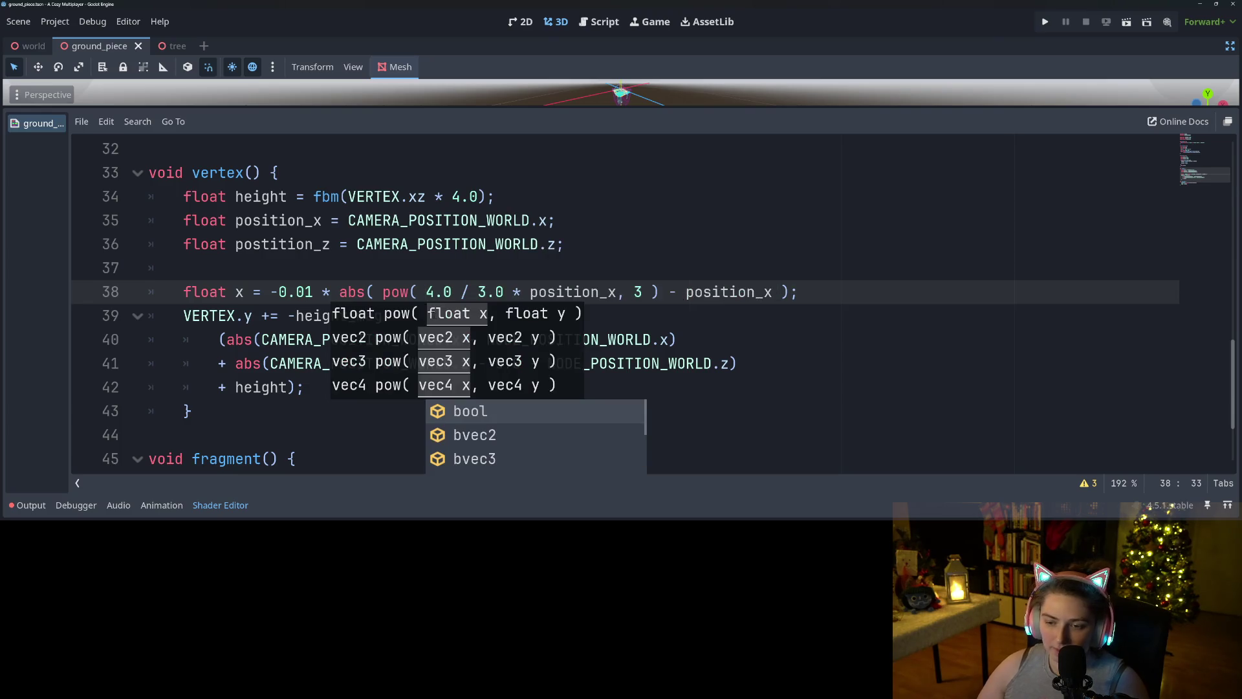
left_click(426, 267)
left_click(836, 298)
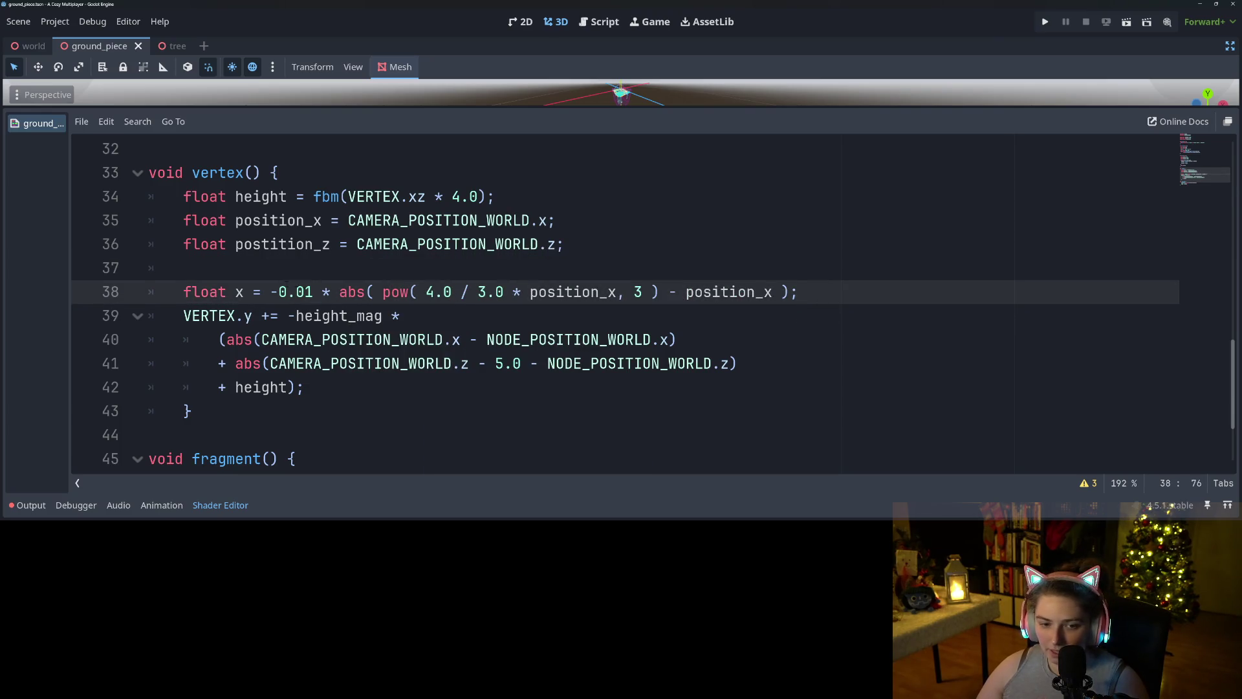
double_click(278, 221)
key("ctrl+c")
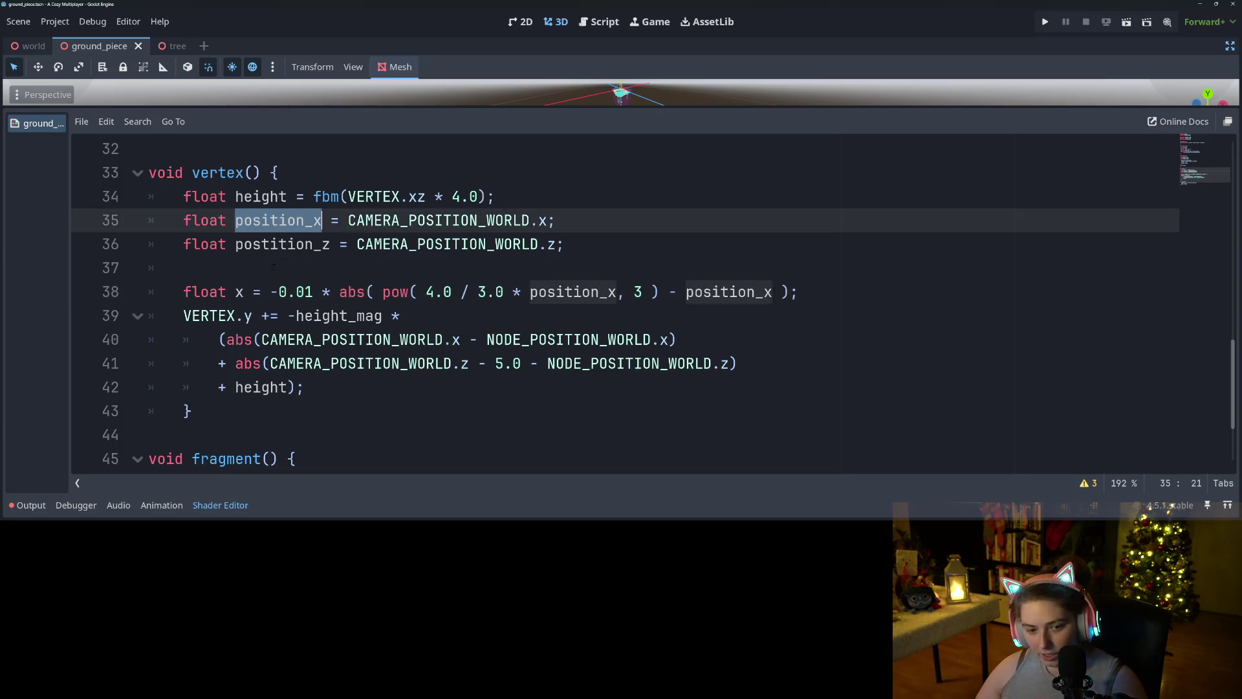
- Replace 'float x' with position_x on line 38 and save
left_click_drag(244, 292, 183, 292)
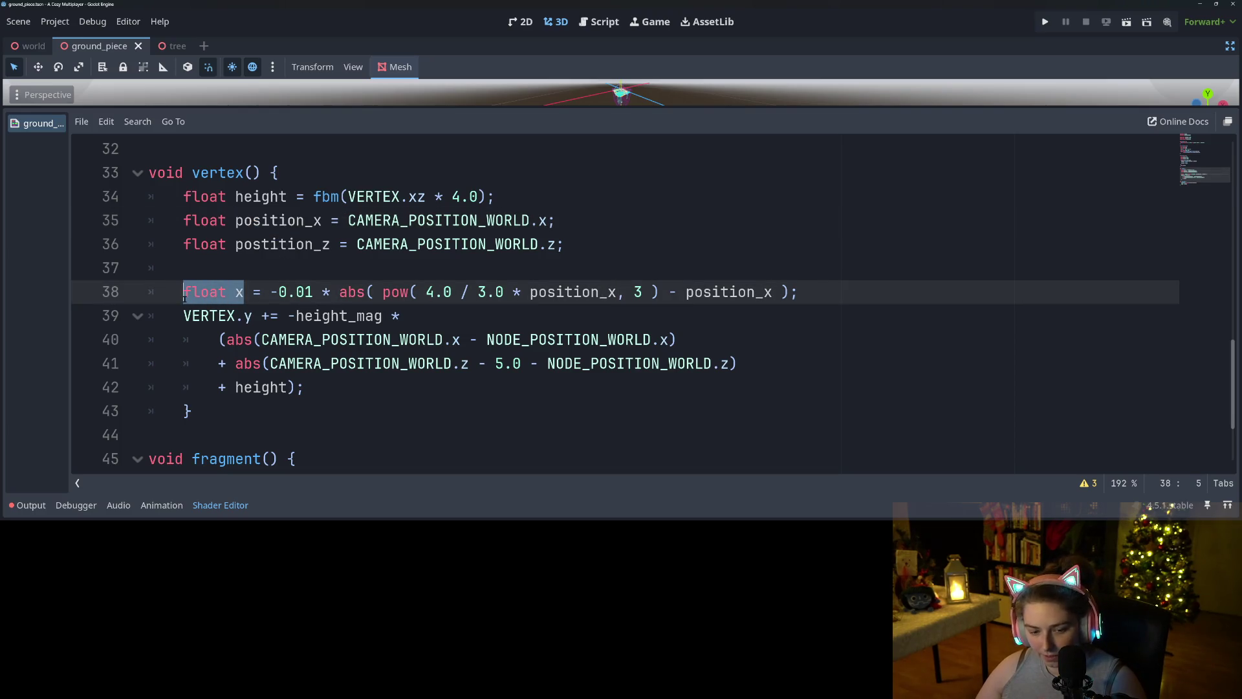
key("ctrl+v")
key("ctrl+s")
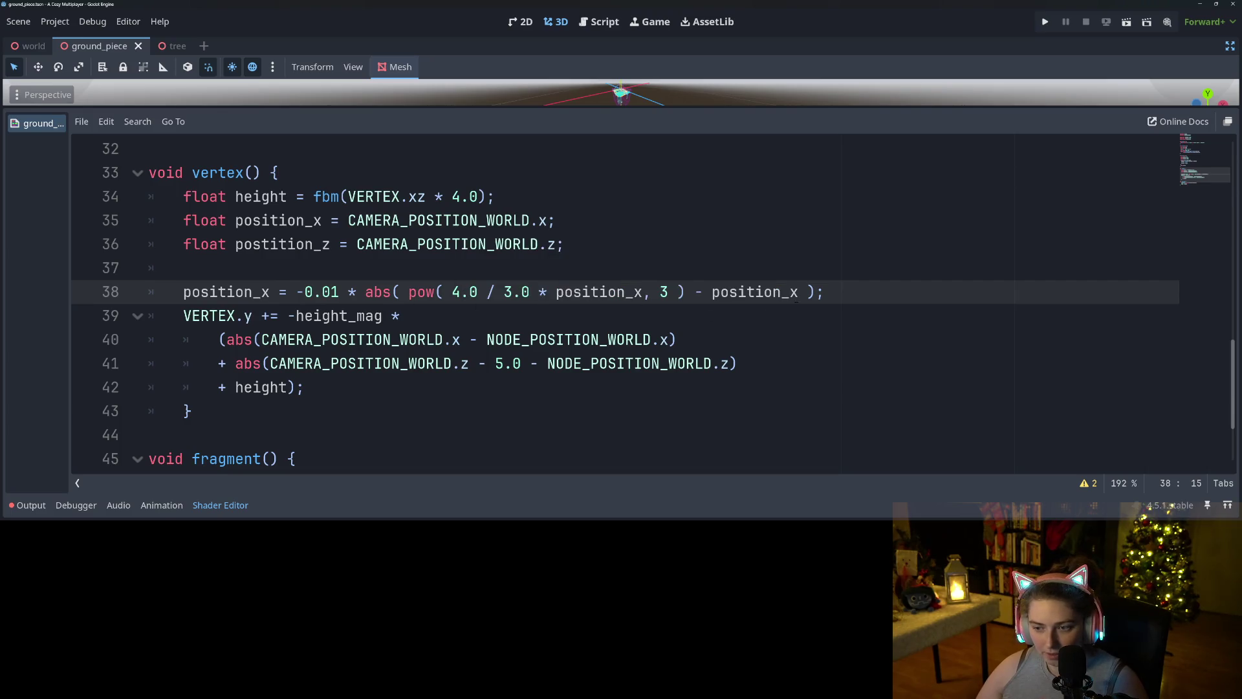
mouse_move(846, 296)
left_mouse_down()
mouse_move(660, 295)
mouse_move(871, 296)
left_mouse_up()
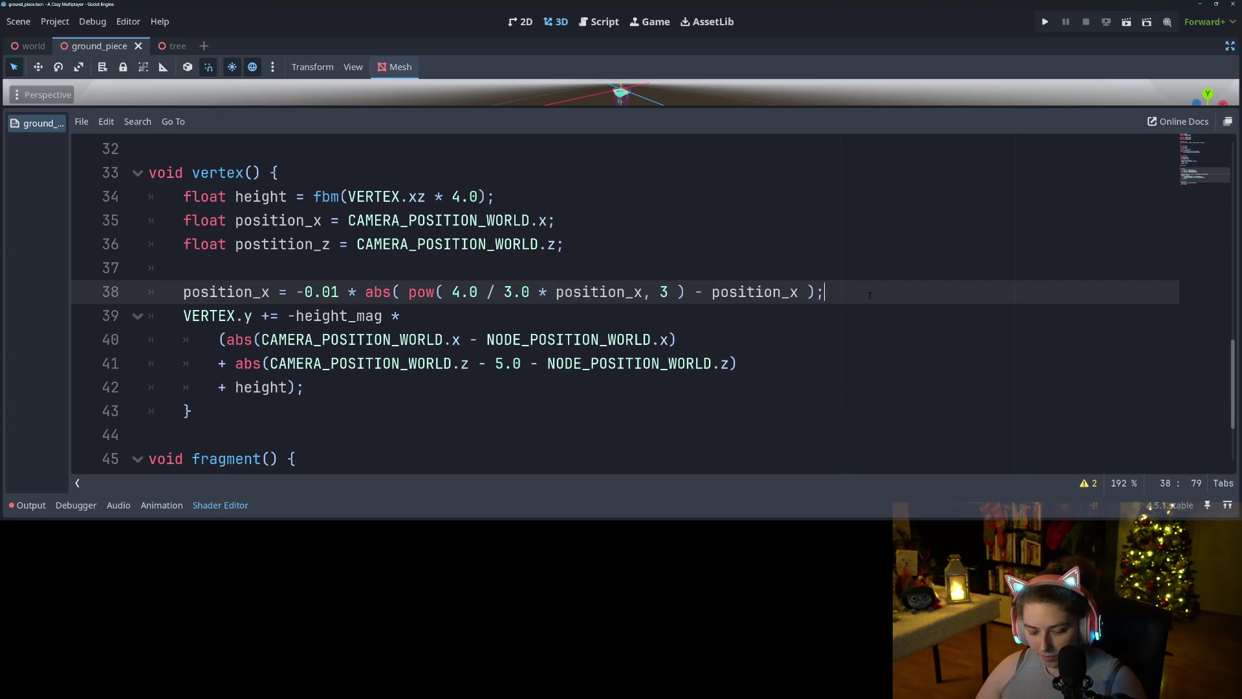
- Duplicate line 38 and change all three position_x references on line 39 to position_z
key("ctrl+shift+d")
left_click(273, 315)
key("BackSpace")
type("z")
left_click(644, 316)
key("BackSpace")
type("z")
left_click(795, 316)
key("BackSpace")
type("z")
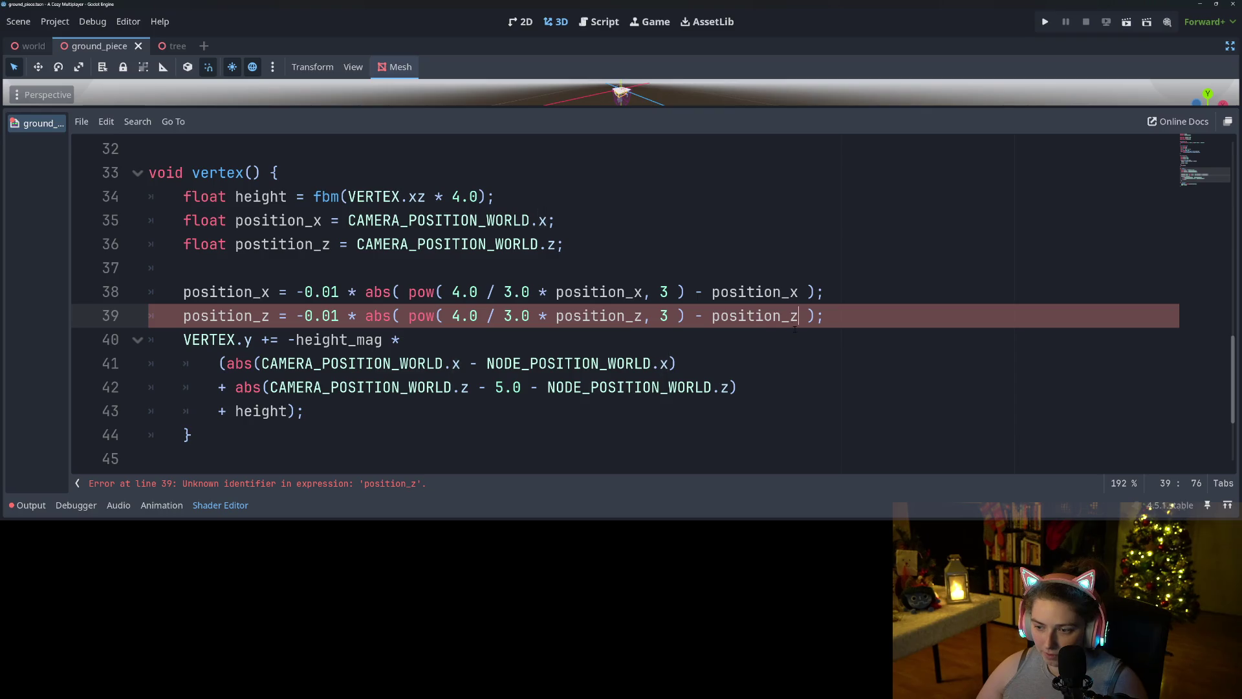
key("ctrl+s")
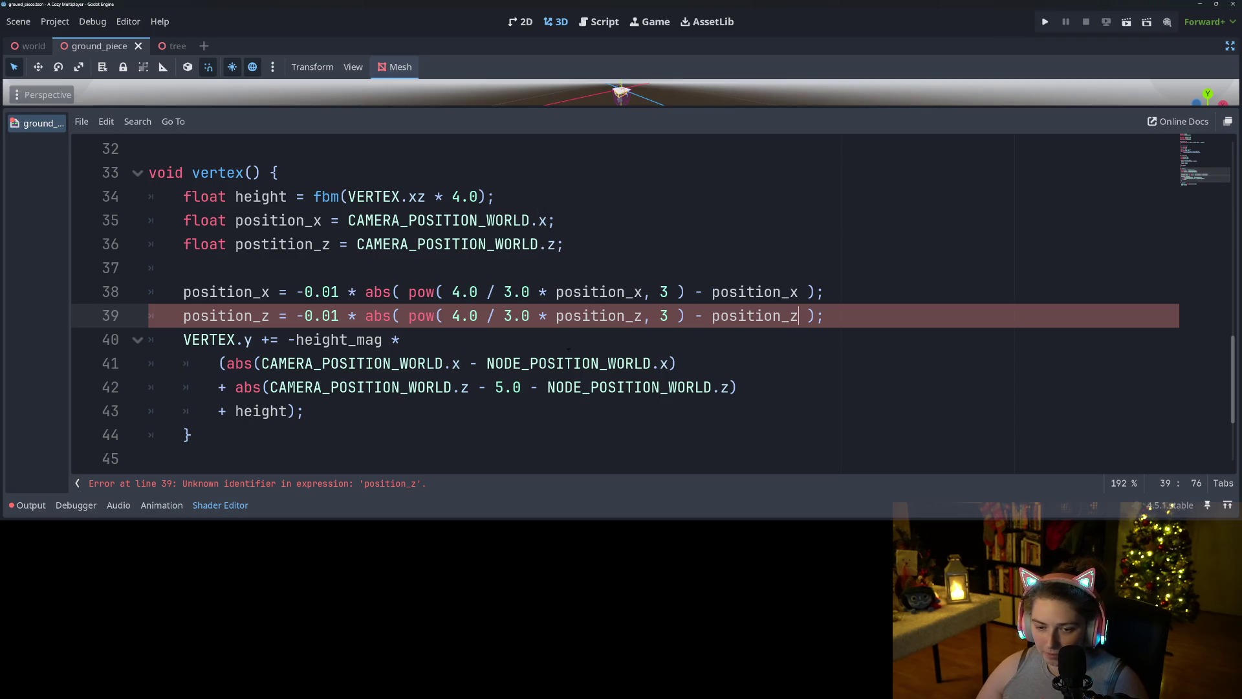
- Correct the misspelled 'postition_z' declaration on line 36 to position_z and save
left_click(417, 364)
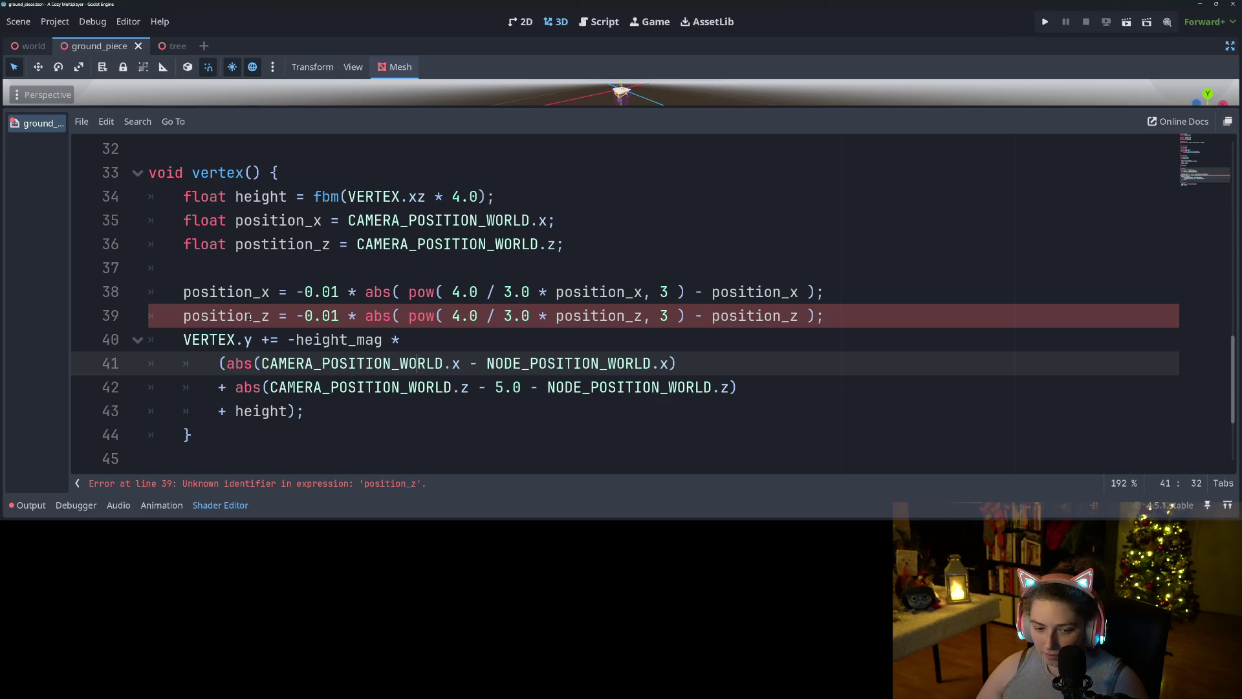
double_click(282, 245)
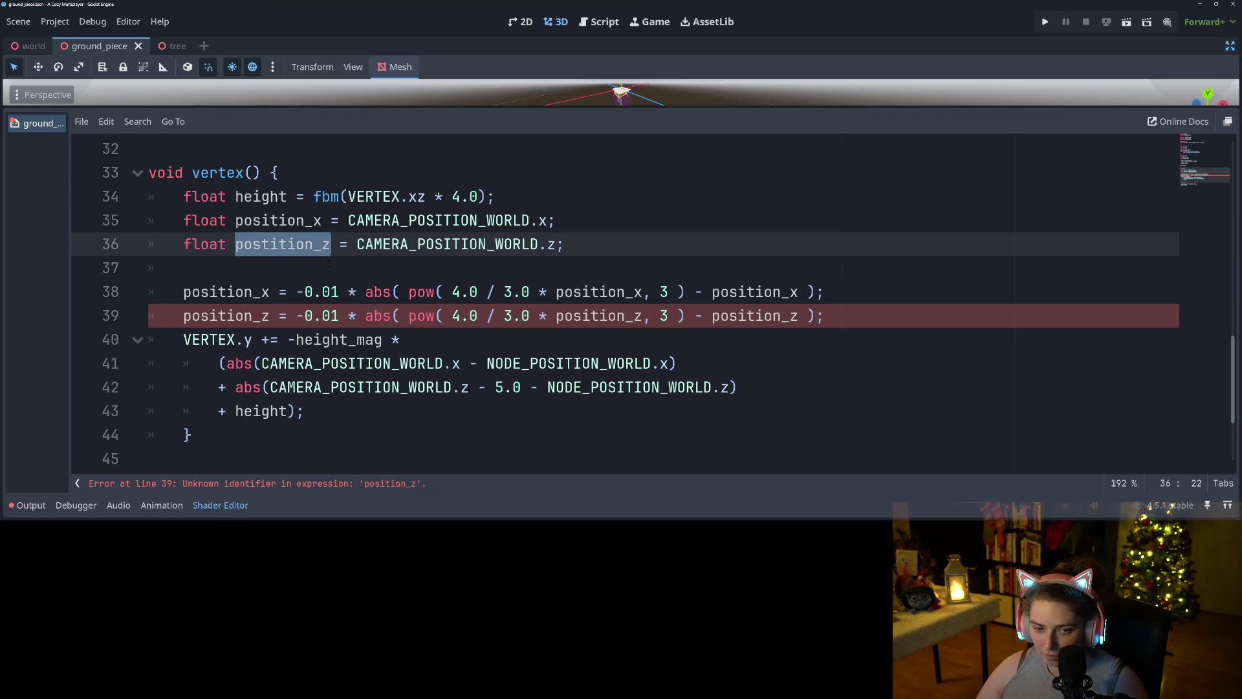
left_click(287, 245)
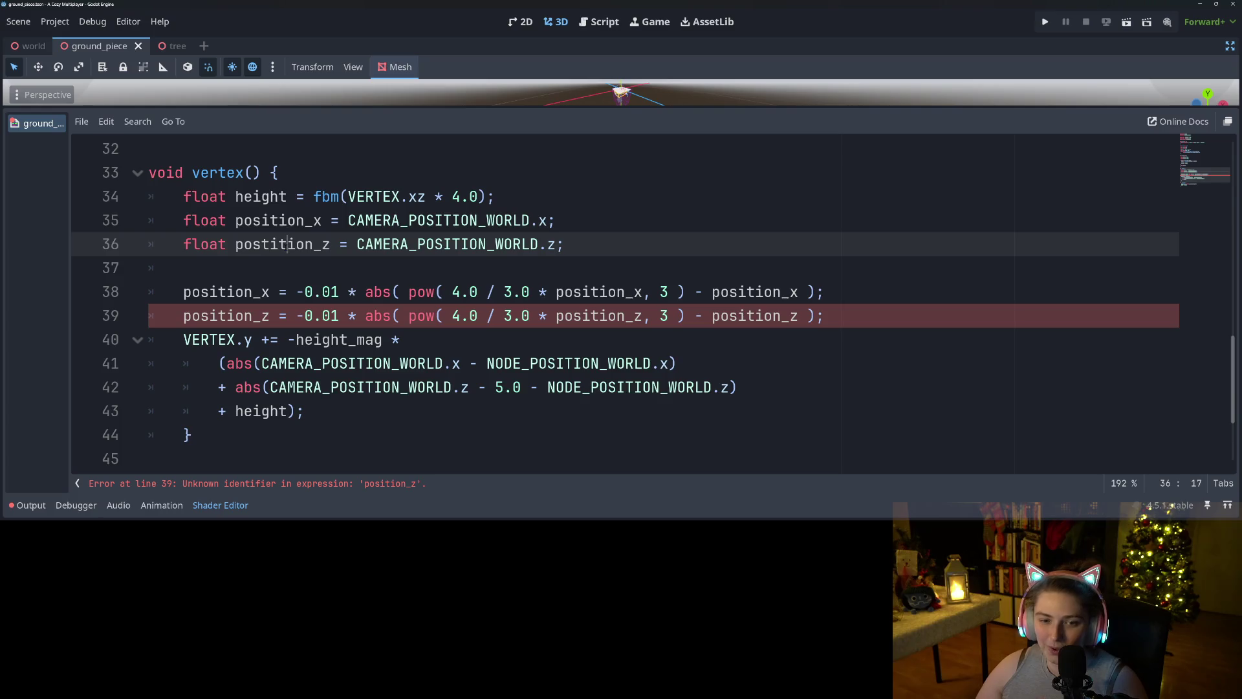
double_click(285, 244)
double_click(267, 222)
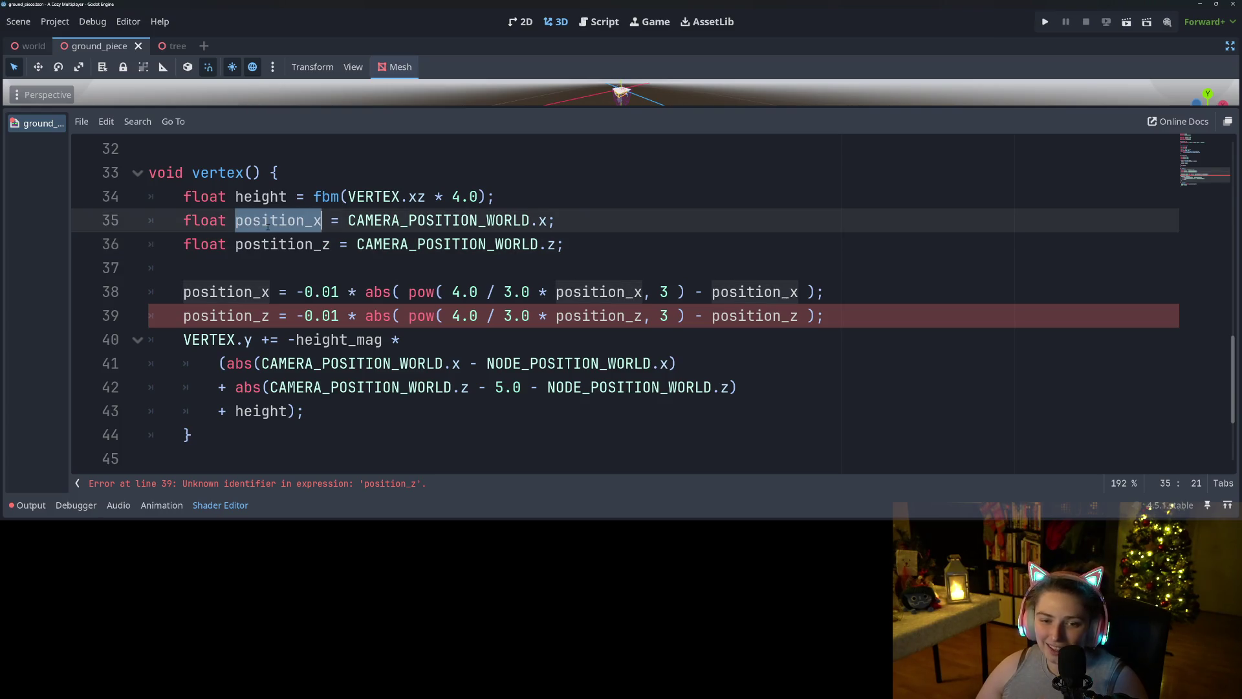
double_click(304, 244)
key("ctrl+v")
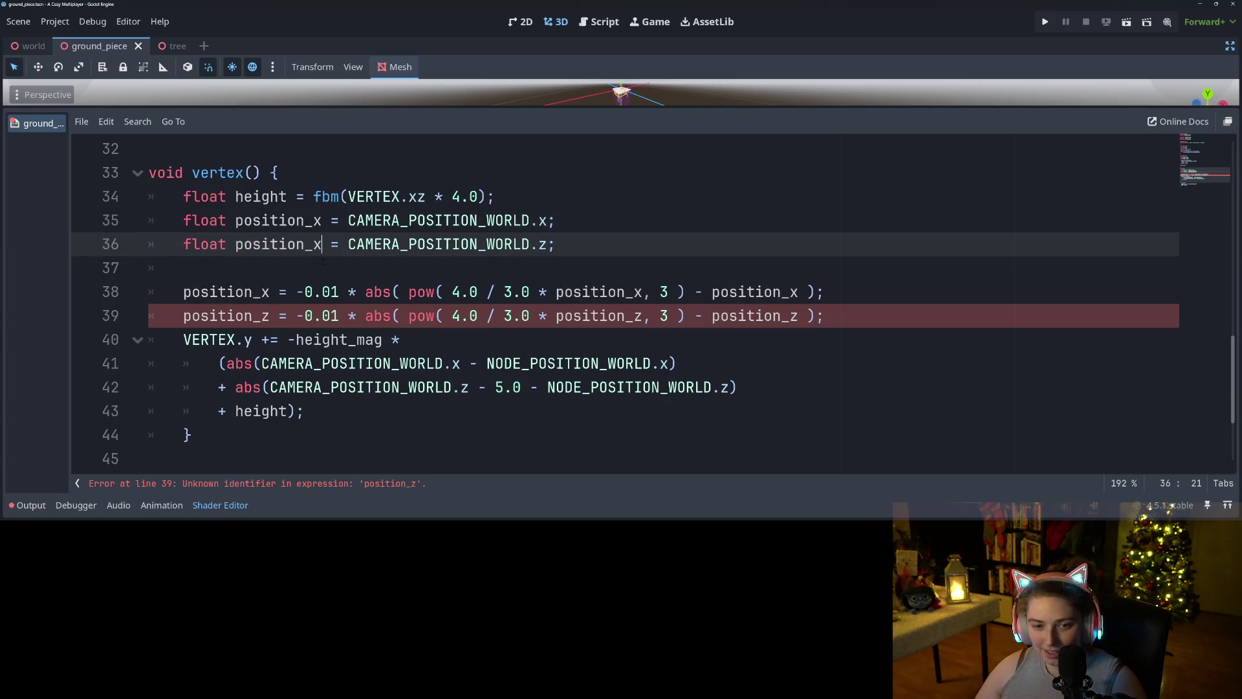
key("BackSpace")
type("z")
key("ctrl+s")
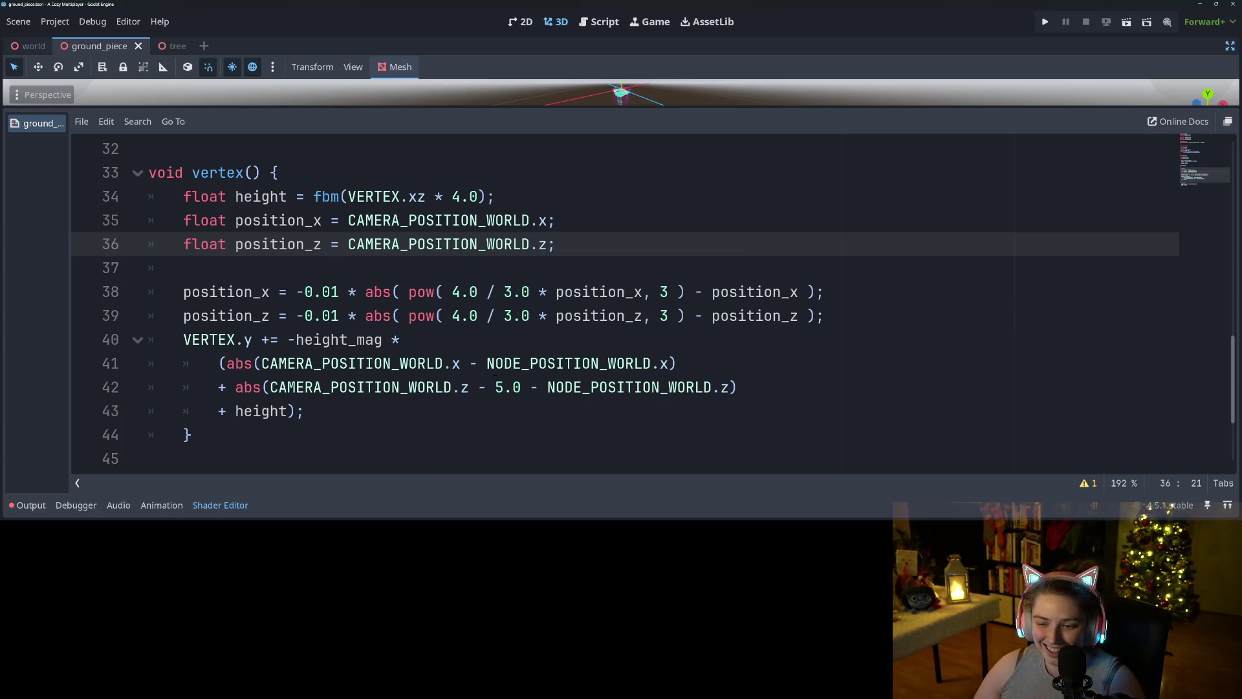
left_click(453, 387)
left_click(401, 411)
scroll(401, 388, "down", 1)
scroll(401, 374, "up", 1)
left_click(411, 340)
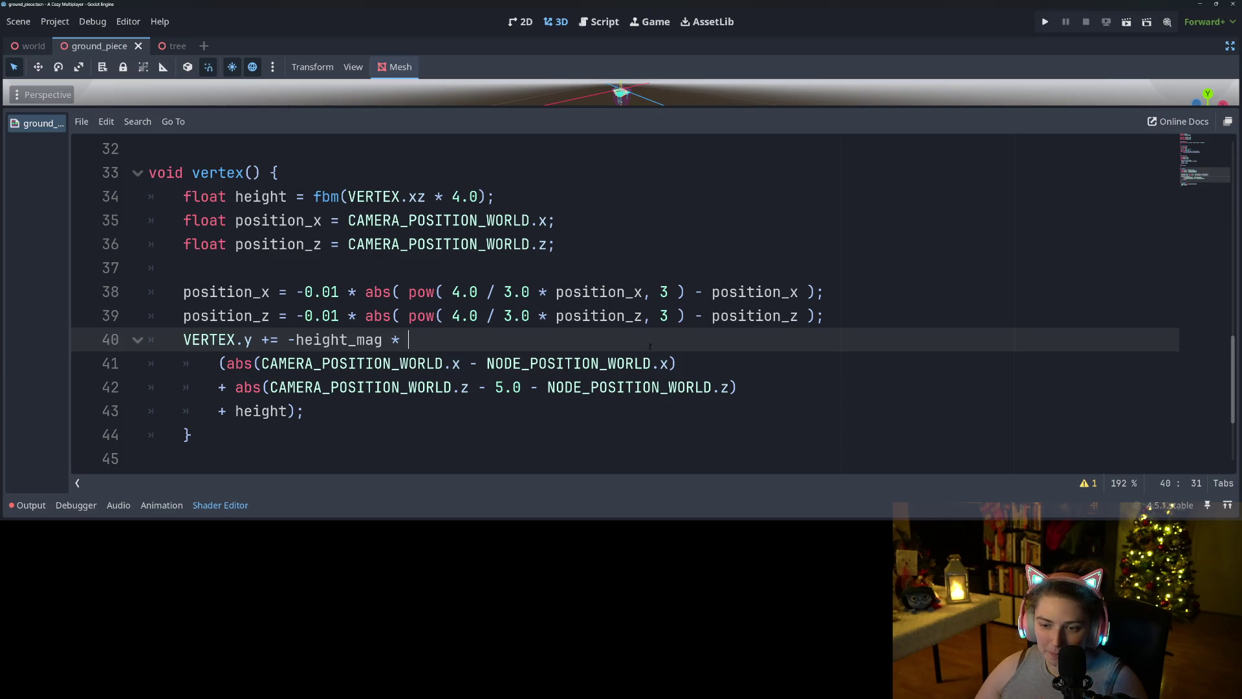
double_click(572, 387)
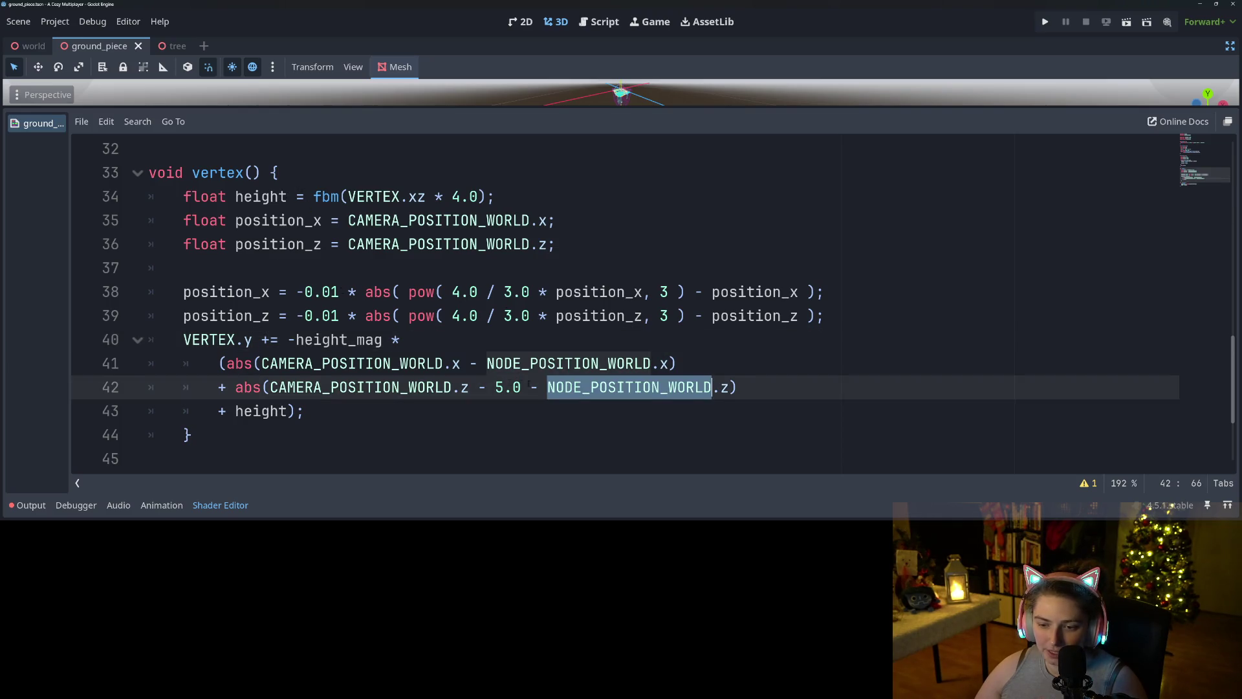
left_click(547, 363)
double_click(547, 363)
left_click(600, 387)
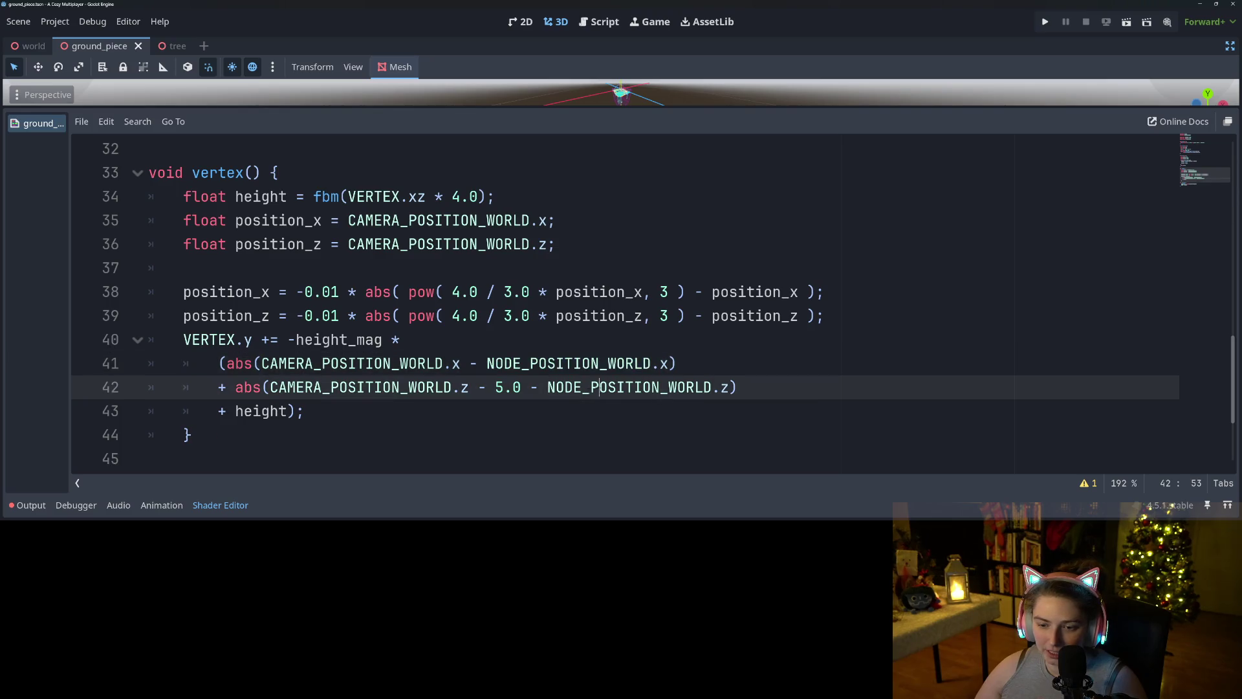
left_click_drag(522, 387, 477, 387)
key("ctrl+c")
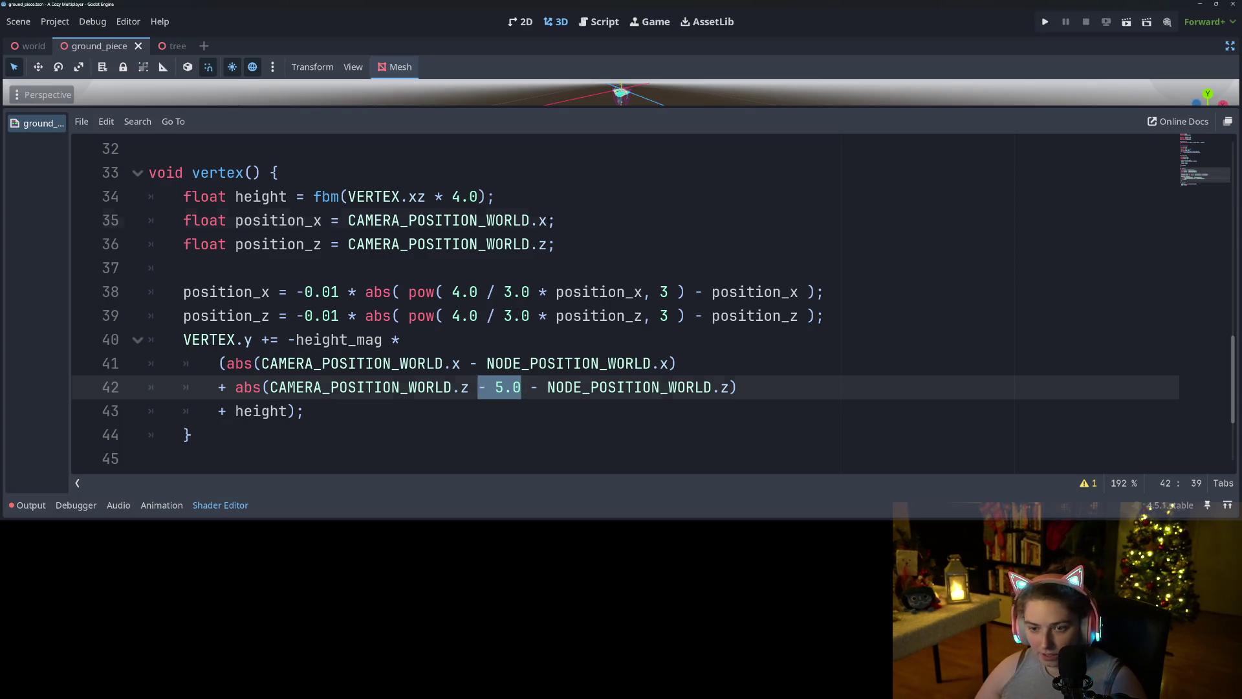
left_click(548, 220)
key("ctrl+v")
key("ctrl+s")
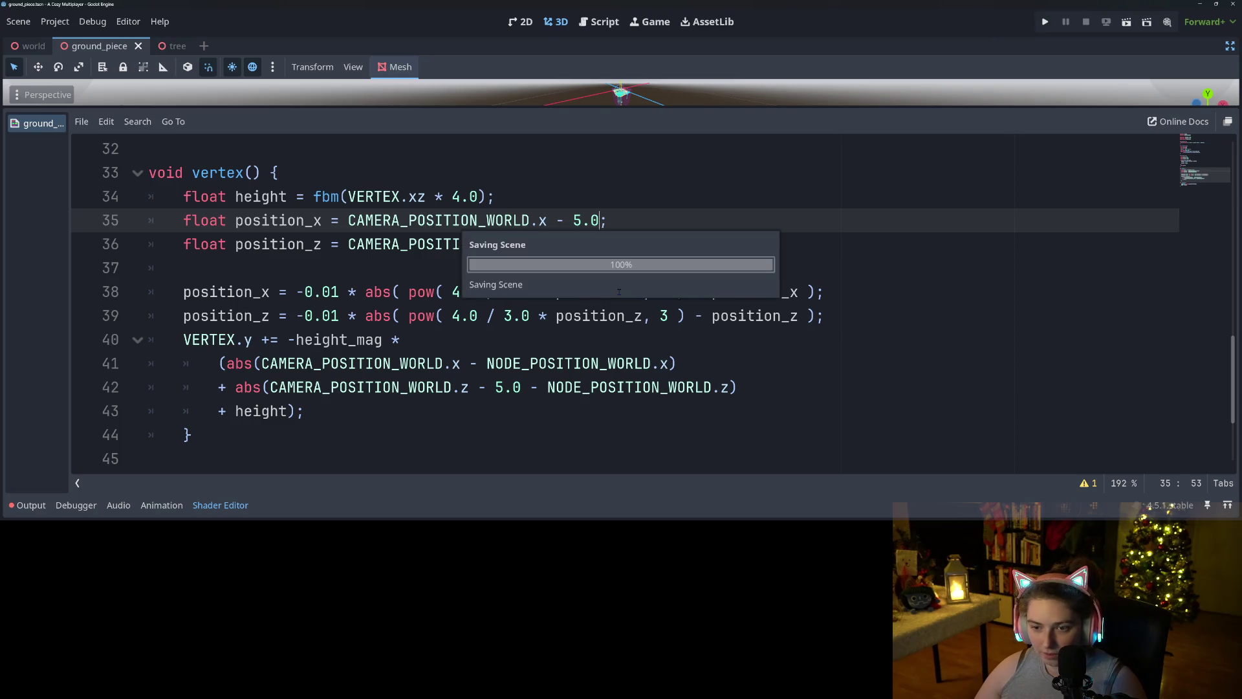
left_click(338, 386)
left_click(226, 411)
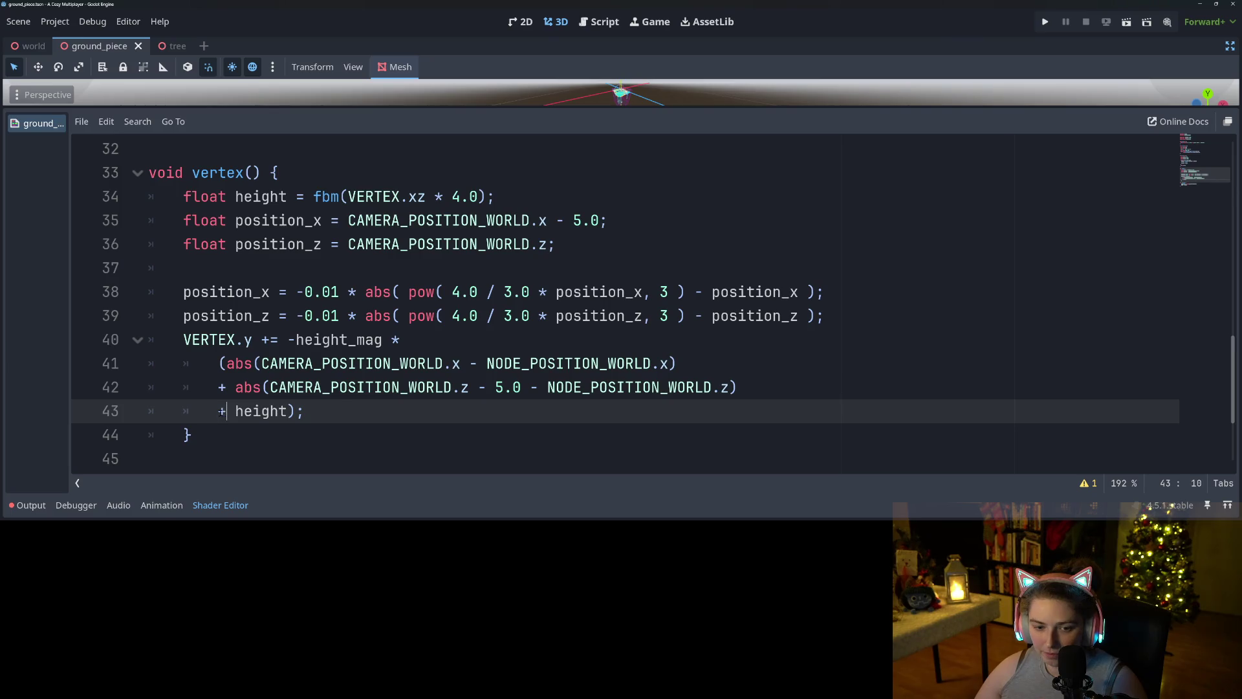
double_click(260, 411)
scroll(261, 411, "up", 1)
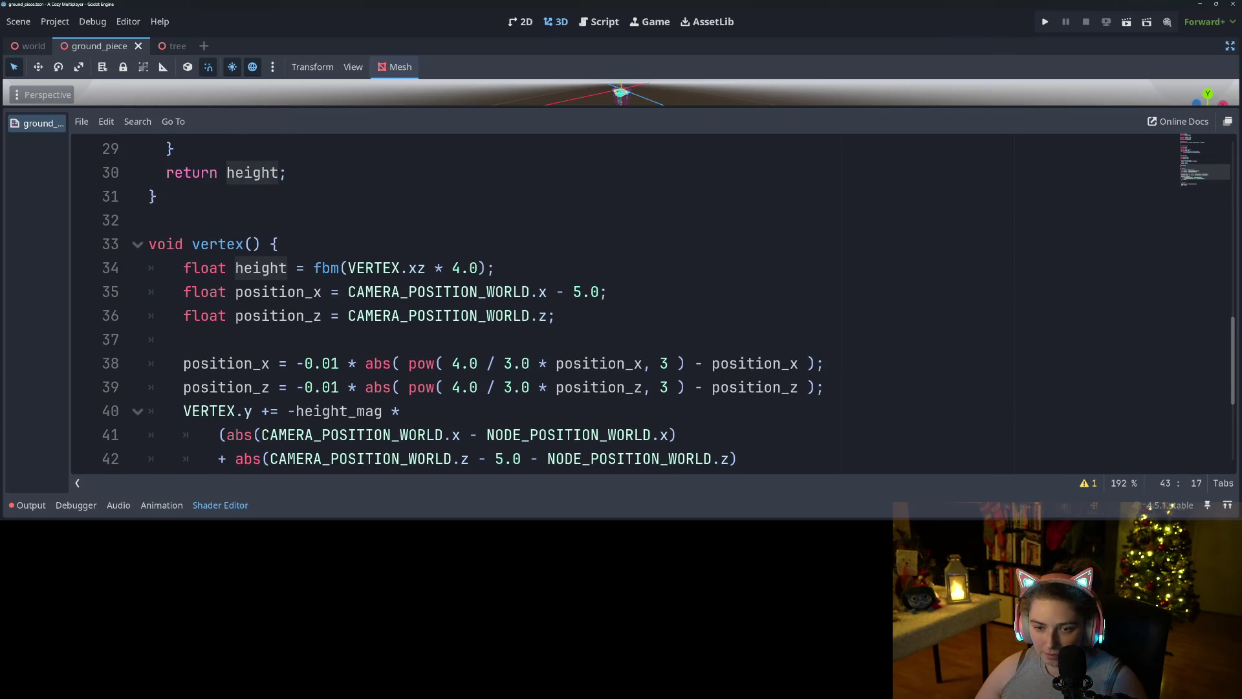
scroll(647, 304, "down", 2)
left_click(244, 337)
scroll(647, 304, "up", 1)
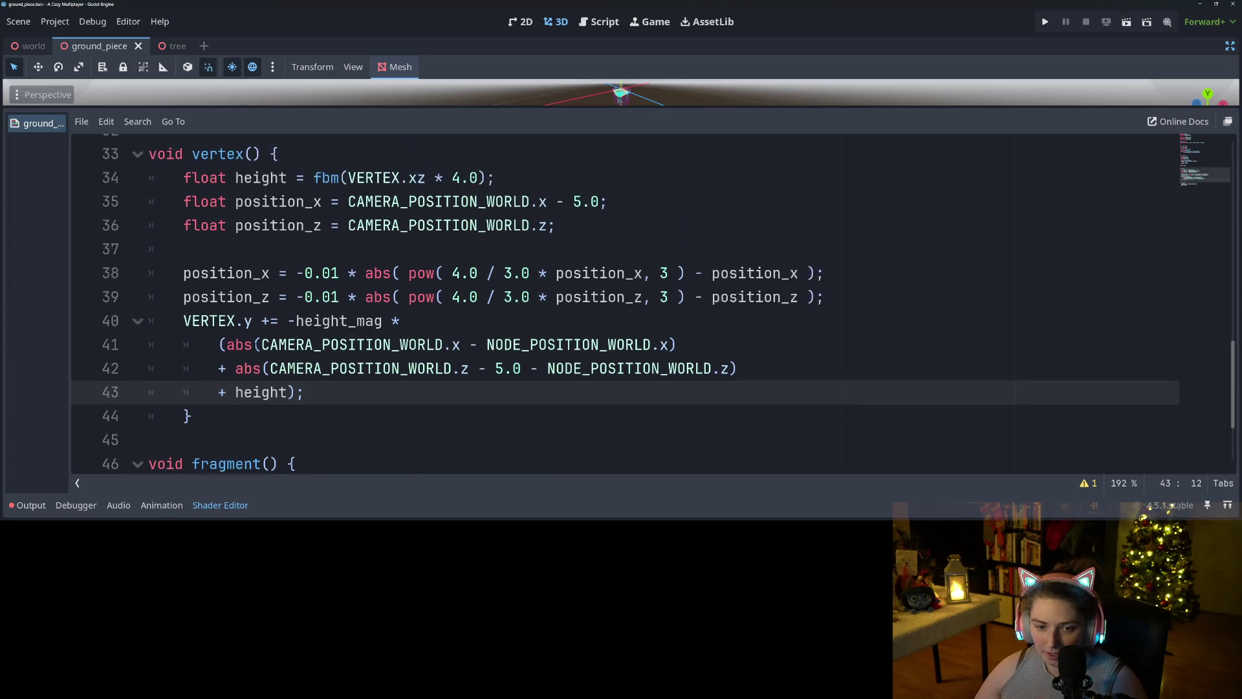
scroll(647, 304, "up", 1)
mouse_move(225, 363)
left_mouse_down()
mouse_move(227, 411)
mouse_move(568, 363)
mouse_move(756, 386)
left_mouse_up()
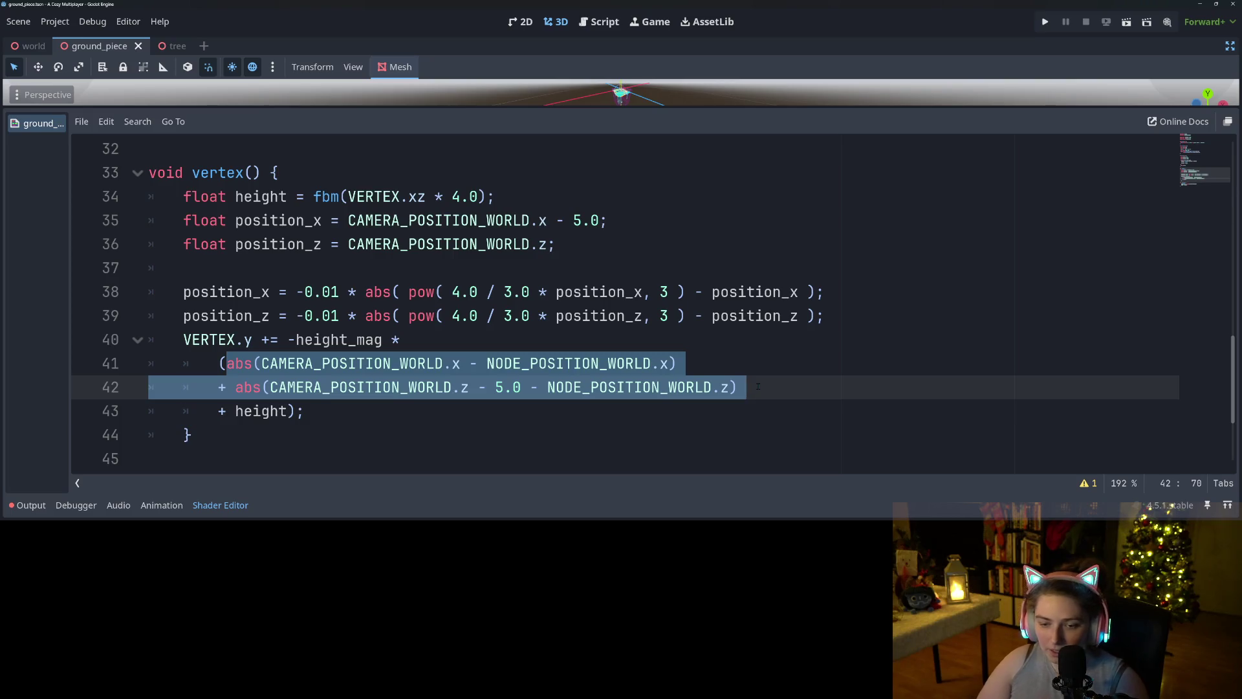
left_click(422, 347)
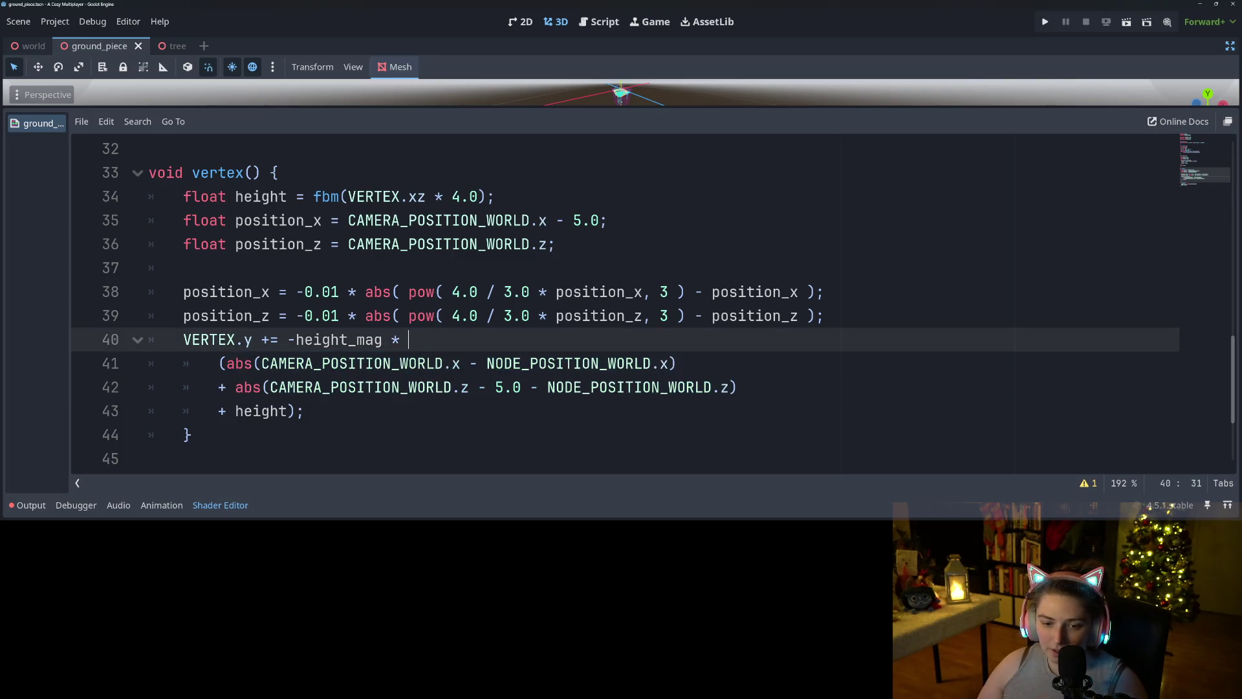
- Replace CAMERA_POSITION_WORLD.x with position_x in the height offset on line 41
double_click(356, 363)
double_click(235, 292)
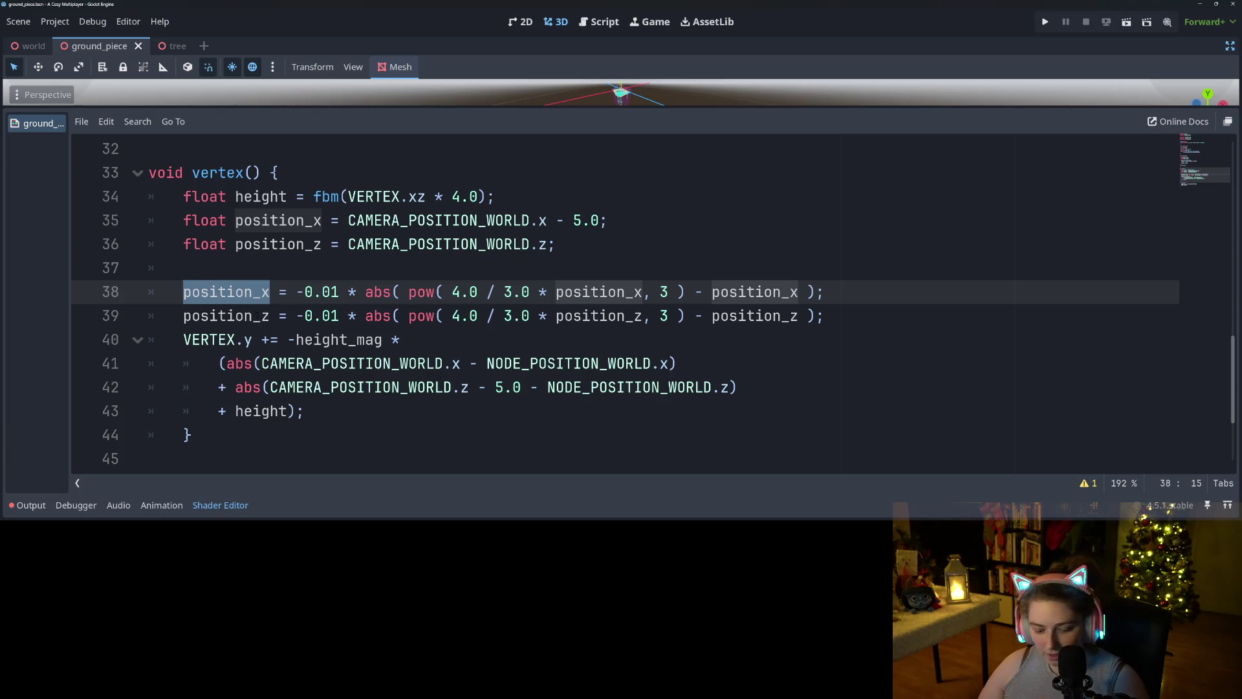
left_click_drag(262, 363, 357, 363)
key("ctrl+shift+Right")
key("ctrl+shift+Right")
key("ctrl+shift+Right")
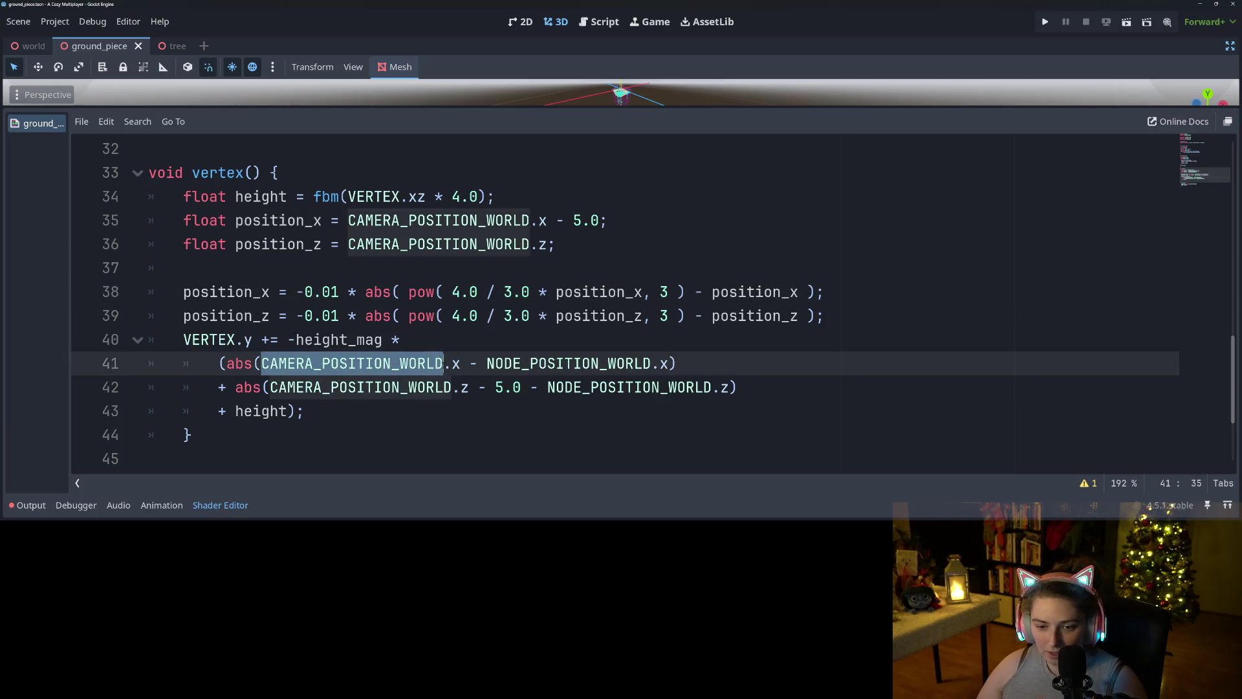
type("position_x")
- Replace CAMERA_POSITION_WORLD.z with position_z on line 42
double_click(208, 317)
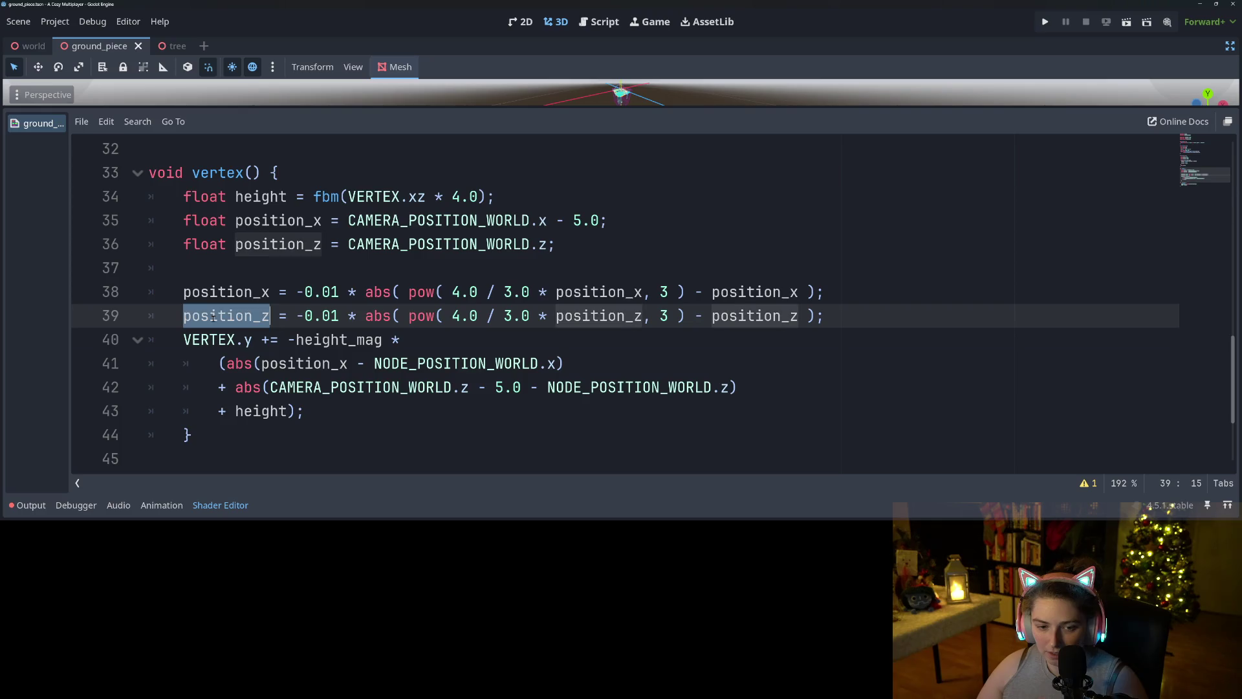
left_click(272, 387)
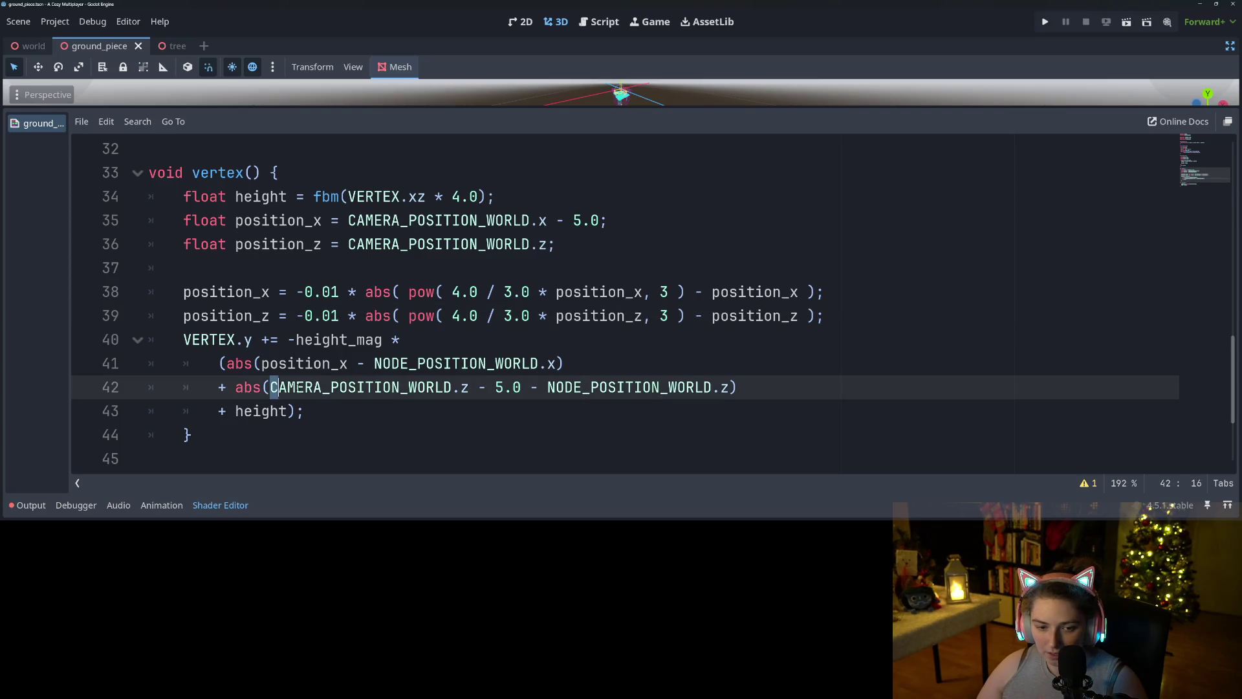
left_click_drag(431, 388, 531, 390)
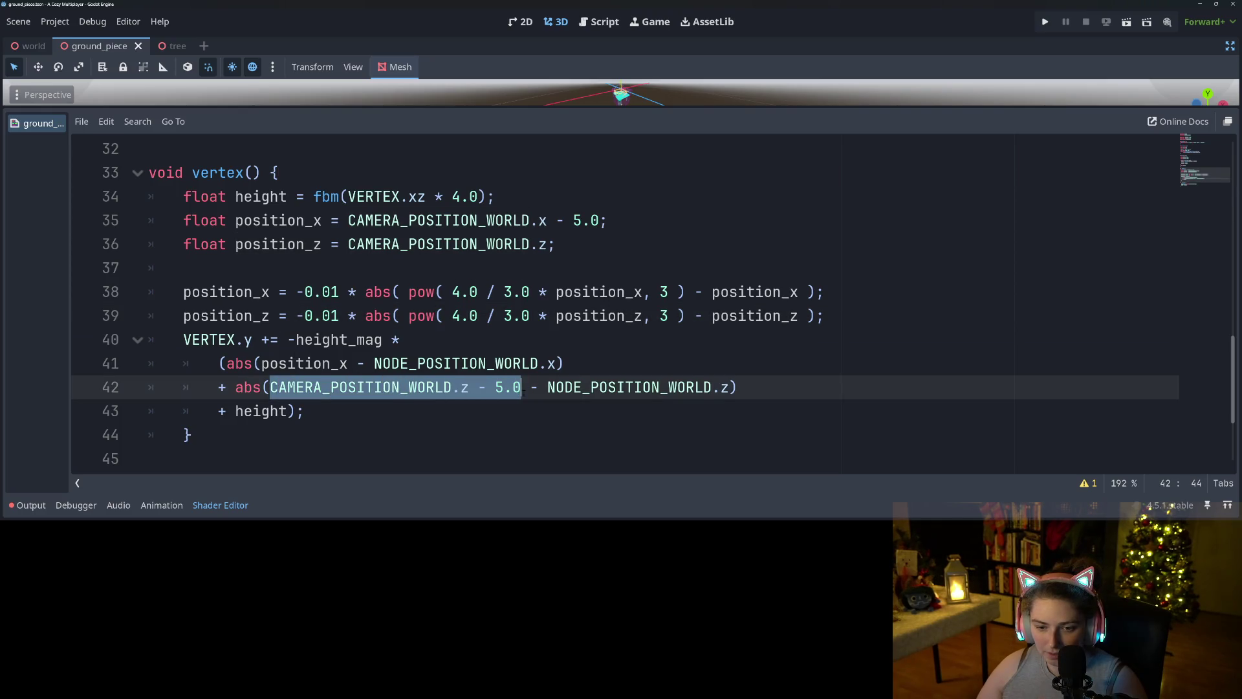
left_click(460, 387)
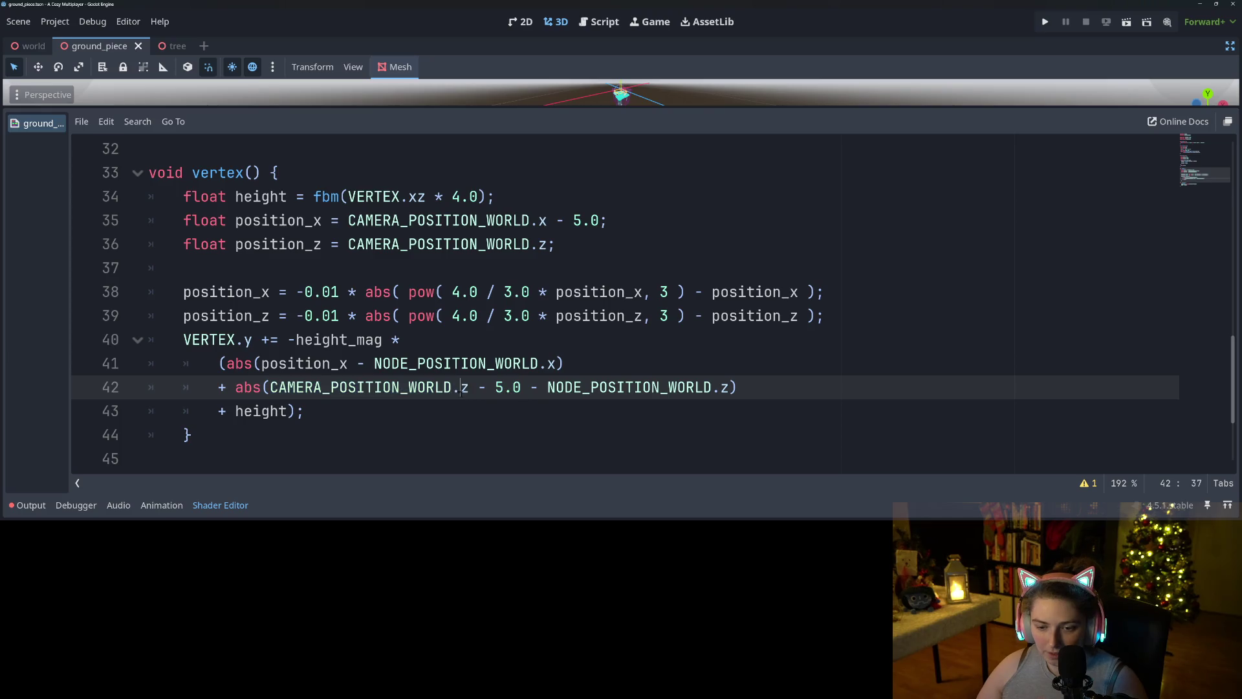
left_click_drag(272, 387, 270, 387)
type("position_z")
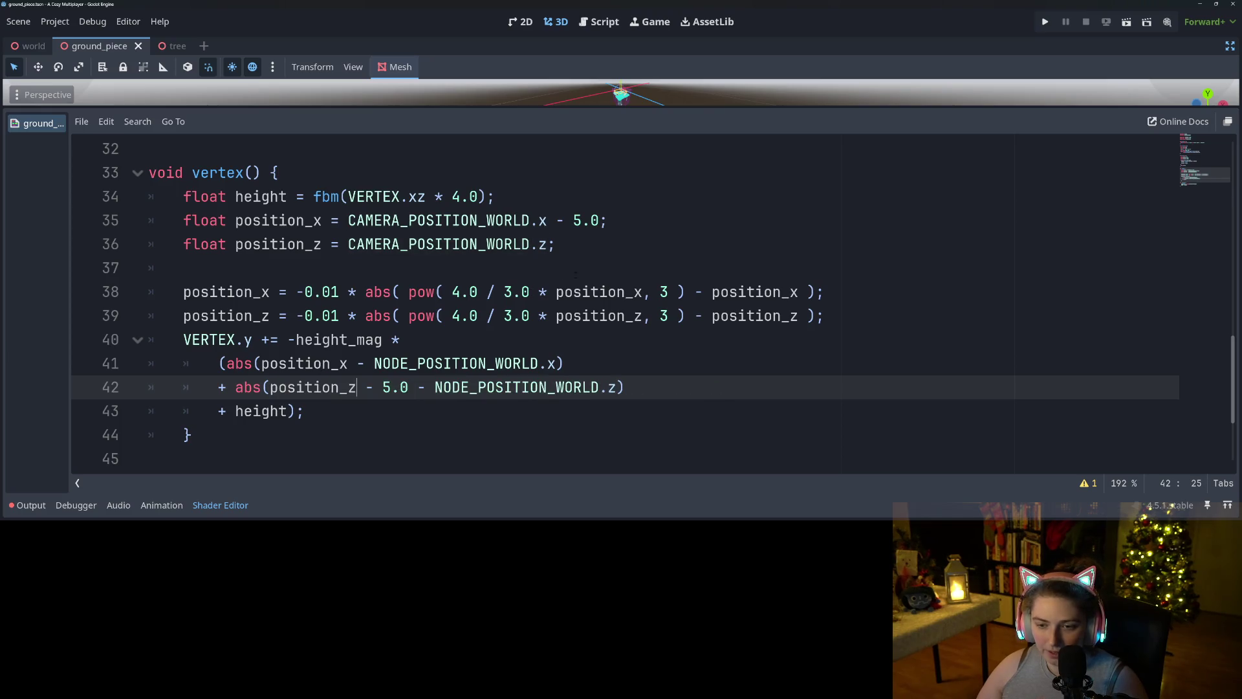
- Remove the - 5.0 offset from position_x on line 35, save, and run the game
left_click(592, 222)
key("BackSpace")
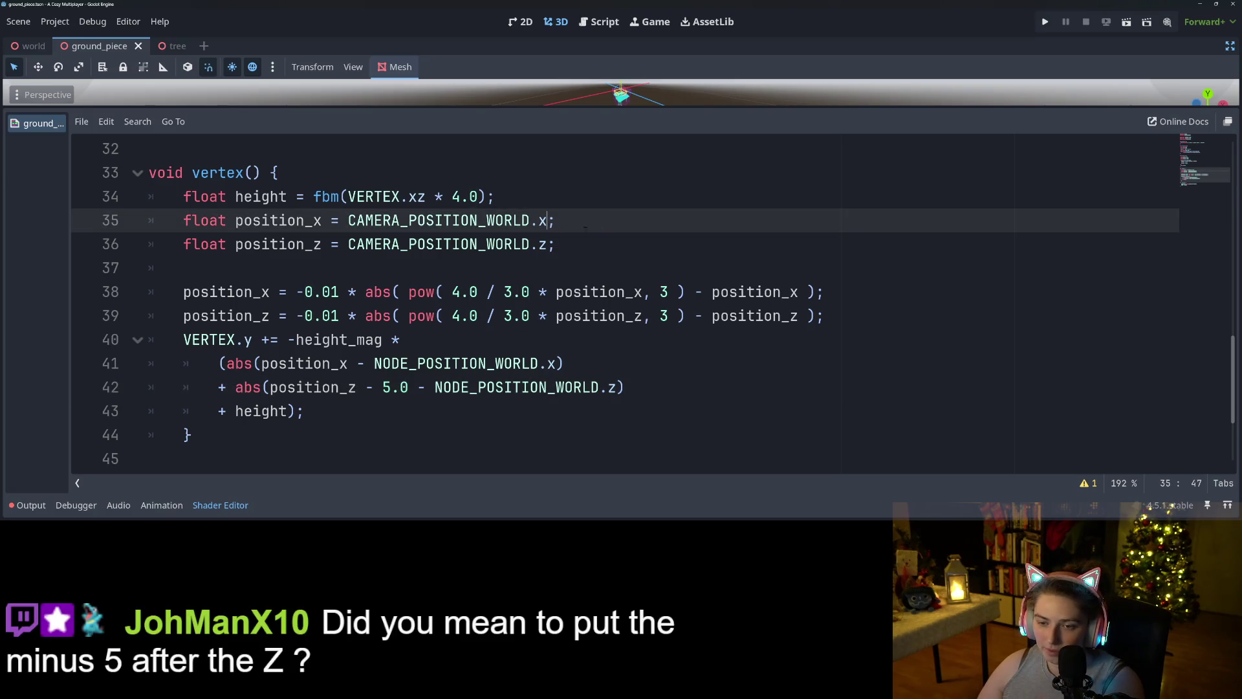
key("ctrl+s")
left_click_drag(670, 107, 670, 299)
key("ctrl+s")
left_click(1046, 22)
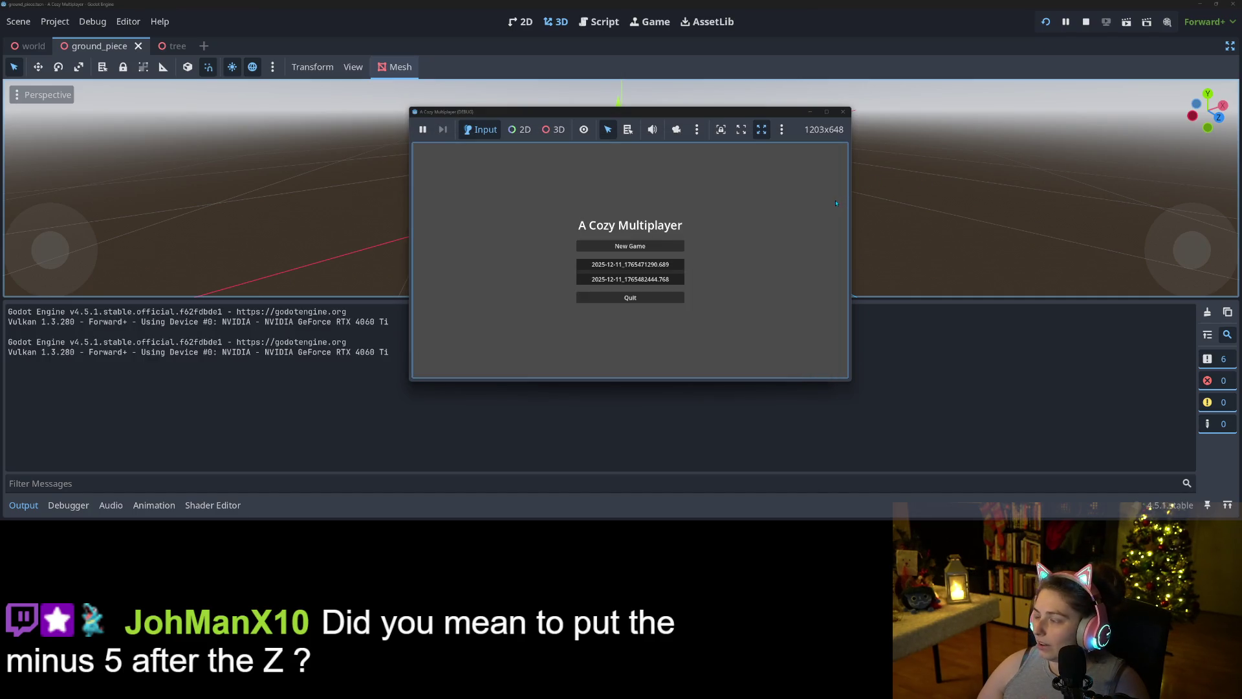
- Maximize the game, load the first saved game, and walk forward through the level
left_click(826, 112)
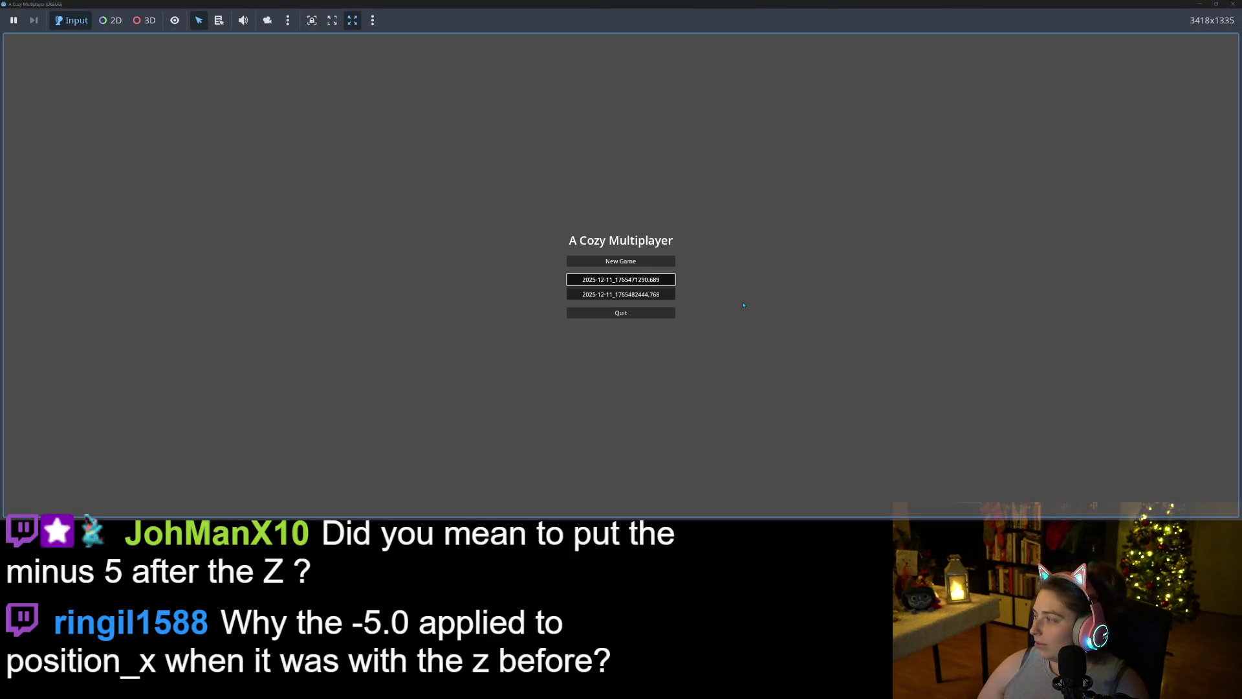
key("Return")
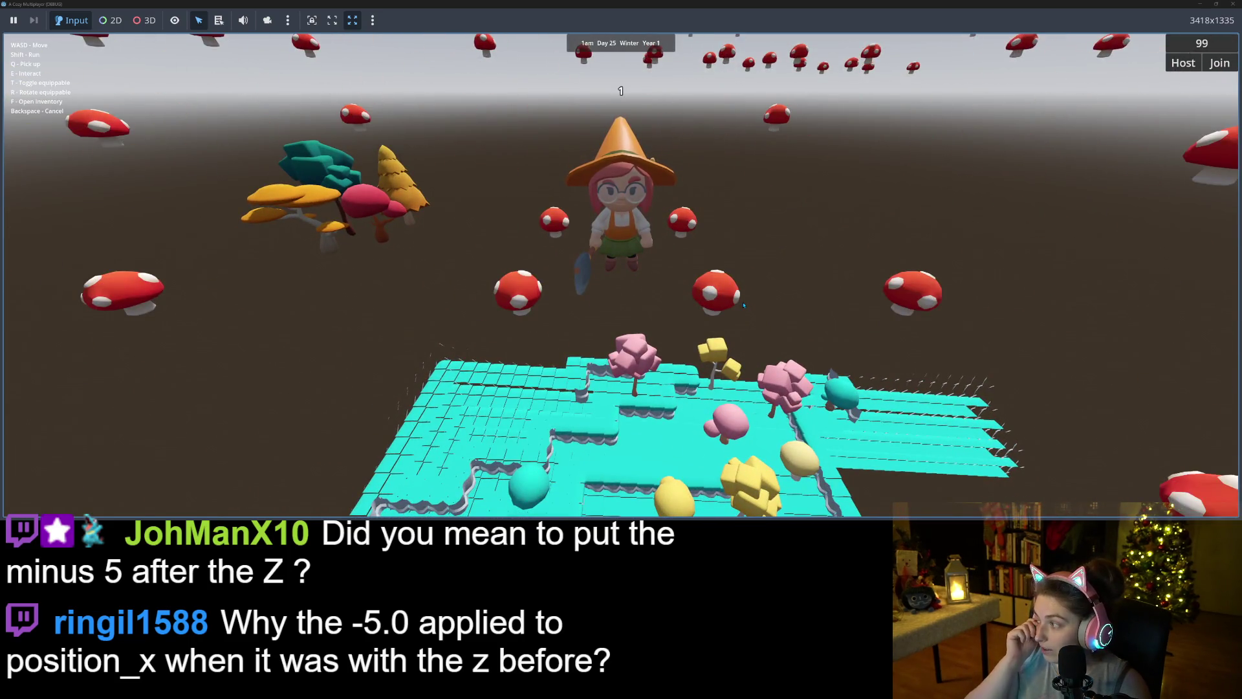
key("w")
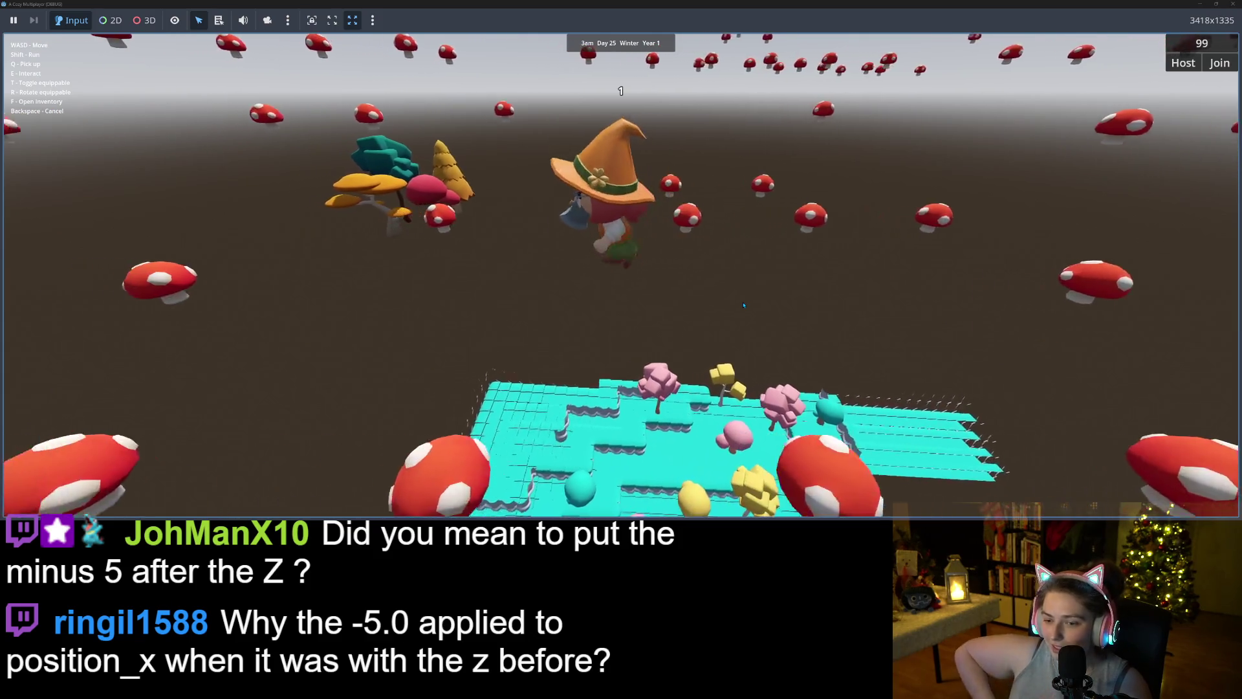
key("w")
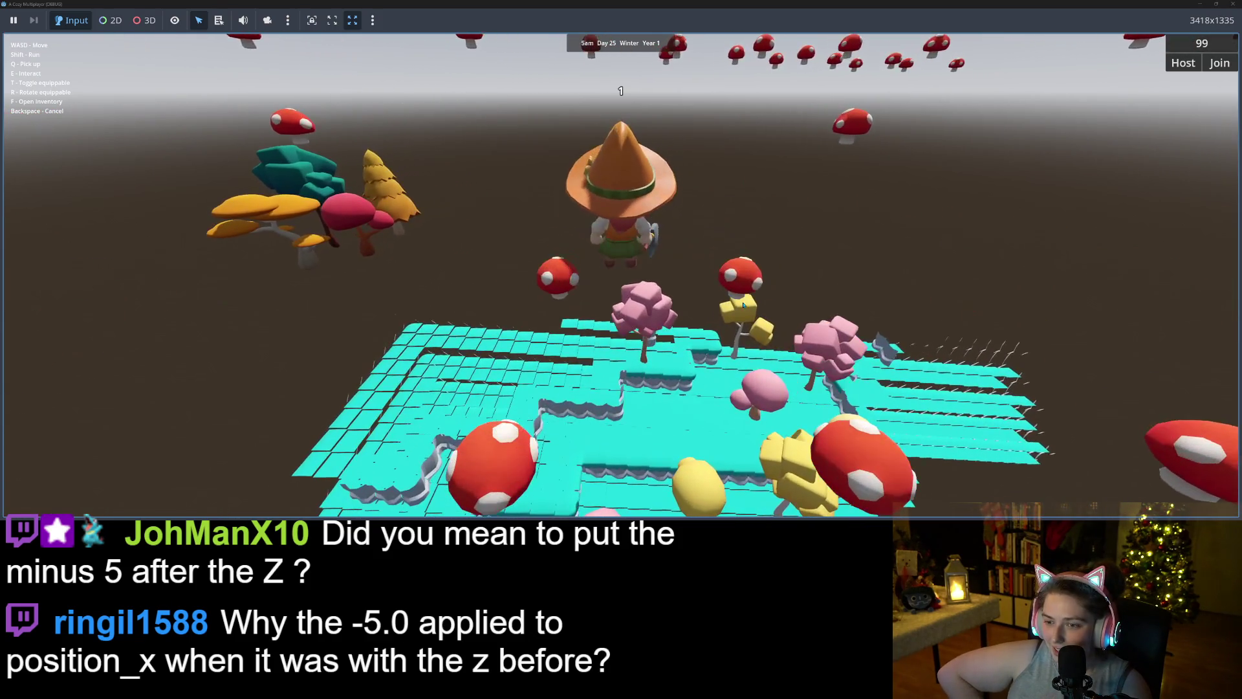
key("w")
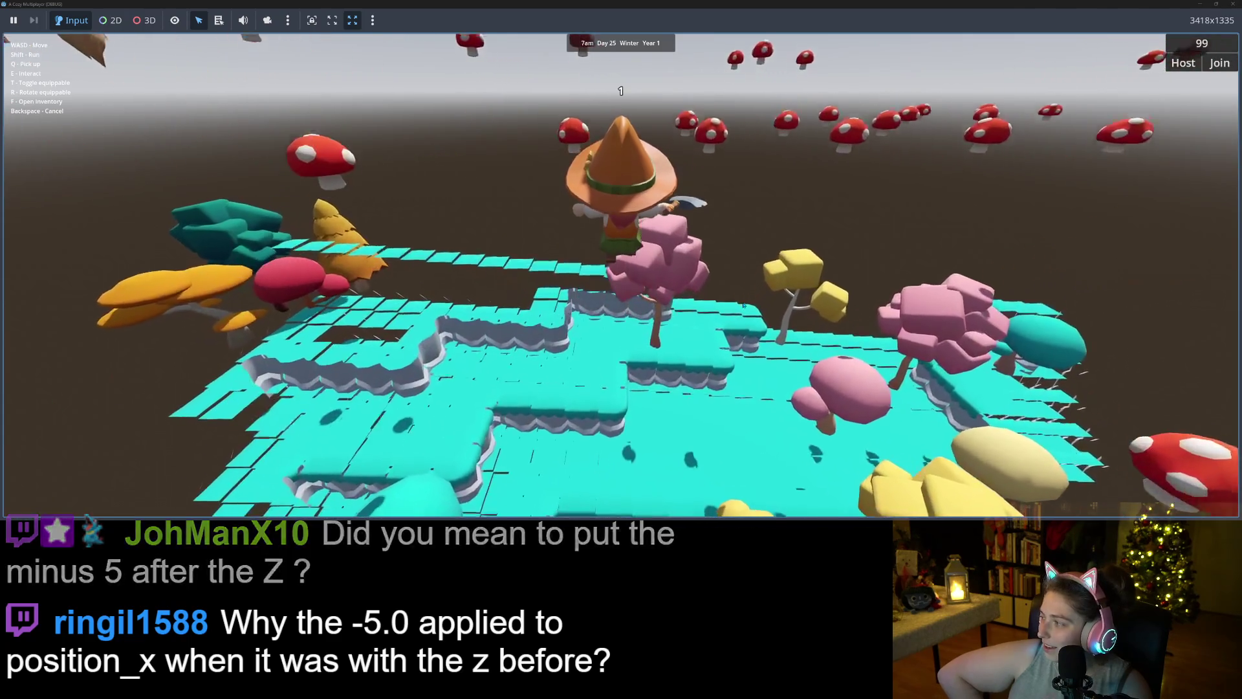
key("w")
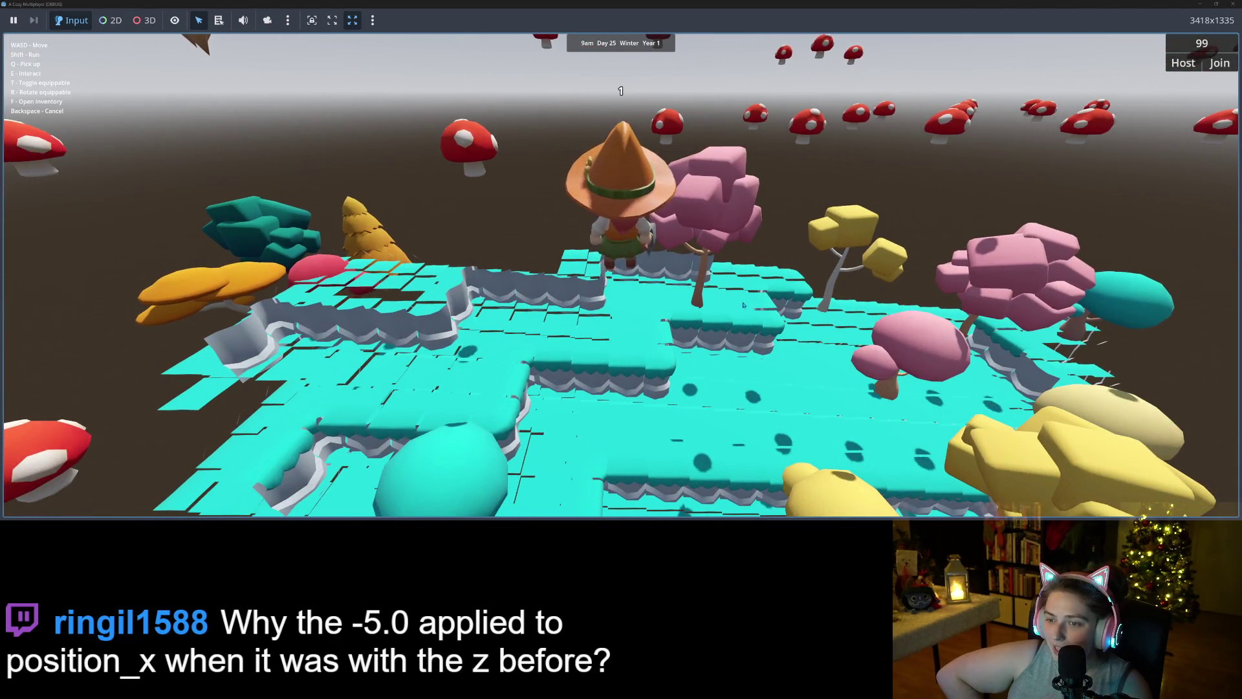
key("w")
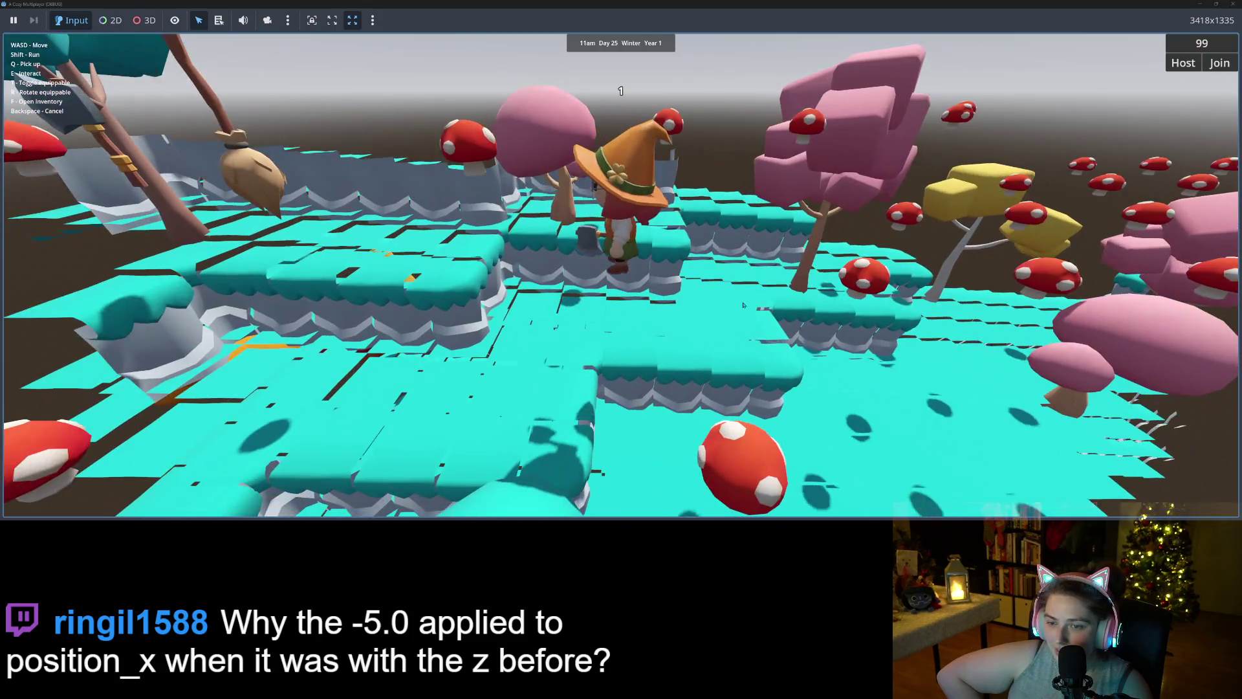
key("w")
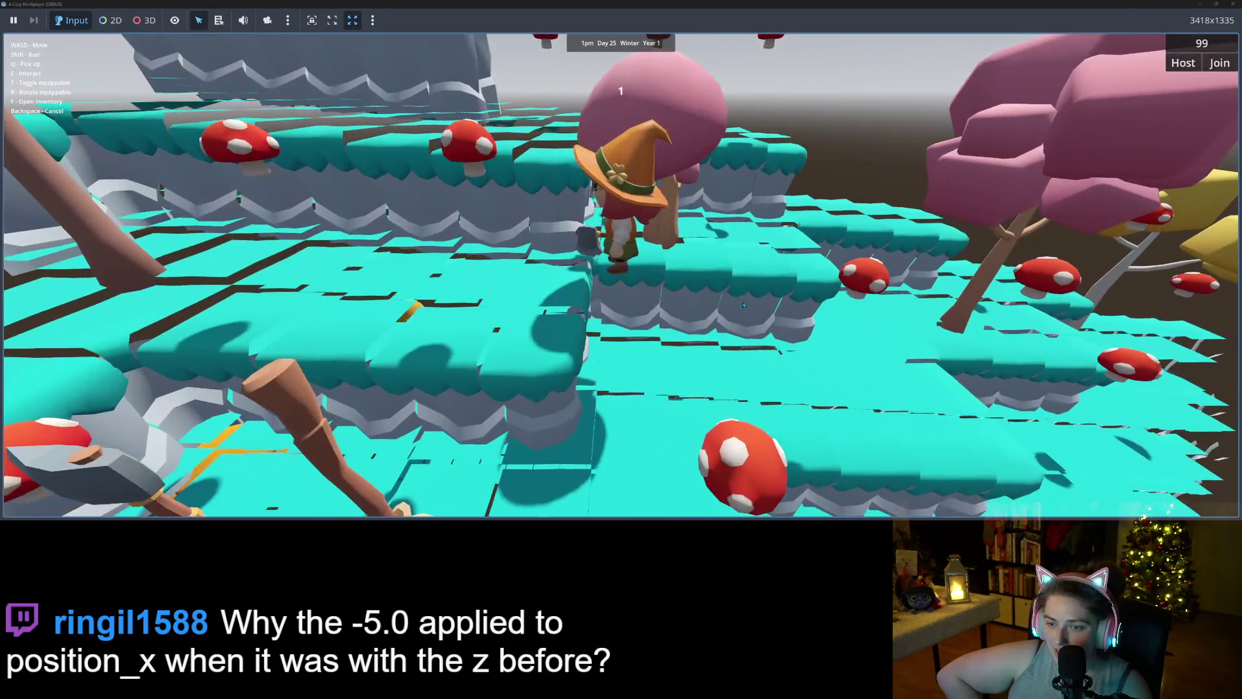
key("w")
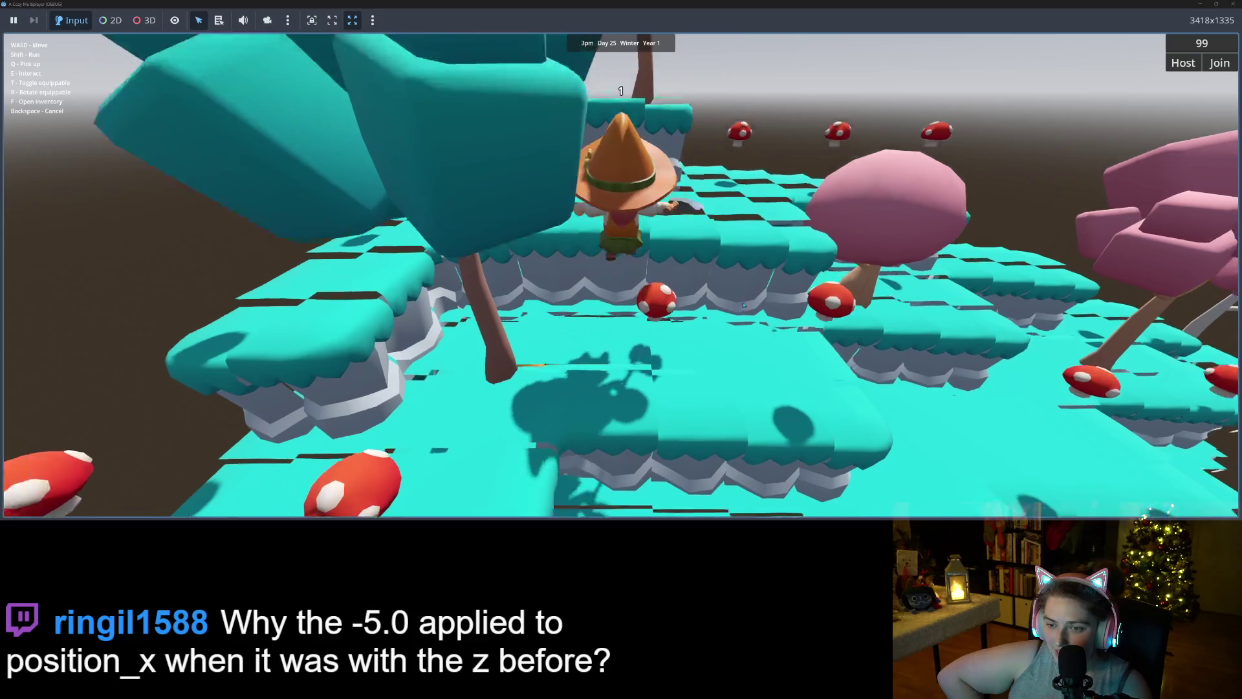
key("w")
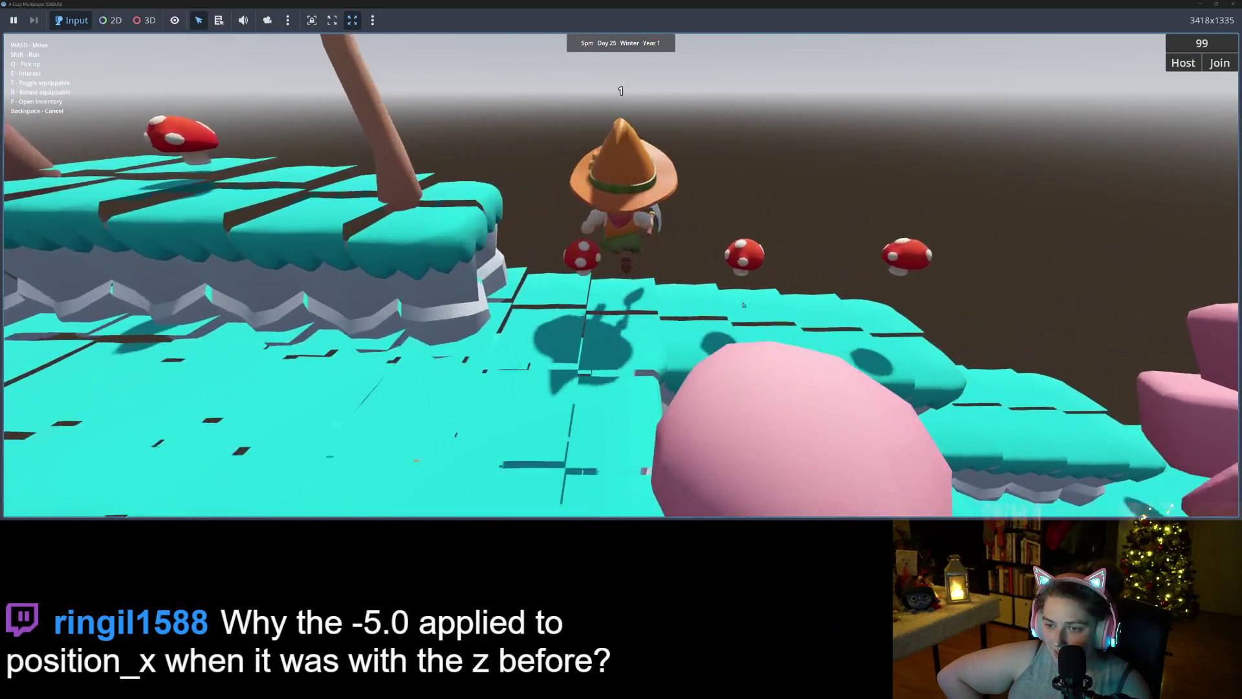
key("w")
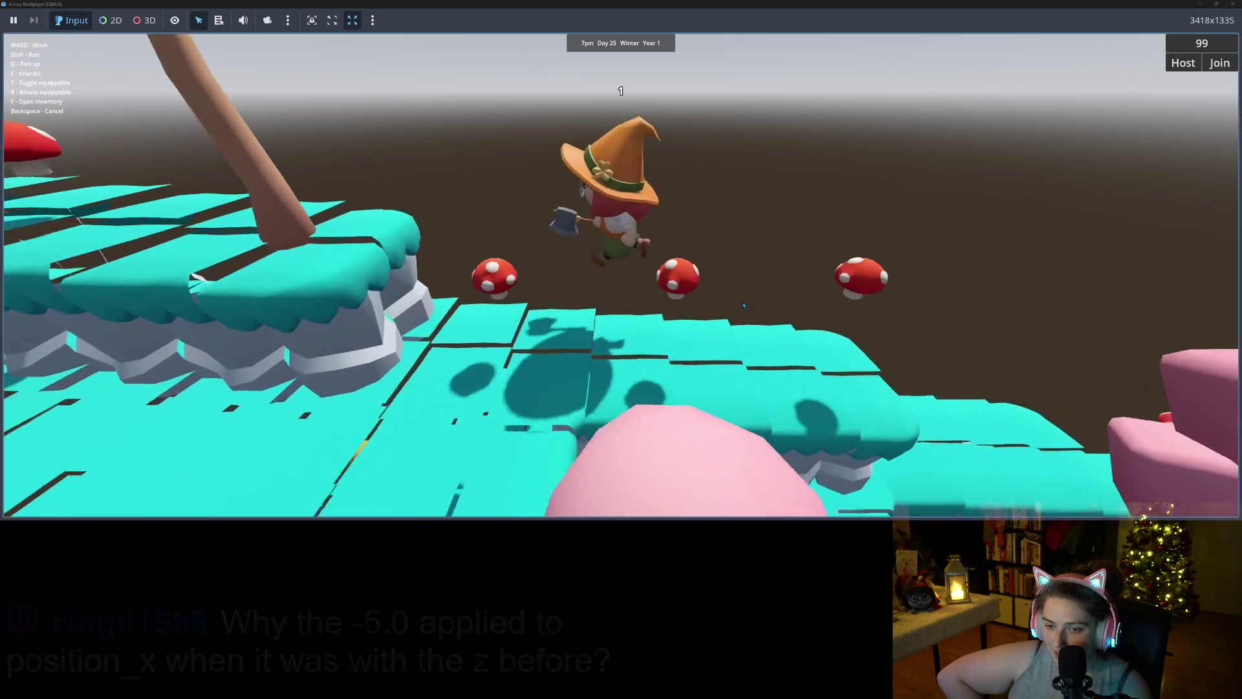
key("w")
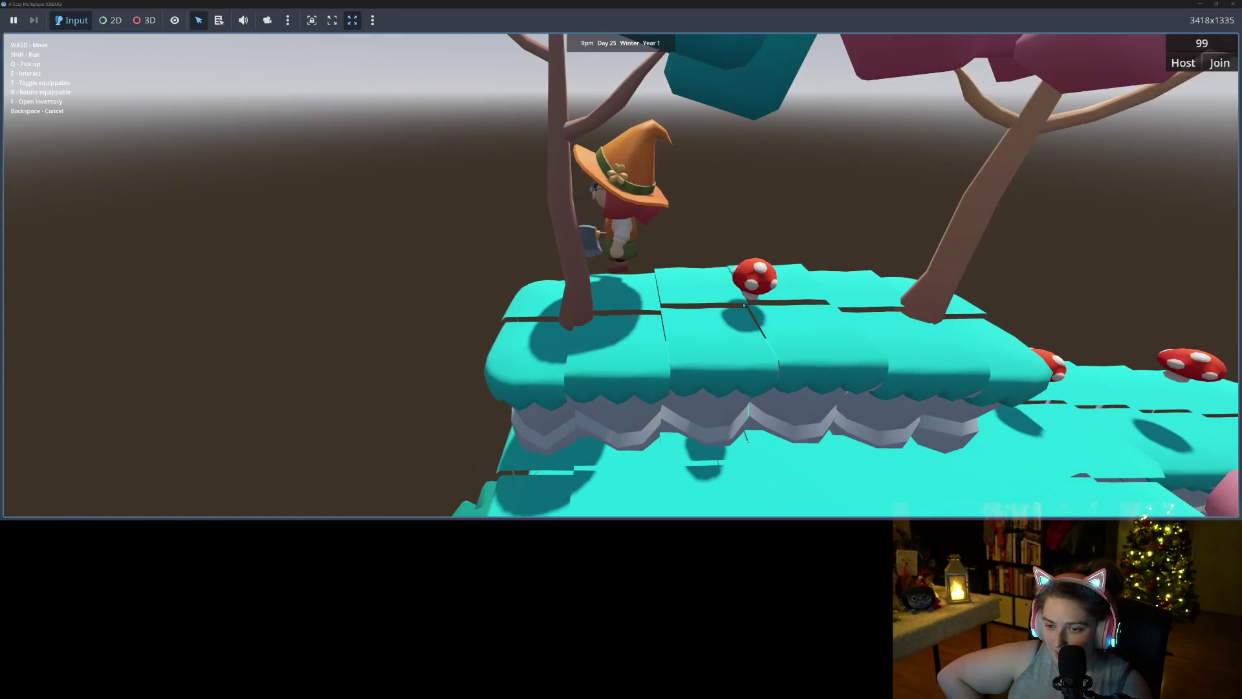
- Walk off the cyan island's front edge, away until it leaves view, then back onto it
key("s")
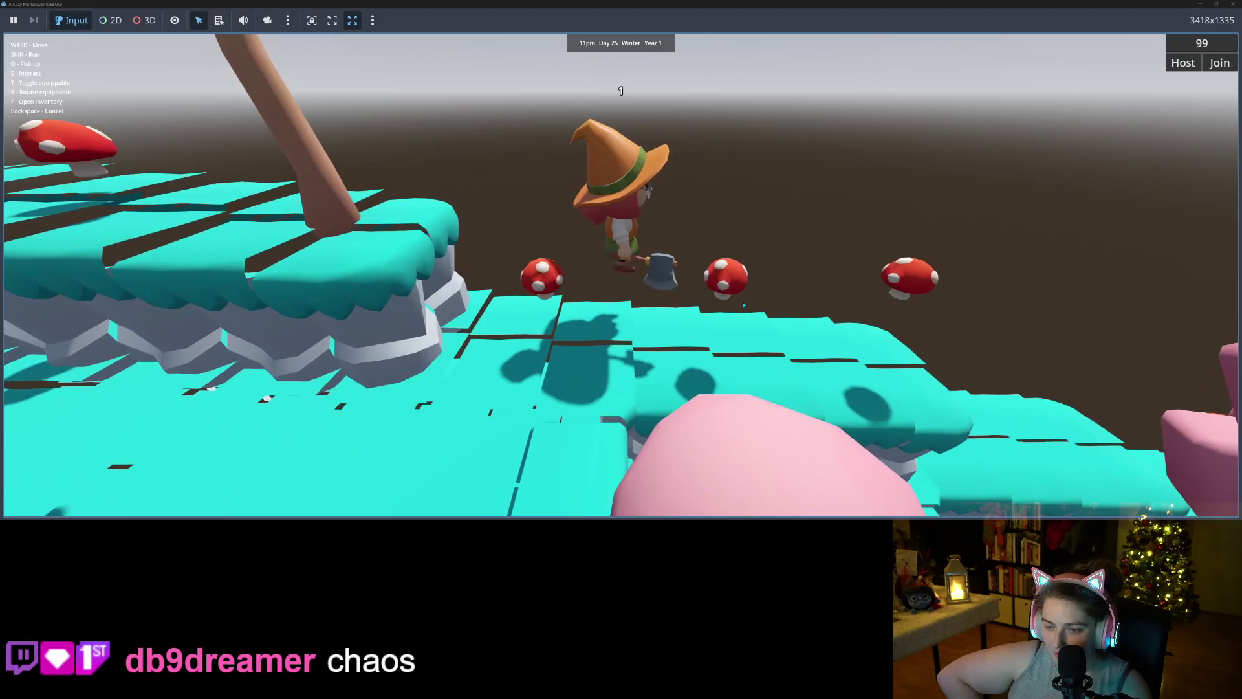
key("s")
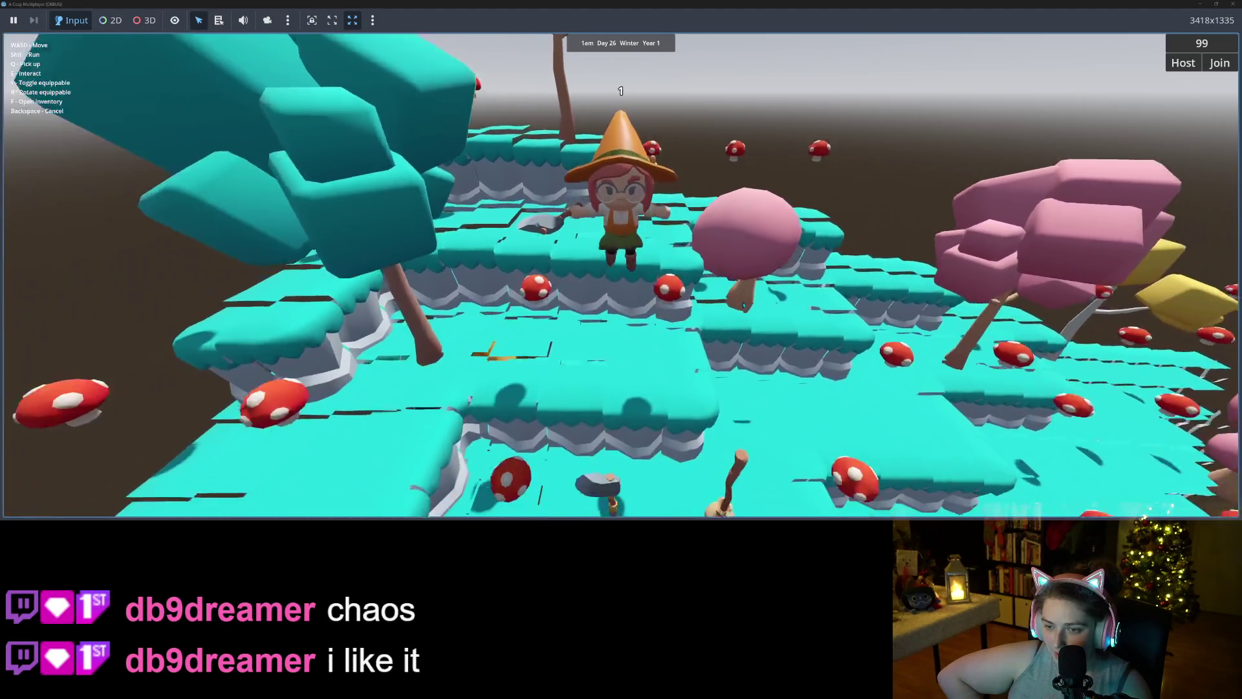
key("s")
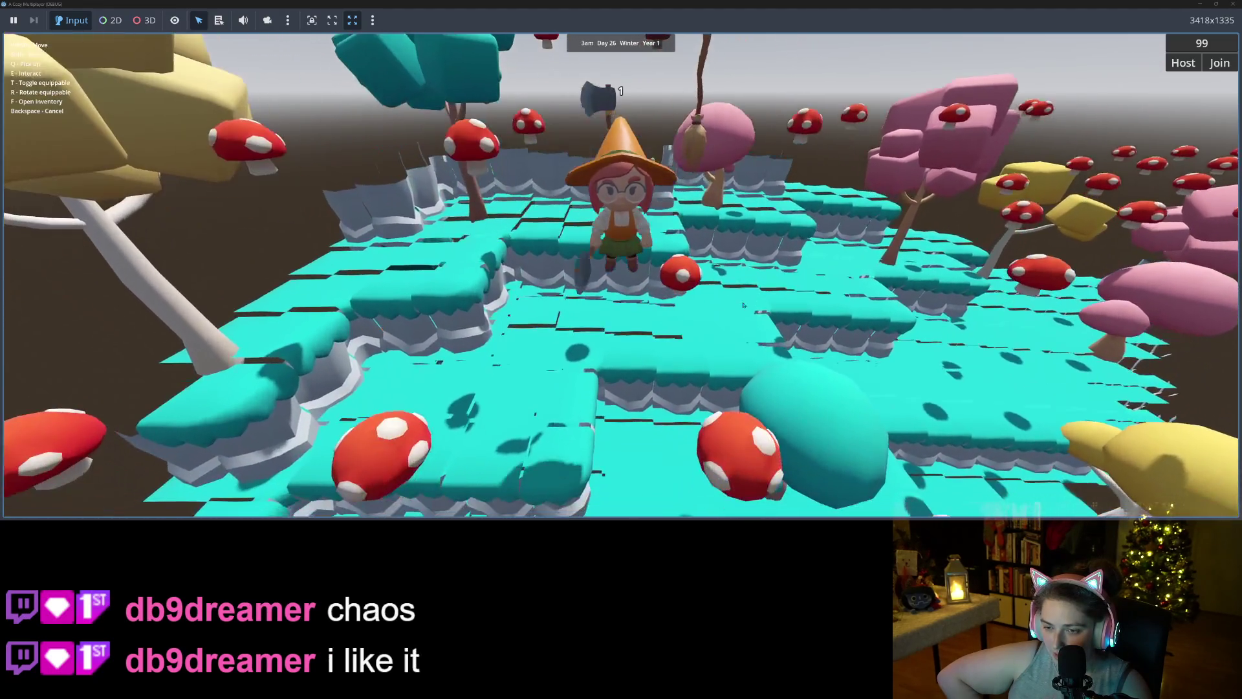
key("s")
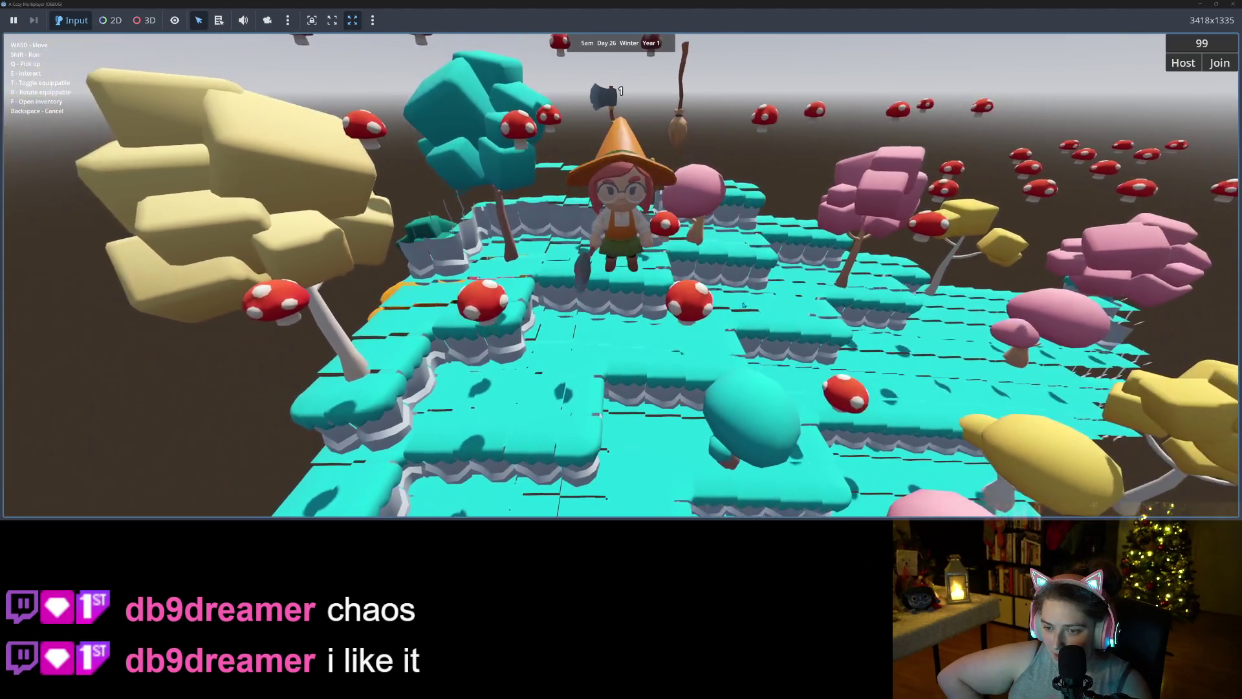
key("s")
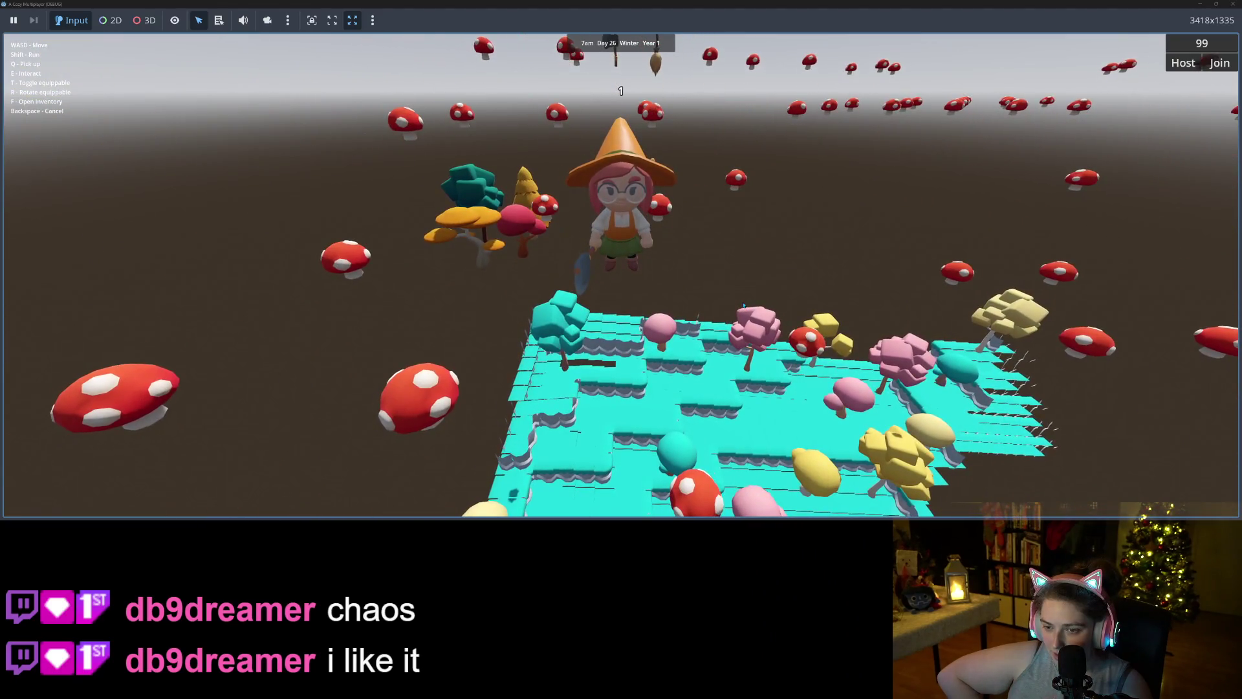
key("s")
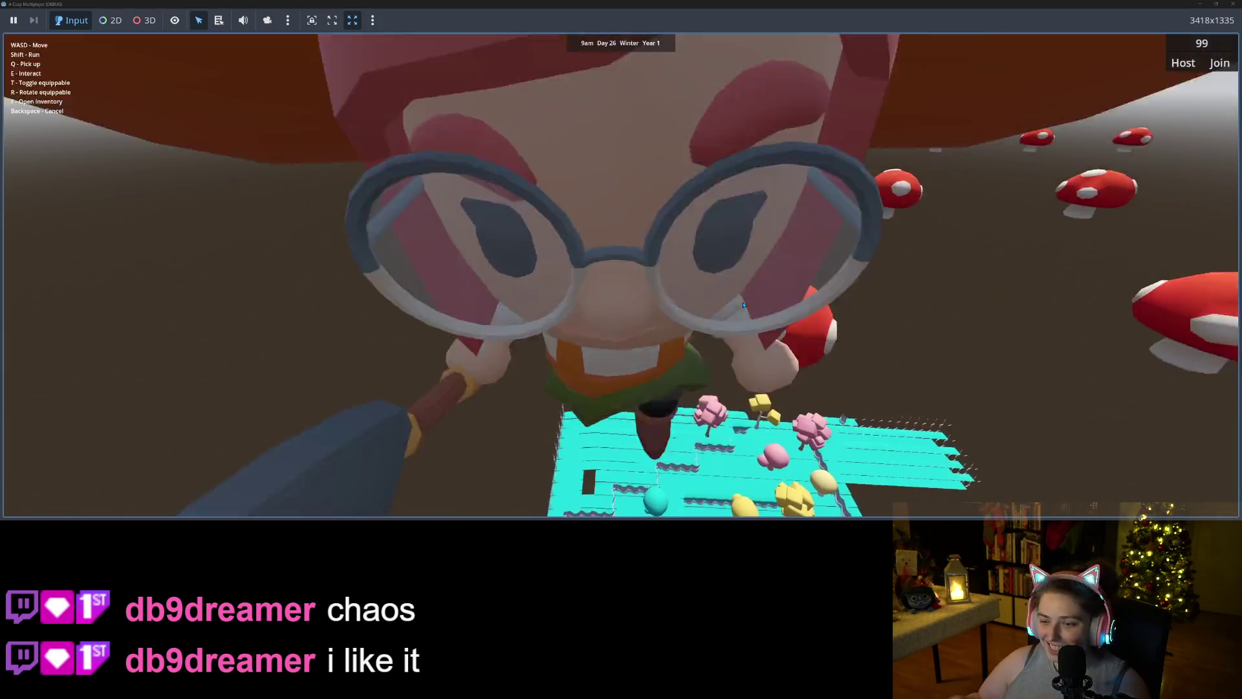
key("w")
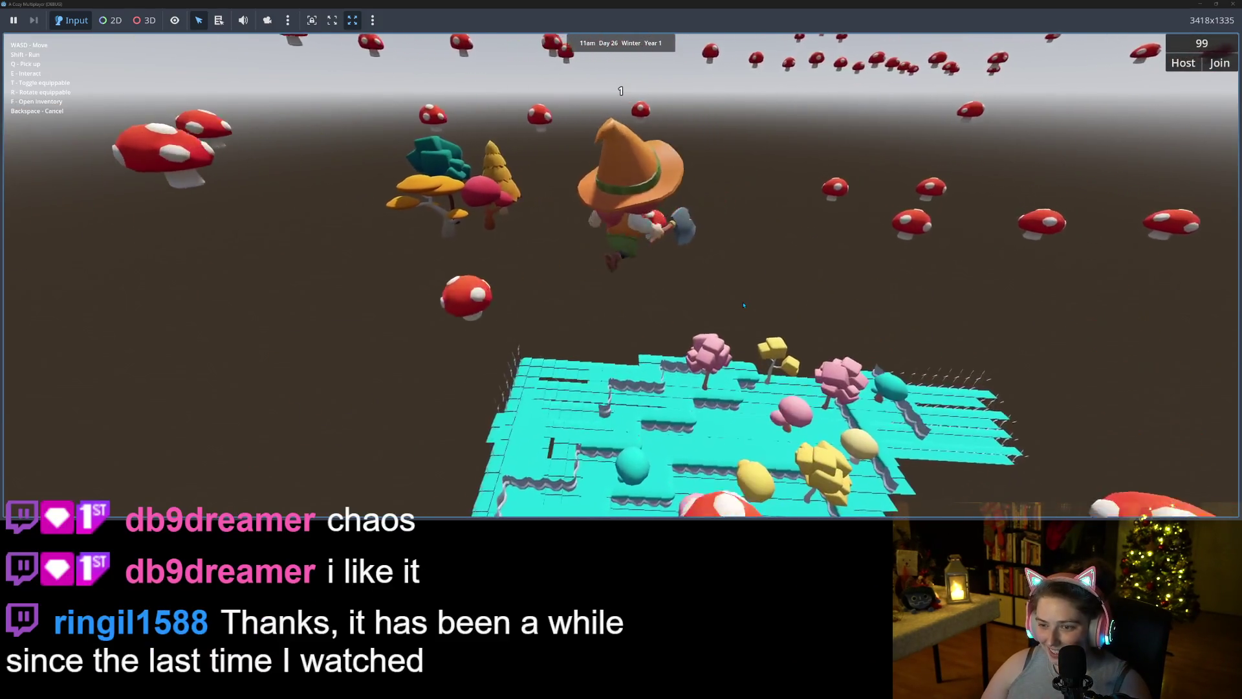
key("s")
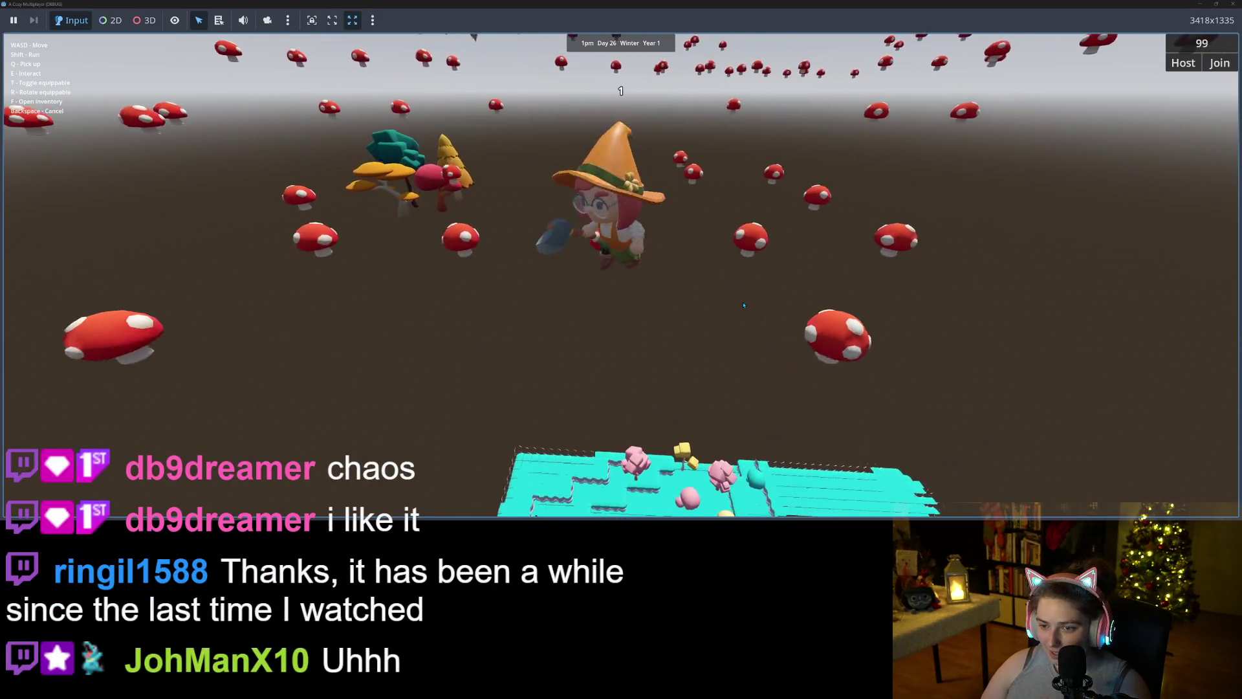
key("s")
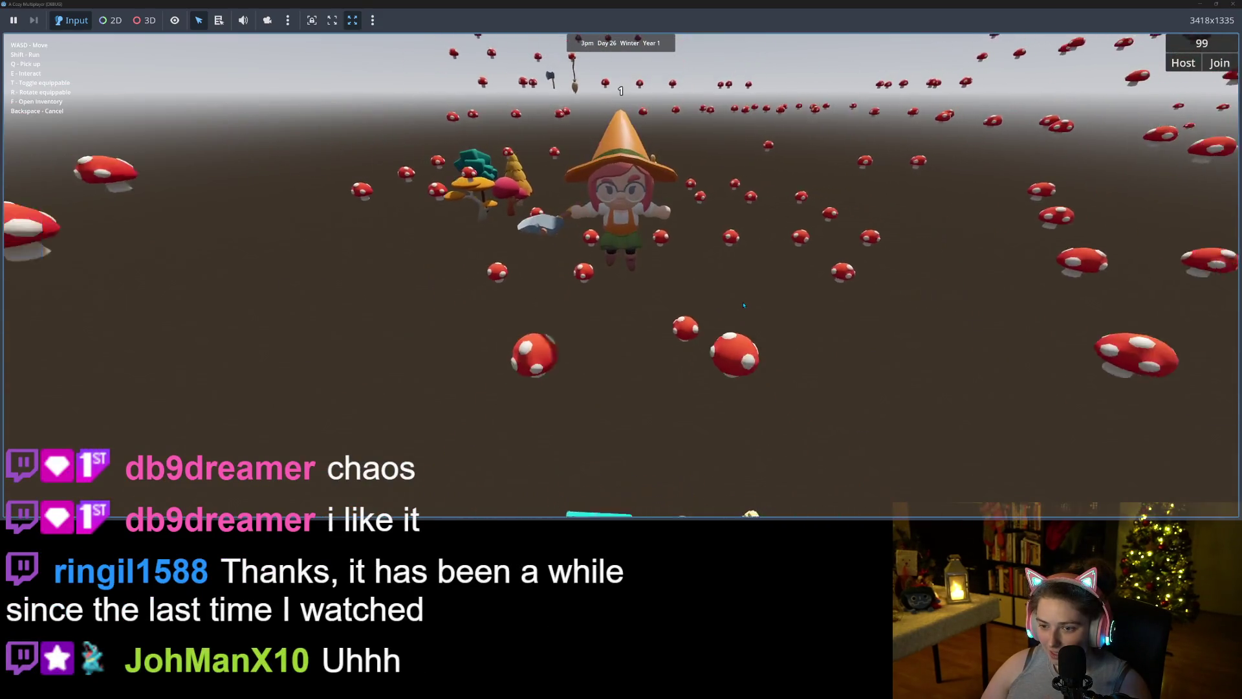
key("w")
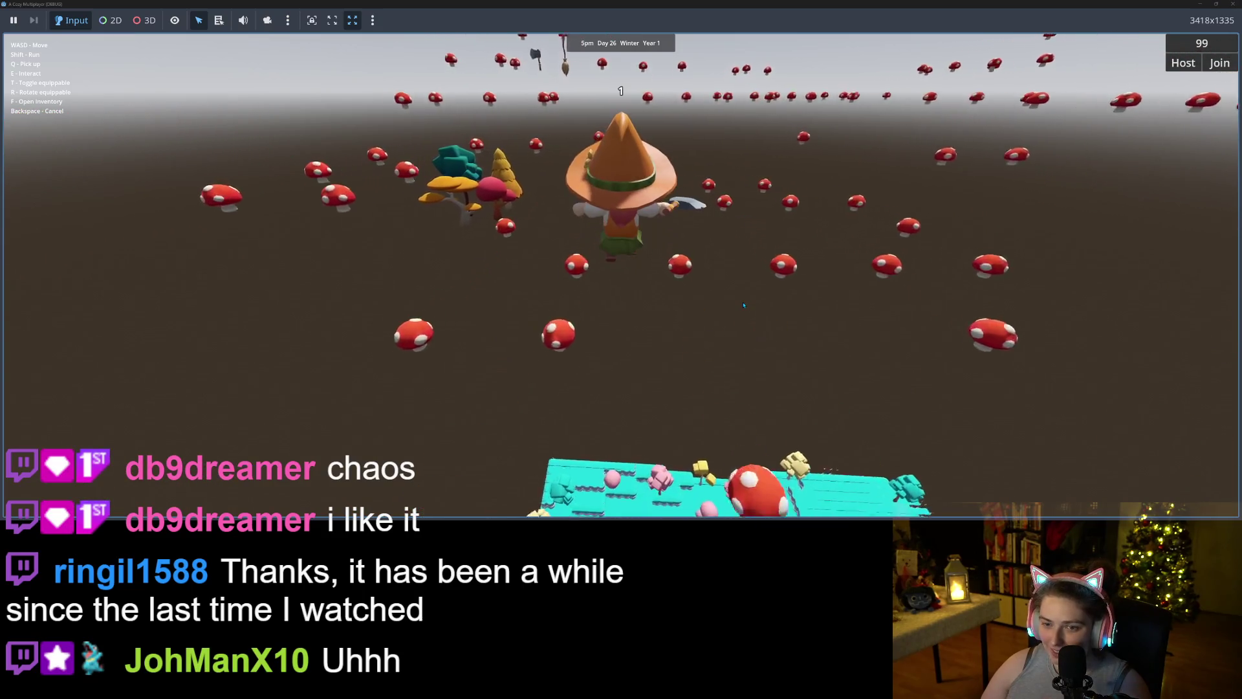
key("s")
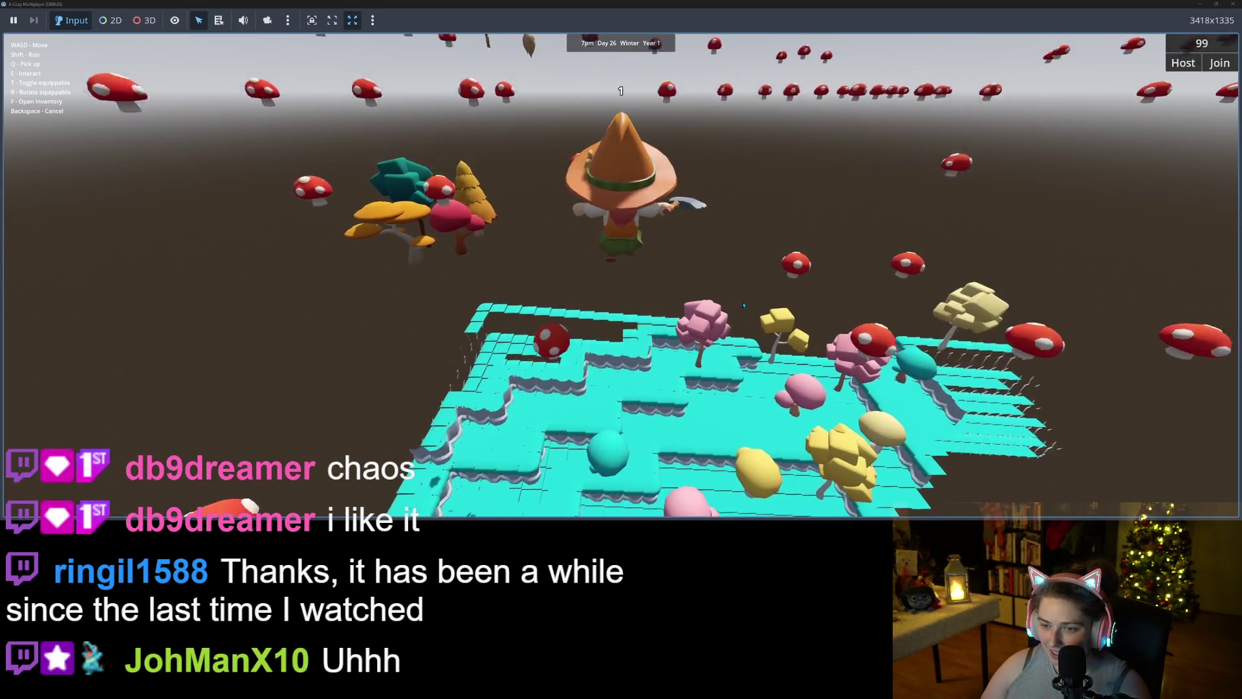
key("s")
- Cross the island past the pink tree to its far edge and swing the view around
key("d")
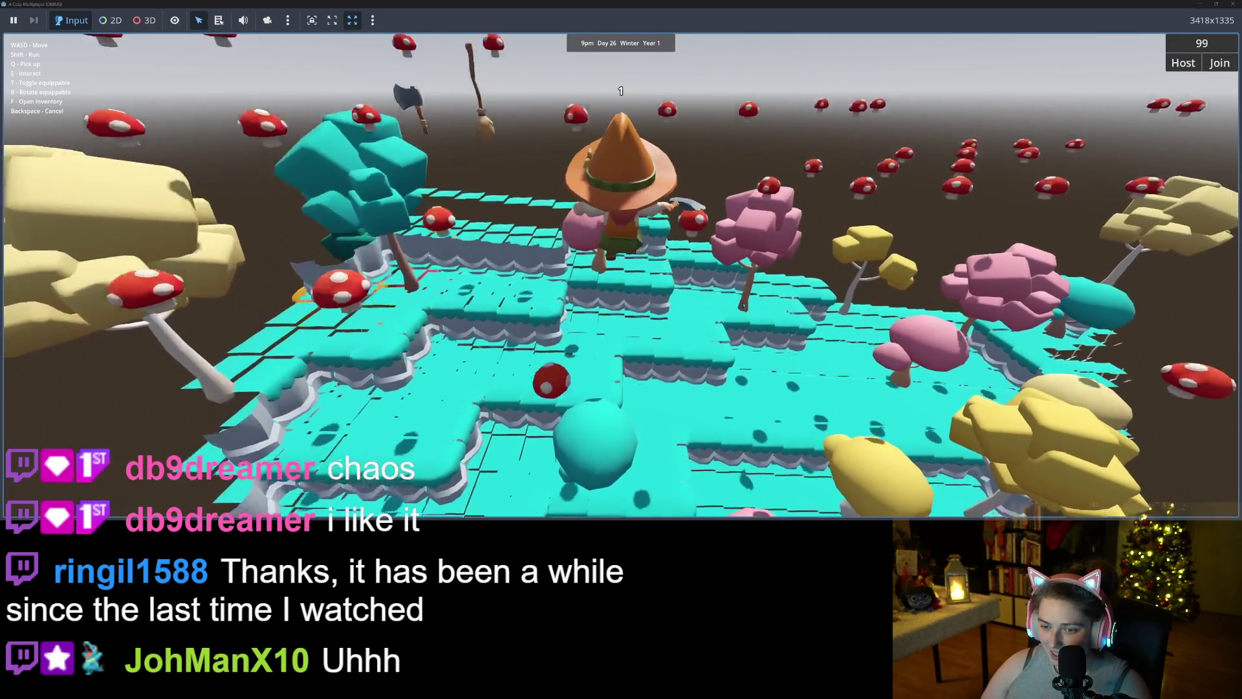
key("w")
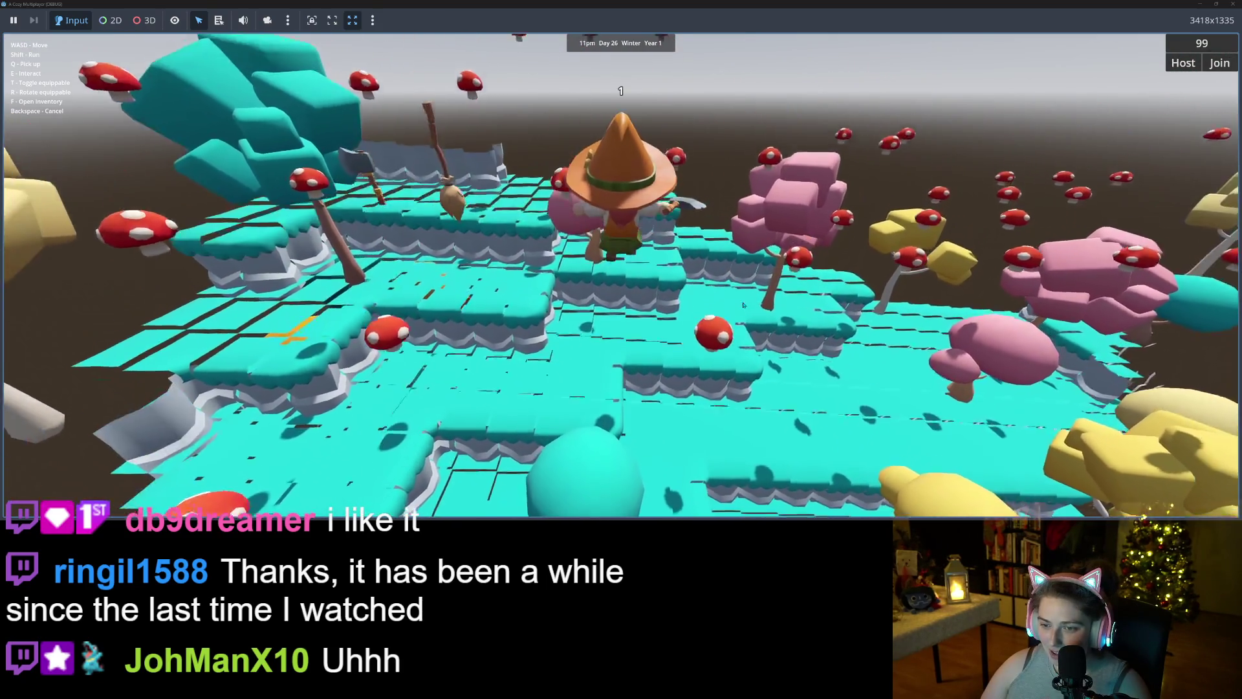
key("w")
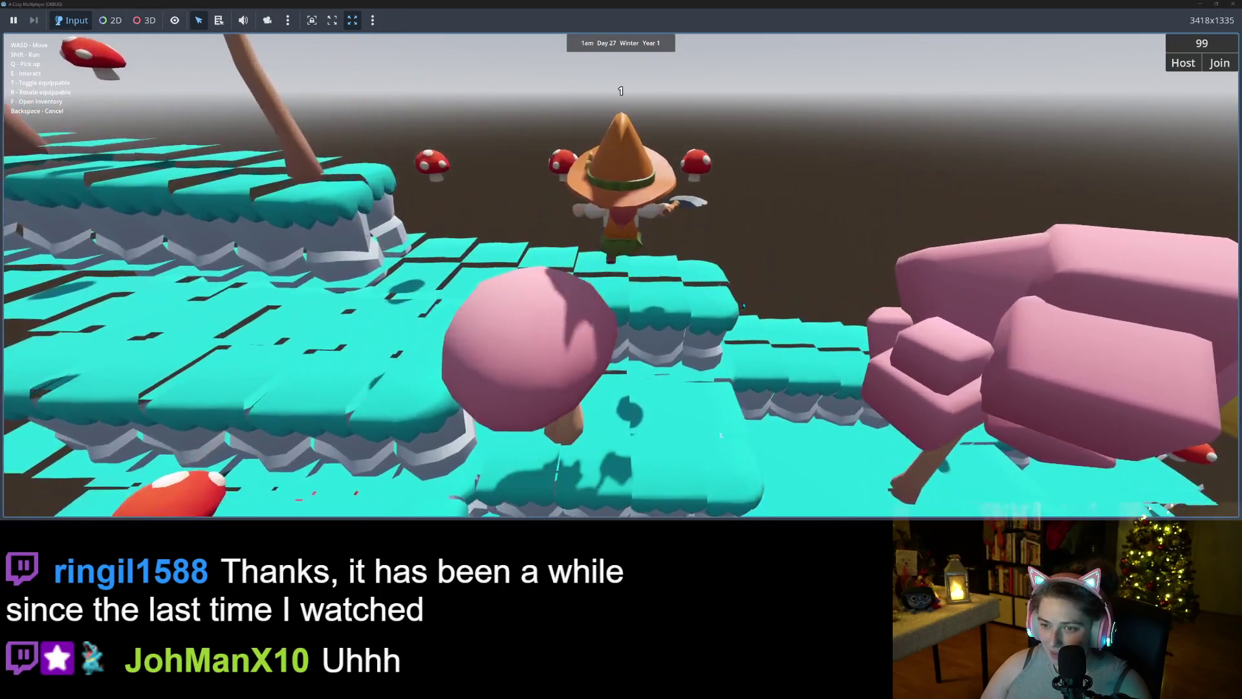
key("w")
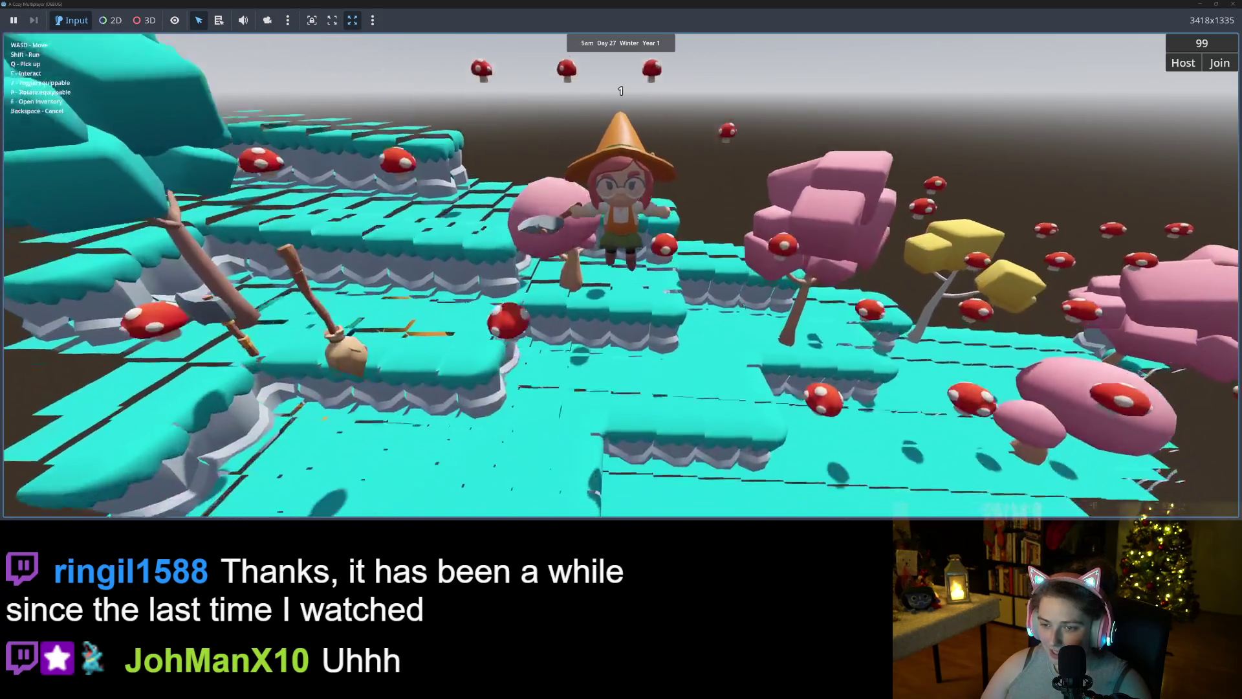
key("w")
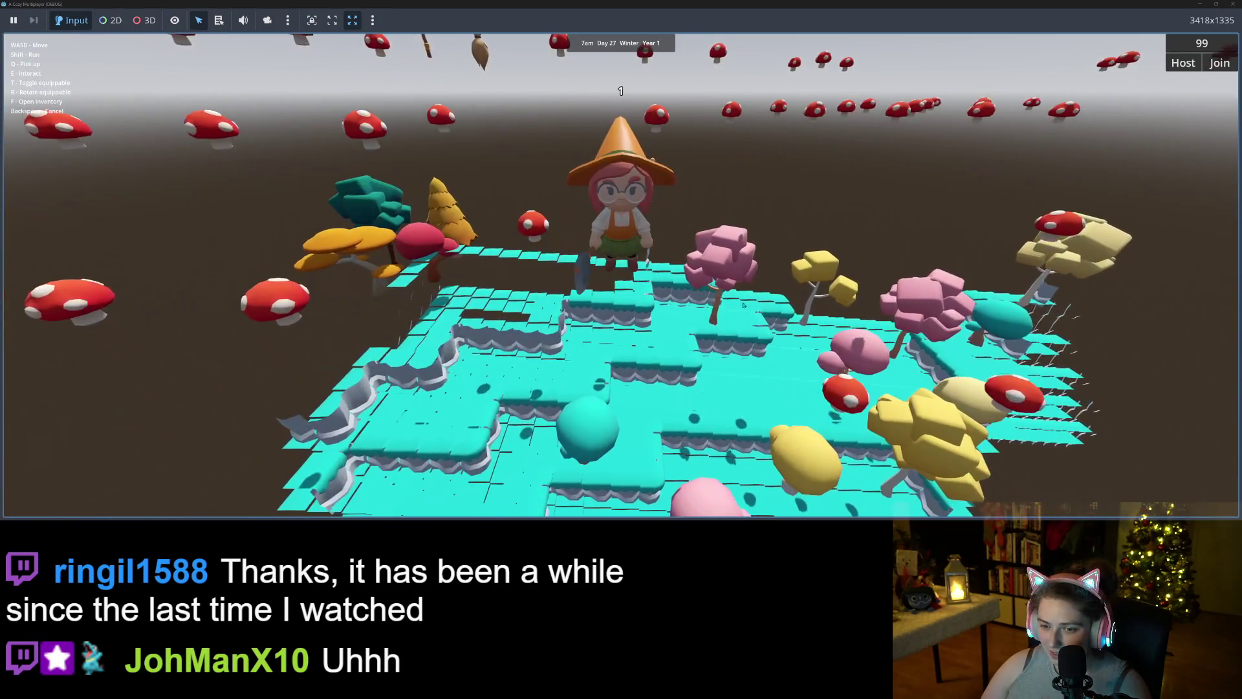
key("a")
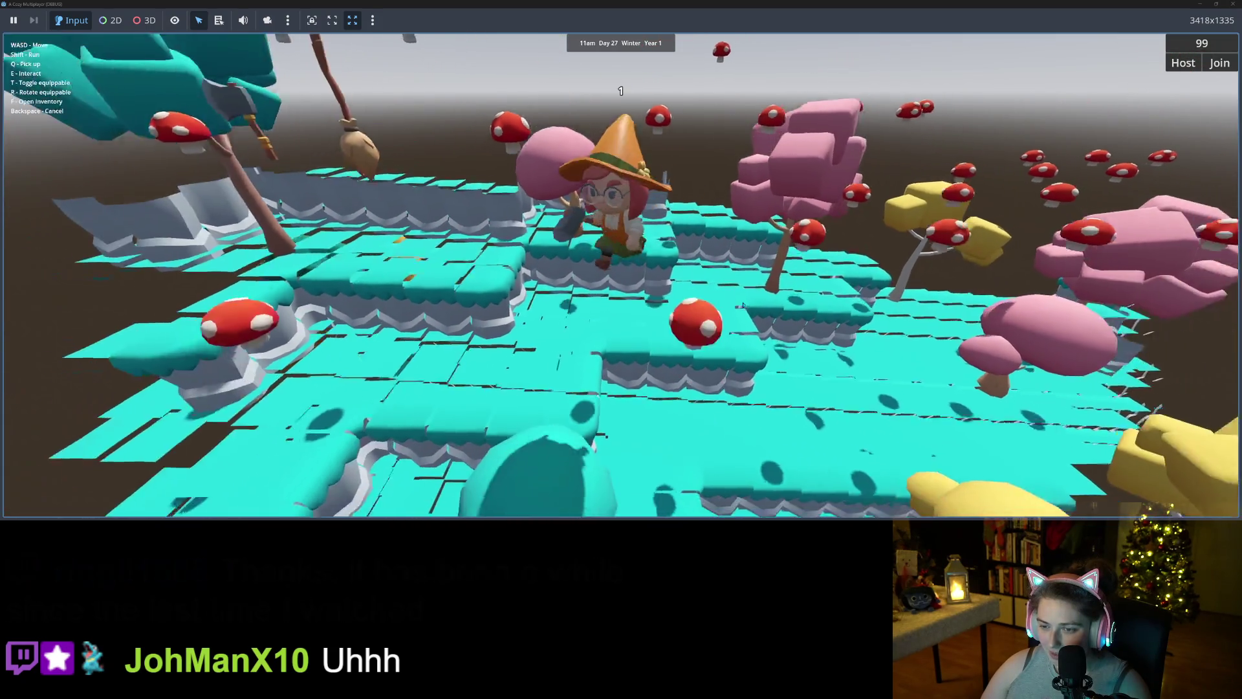
key("w")
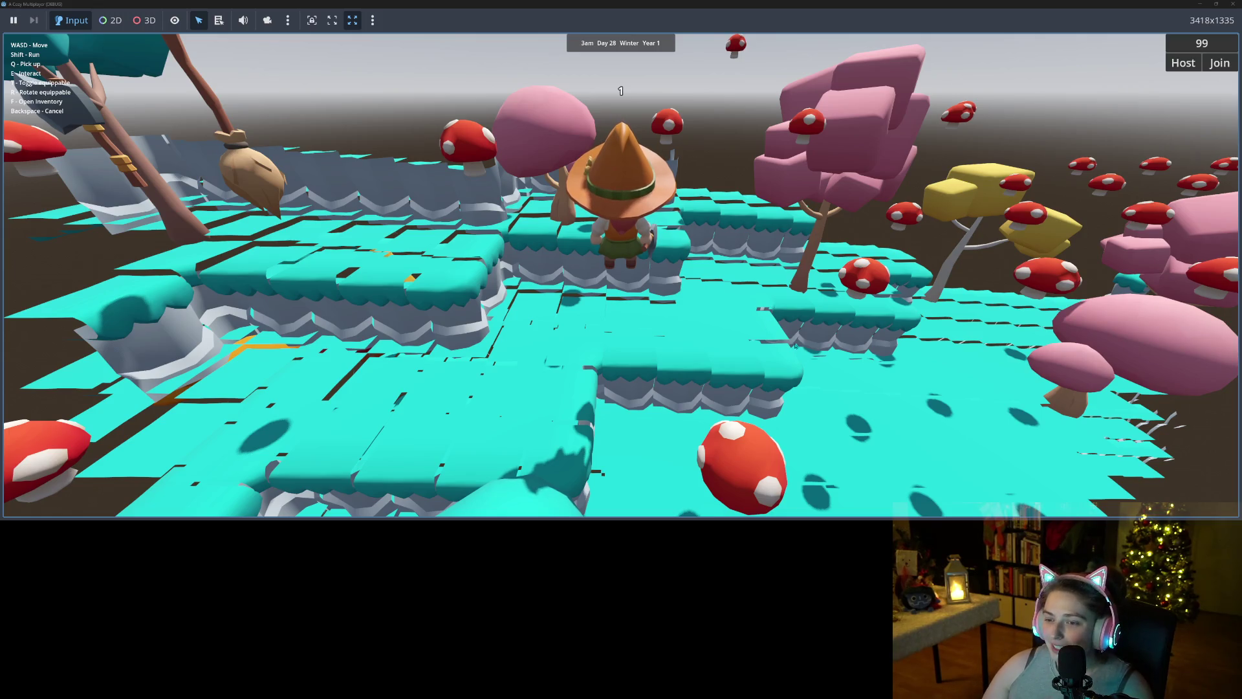
- Orbit the view around the character and walk left across the island terrain
key("a")
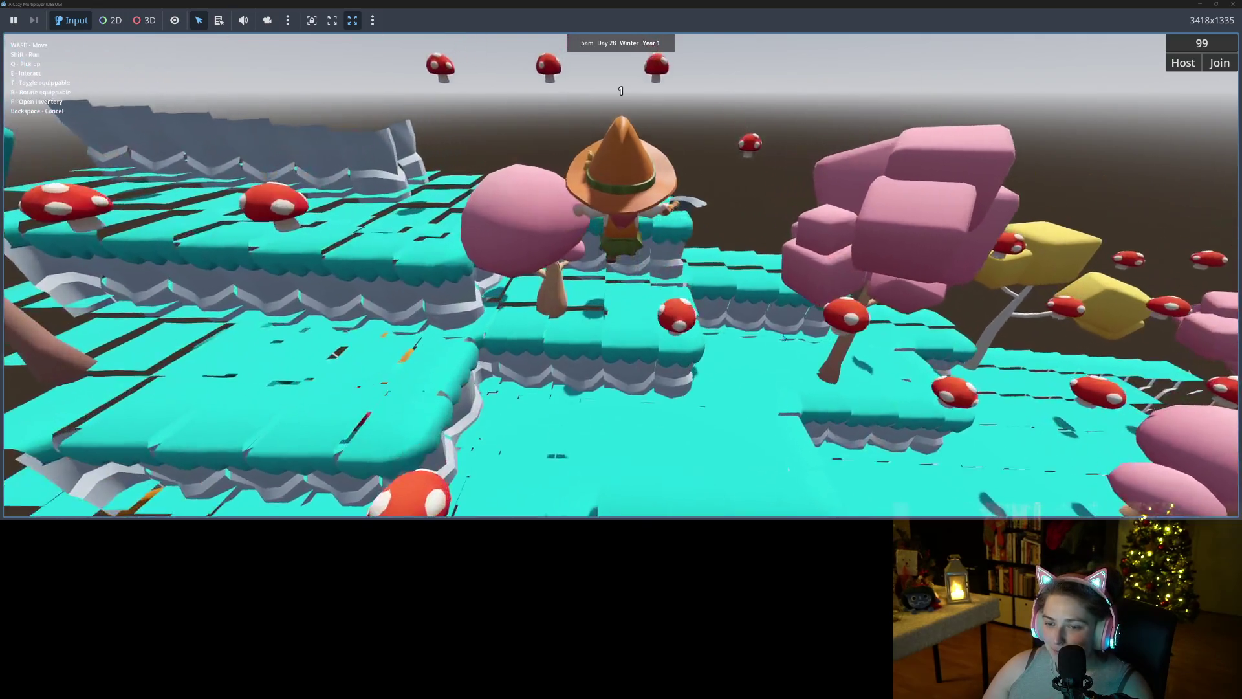
key("a")
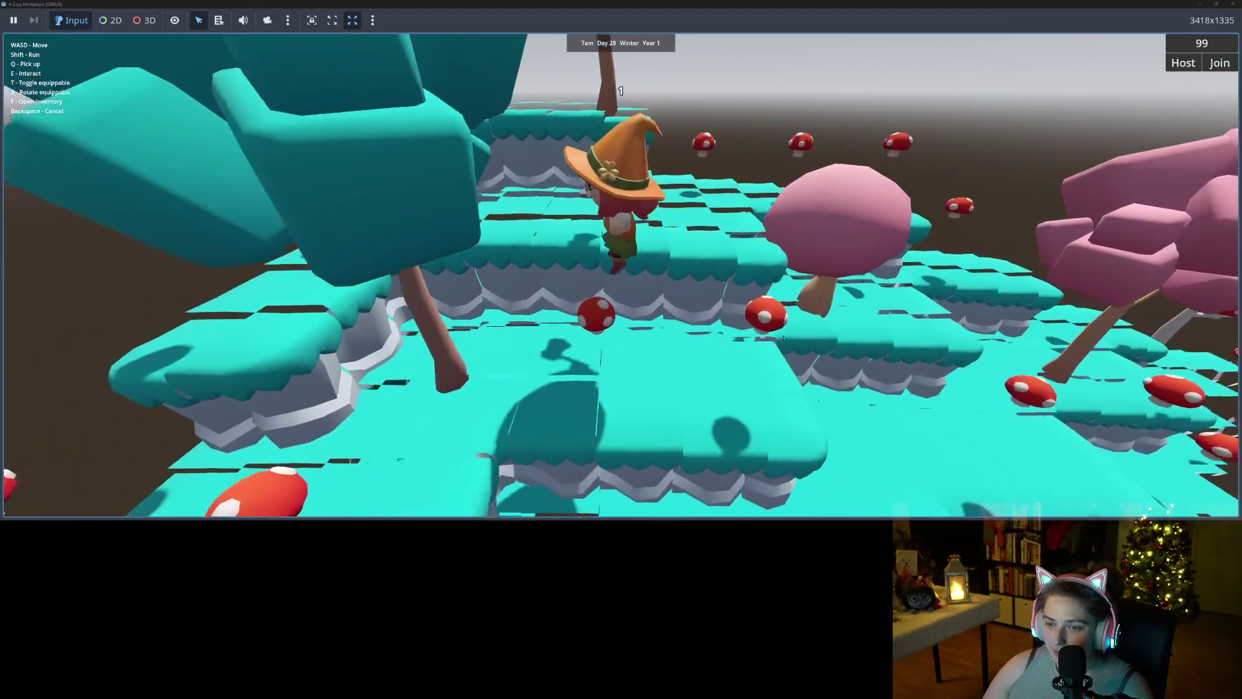
key("a")
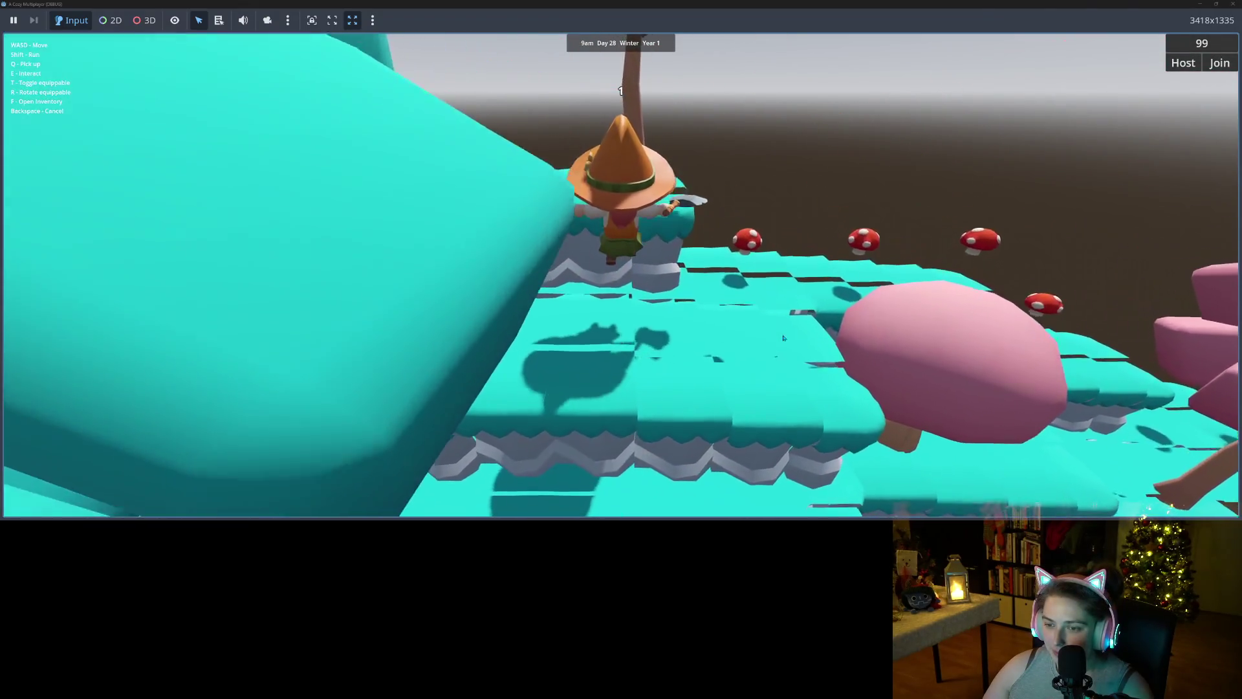
key("w")
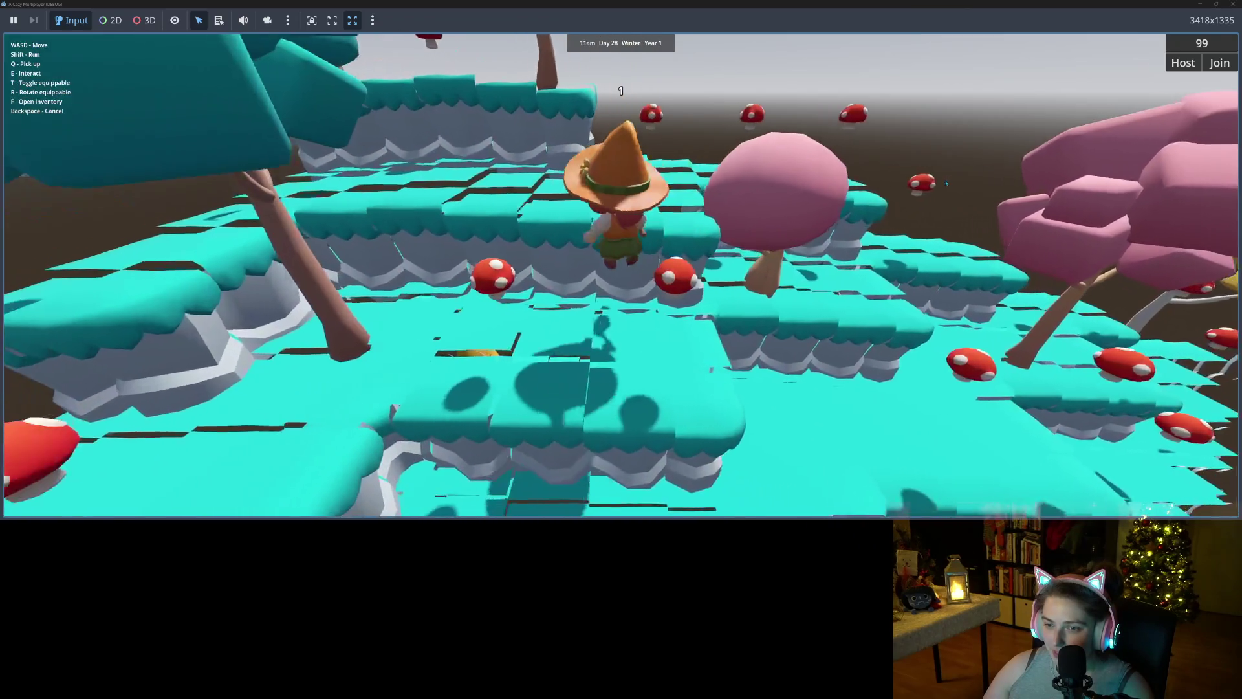
key("a")
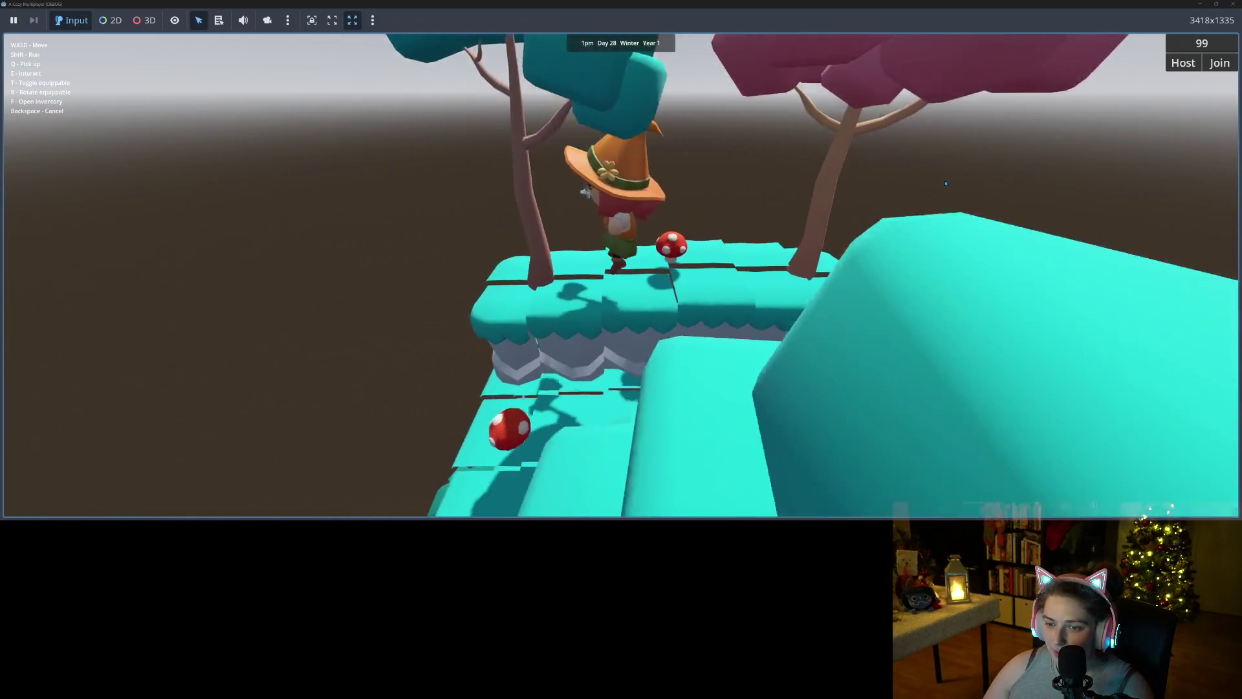
key("a")
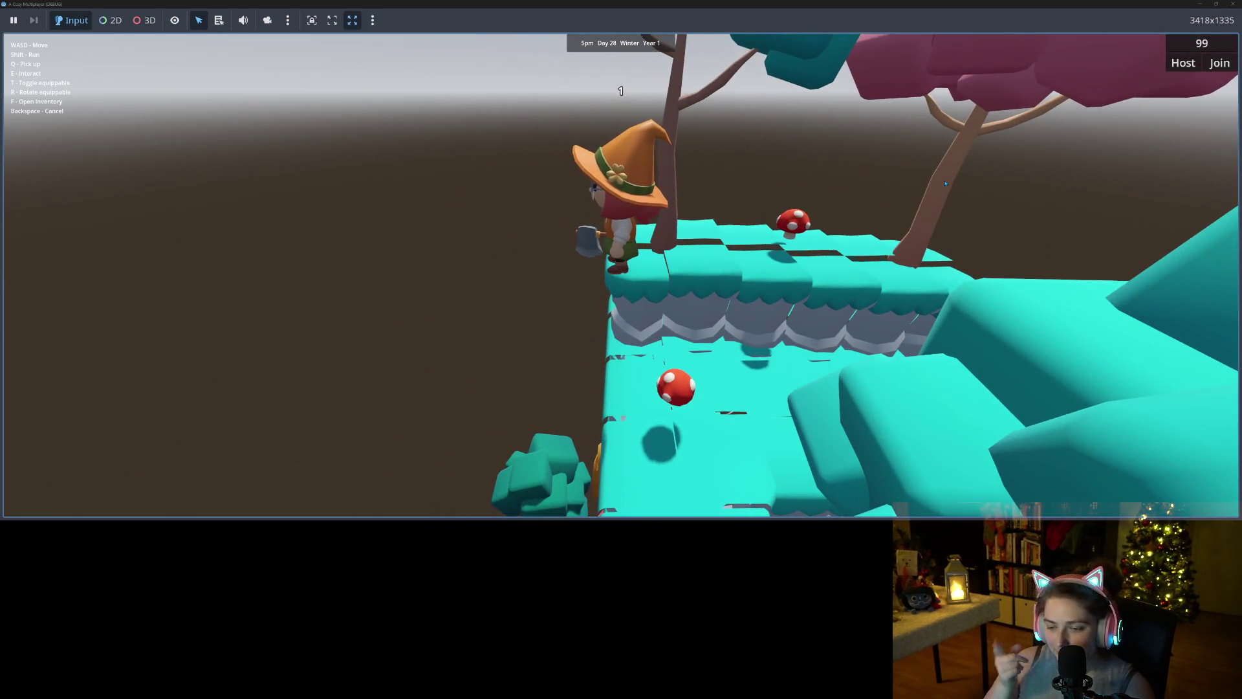
key("w")
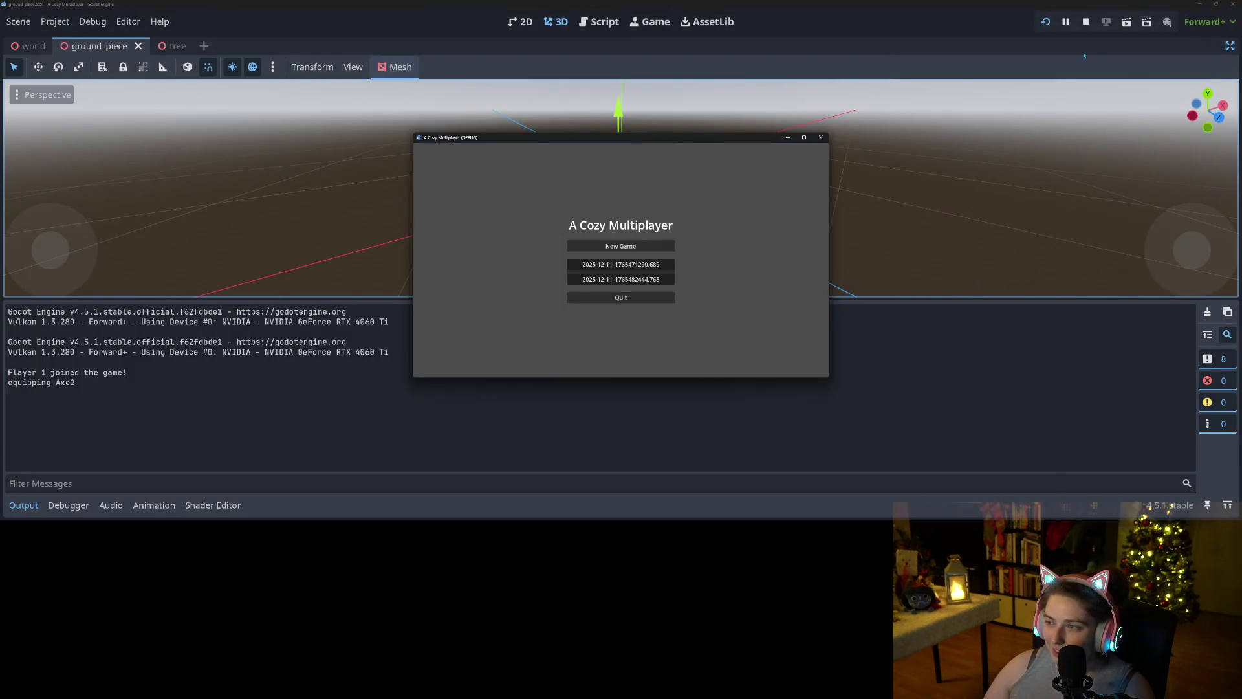
- Stop the game, enlarge the shader code, and remove abs from the x and z terms on lines 41–42
key("F8")
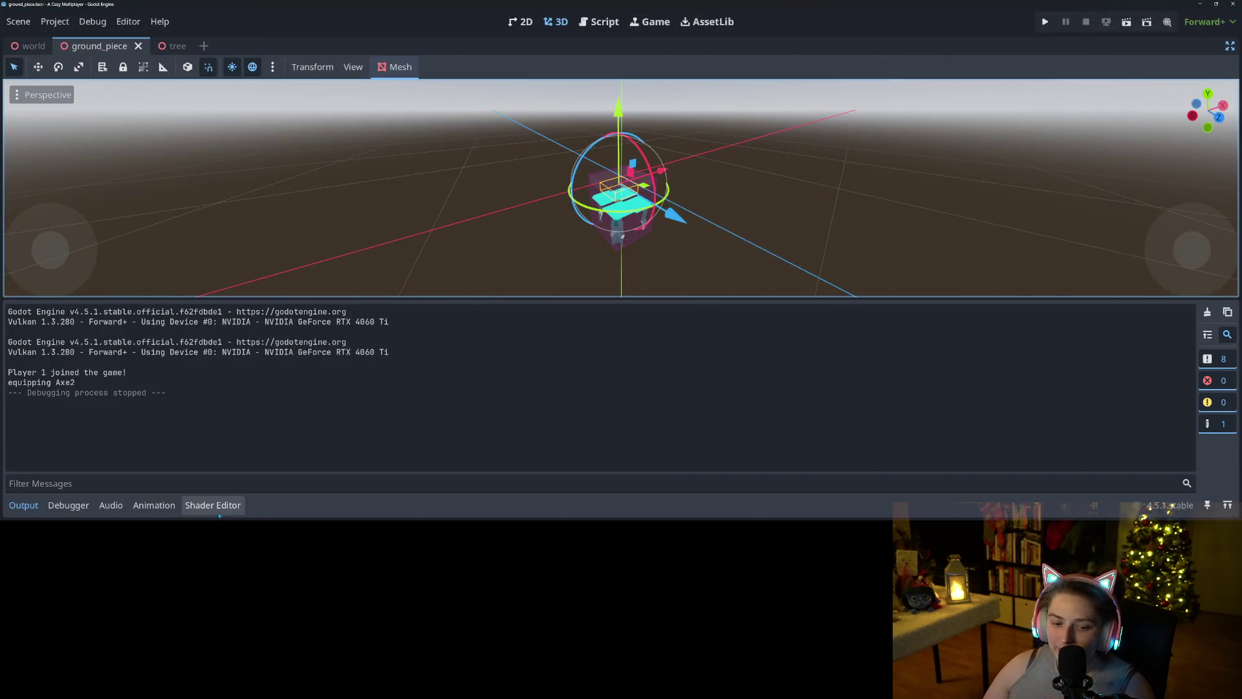
left_click(220, 507)
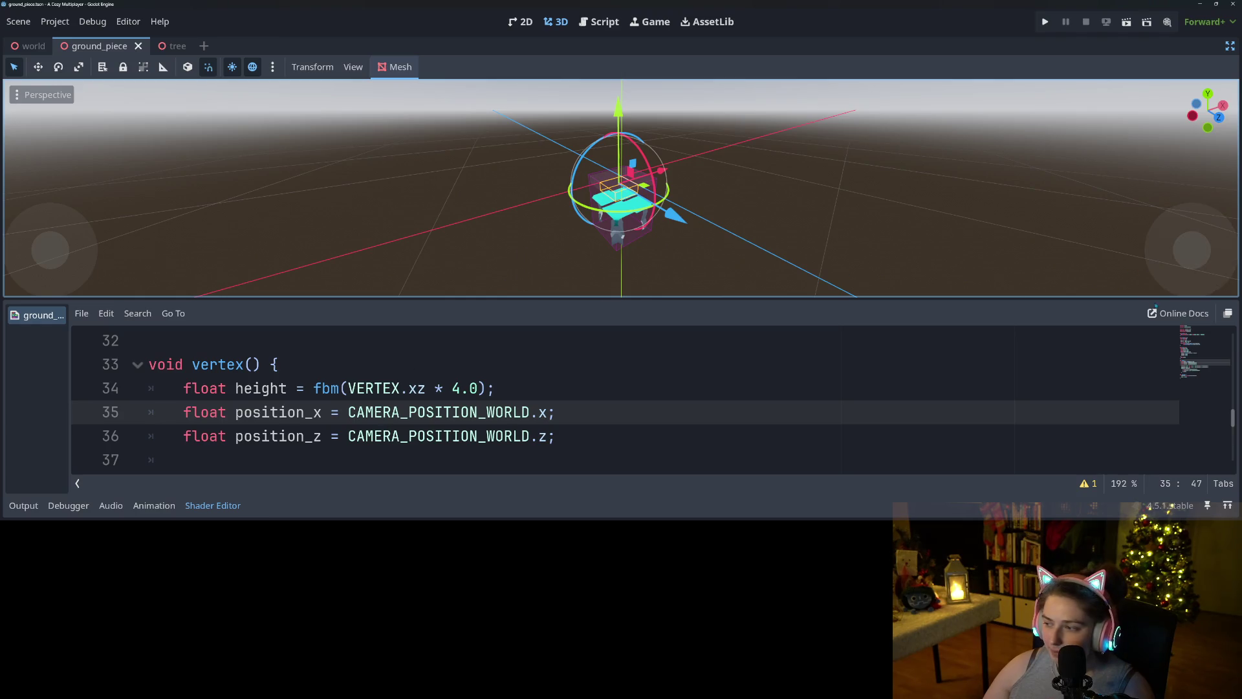
left_click_drag(1145, 299, 1108, 88)
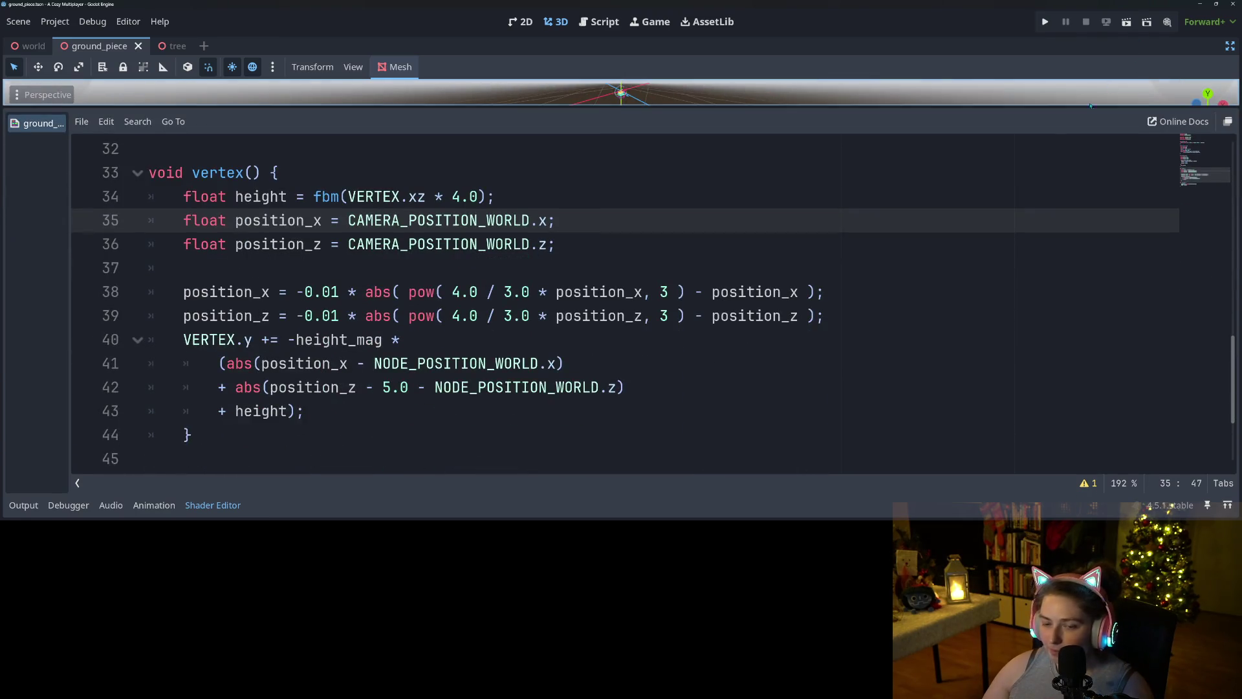
double_click(379, 292)
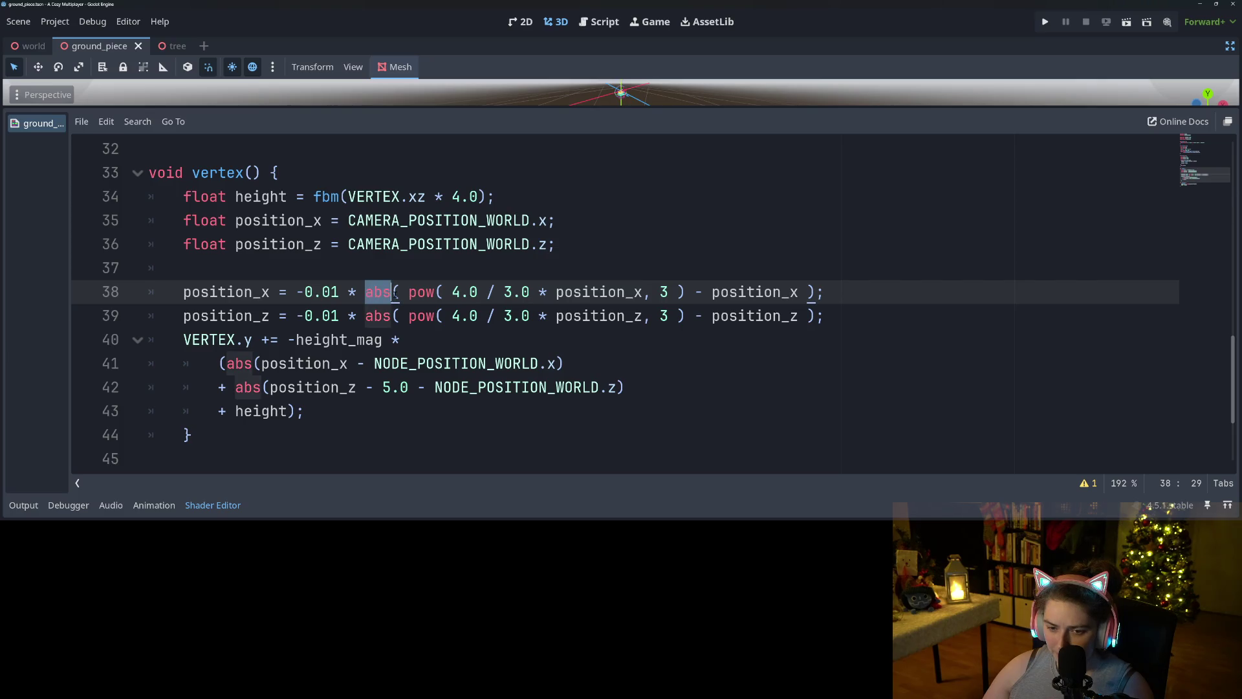
left_click(244, 364)
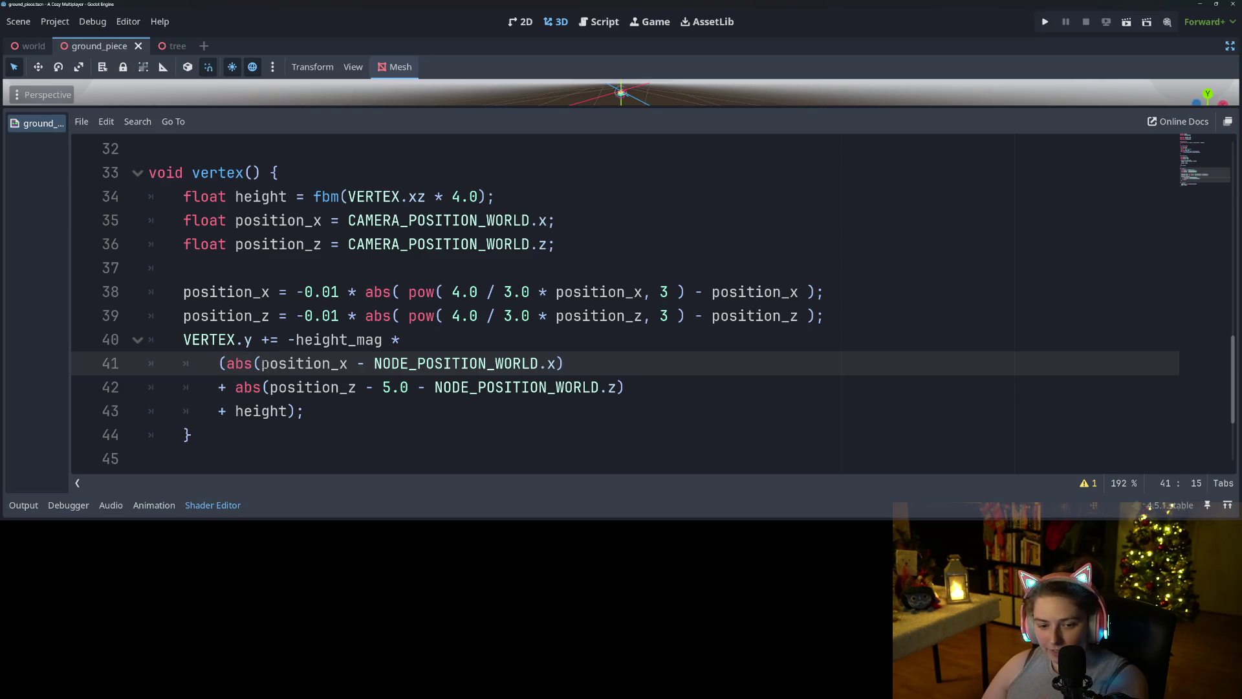
key("BackSpace")
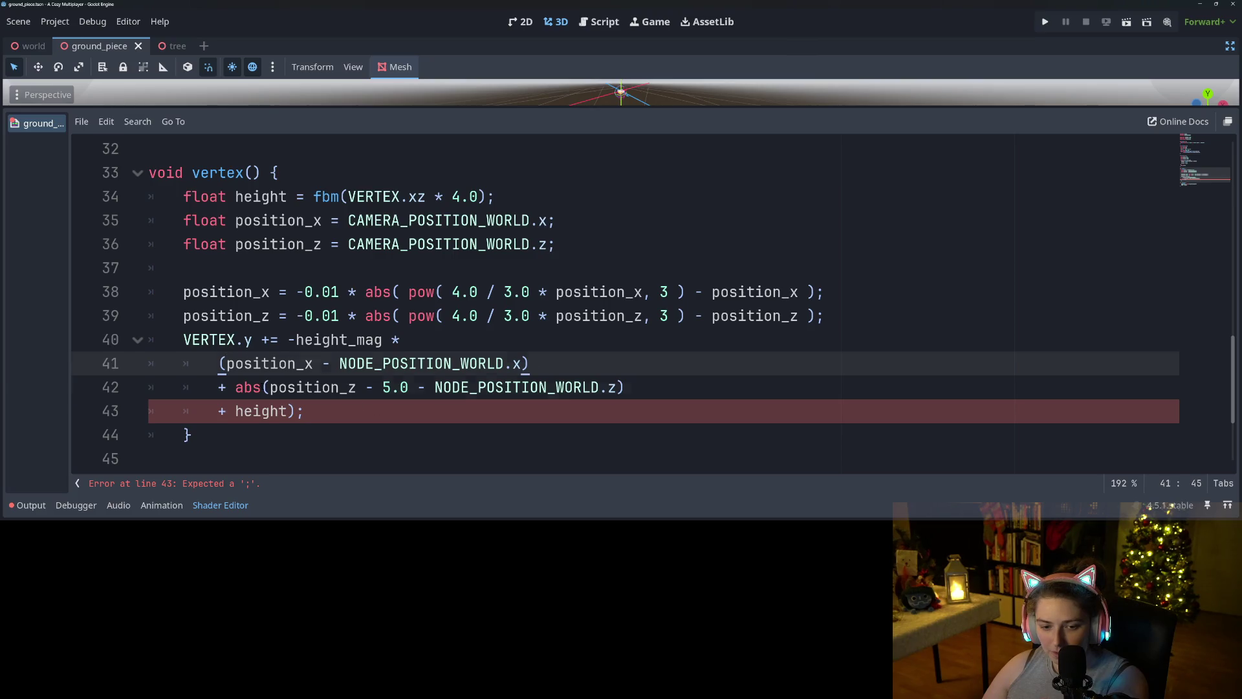
left_click(236, 387)
key("BackSpace")
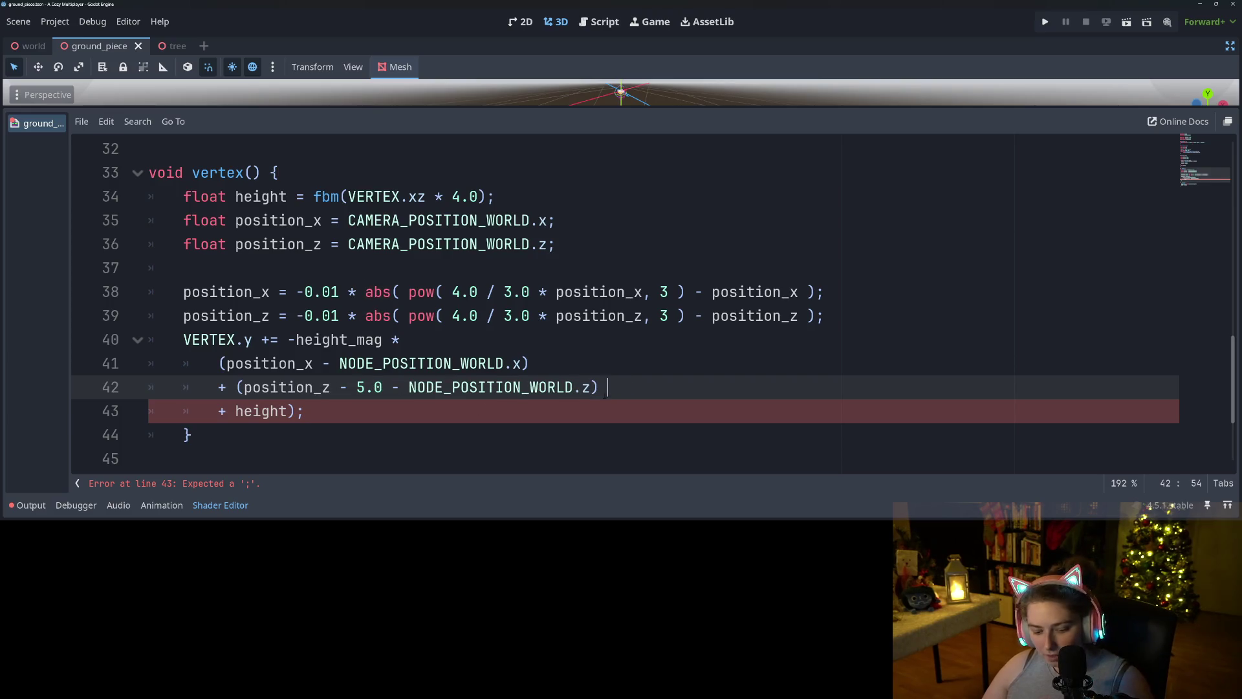
- Delete the stray '(' before position_z on line 42 and relaunch the game
left_click(492, 422)
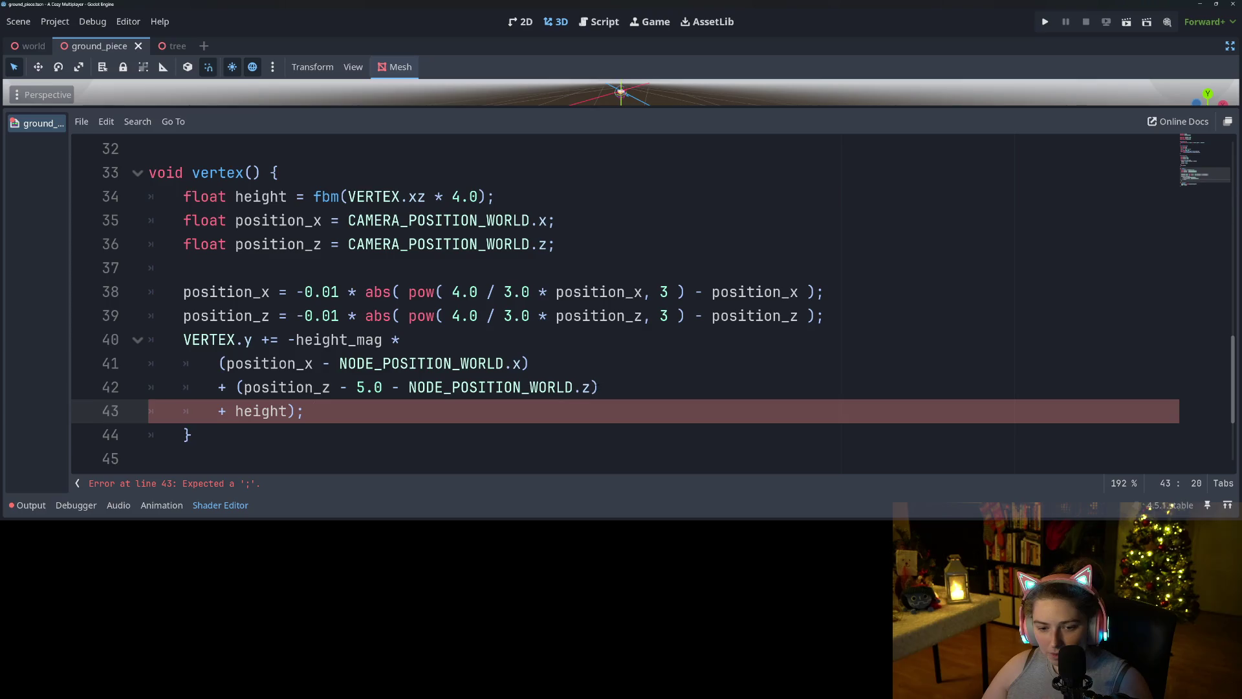
left_click(599, 387)
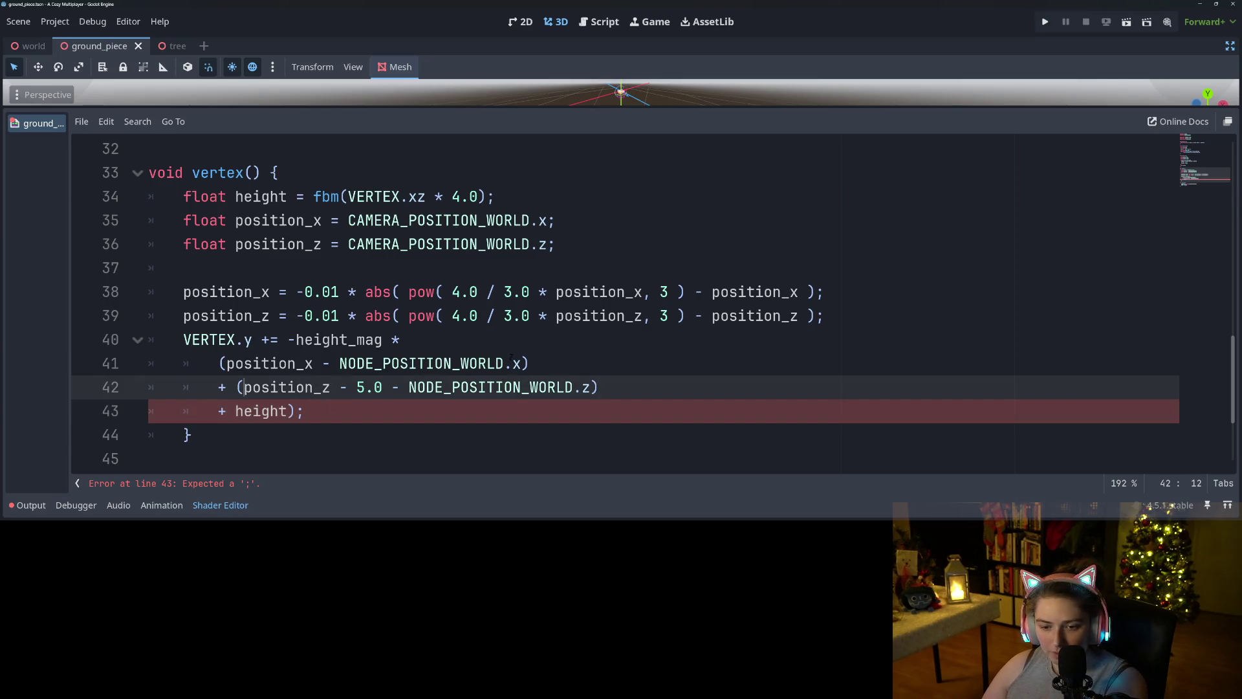
left_click(540, 367)
left_click(245, 388)
key("BackSpace")
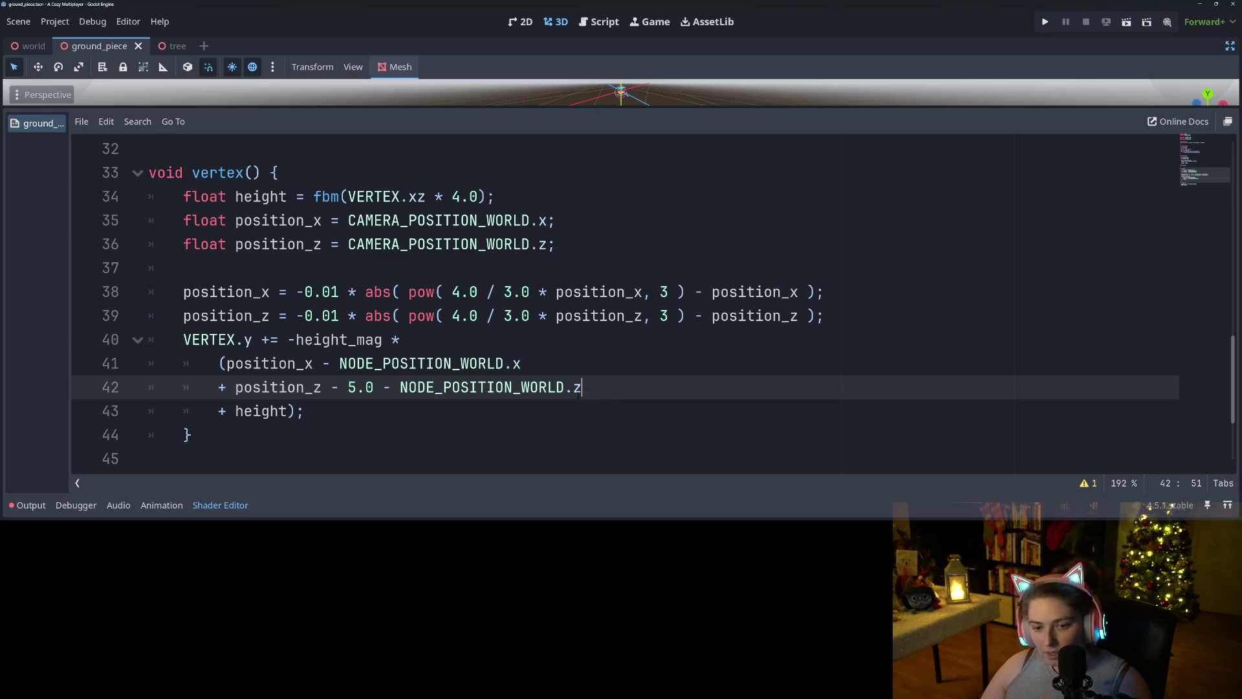
left_click(1045, 24)
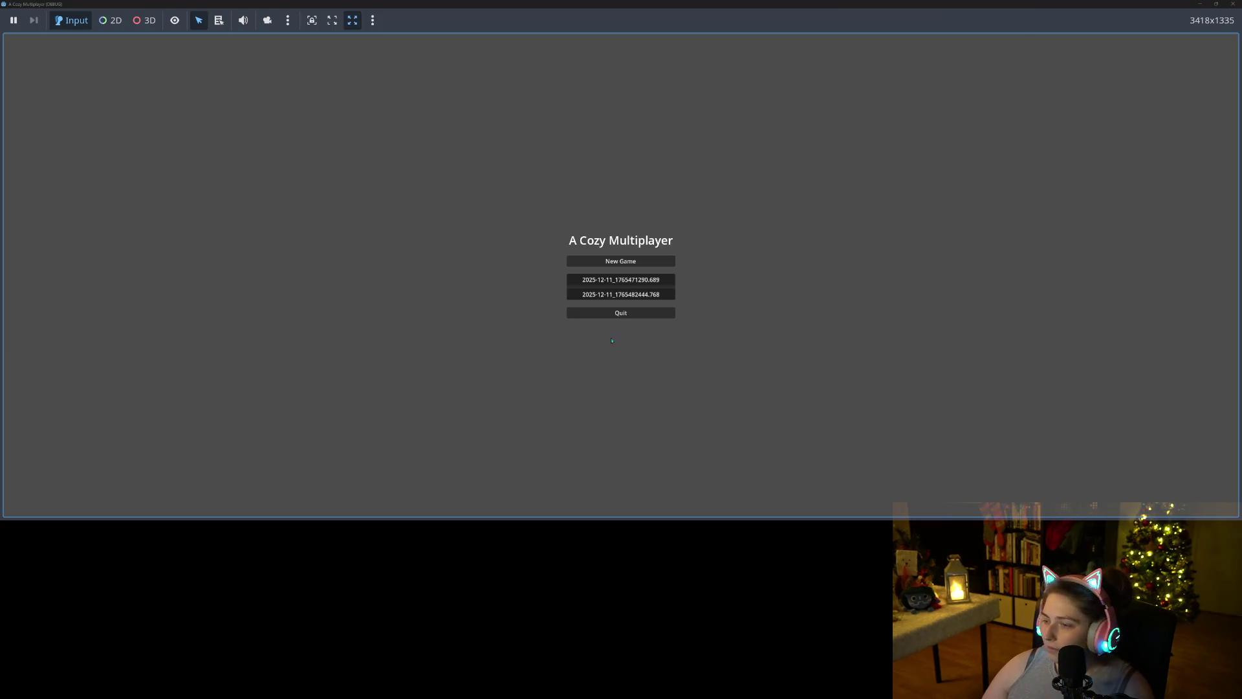
- Load a saved game and walk the character onto and across the teal cliff terraces
left_click(600, 280)
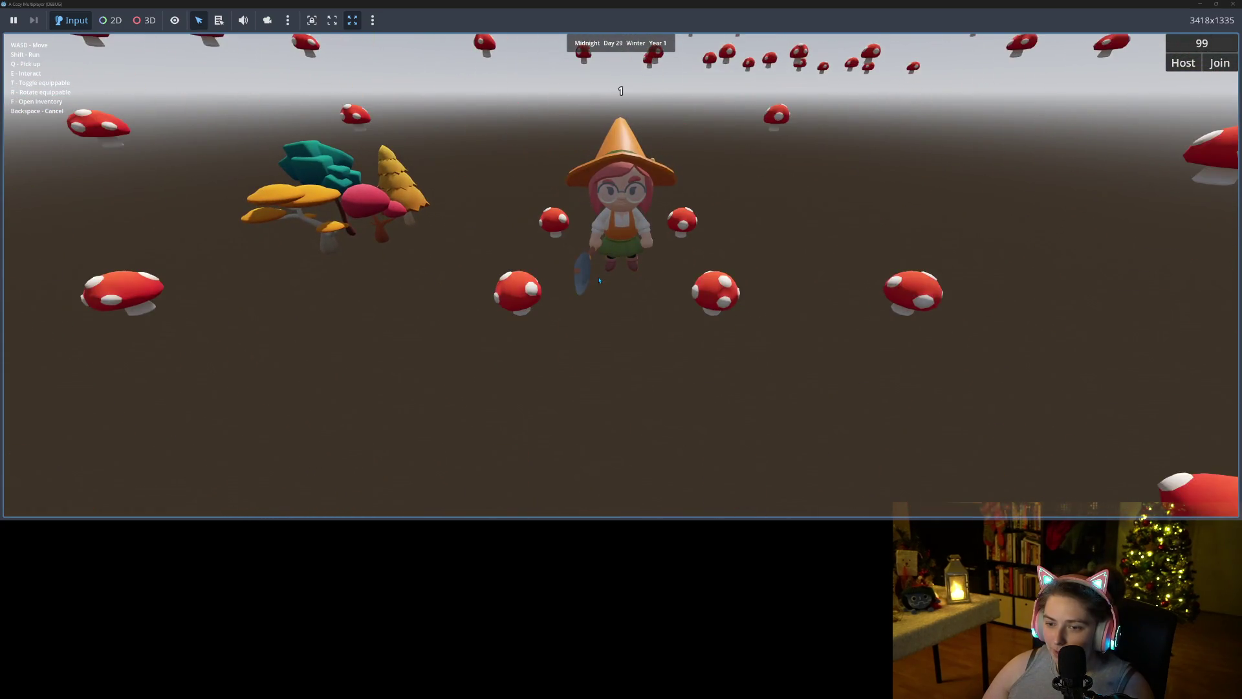
key("w")
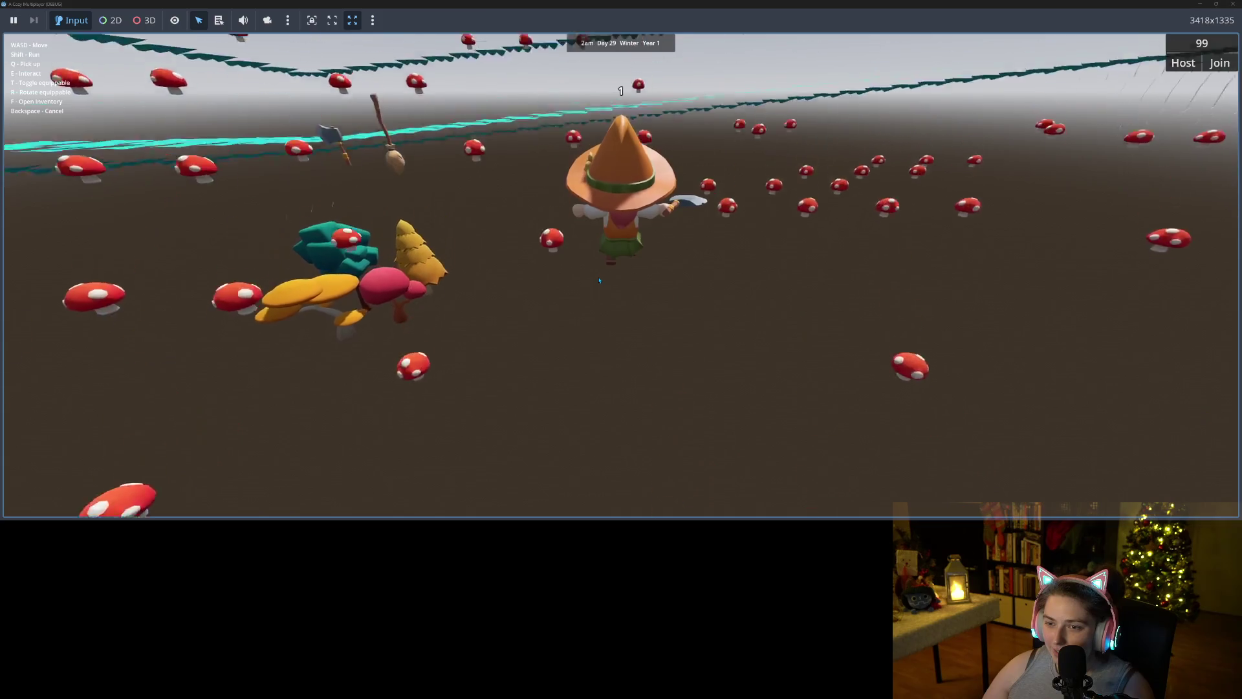
key("s")
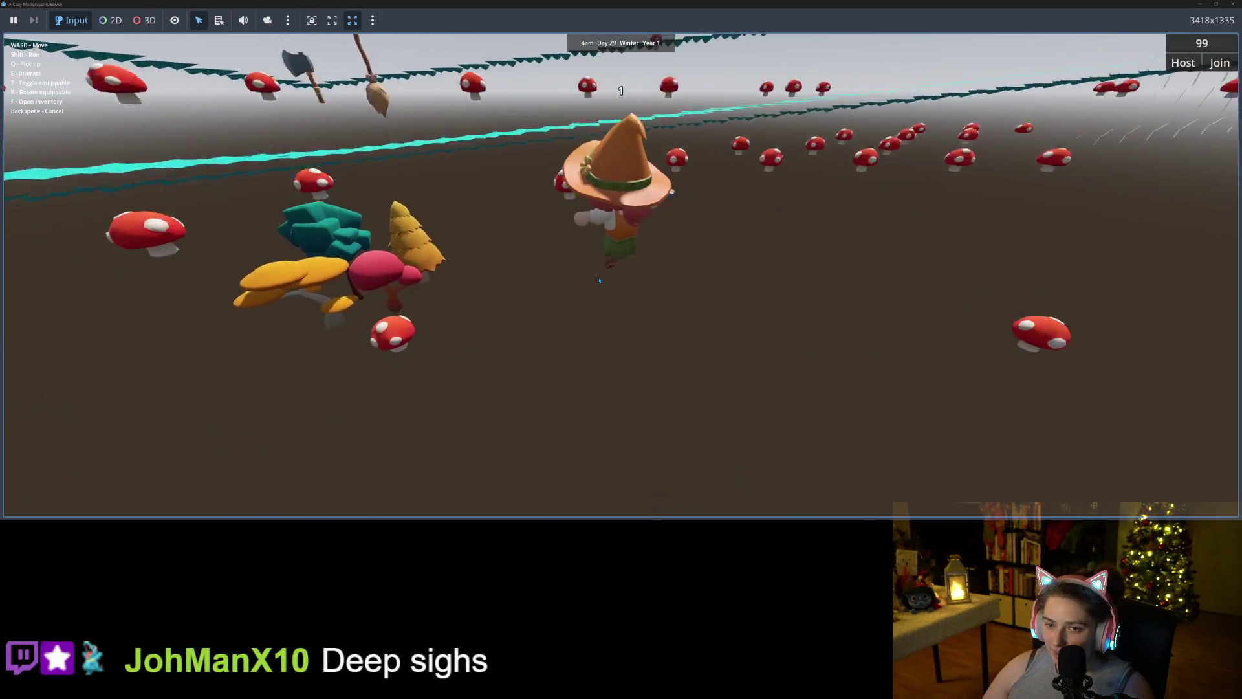
key("a")
key("w")
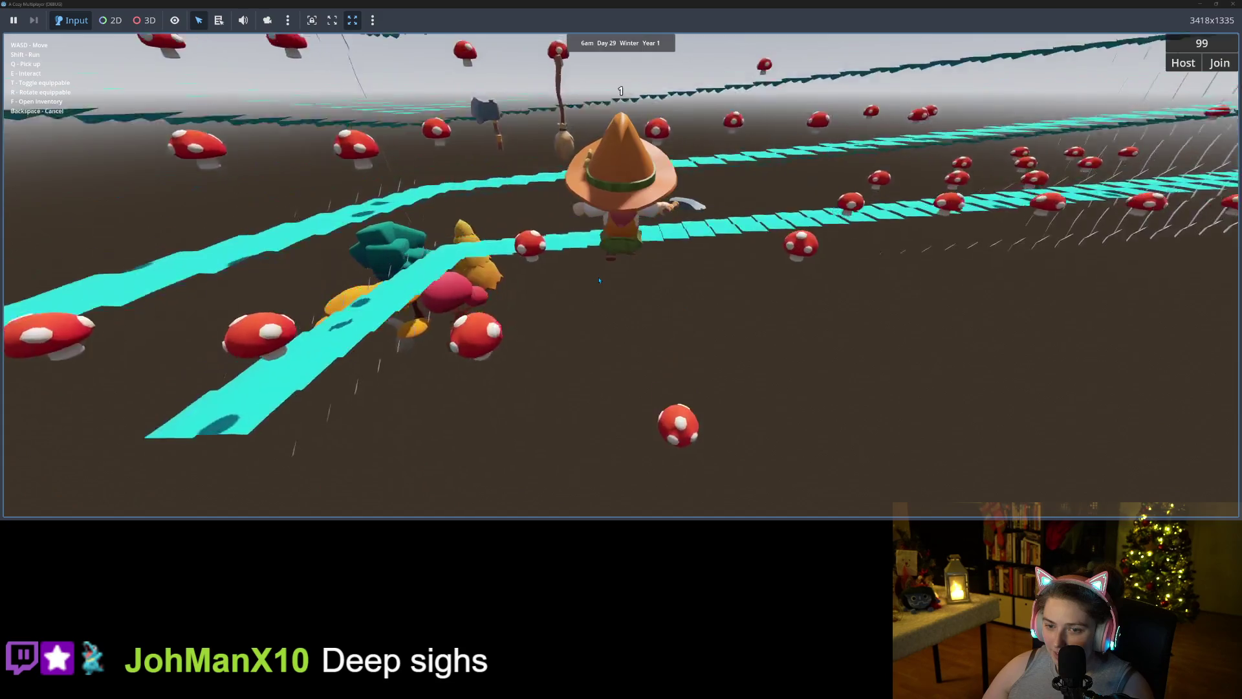
key("w")
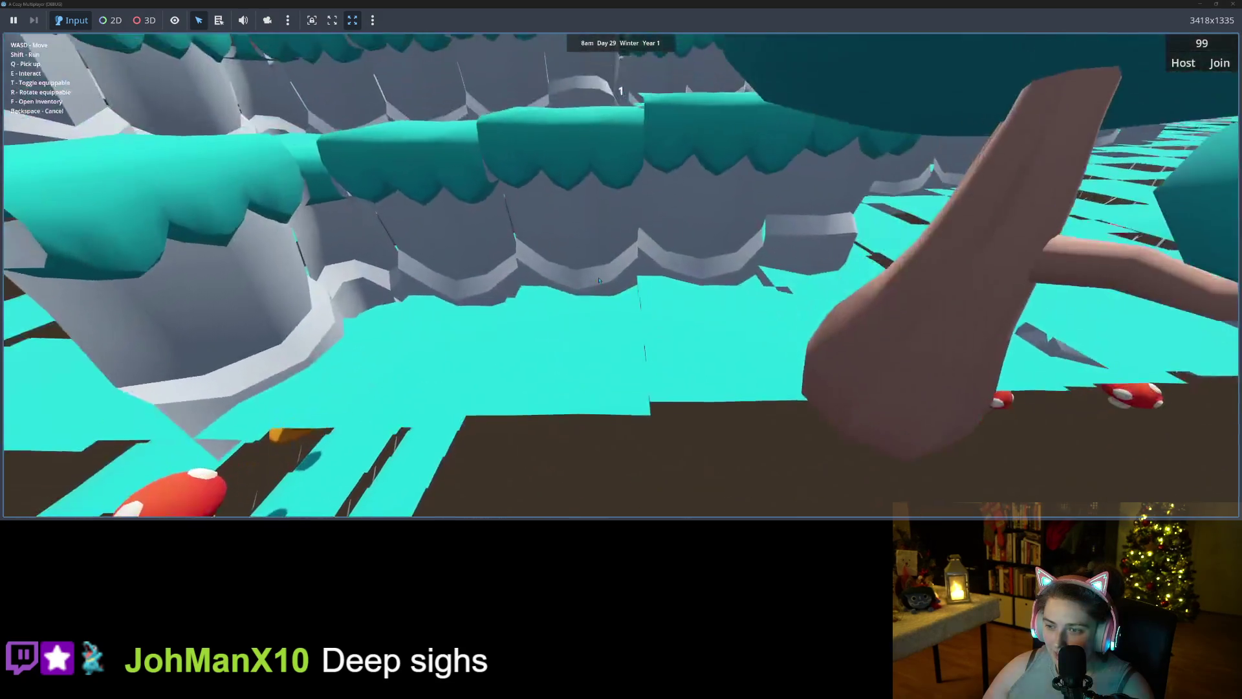
key("w")
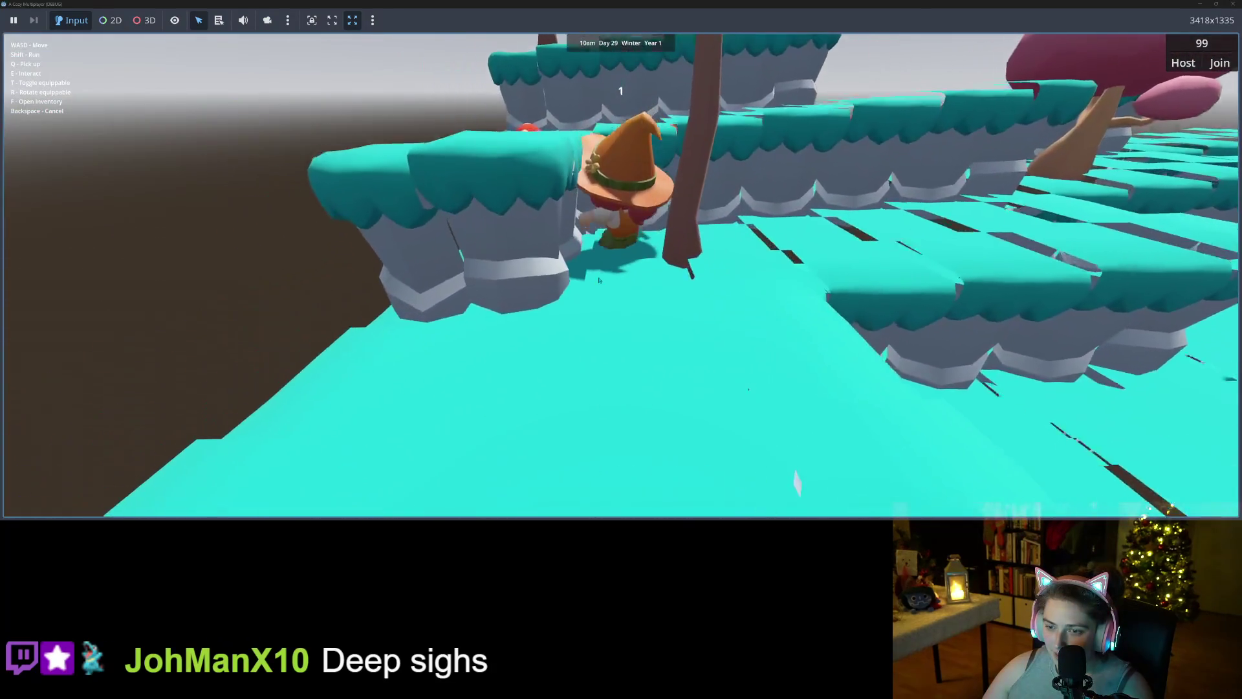
key("w")
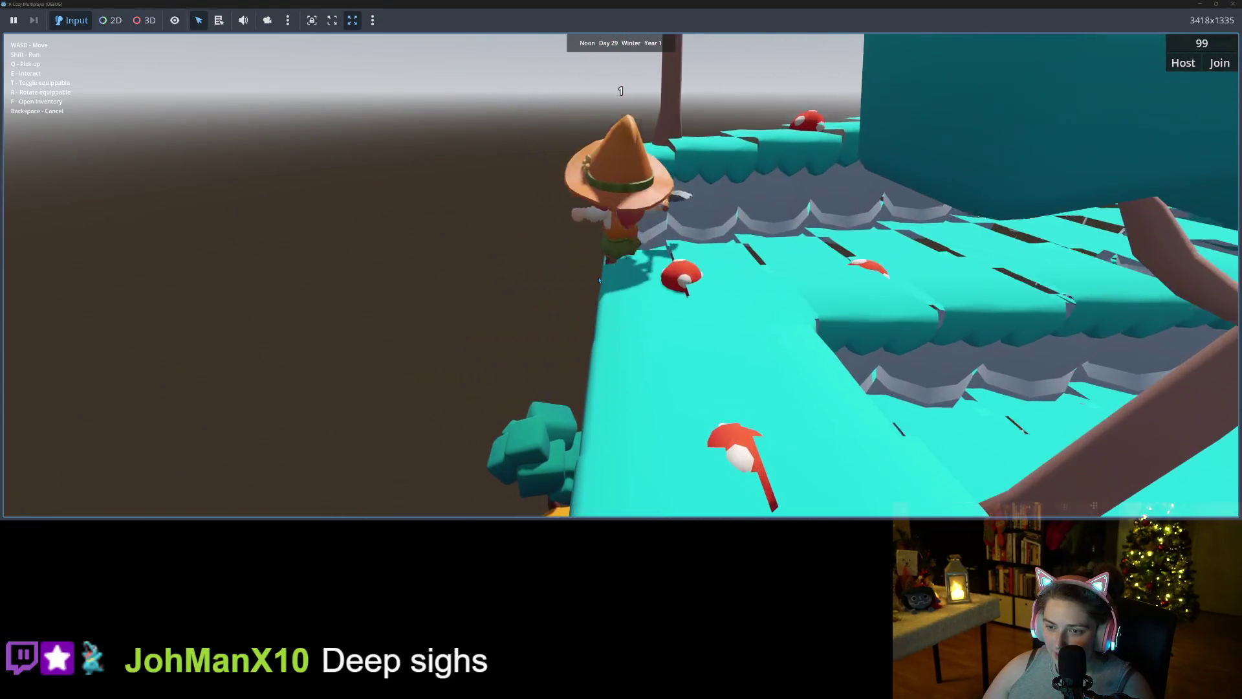
key("w")
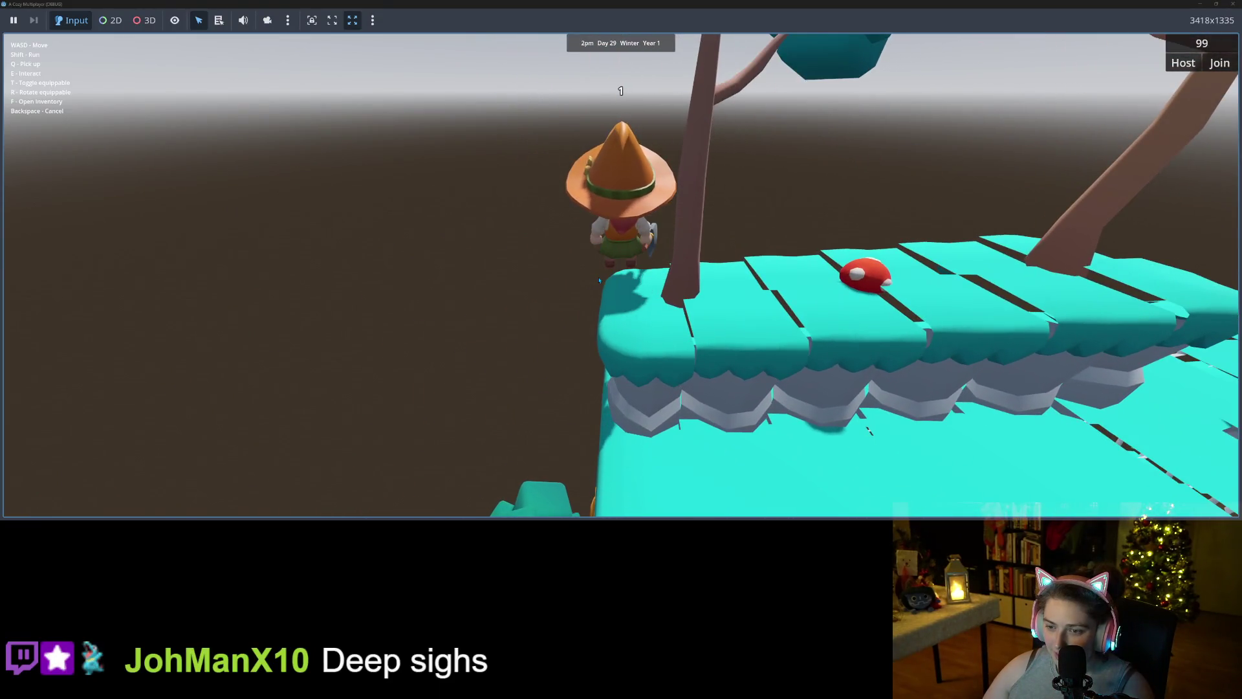
- Walk back off the platforms among the mushrooms, then leave fullscreen and stop the game
key("s")
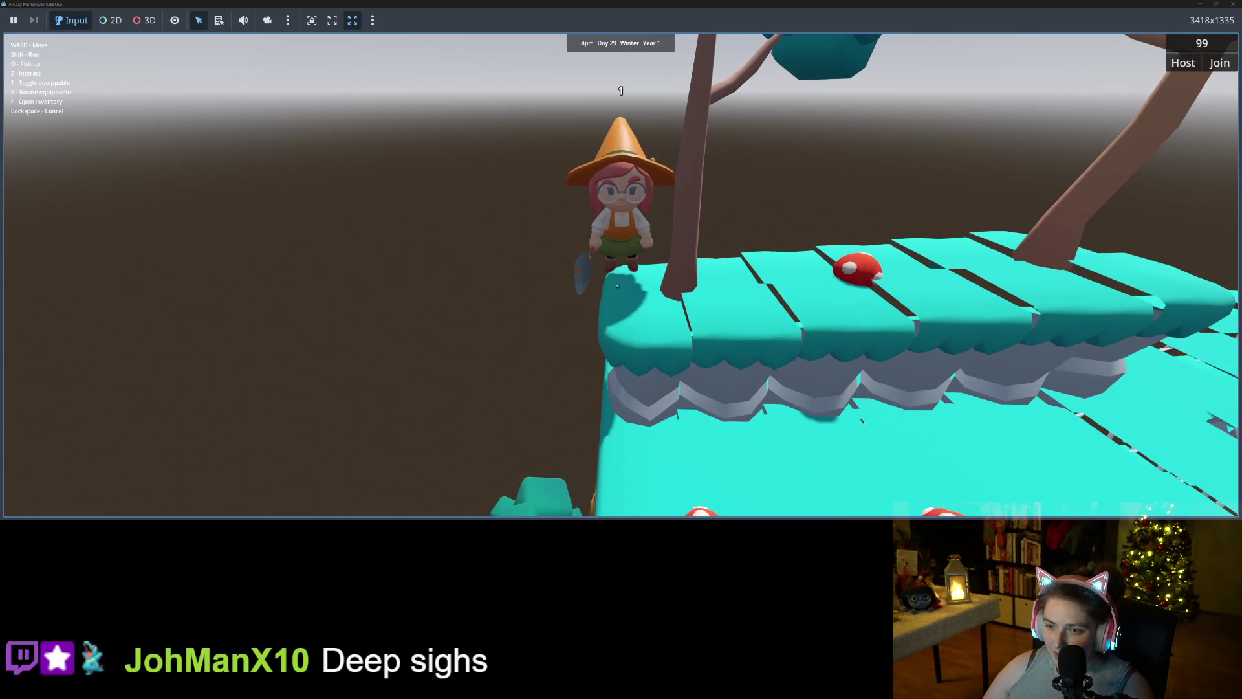
key("s")
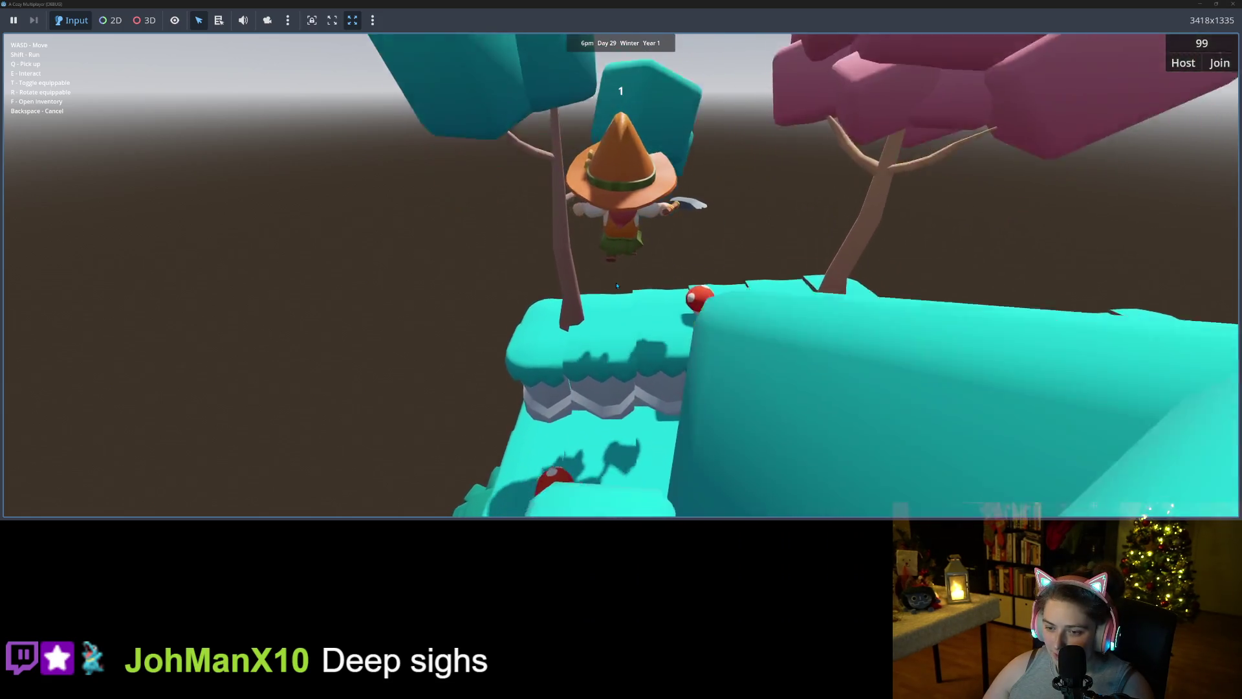
key("s")
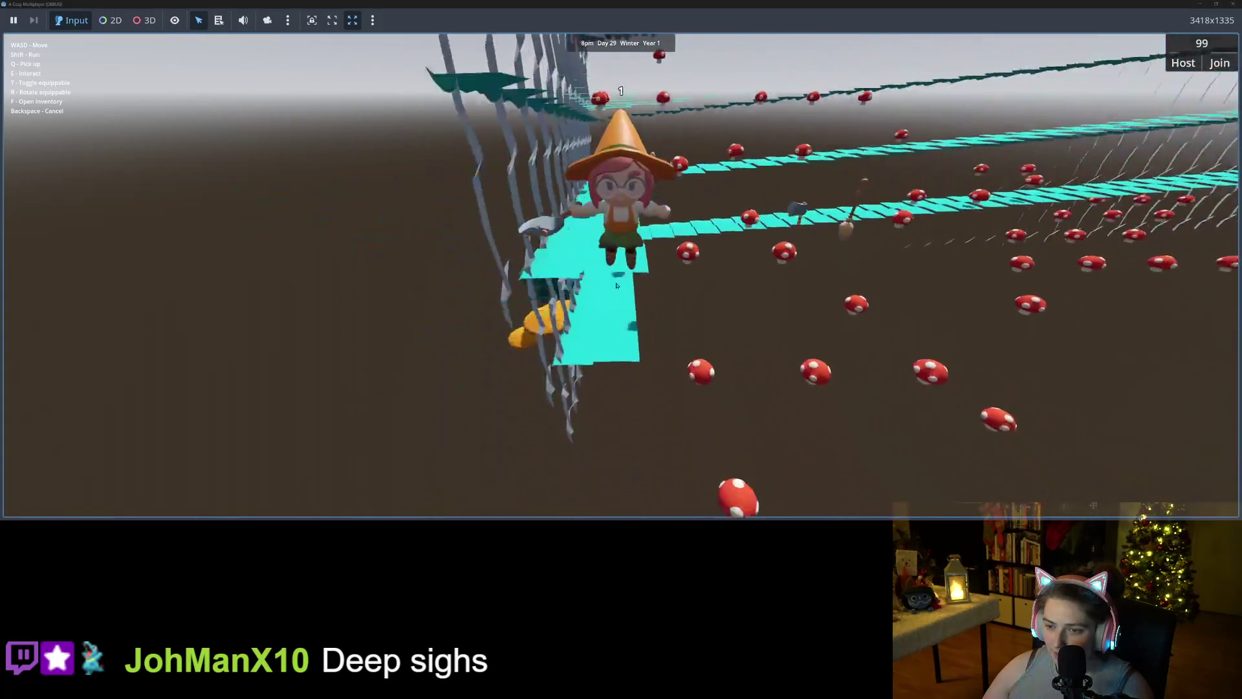
key("s")
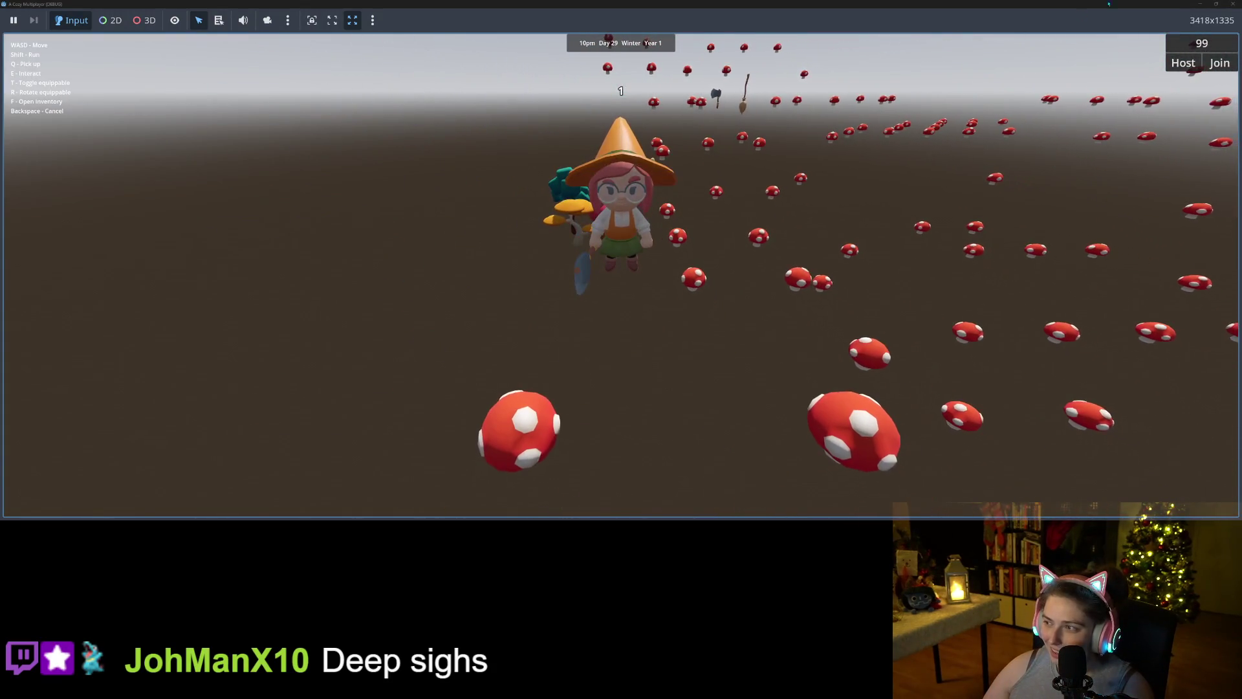
left_click(1233, 4)
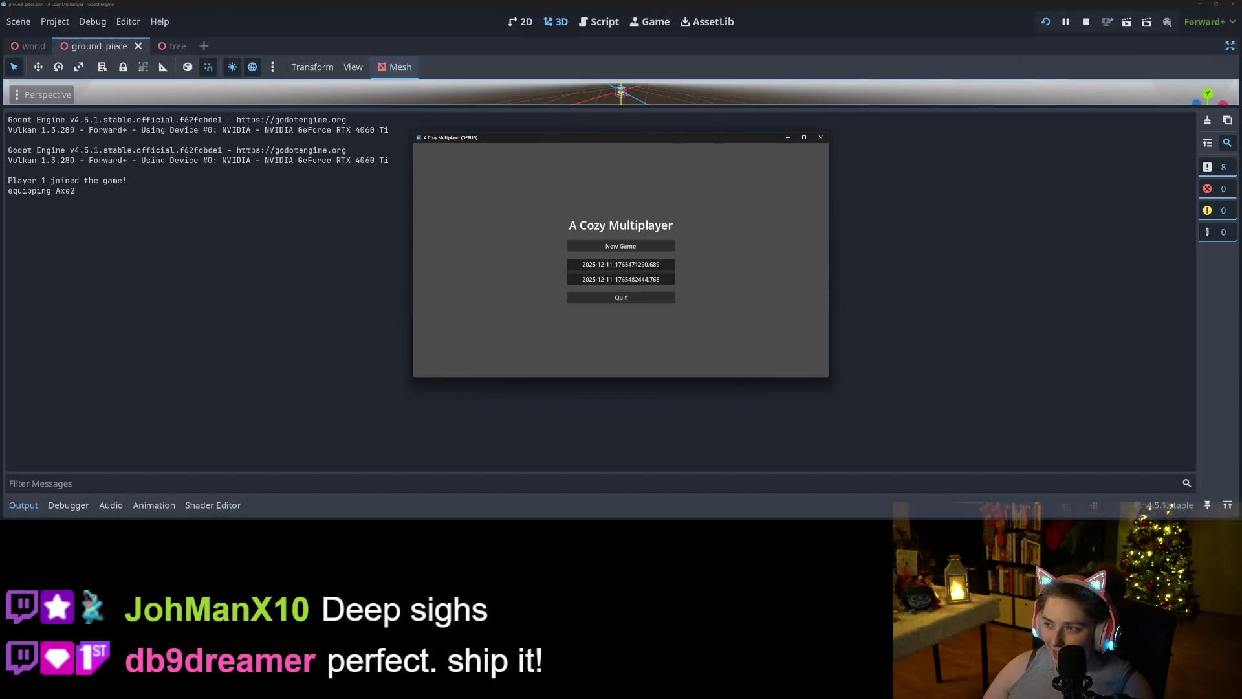
left_click(1088, 22)
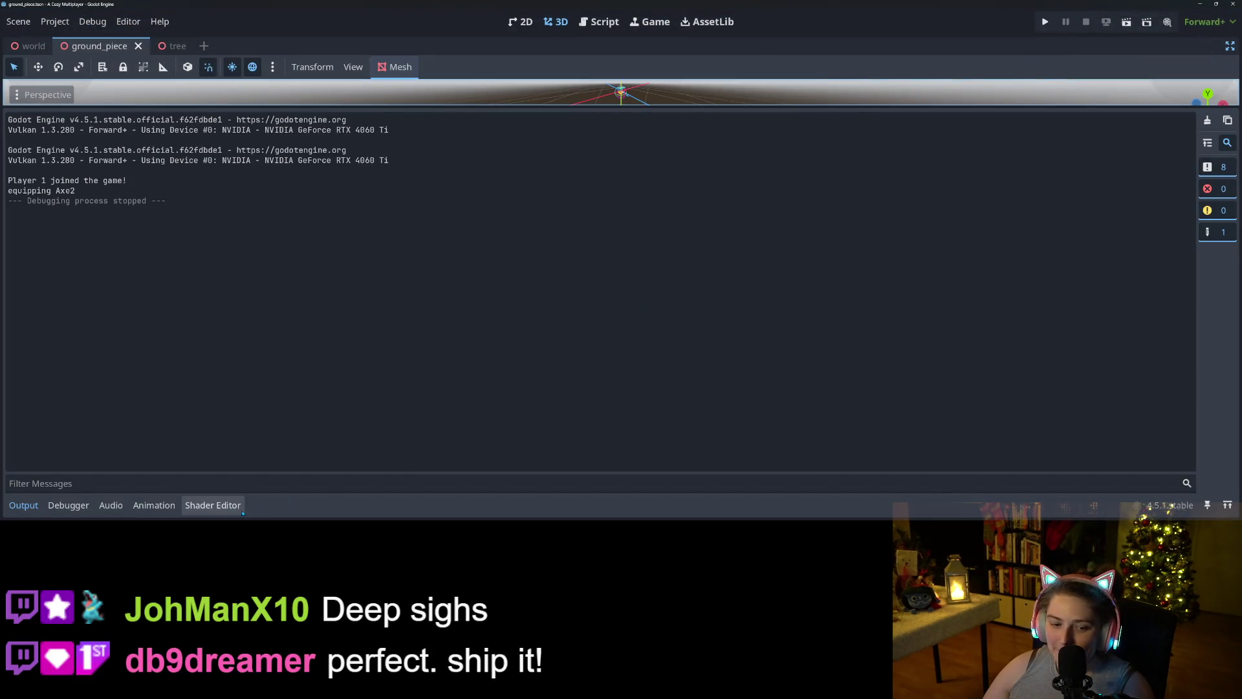
- Review the vertex shader, highlighting the position_x and position_z uses on lines 38–39
left_click(242, 511)
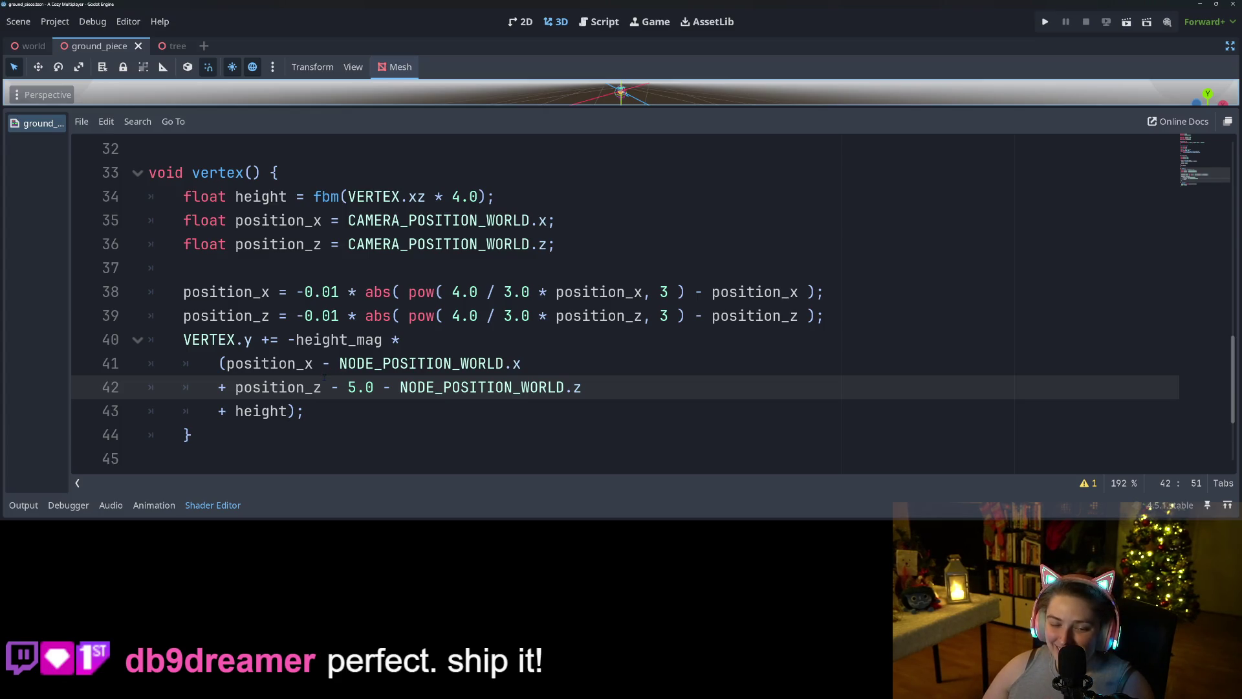
left_click(304, 340)
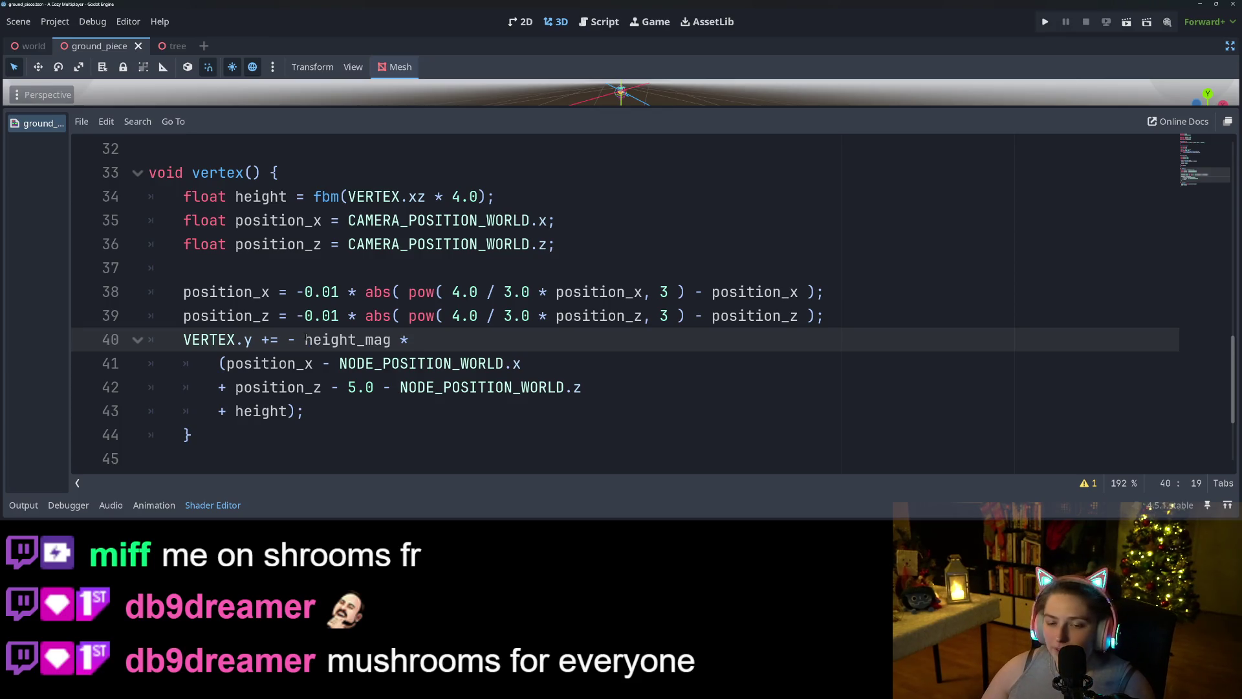
double_click(235, 292)
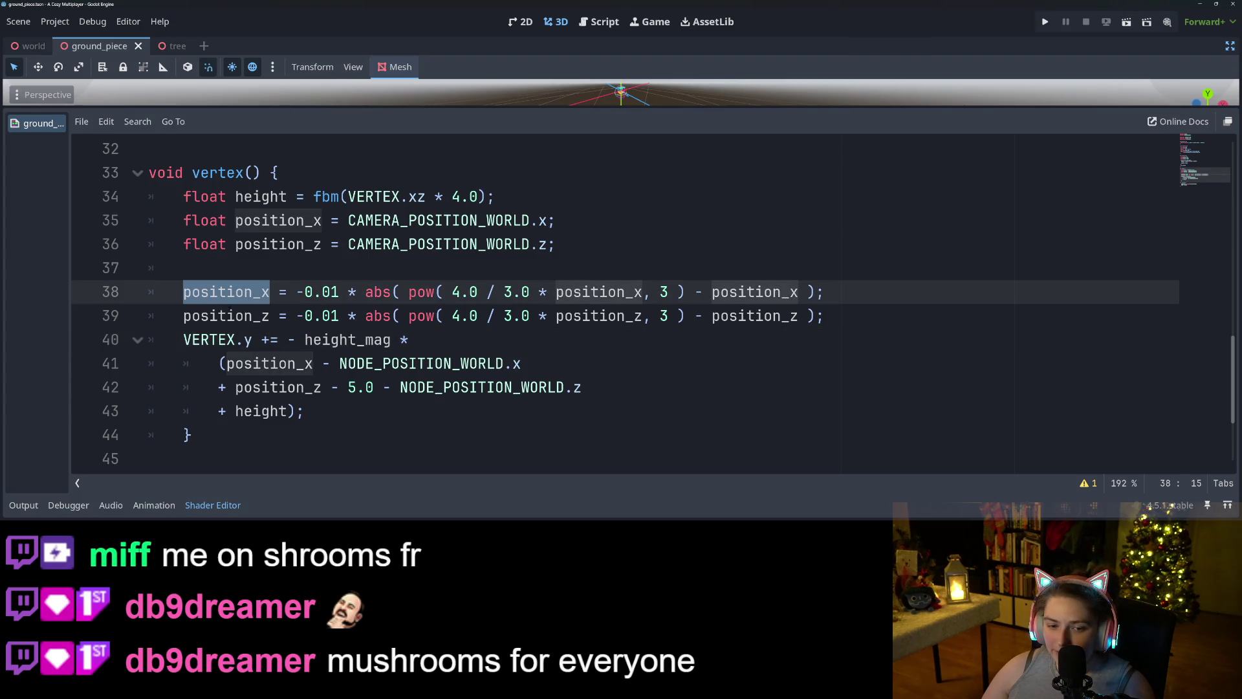
double_click(230, 315)
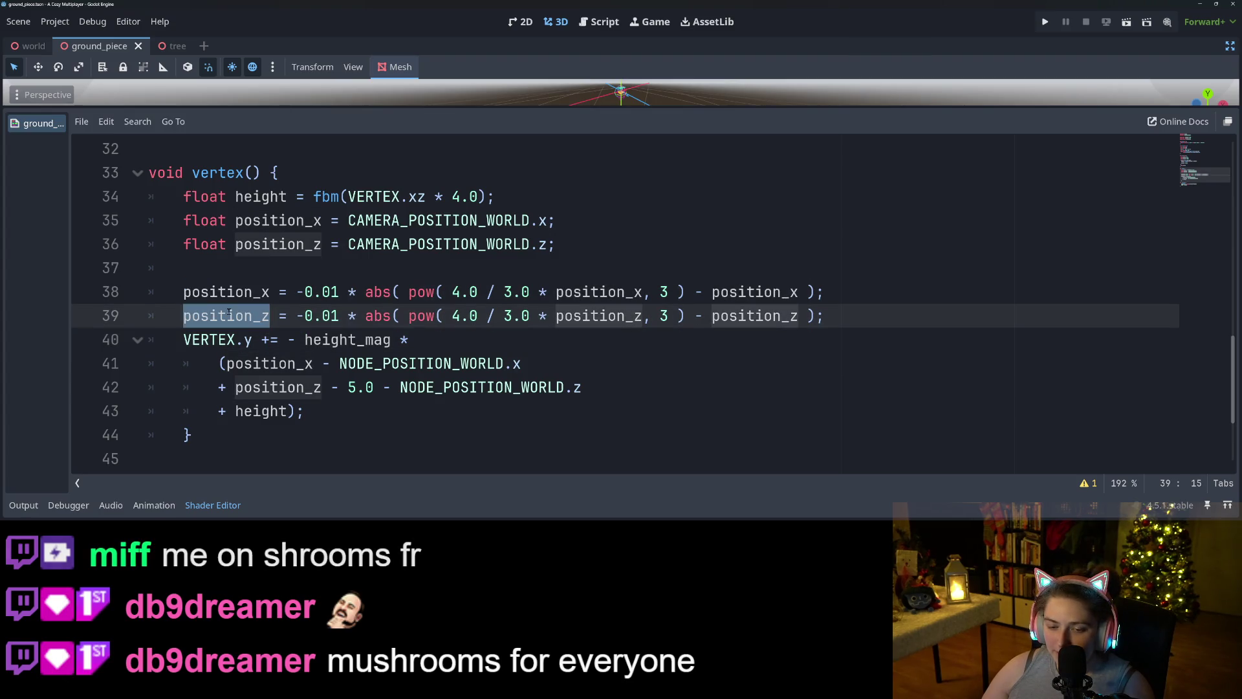
left_click(304, 340)
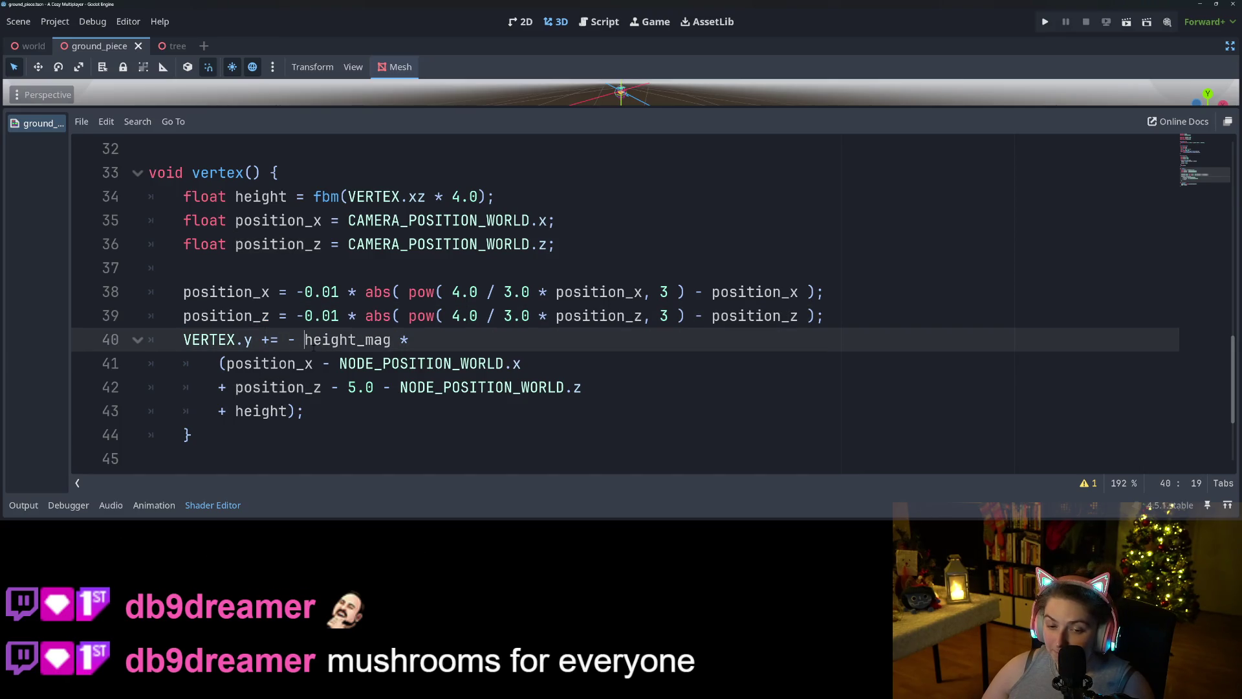
- Make the 0.01 coefficients on lines 38 and 39 positive, save, and relaunch the game
left_click(304, 316)
key("BackSpace")
left_click(304, 291)
key("BackSpace")
key("ctrl+s")
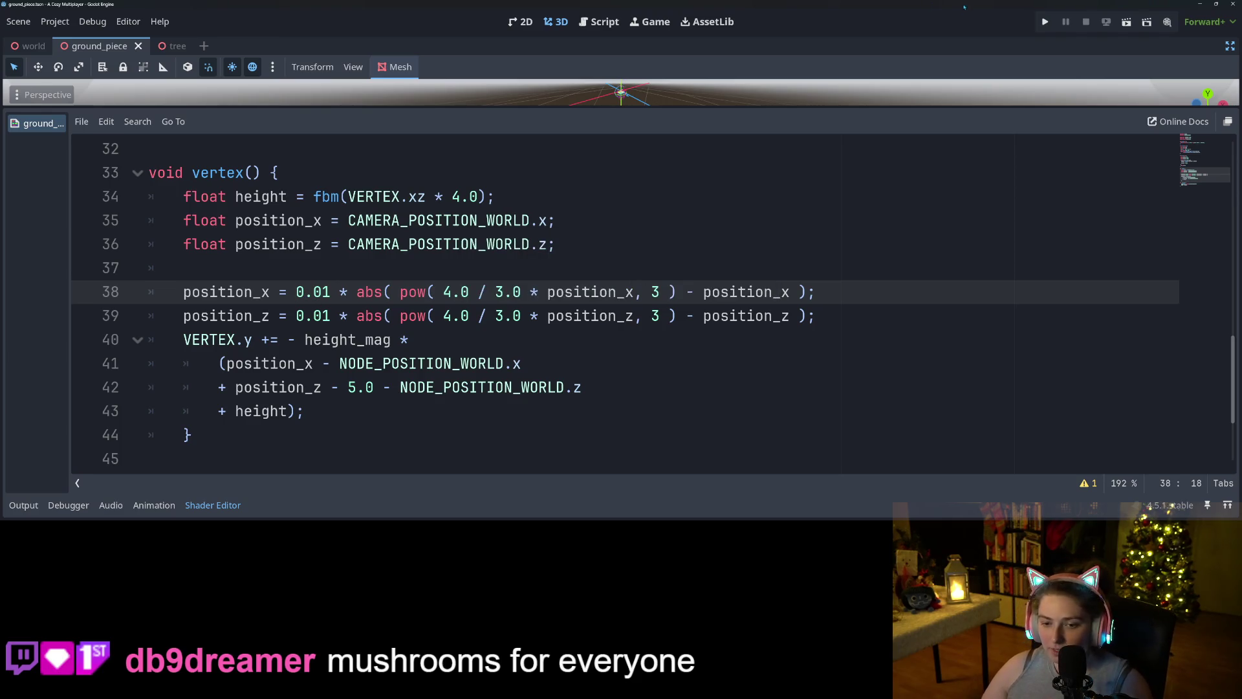
left_click(1040, 20)
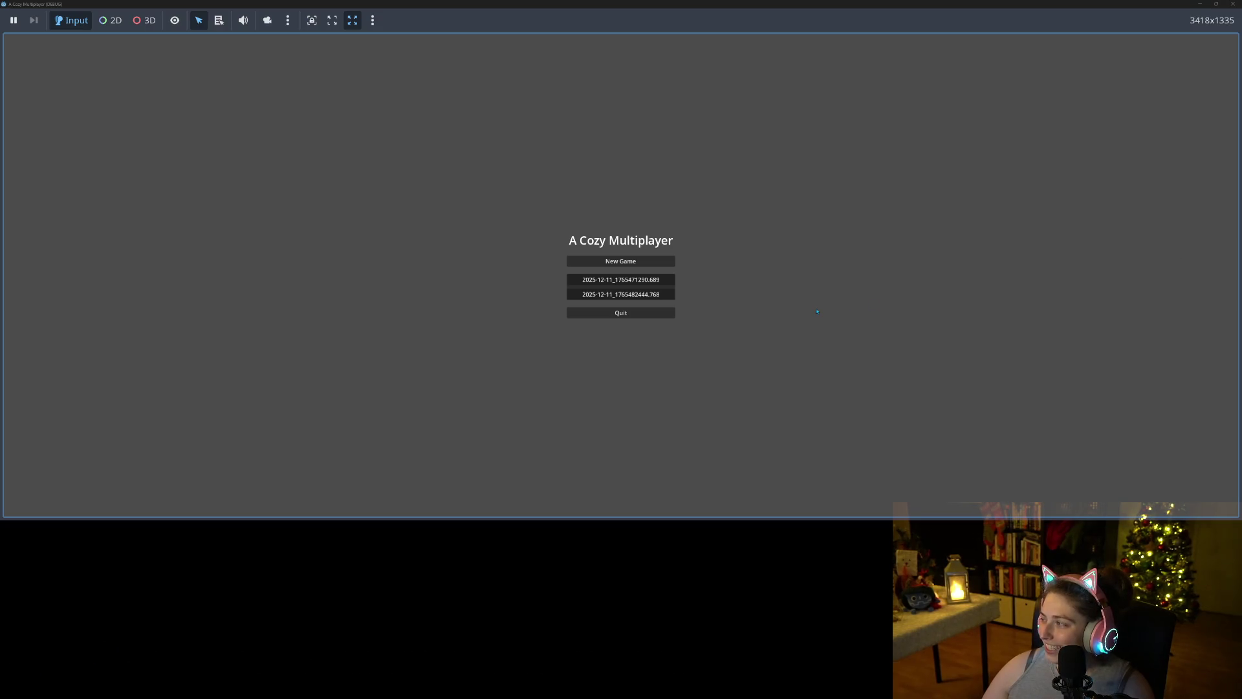
- Load save 2025-12-11_1765471290.689 and walk the witch on and off the cyan terrain
left_click(626, 283)
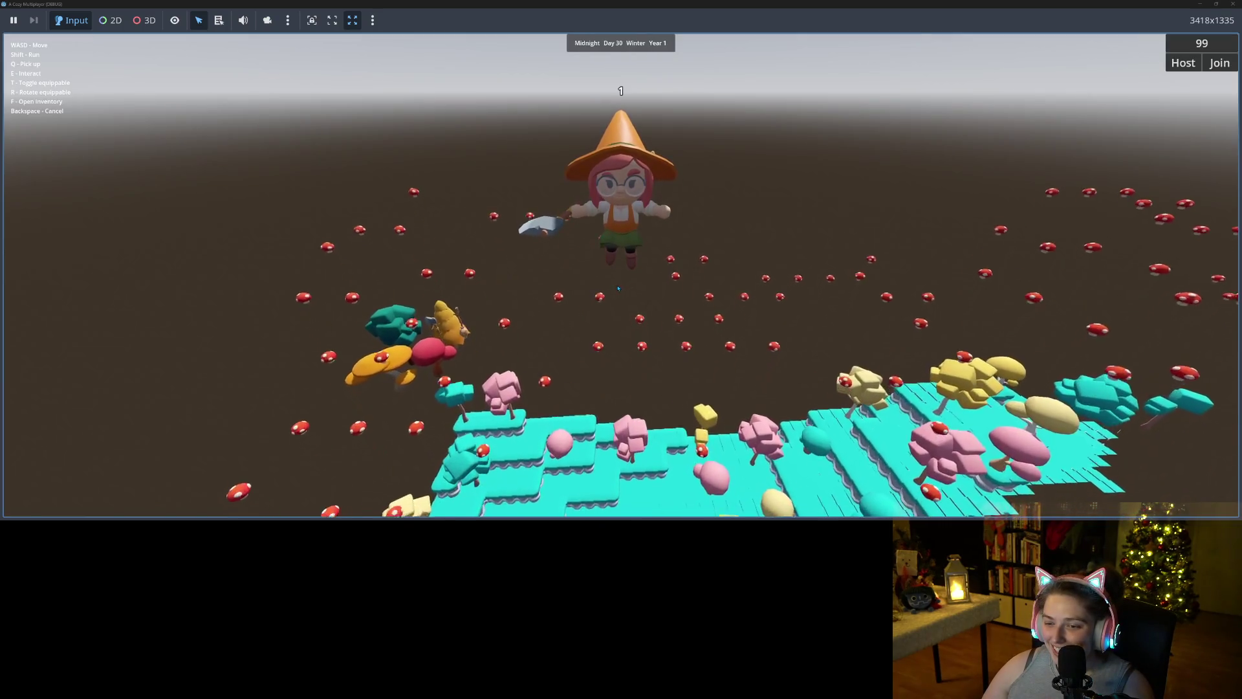
key("w")
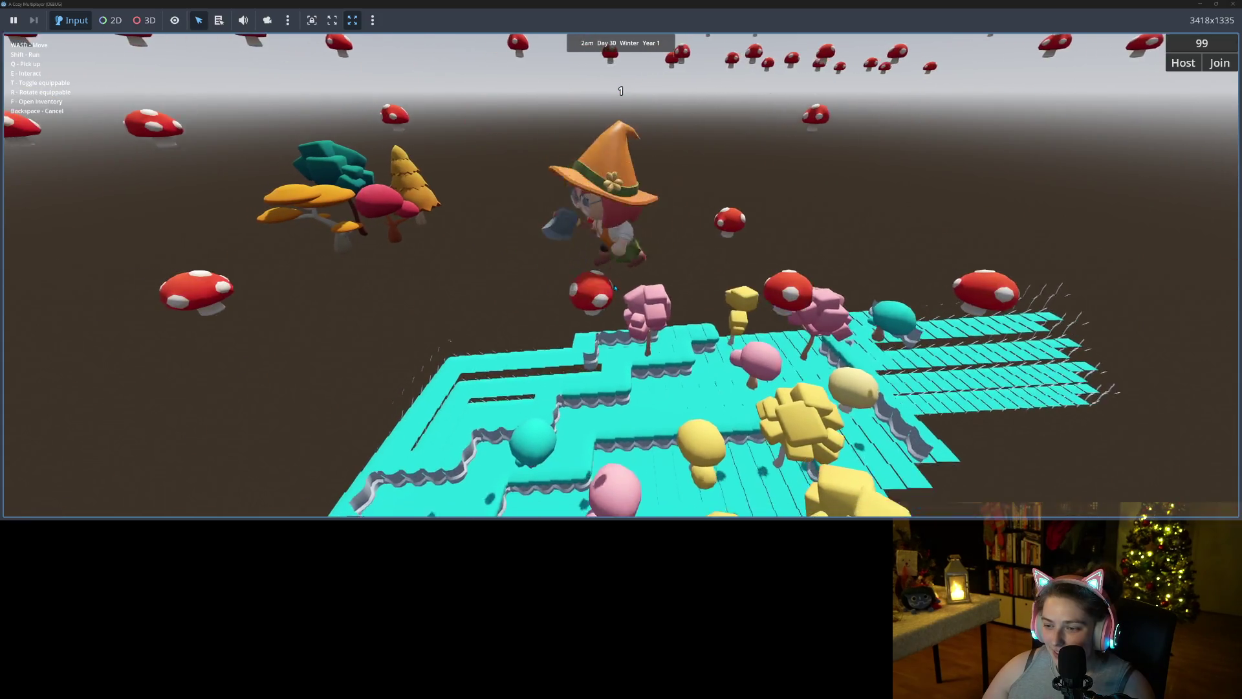
key("w")
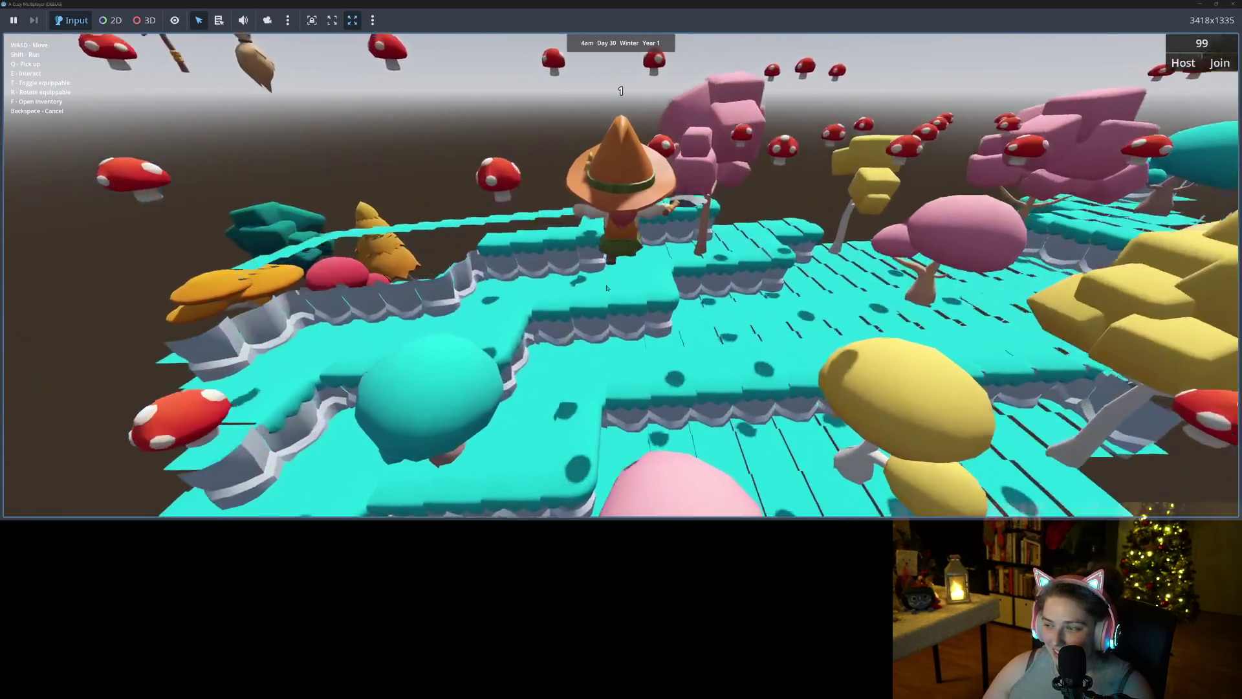
key("w")
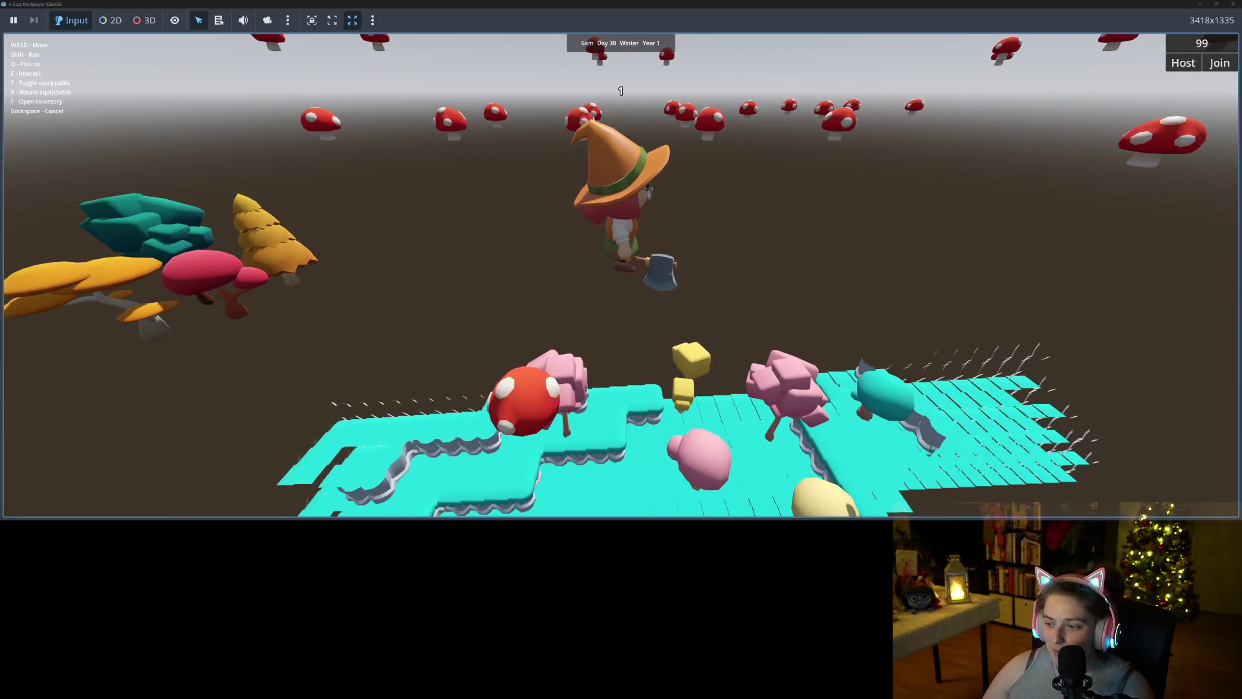
key("s")
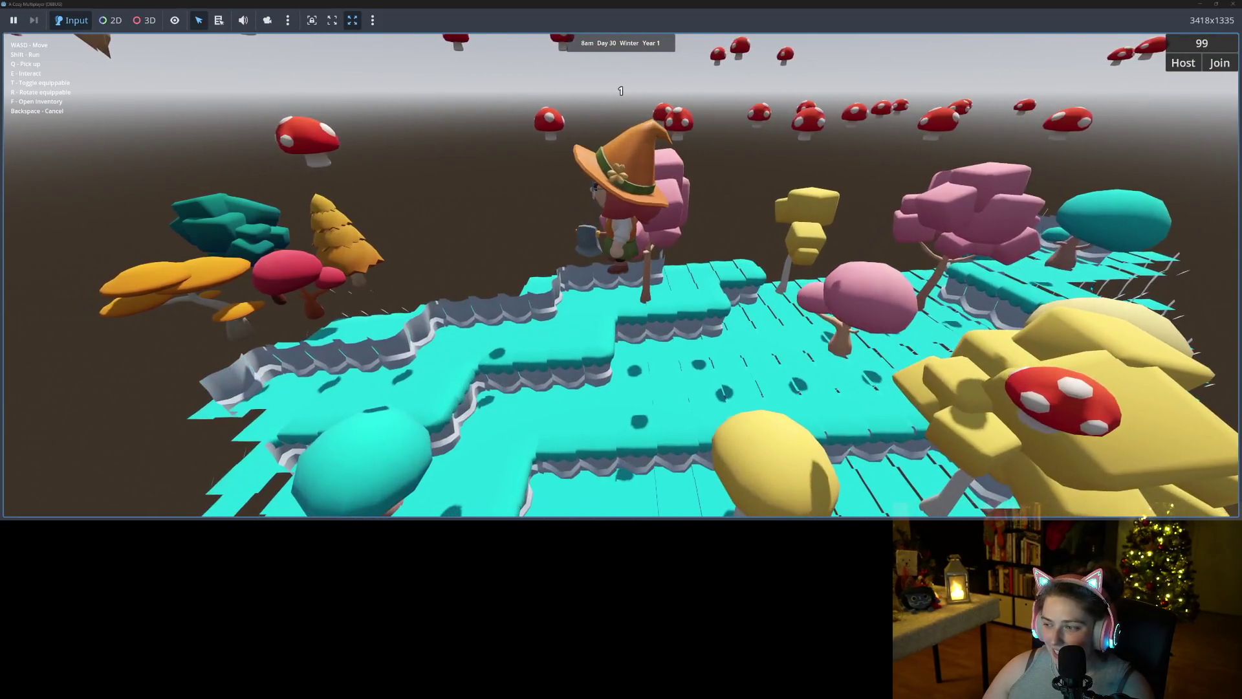
key("w")
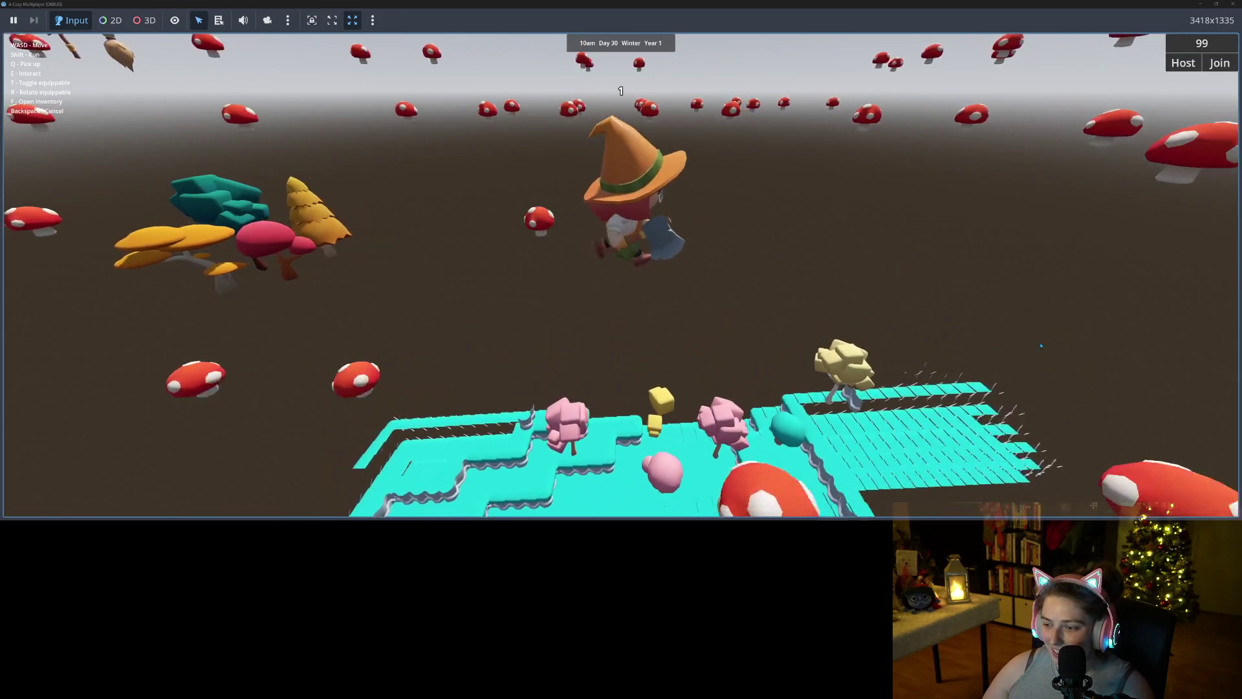
key("s")
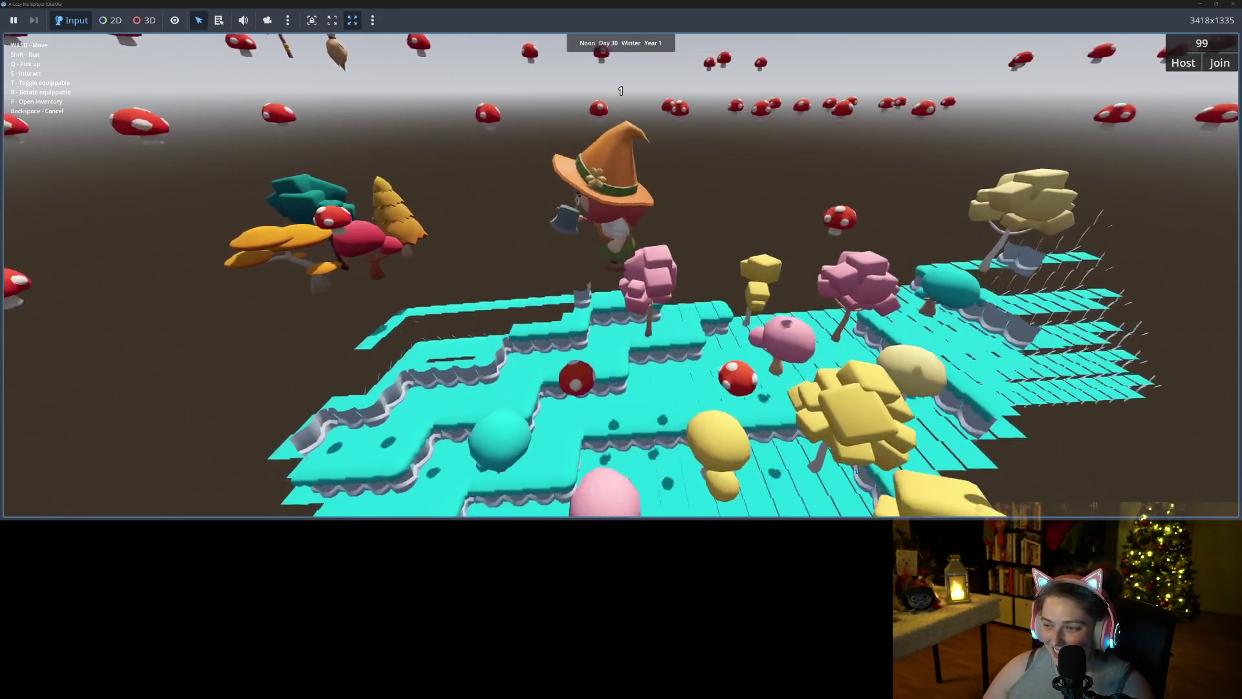
key("a")
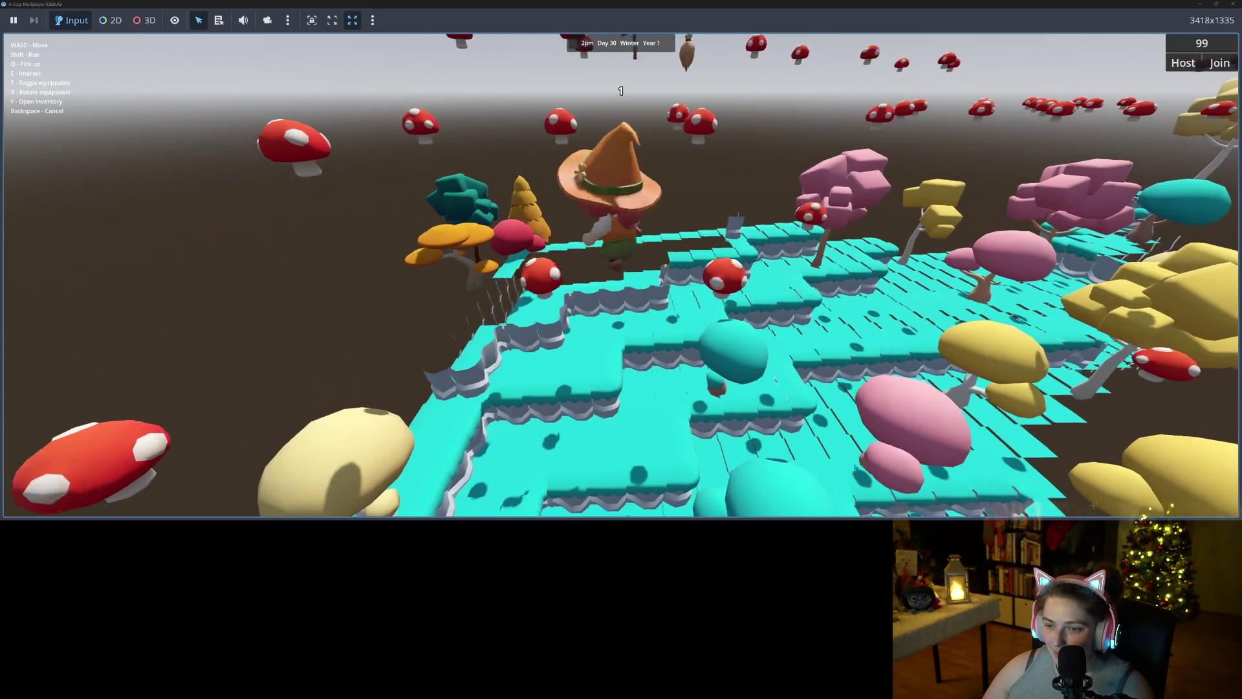
key("w")
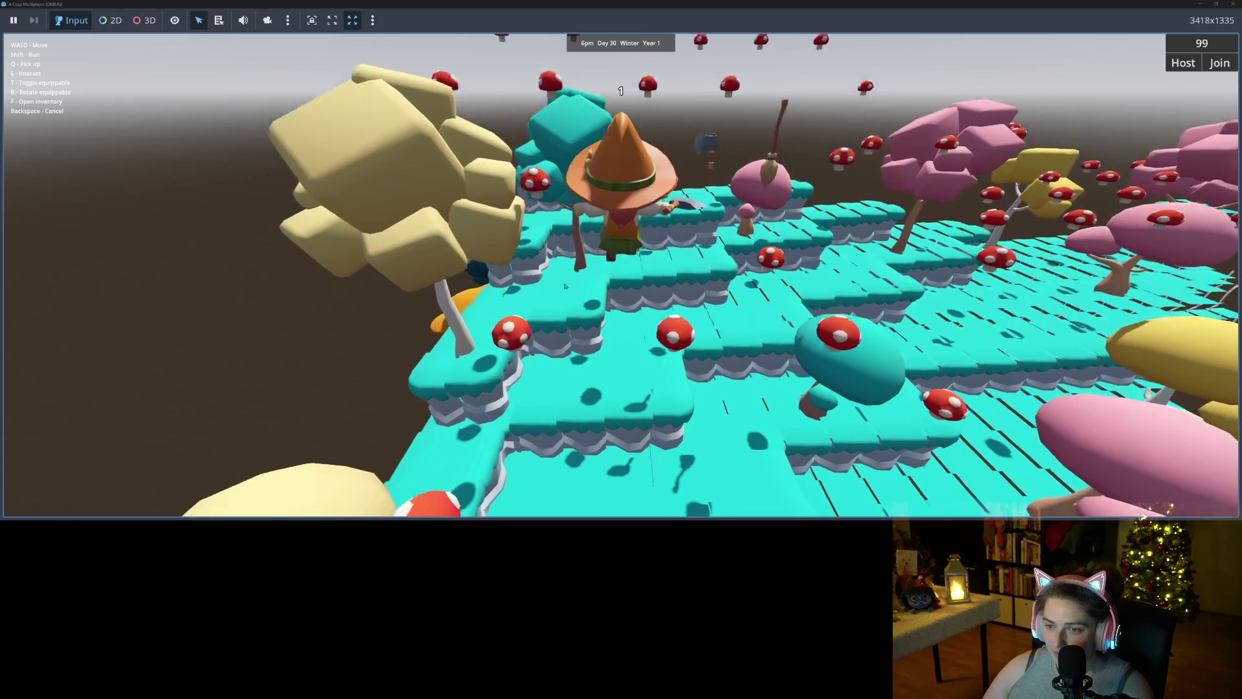
key("w")
key("w")
key("w")
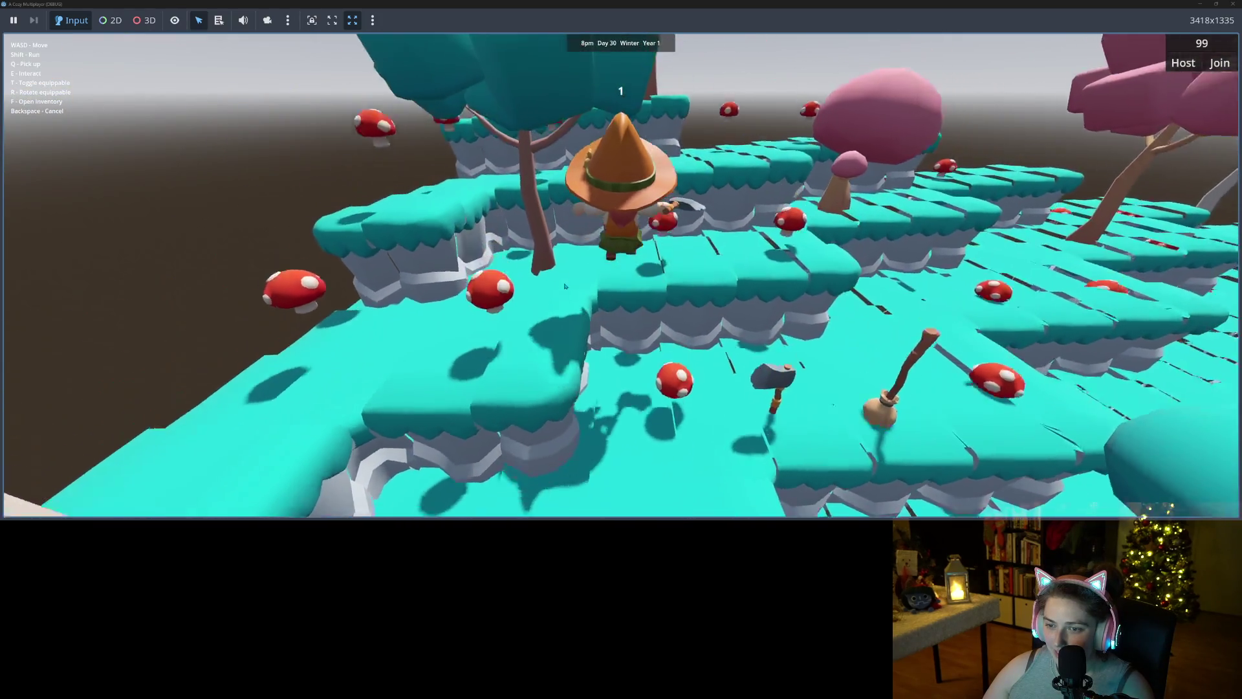
key("w")
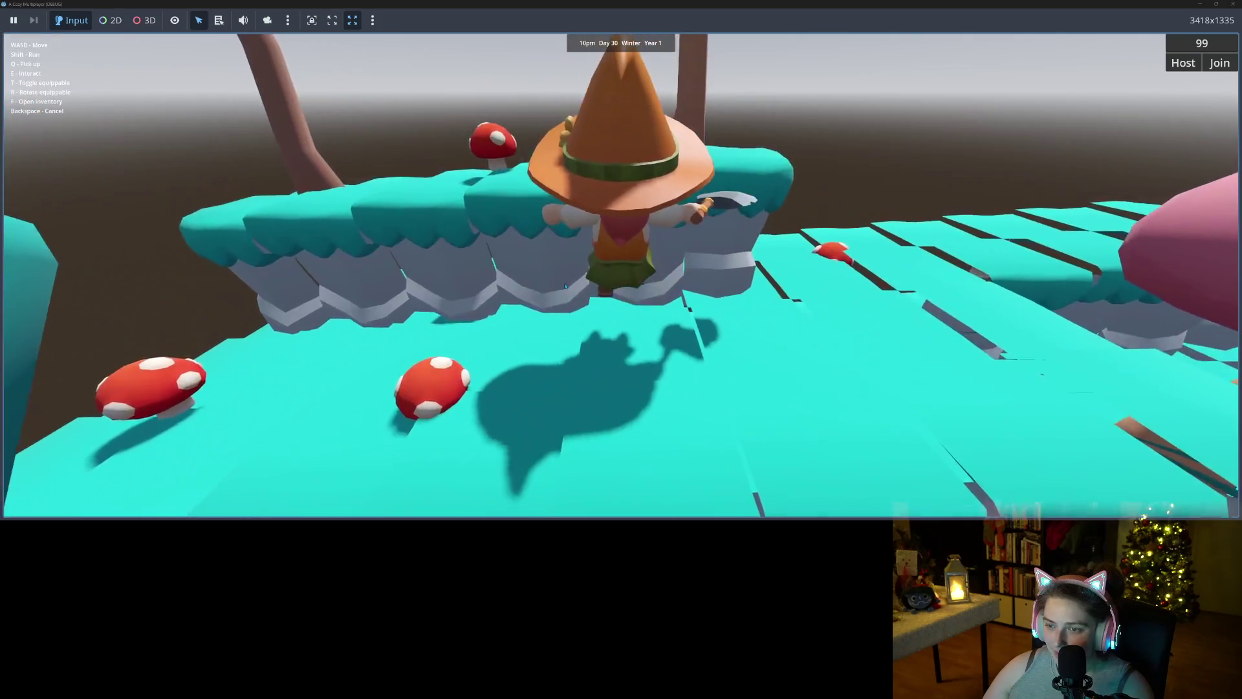
- Walk the witch across the cyan ledges past the trees, then stop the game with F8
key("s")
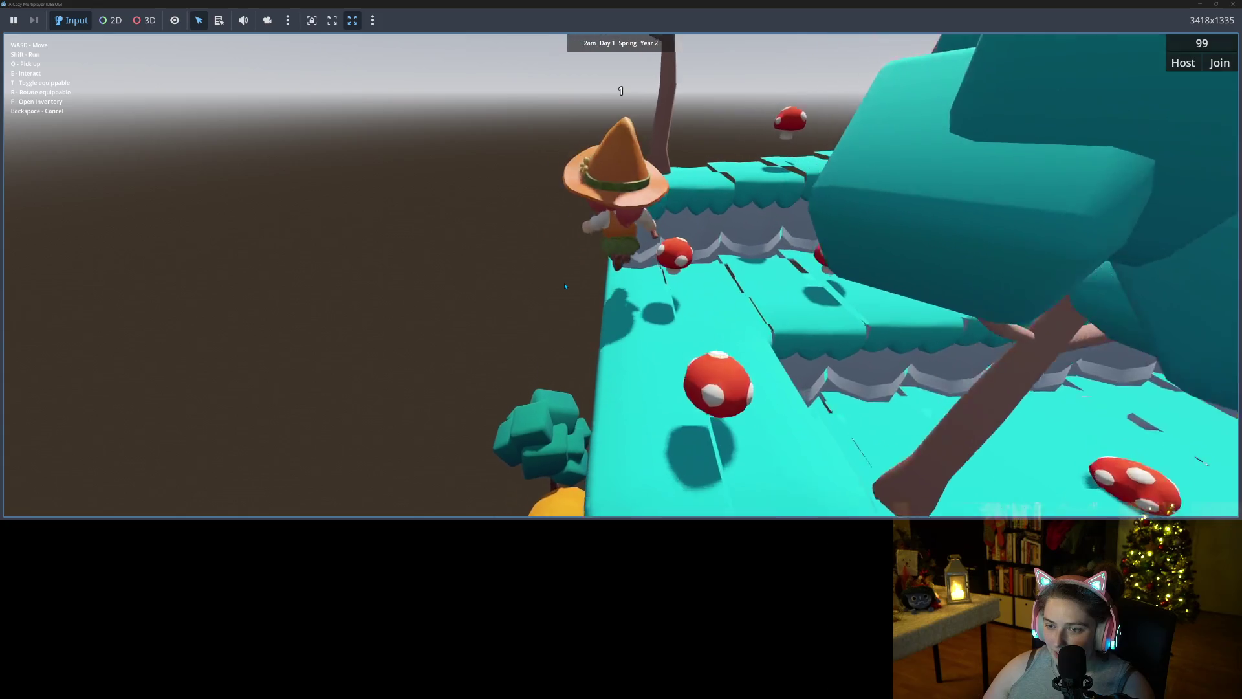
key("w")
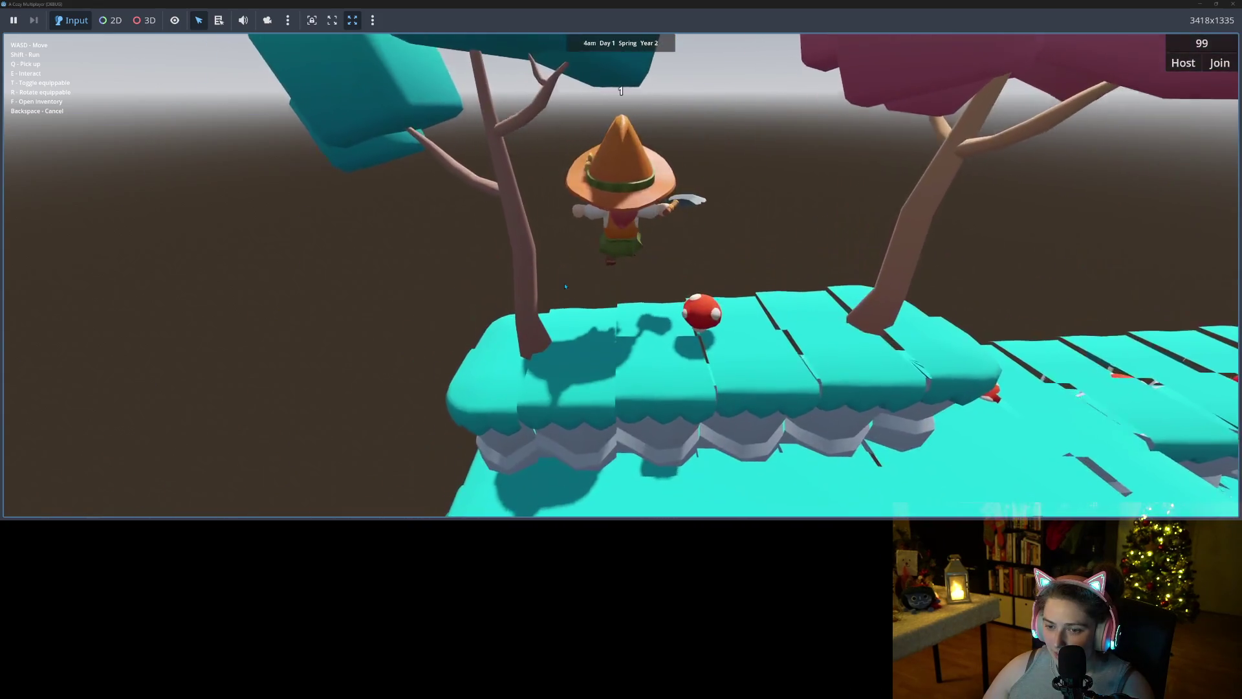
key("a")
key("w")
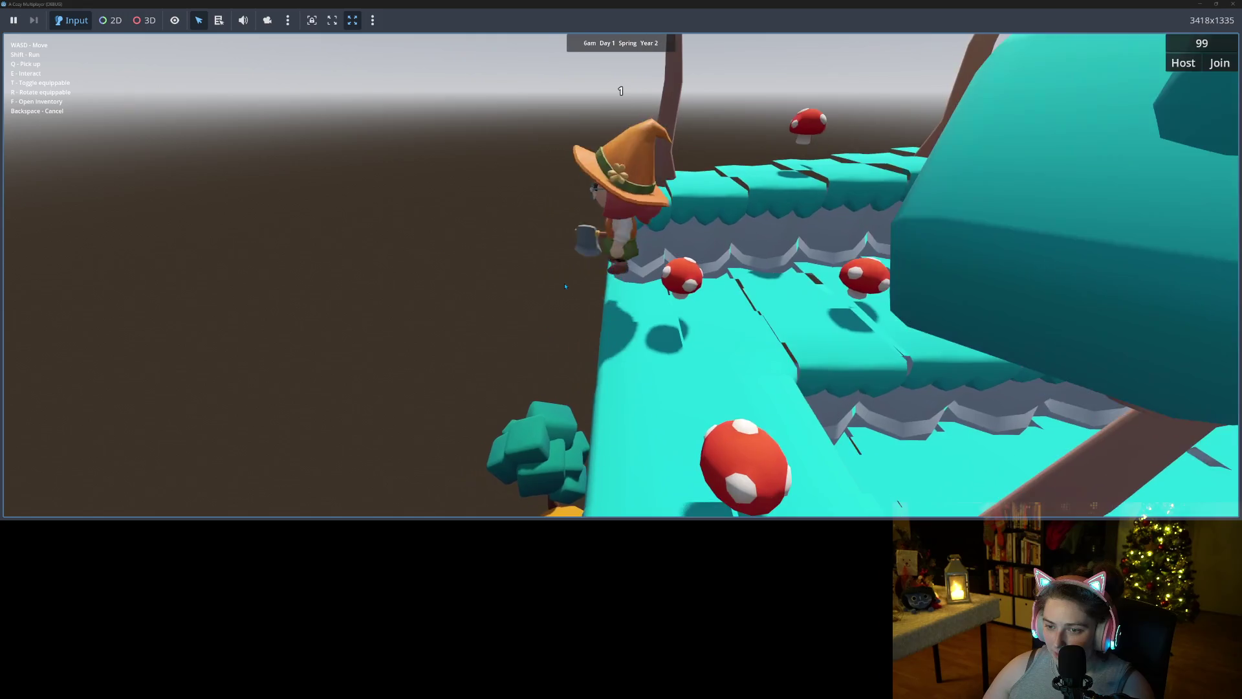
key("a")
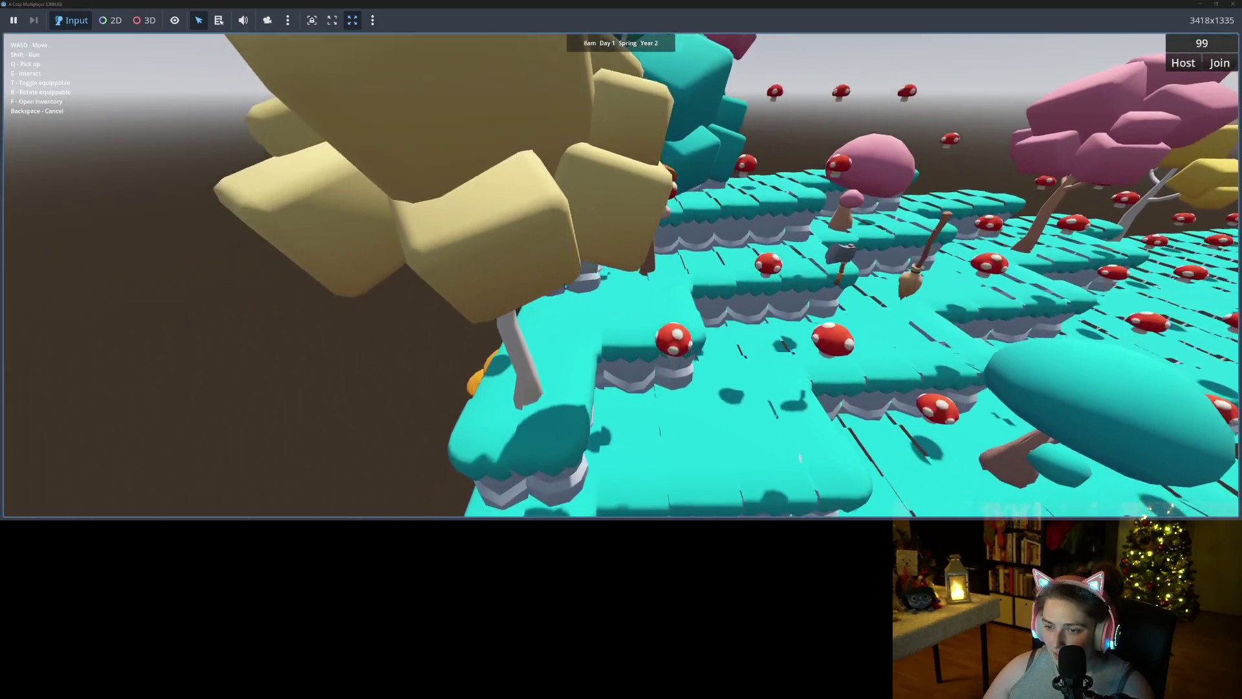
key("a")
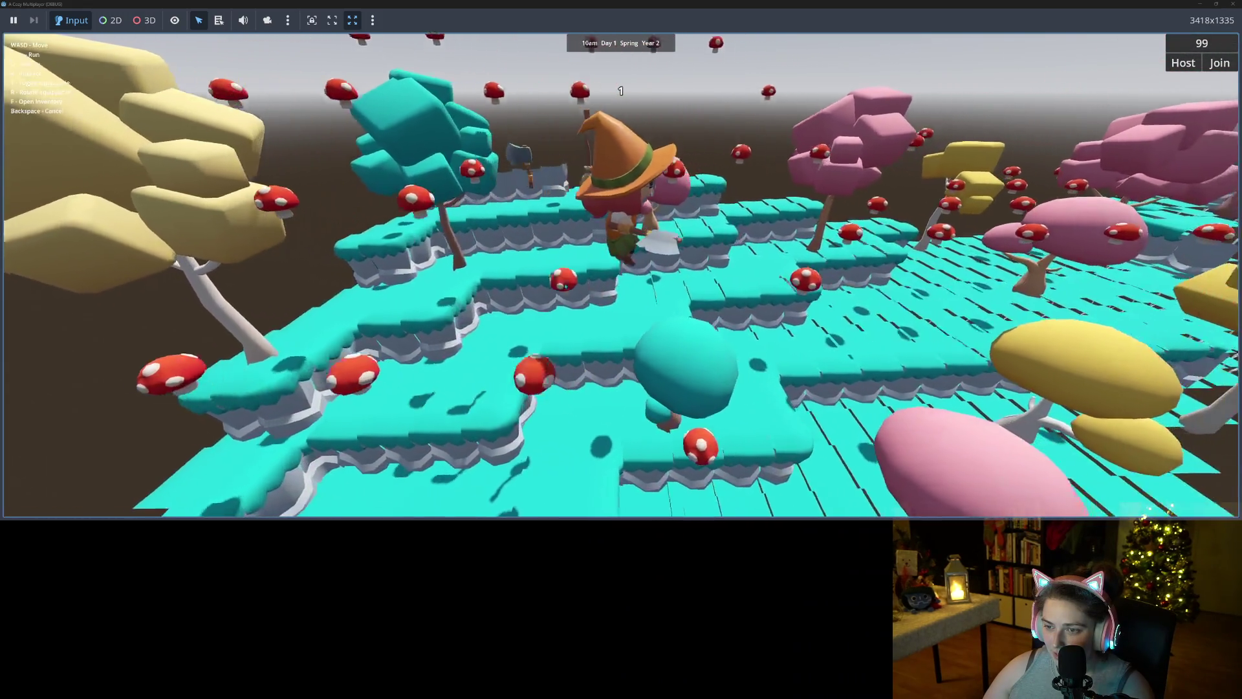
key("s")
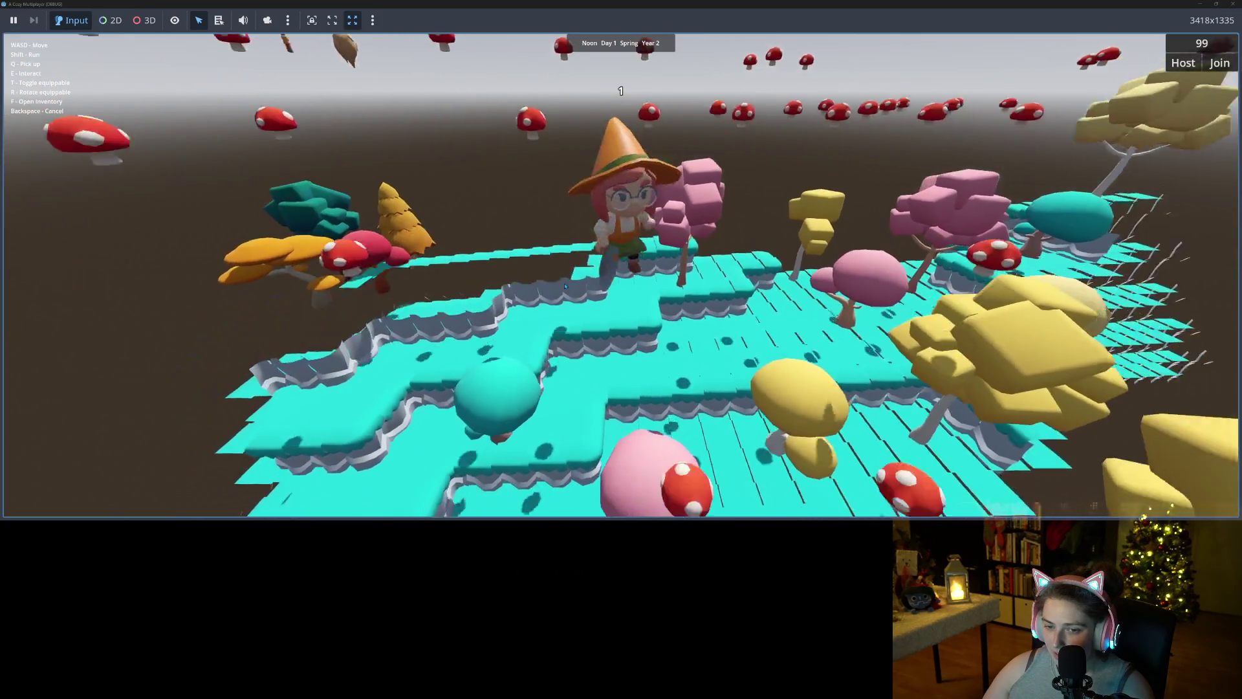
key("w")
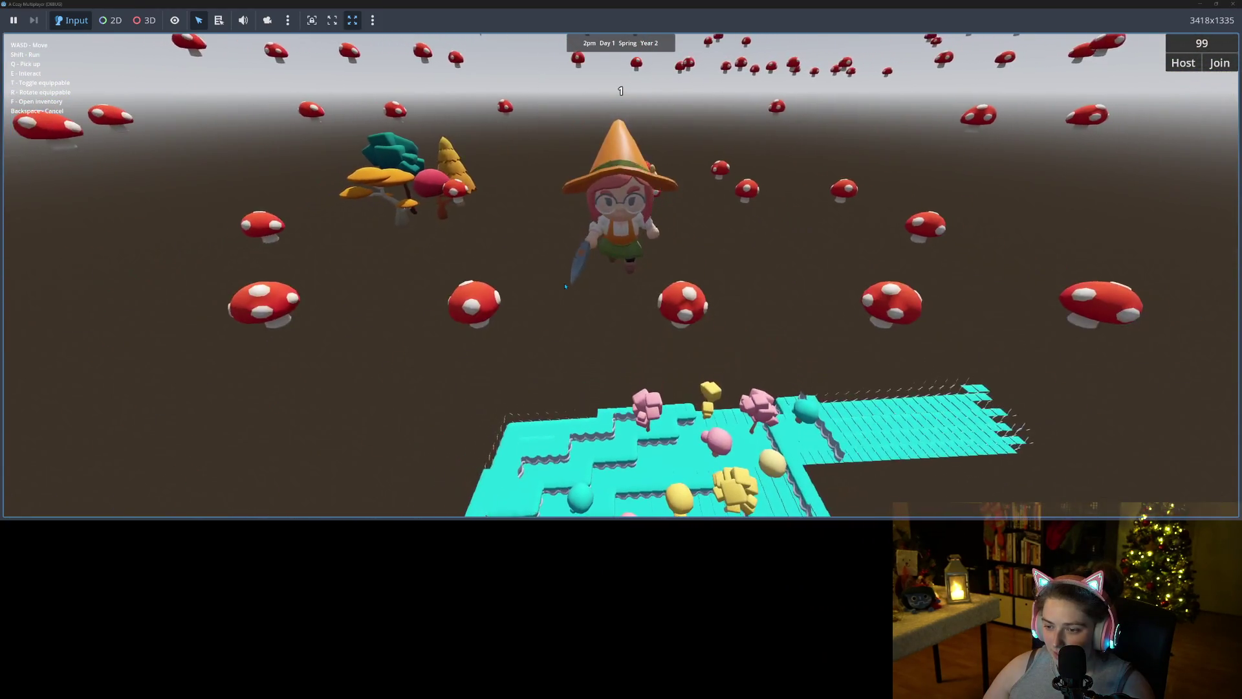
key("s")
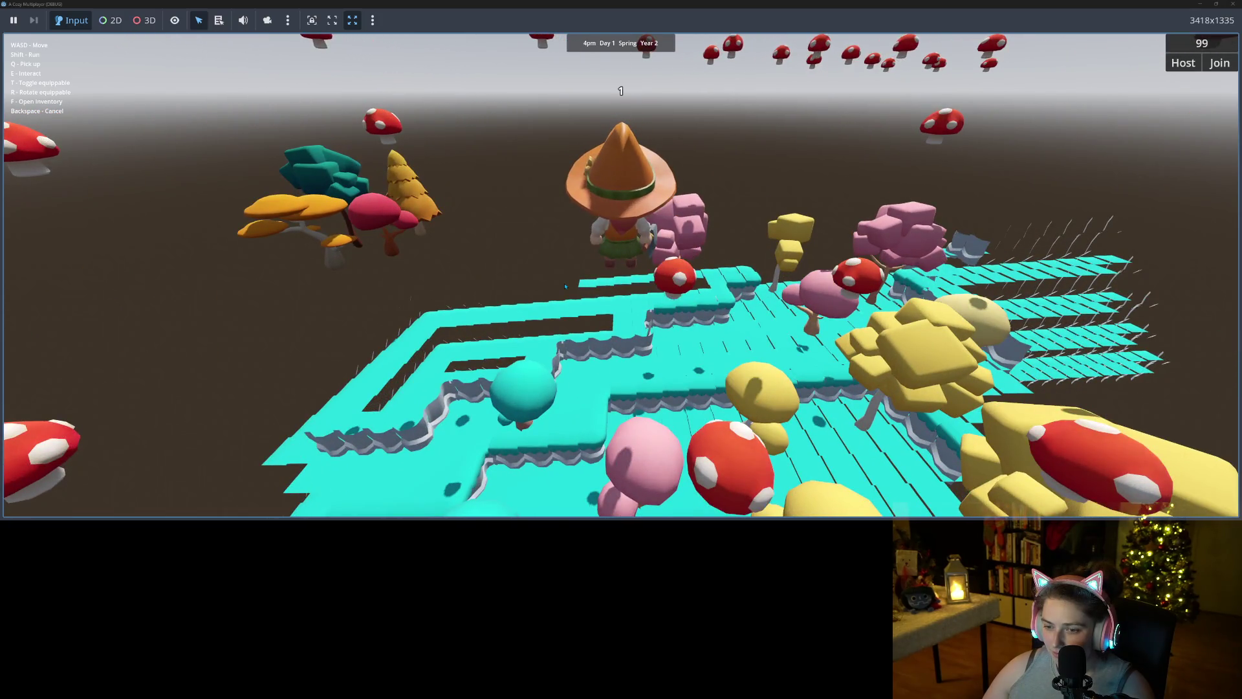
key("w")
key("w")
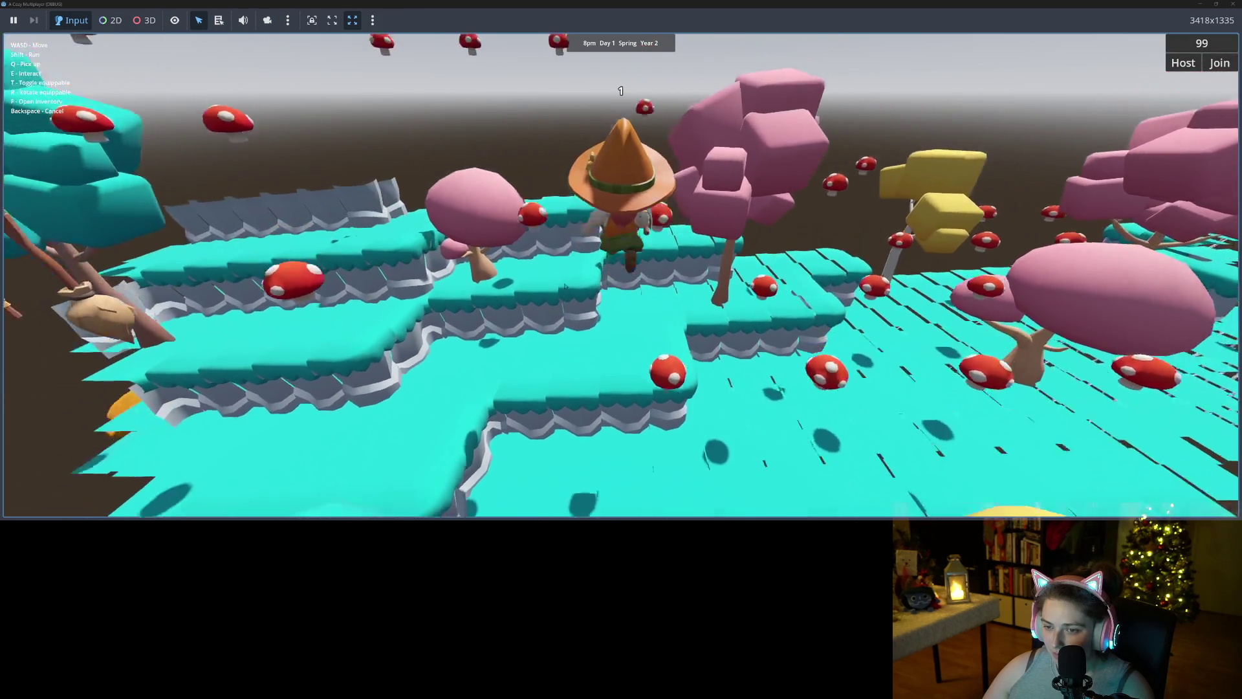
key("w")
key("s")
key("s")
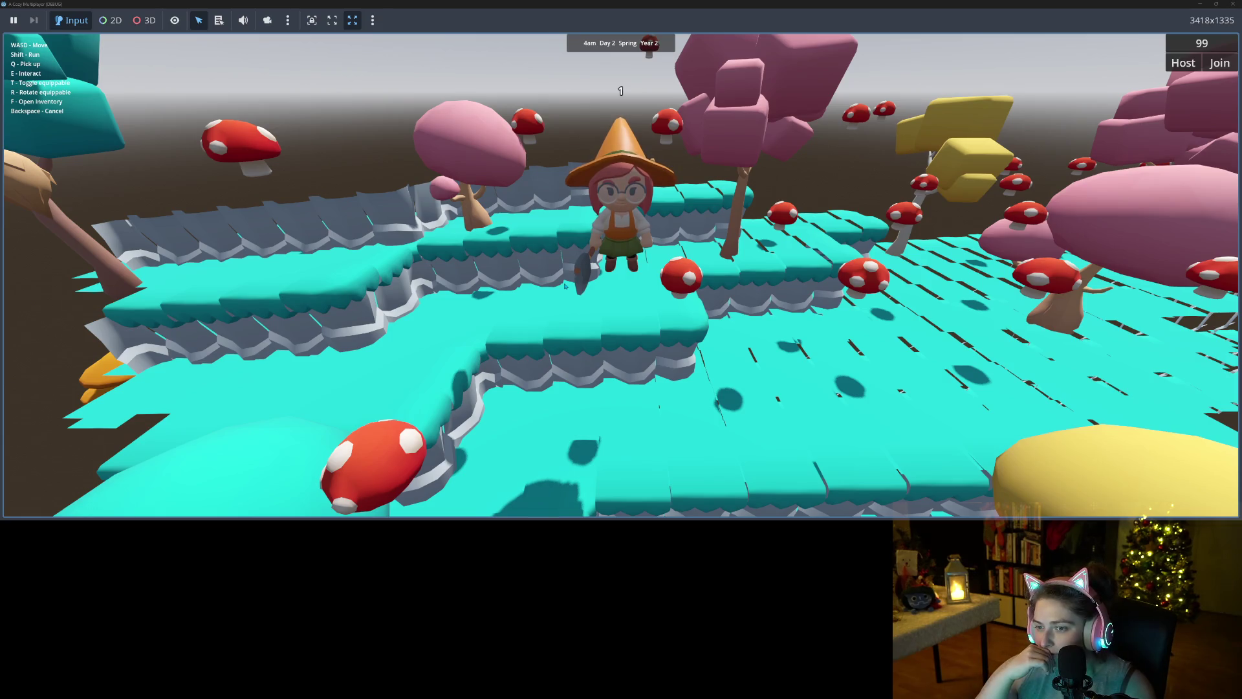
key("F8")
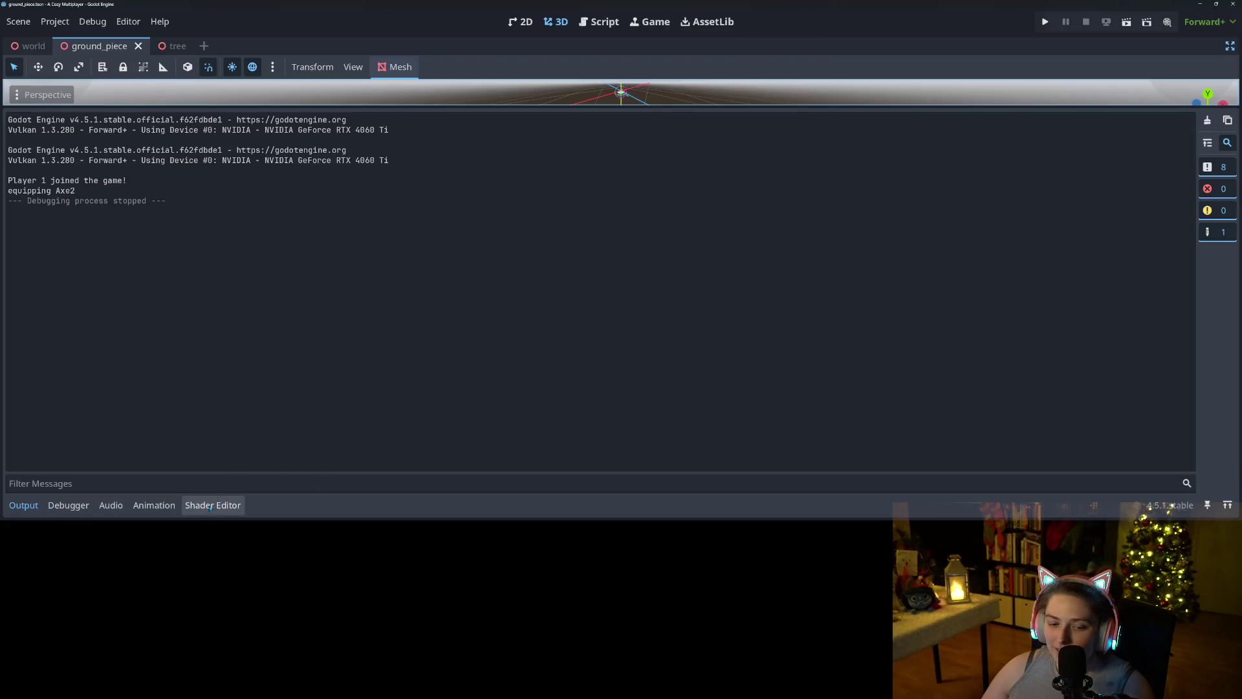
- Copy '- NODE_POSITION_WORLD.x' from line 41 onto the position_x camera value on line 35
left_click(213, 505)
left_click(623, 358)
double_click(570, 295)
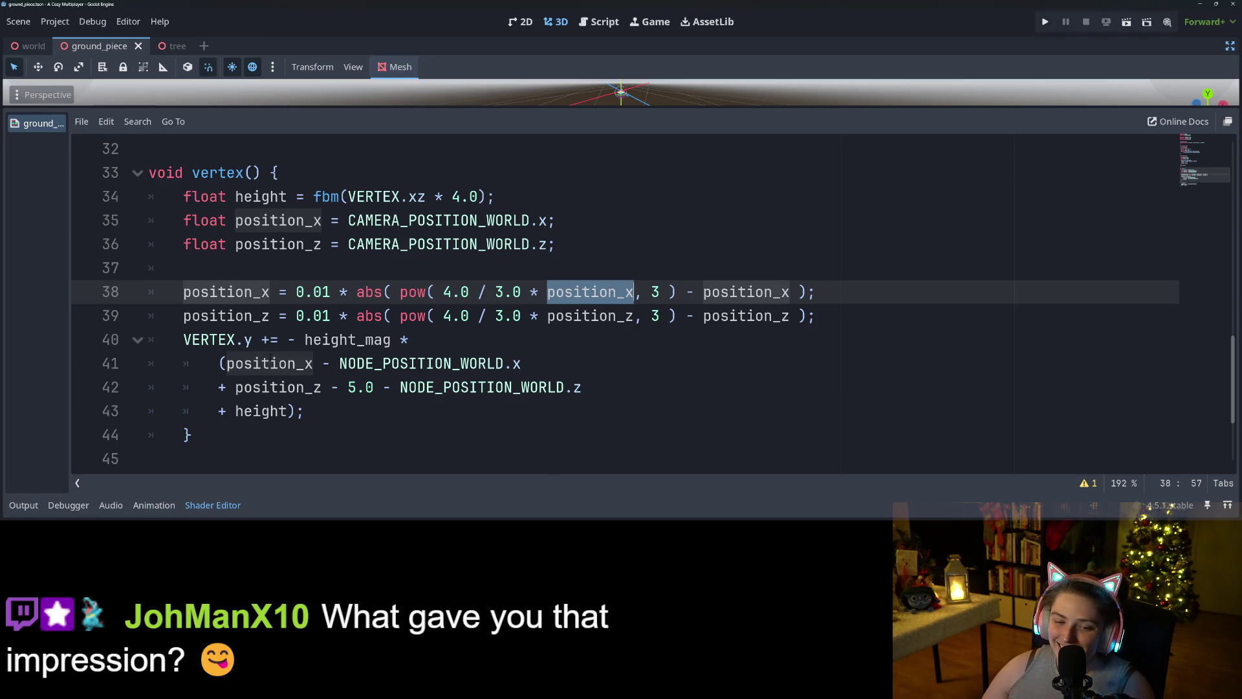
left_click(261, 363)
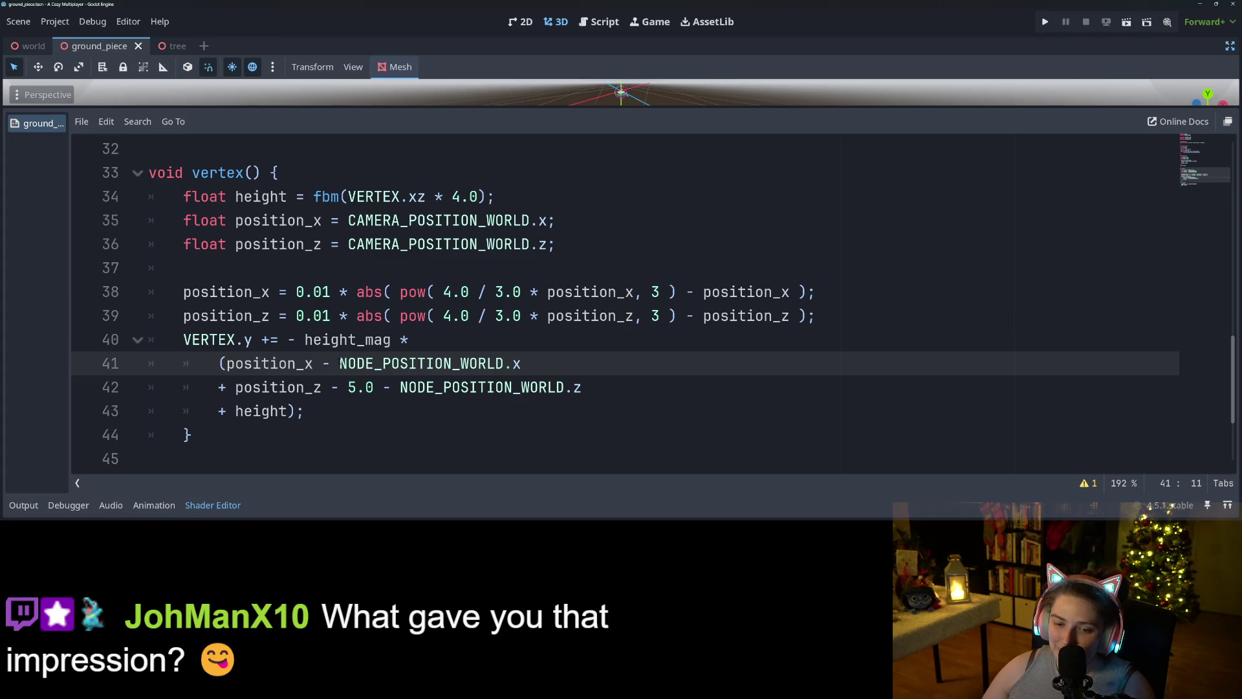
mouse_move(322, 363)
left_mouse_down()
mouse_move(494, 363)
mouse_move(410, 338)
mouse_move(529, 358)
left_mouse_up()
key("ctrl+c")
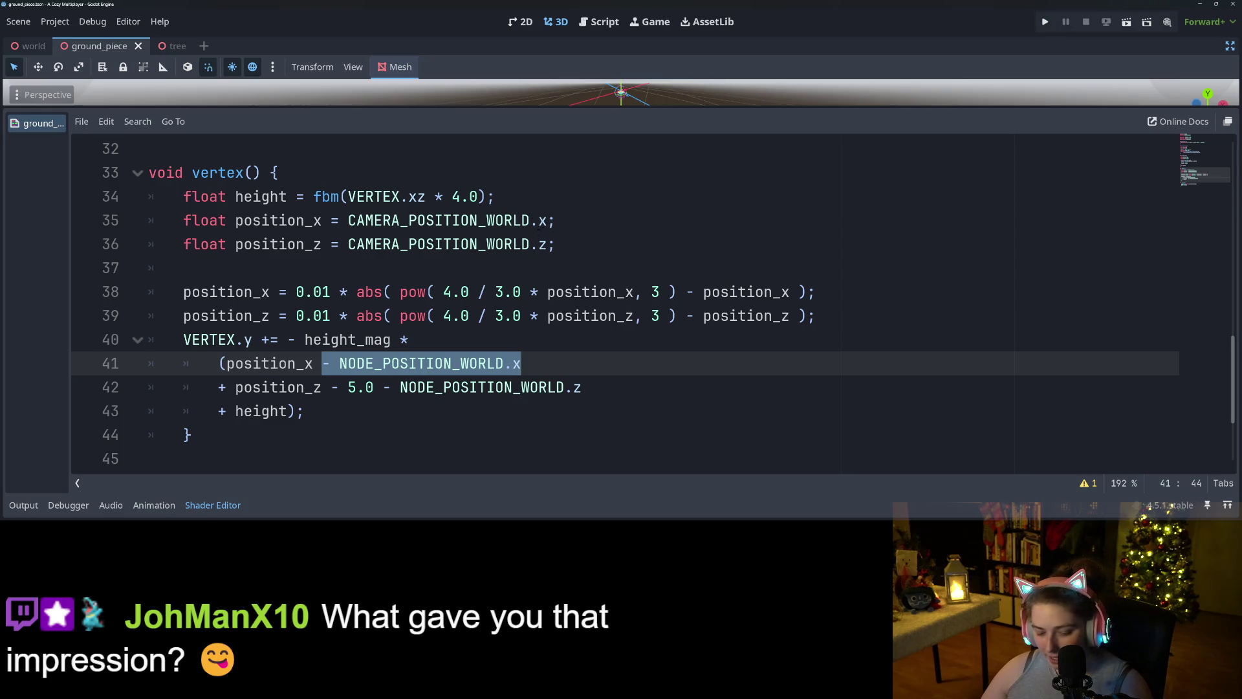
left_click(547, 221)
key("ctrl+v")
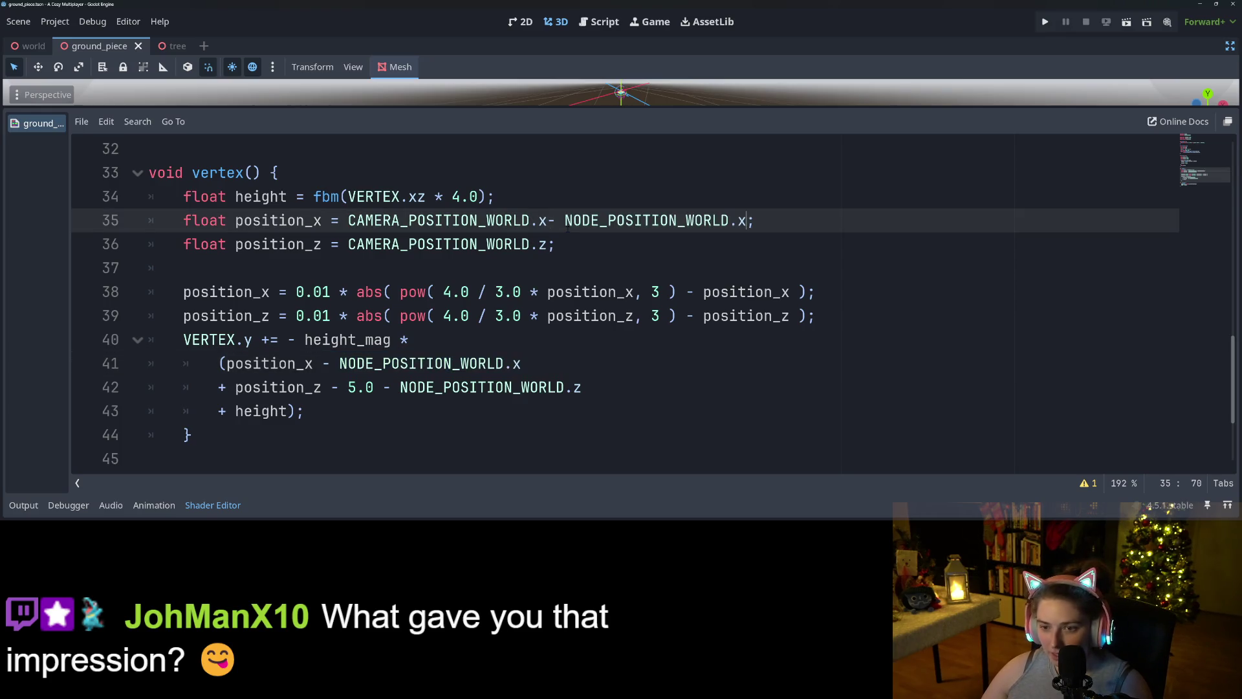
left_click(548, 221)
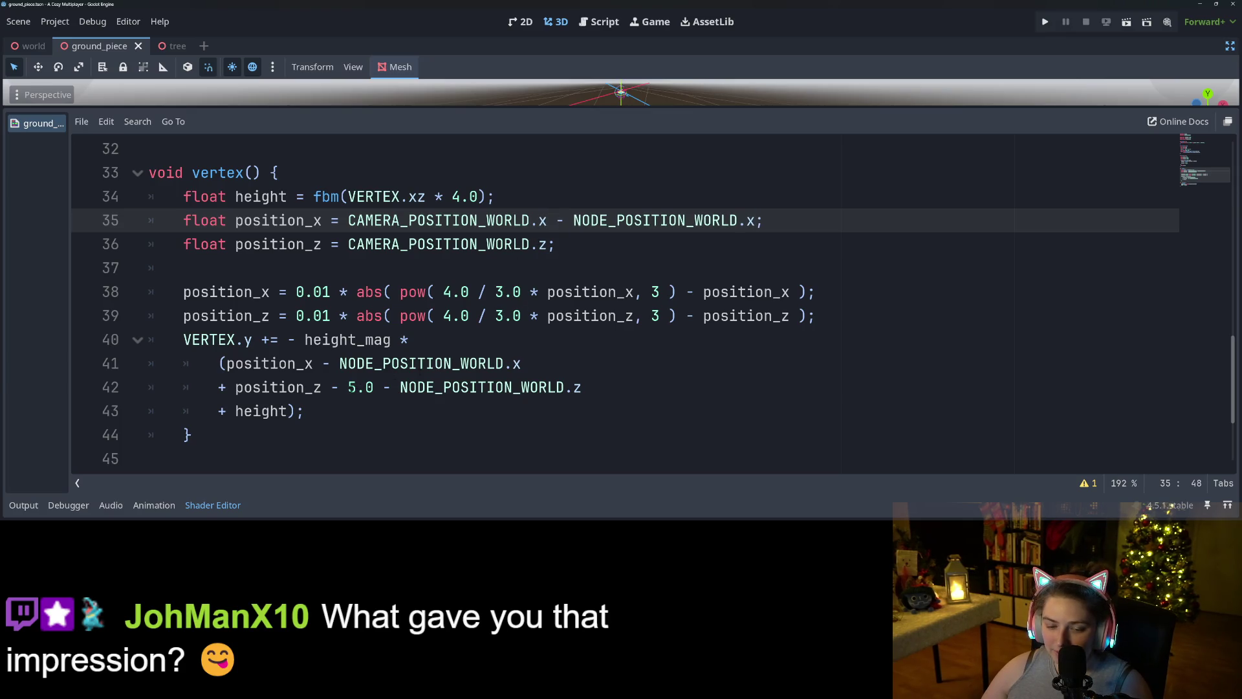
- Copy '- 5.0 - NODE_POSITION_WORLD.z' from line 42 onto the position_z value on line 36
left_click_drag(323, 387, 592, 381)
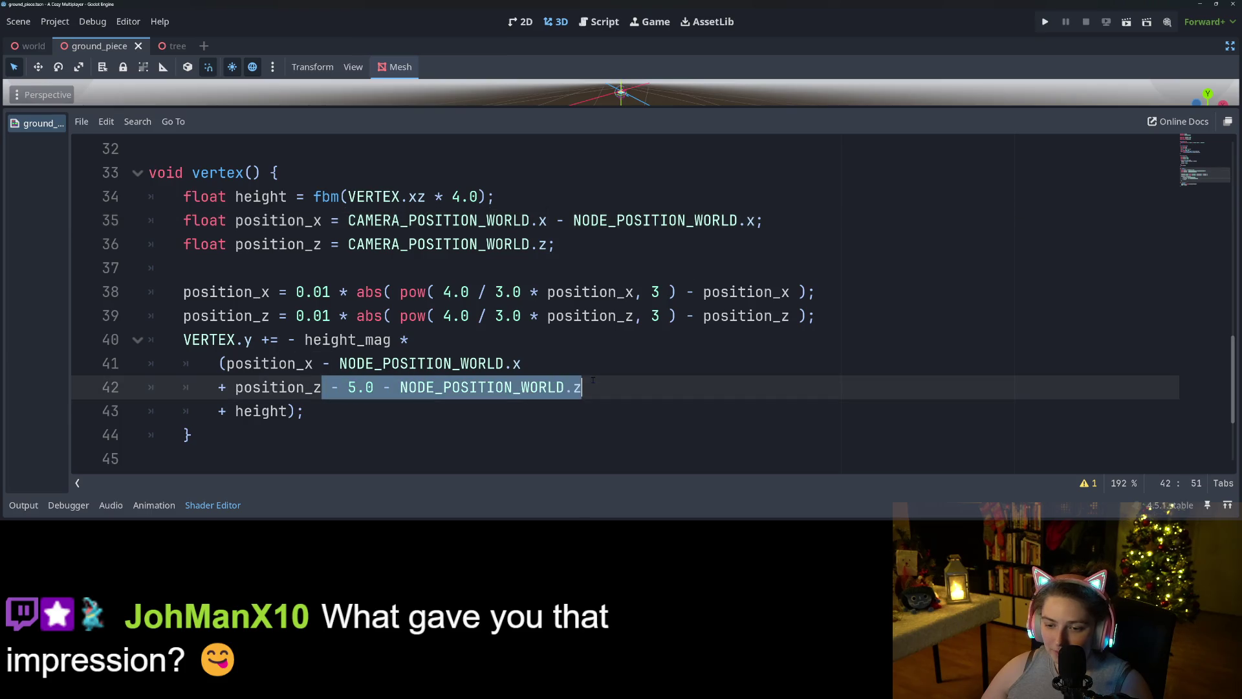
left_click(549, 244)
type("- 5.0 - NODE_POSITION_WORLD.z")
left_click(555, 244)
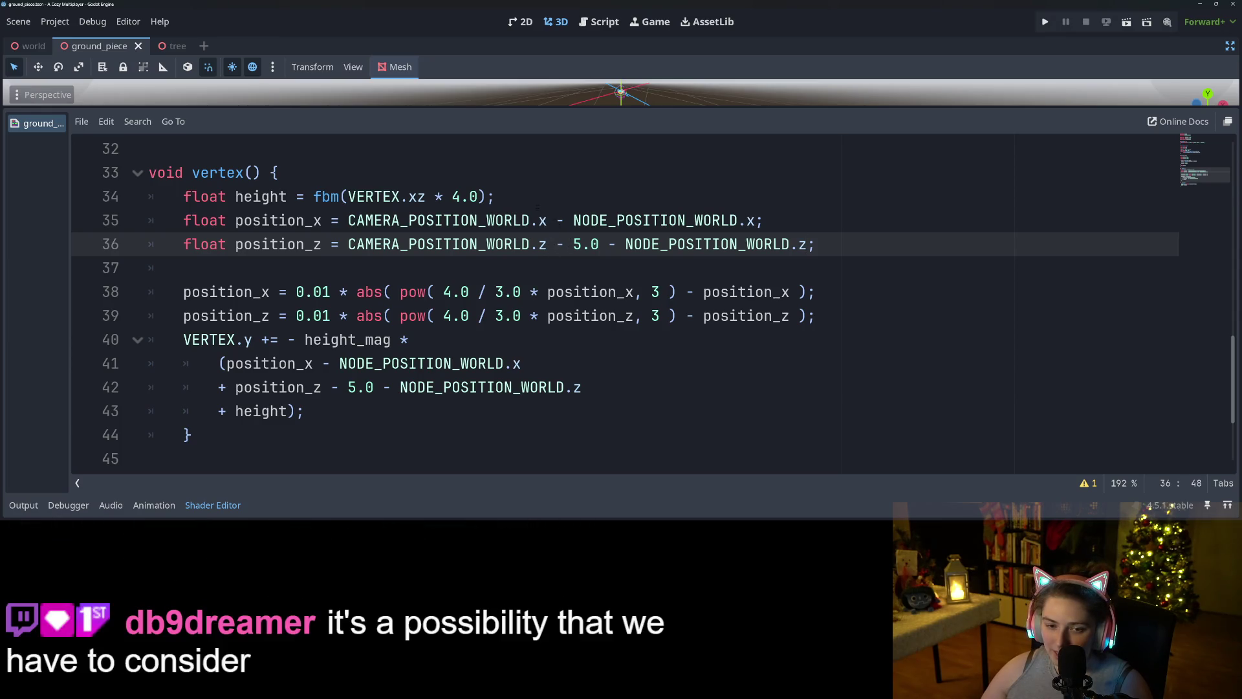
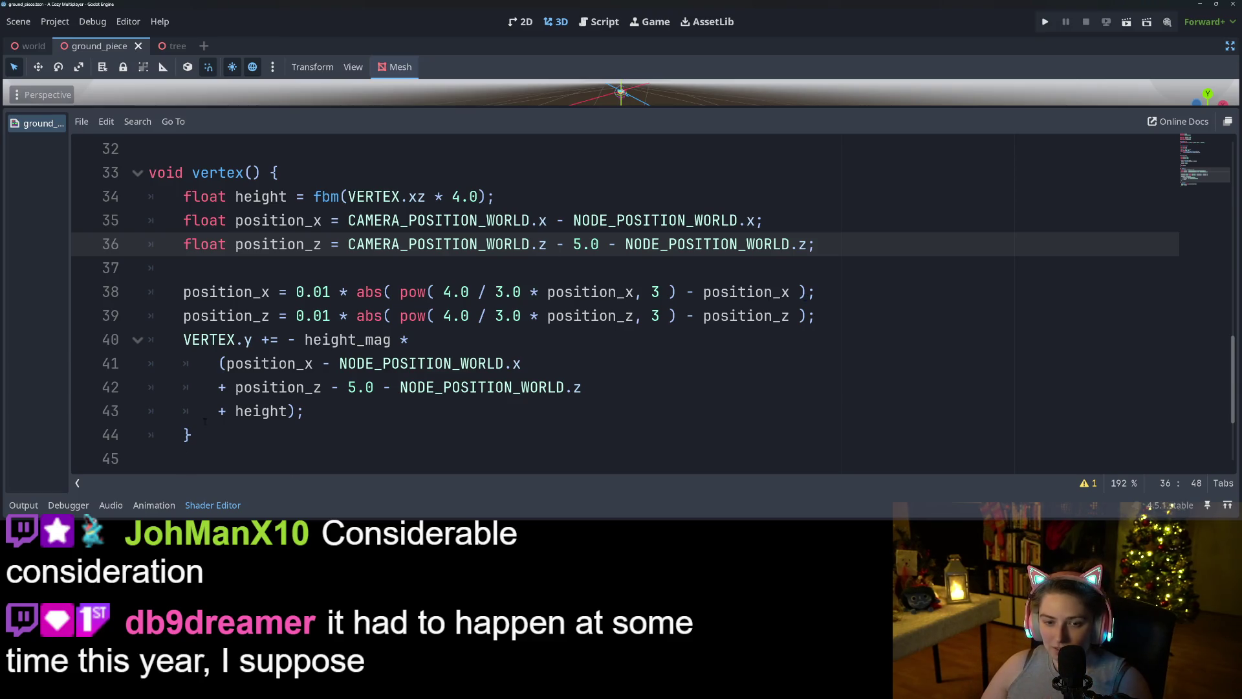
- Remove the NODE_POSITION_WORLD terms, join VERTEX.y into -height_mag * (position_x + position_z + height), then run the game
left_click(262, 316)
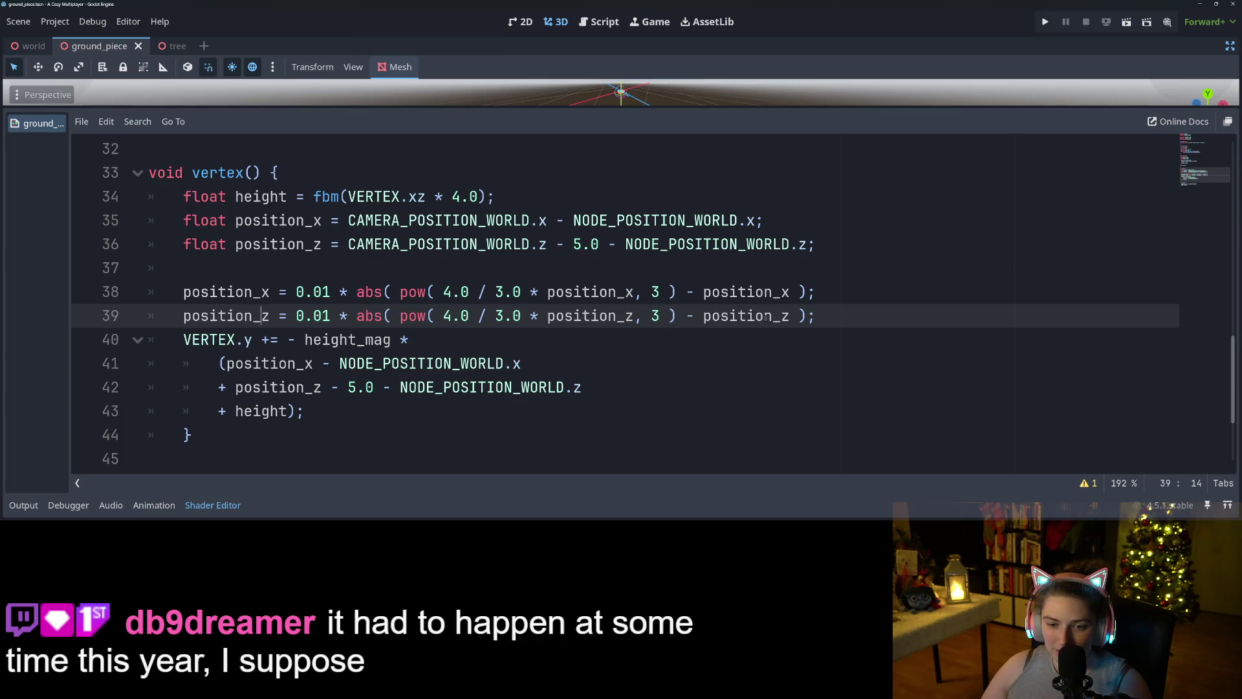
key("Up")
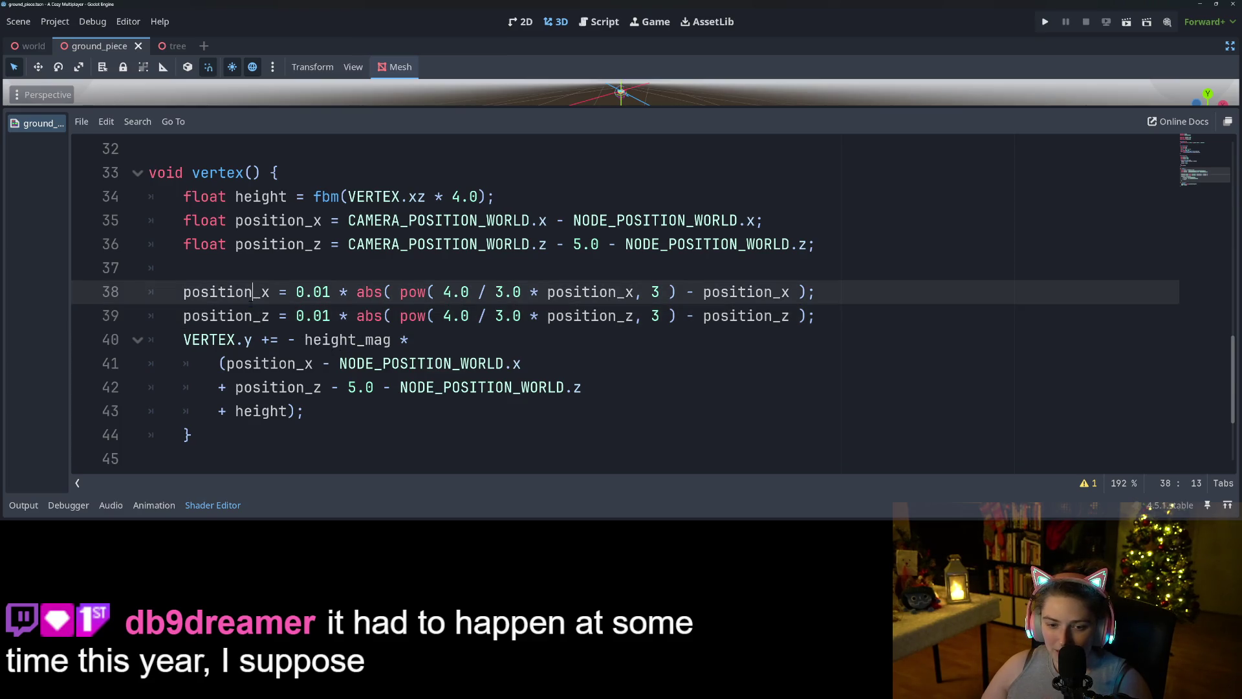
double_click(268, 363)
left_click(253, 363)
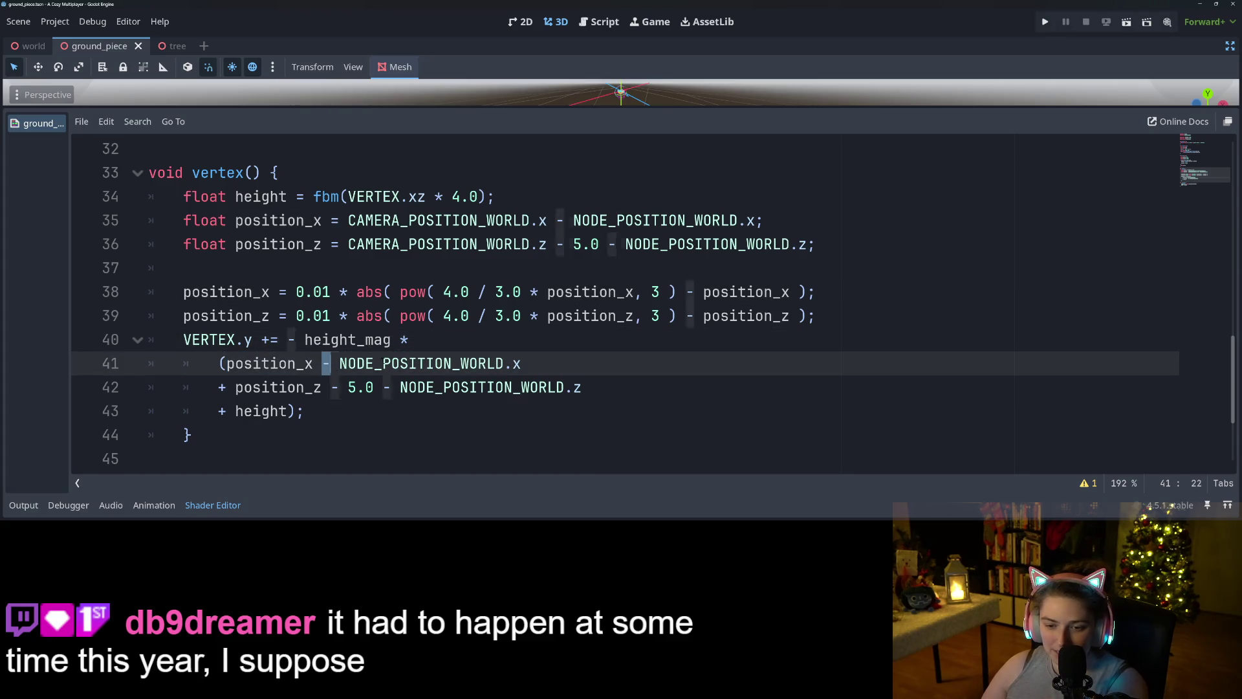
left_click_drag(322, 363, 554, 364)
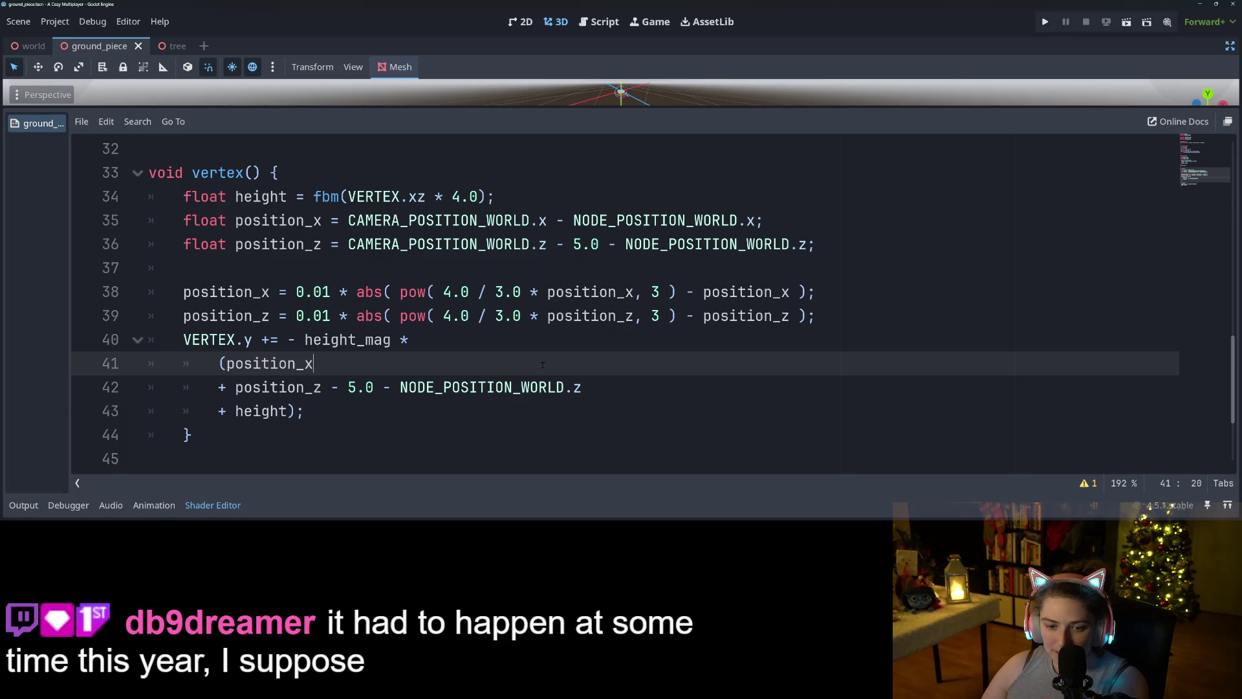
left_click_drag(595, 387, 374, 387)
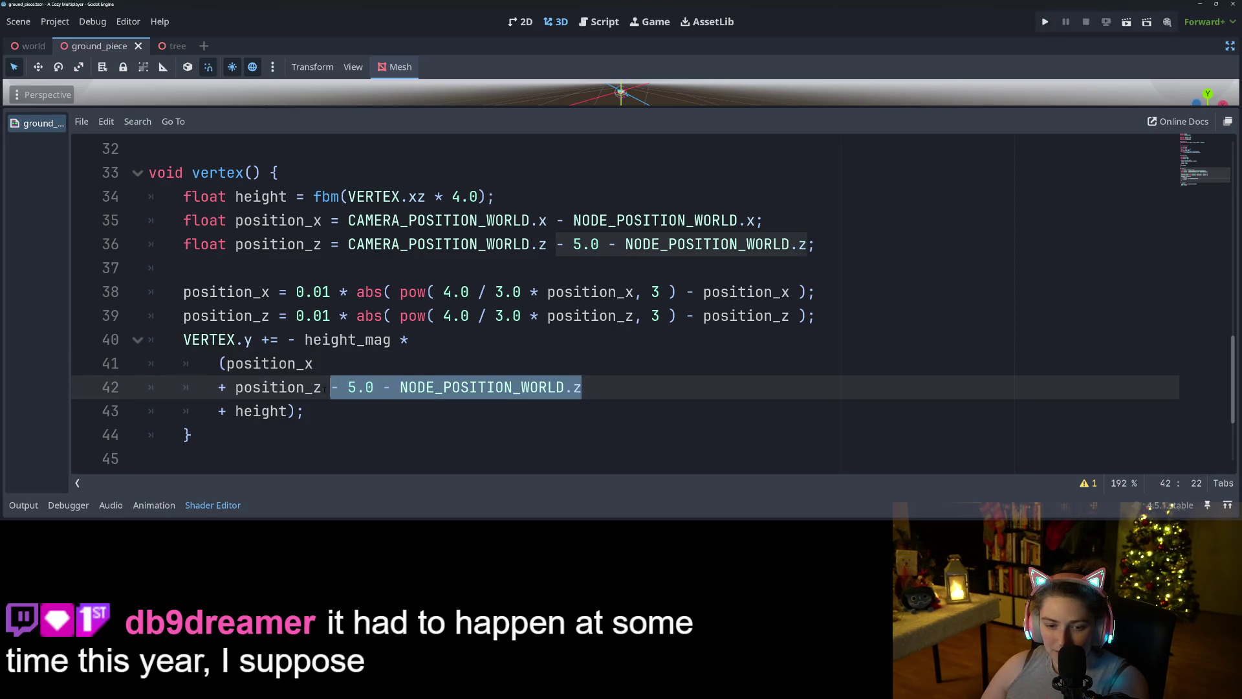
key("BackSpace")
left_click(314, 364)
key("Delete")
key("Delete")
key("Delete")
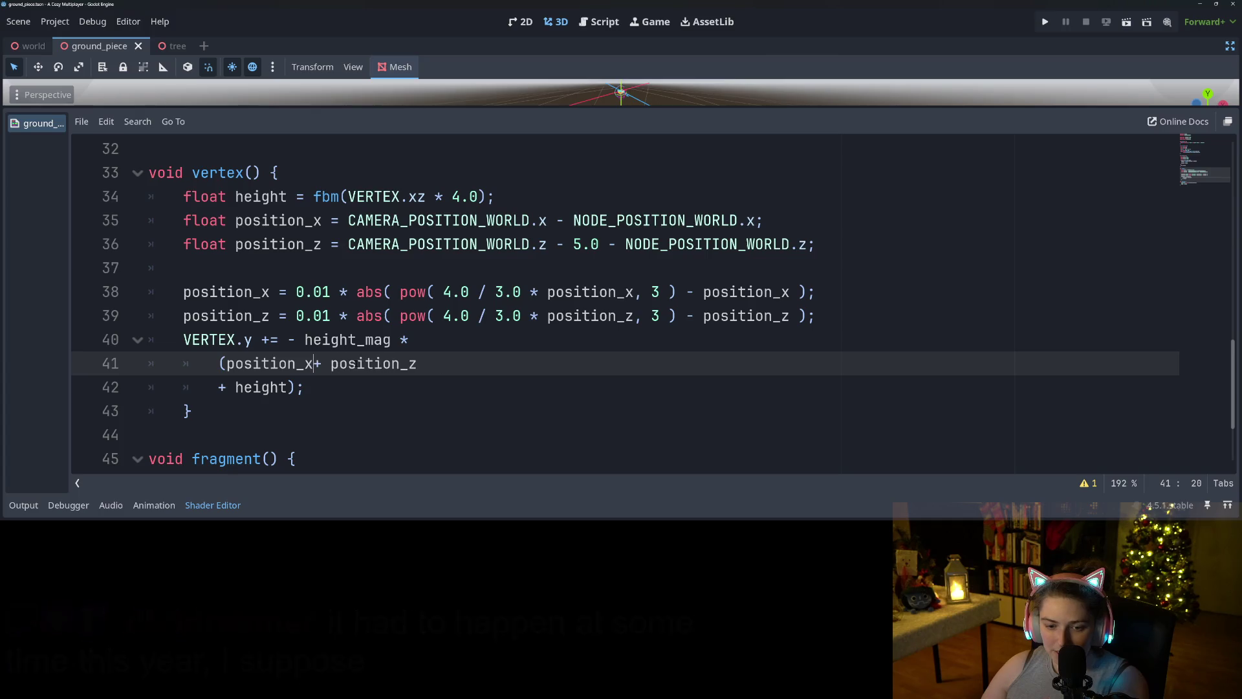
key("Delete")
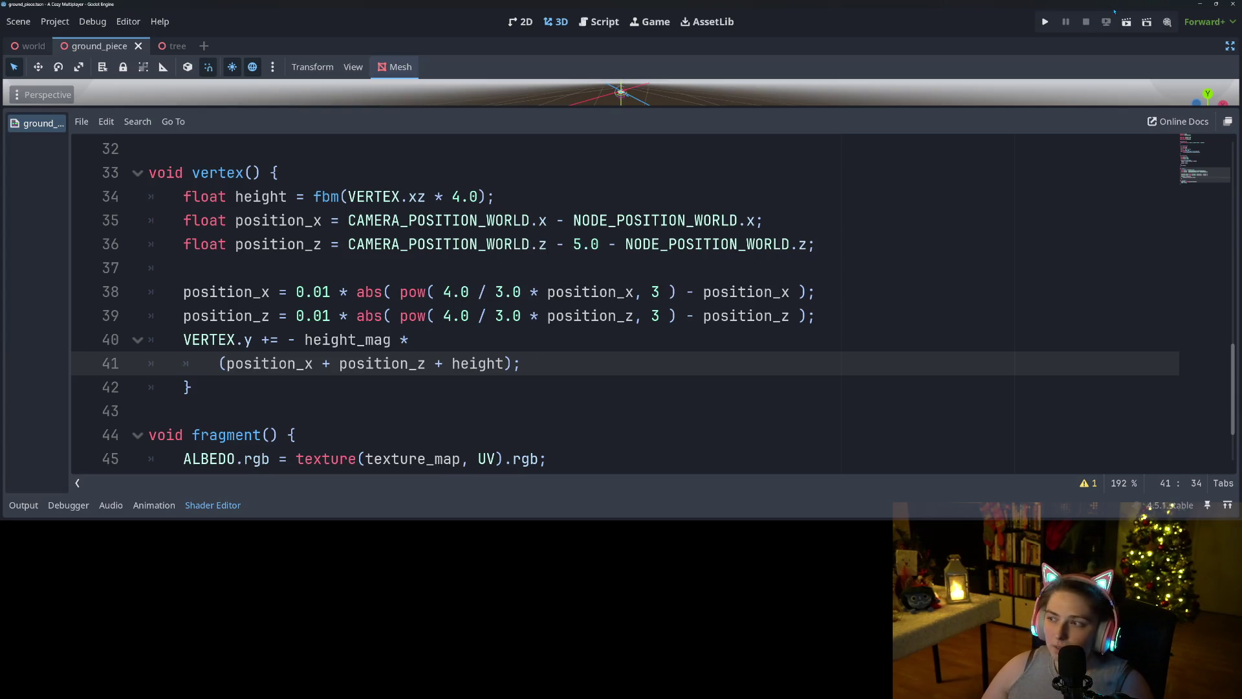
left_click(1046, 23)
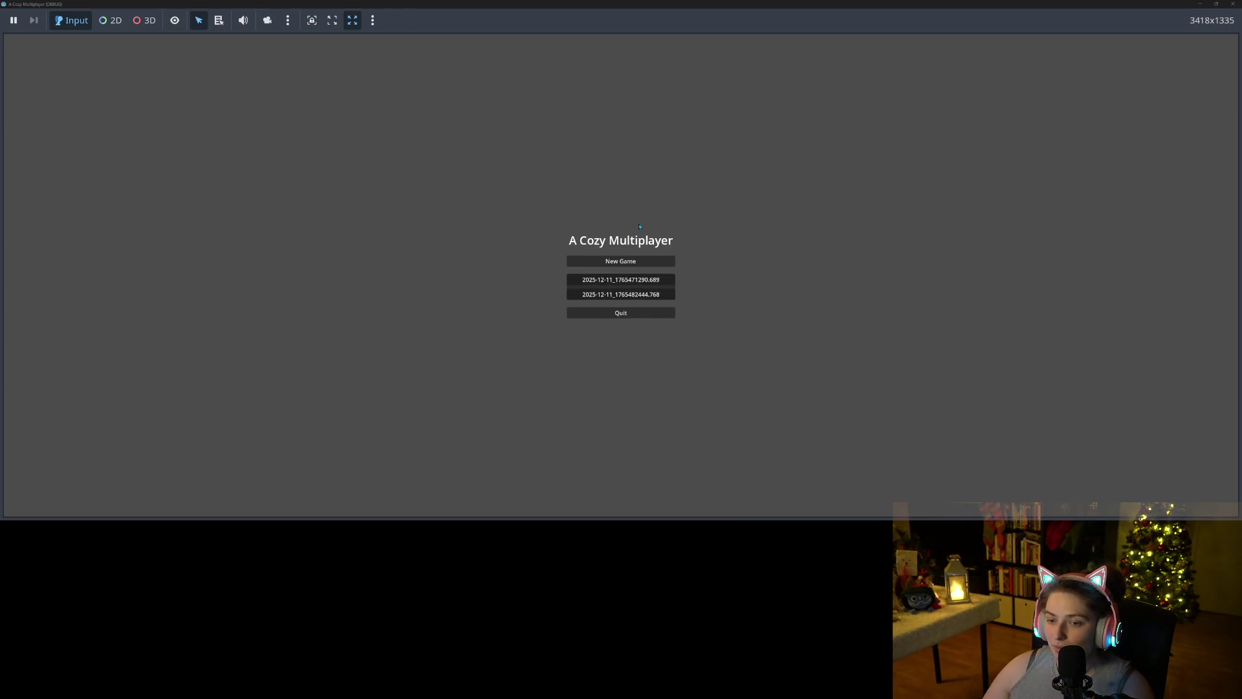
- Load the first saved game and run along the cyan path past the pink tree to check the curvature
left_click(633, 279)
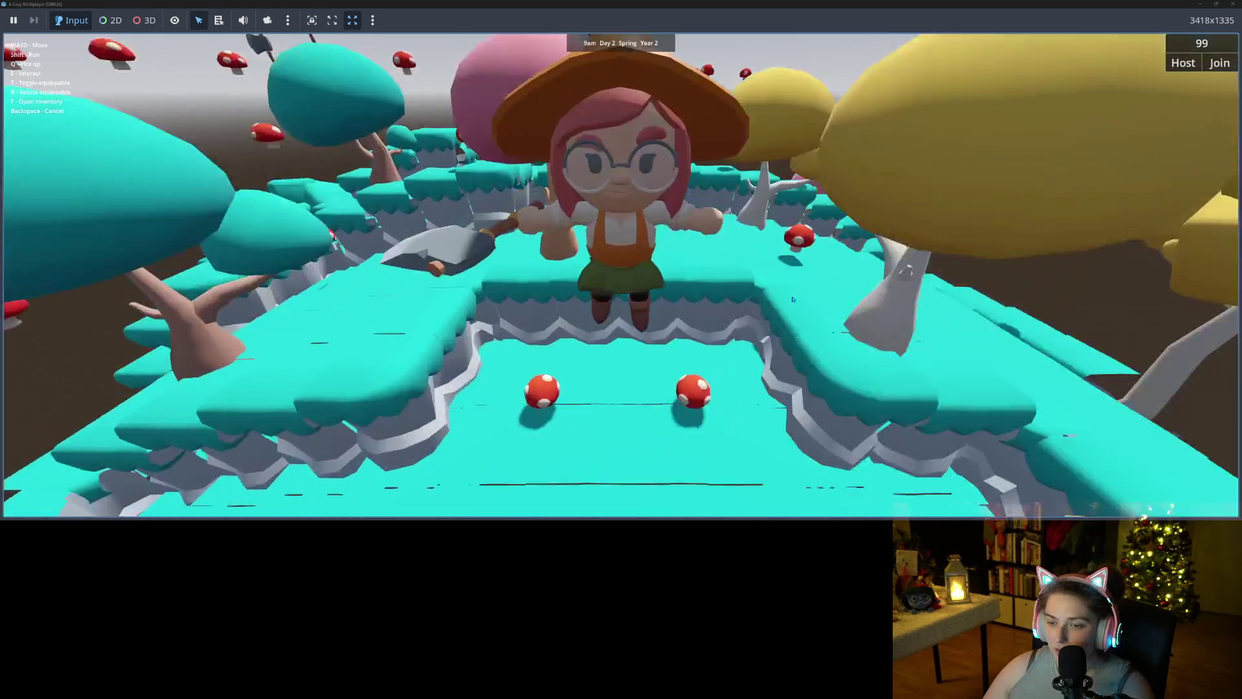
key("s")
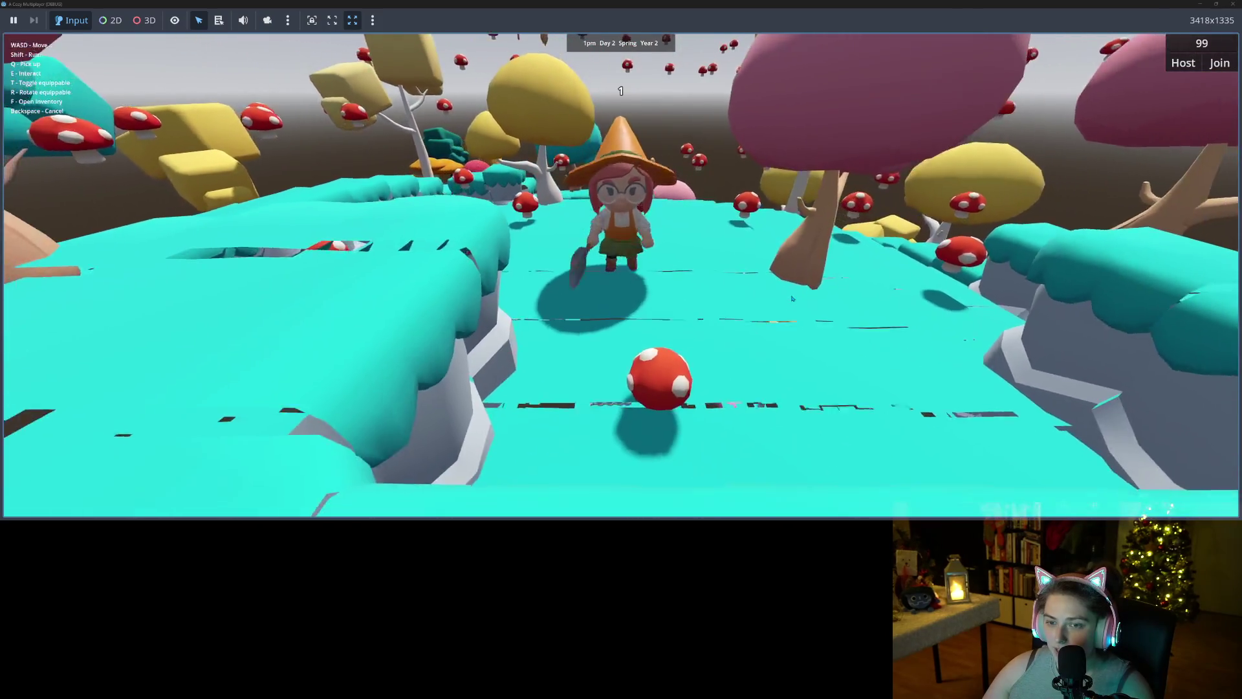
key("w")
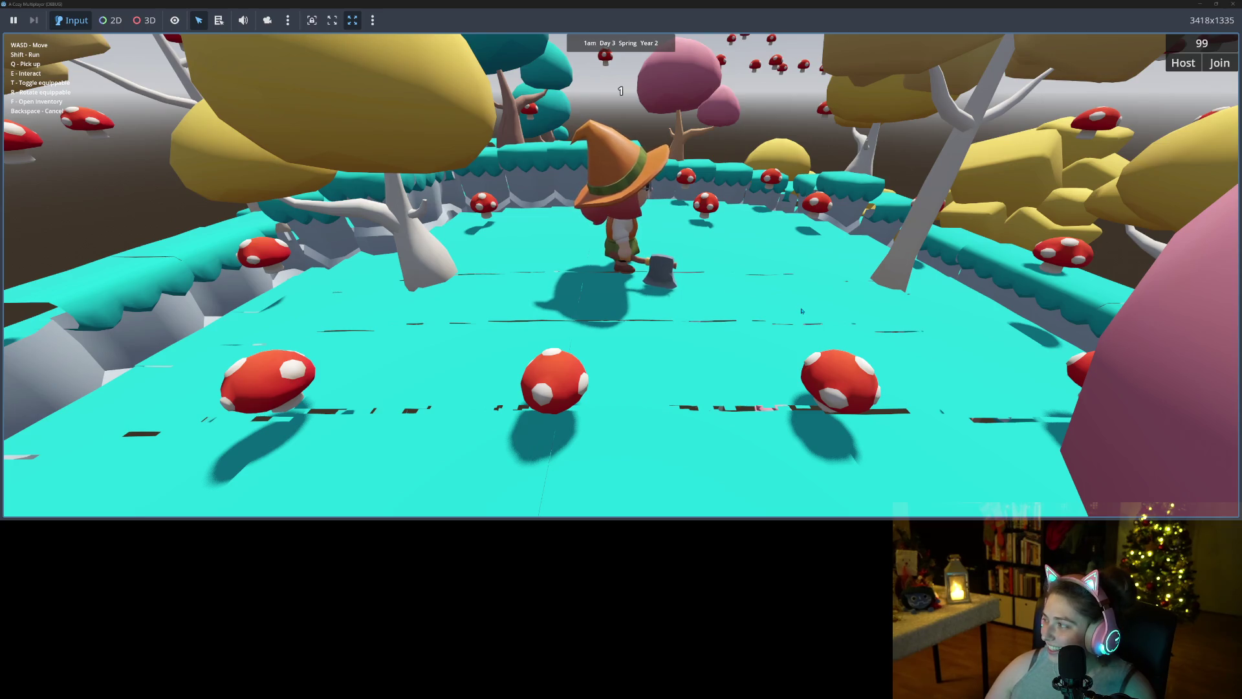
key("w")
key("w")
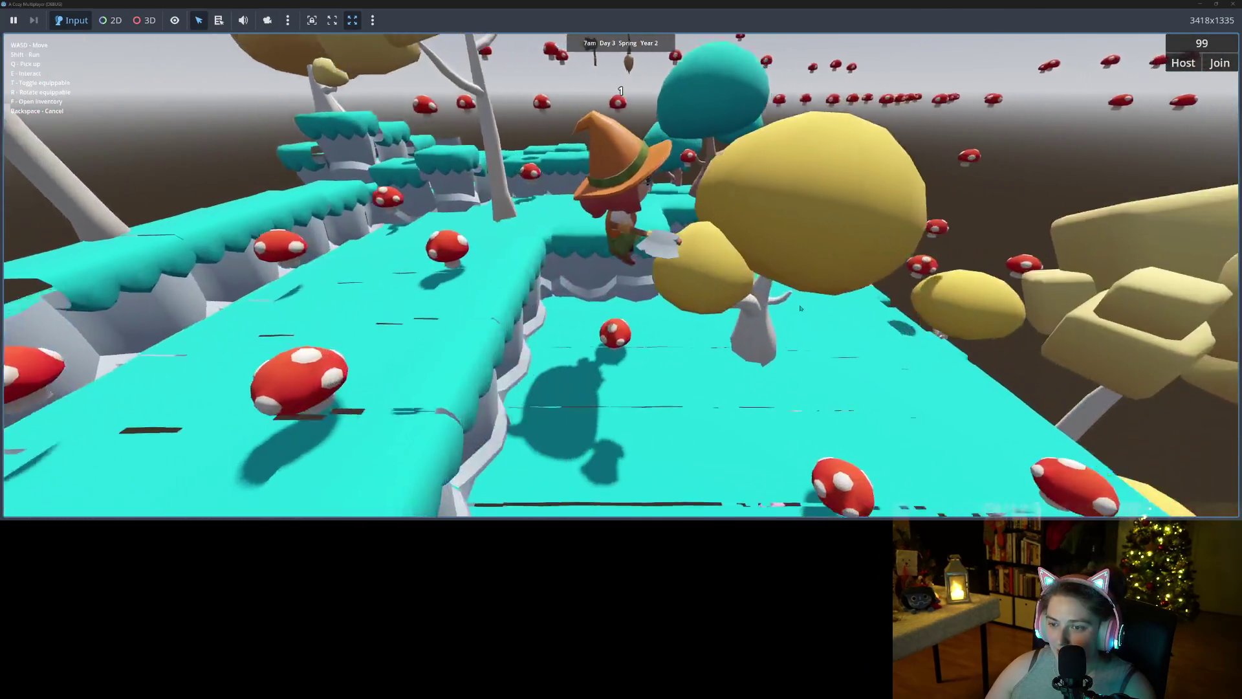
key("w")
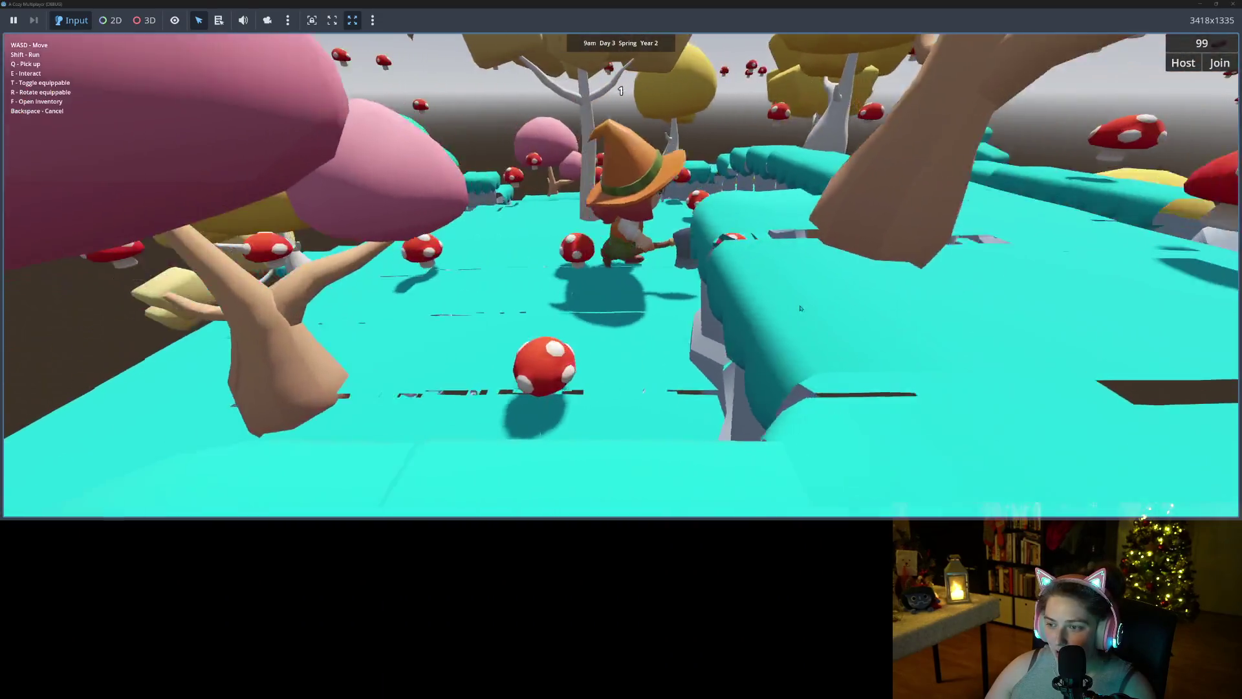
key("w")
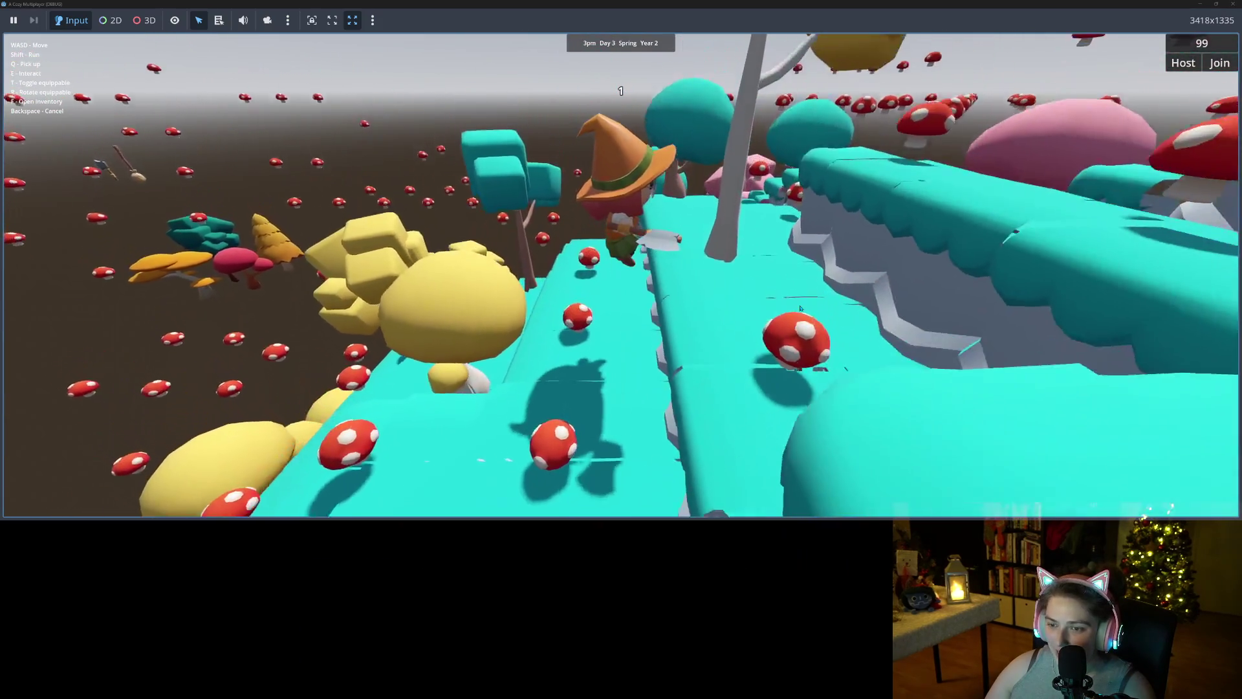
key("w")
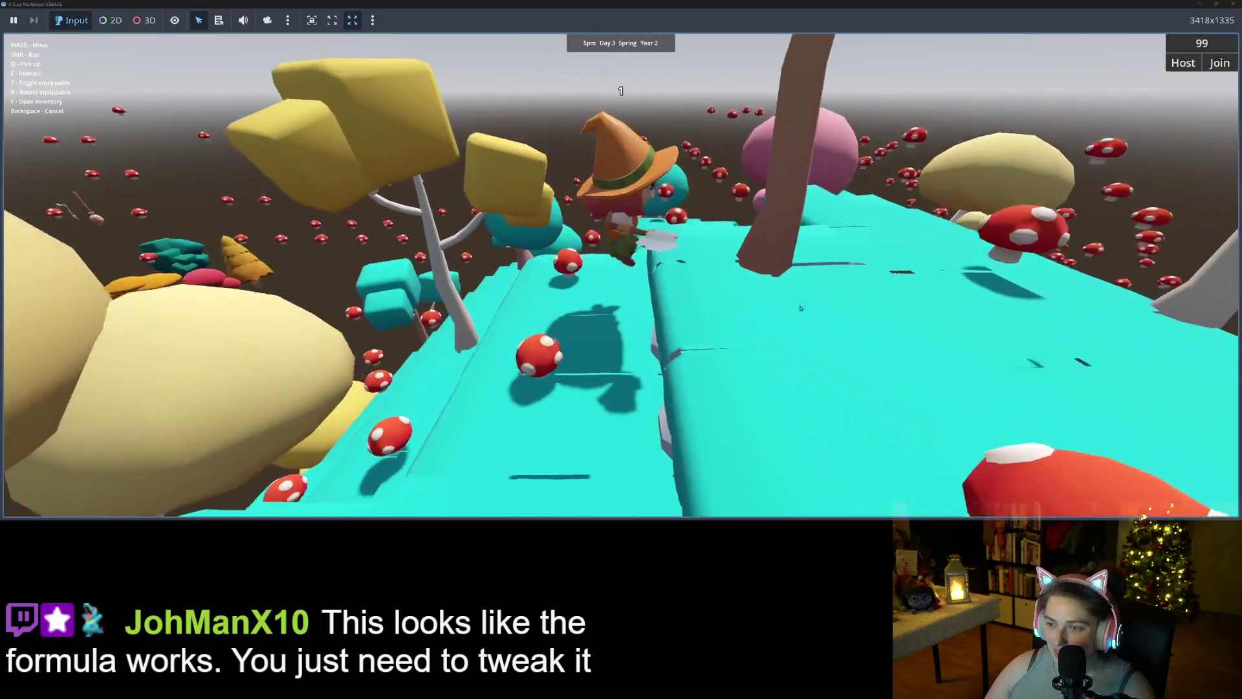
key("w")
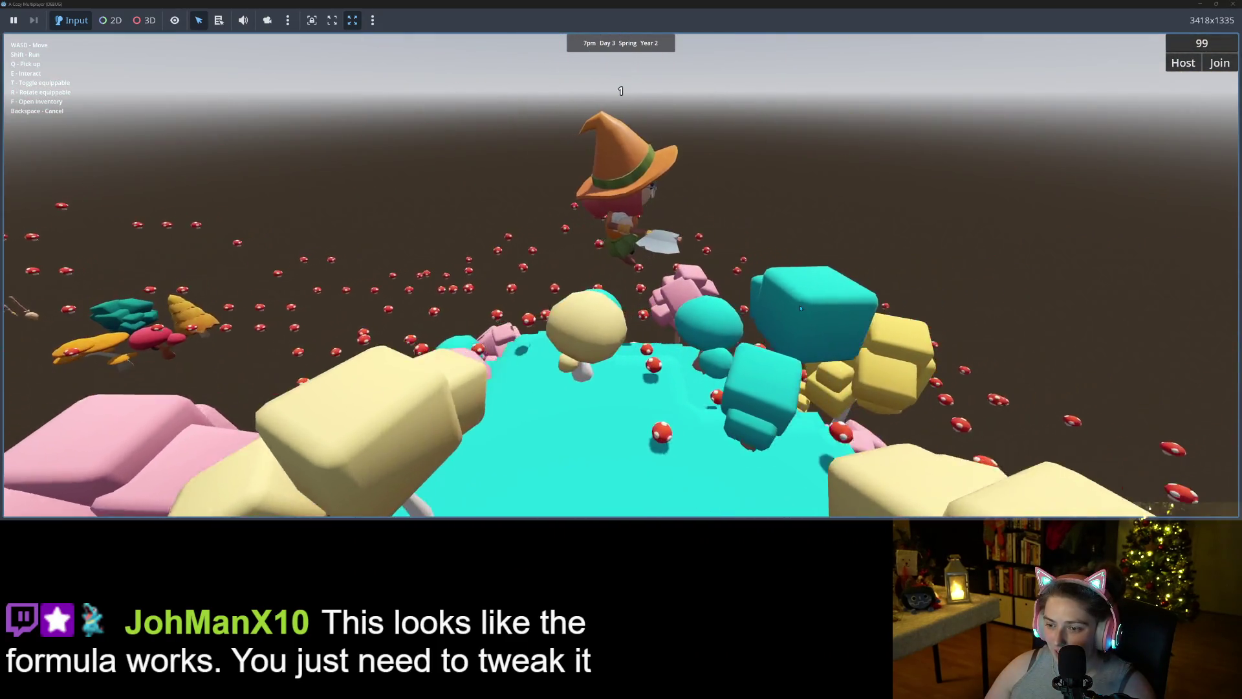
key("w")
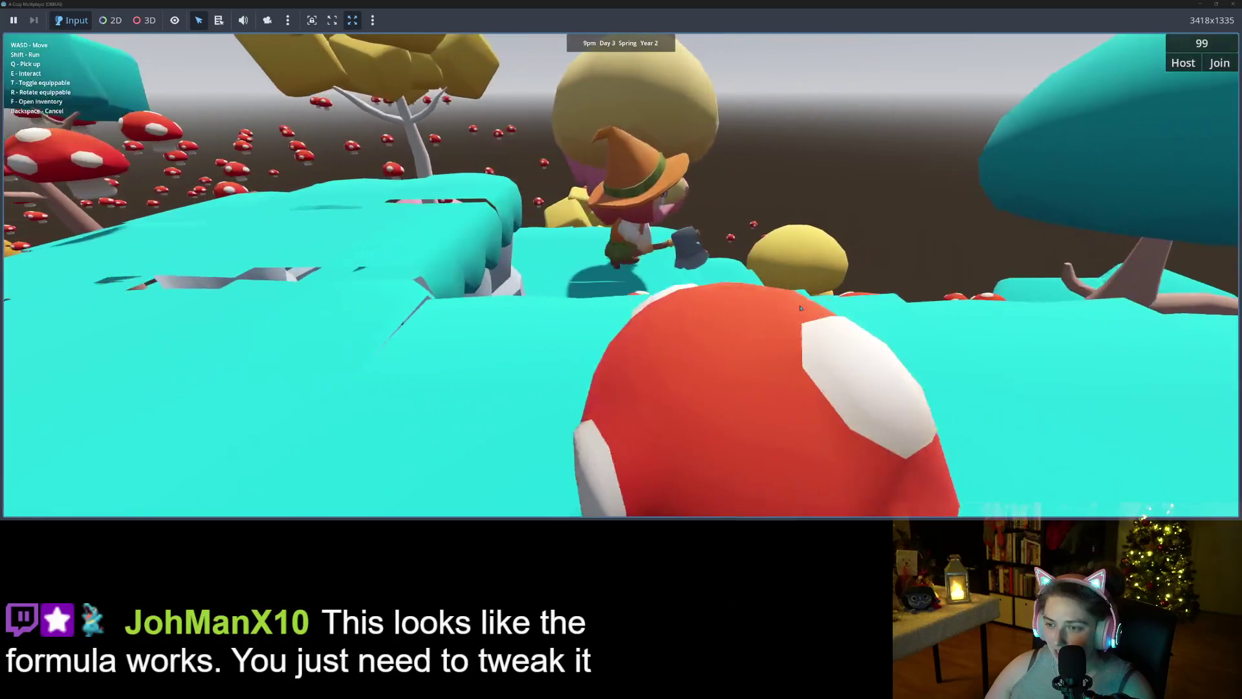
key("w")
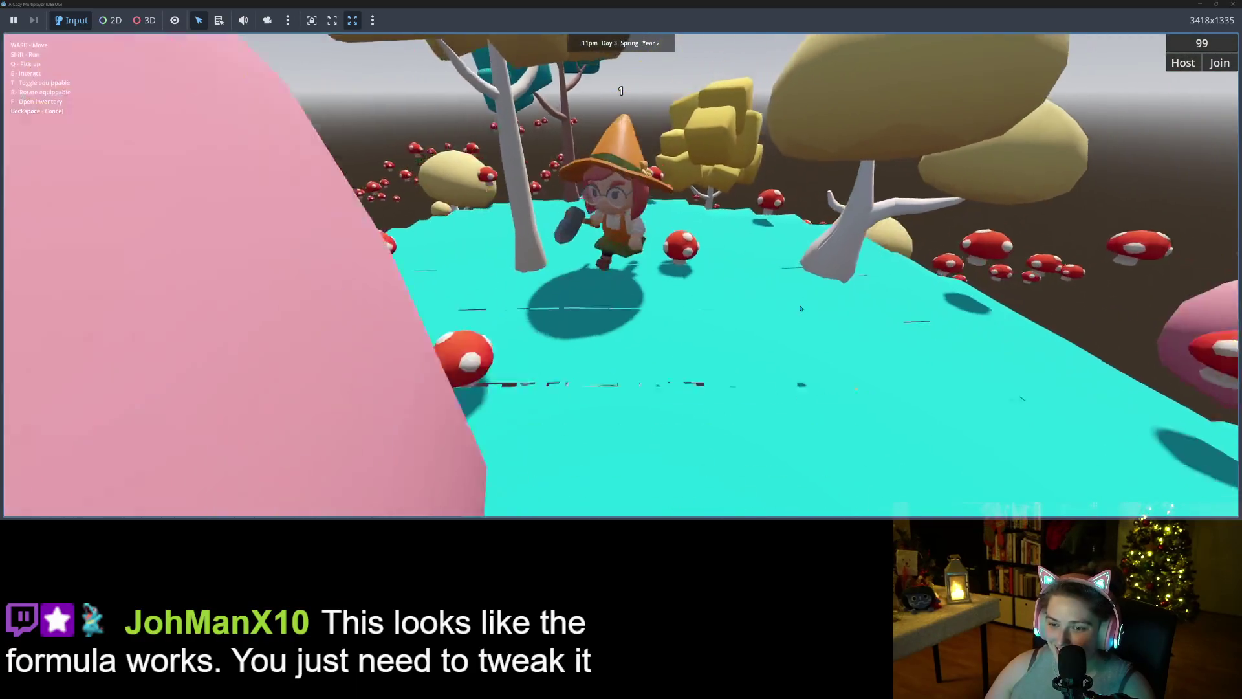
key("w")
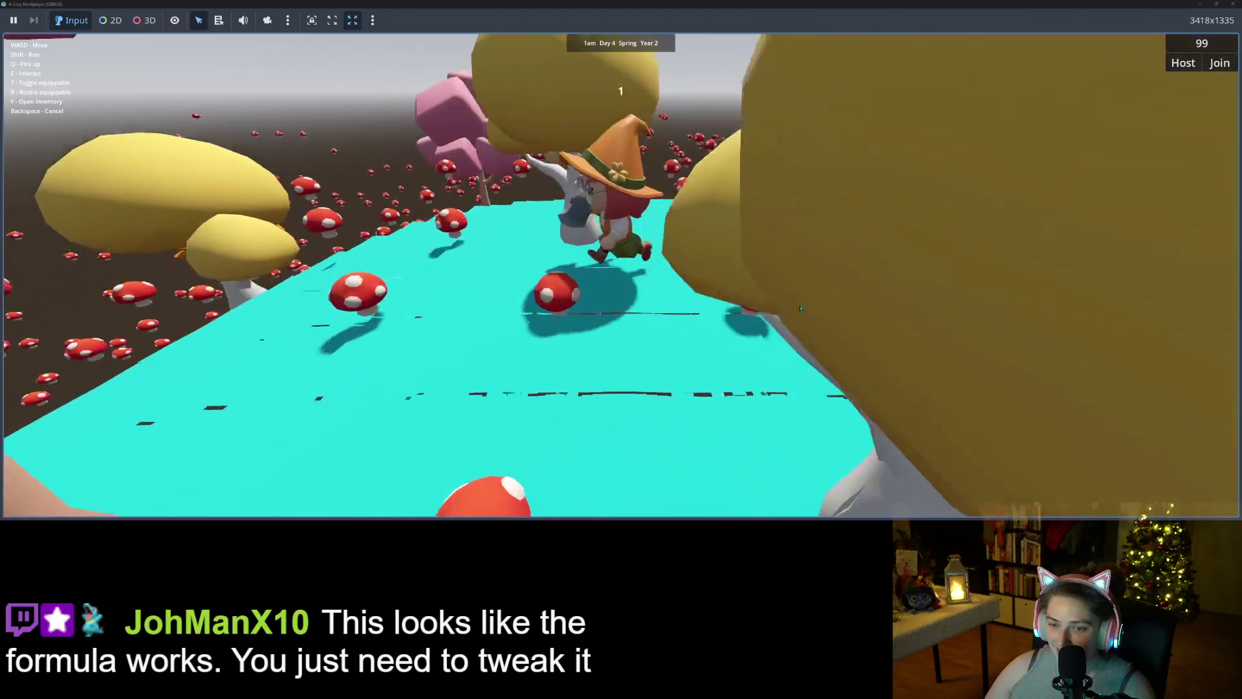
key("w")
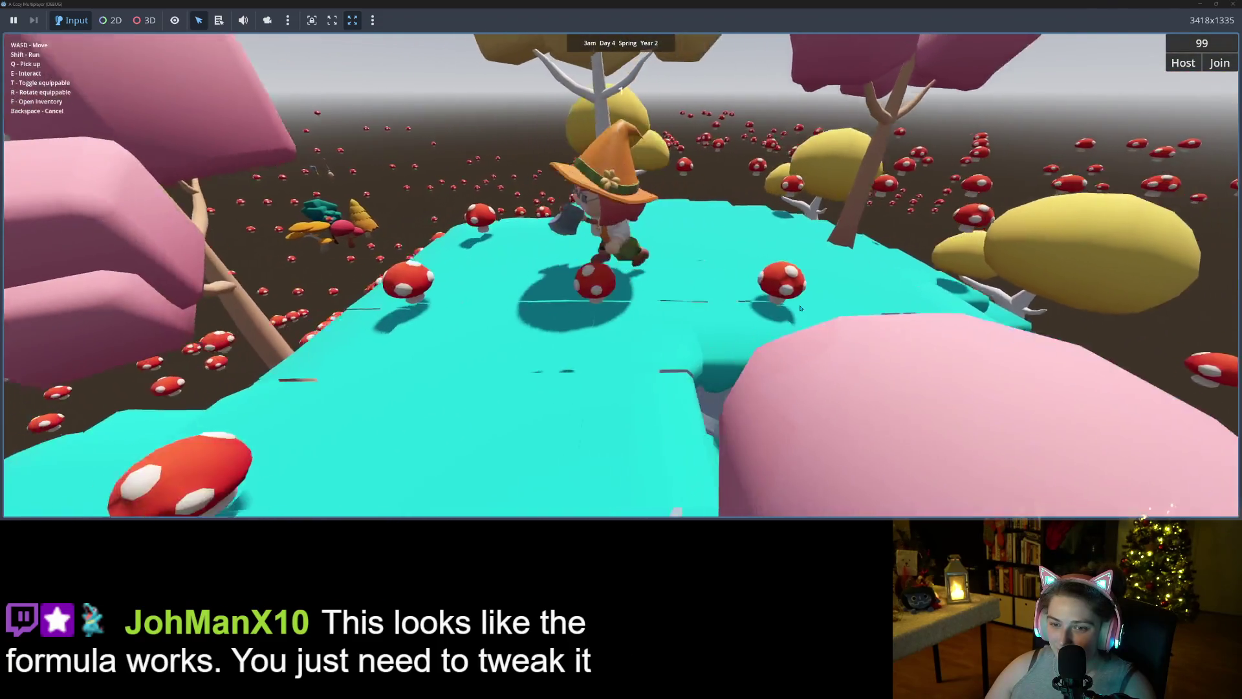
key("w")
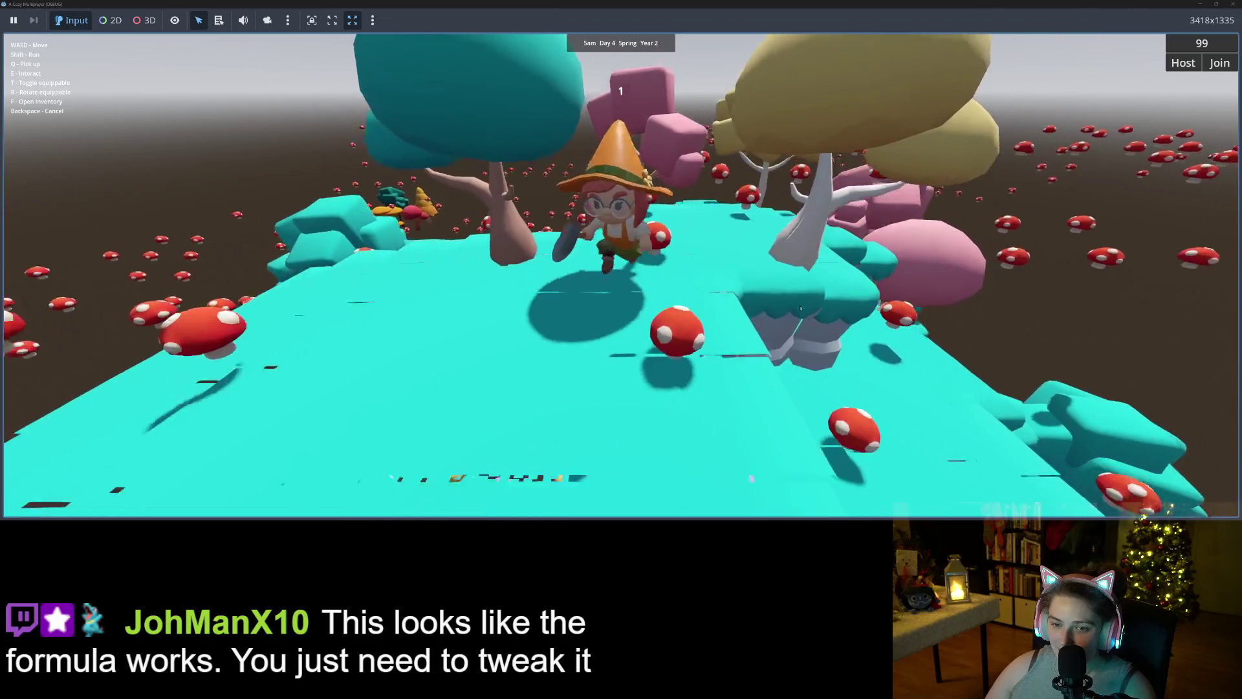
key("w")
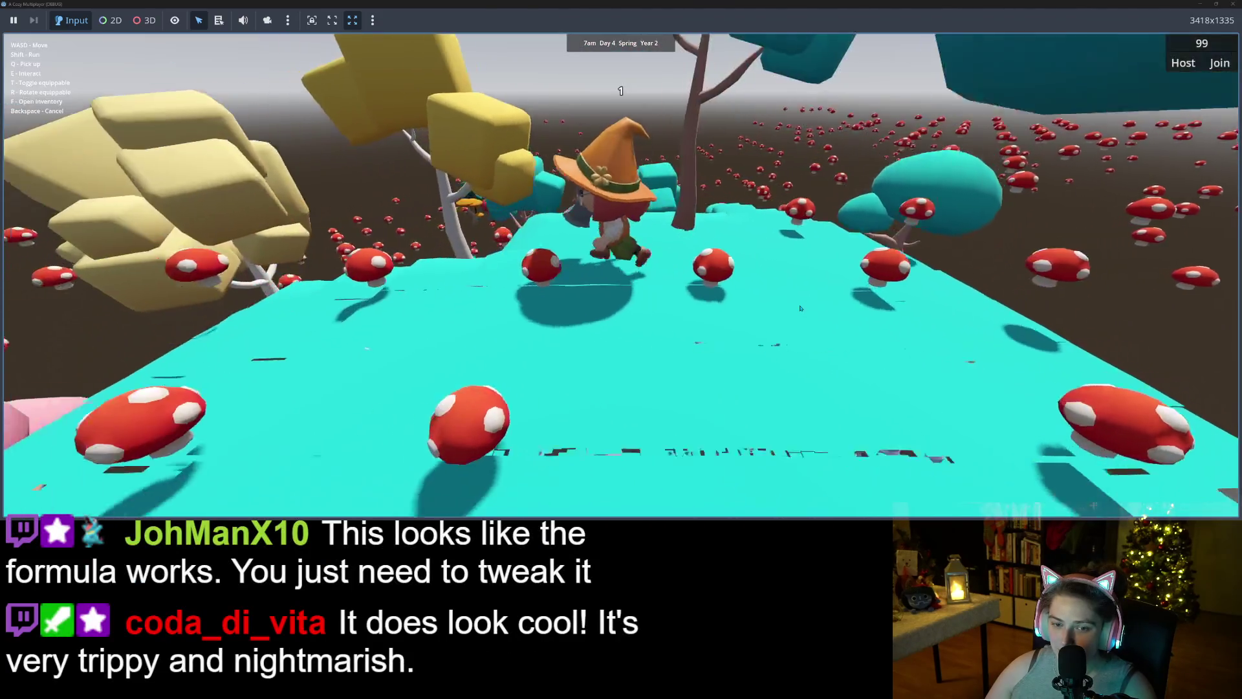
key("w")
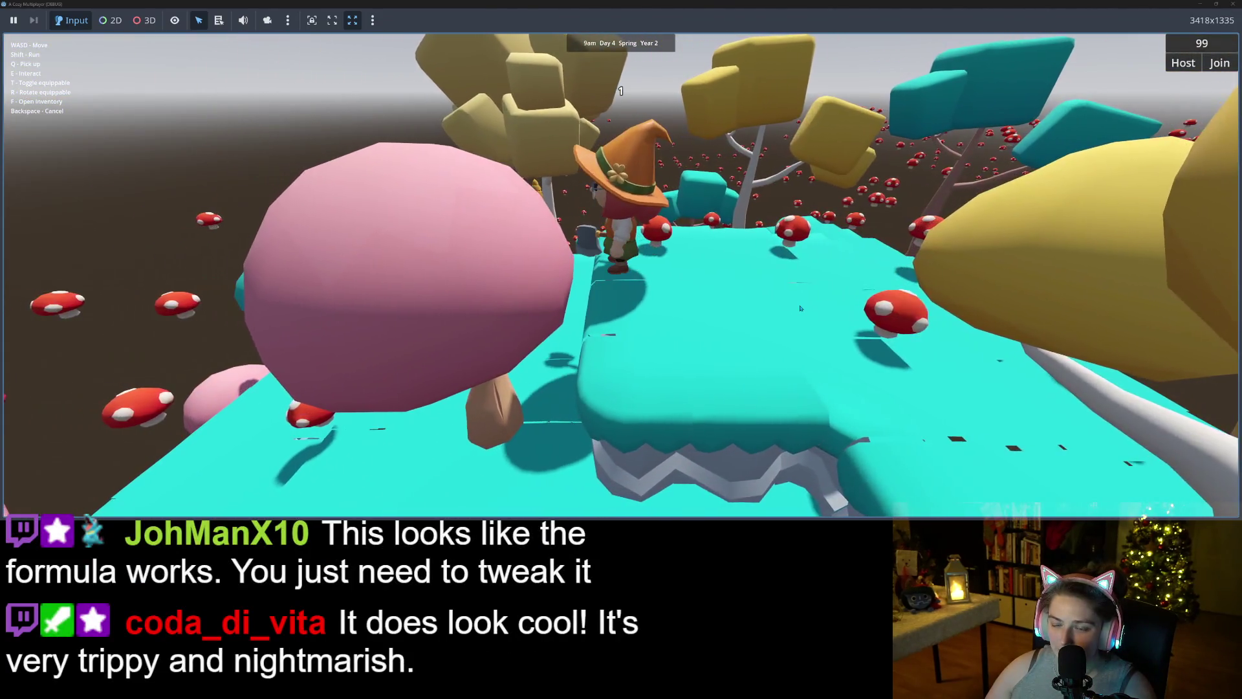
key("w")
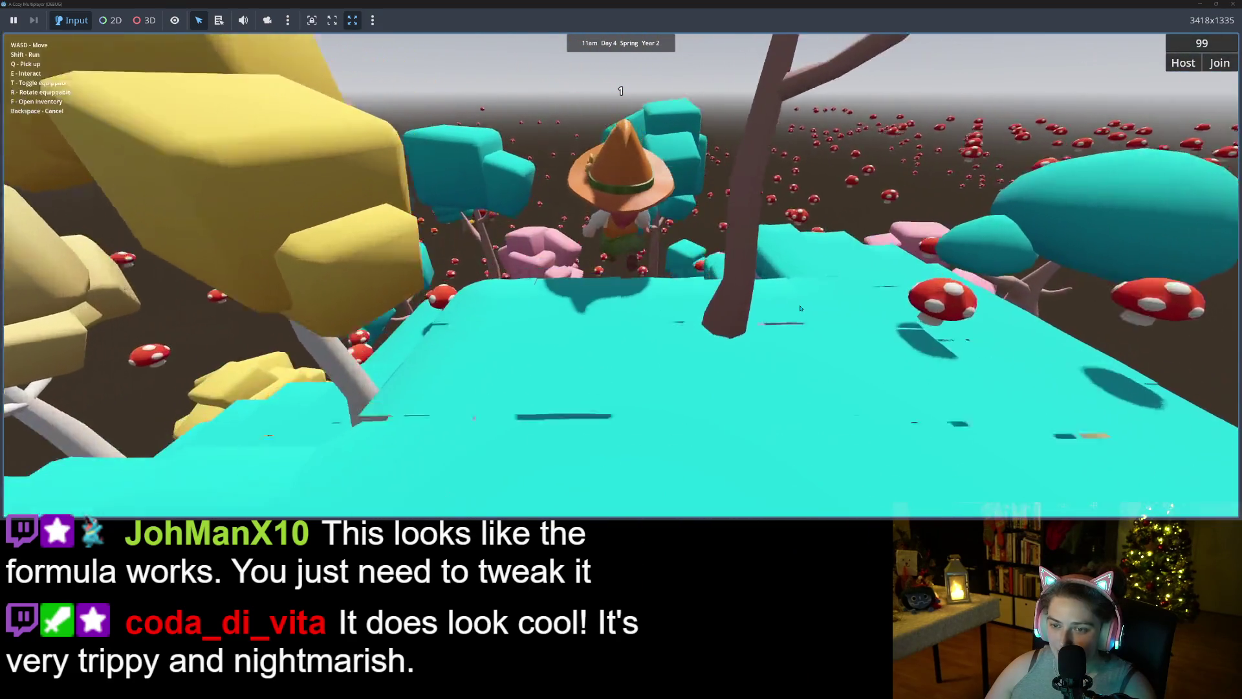
key("w")
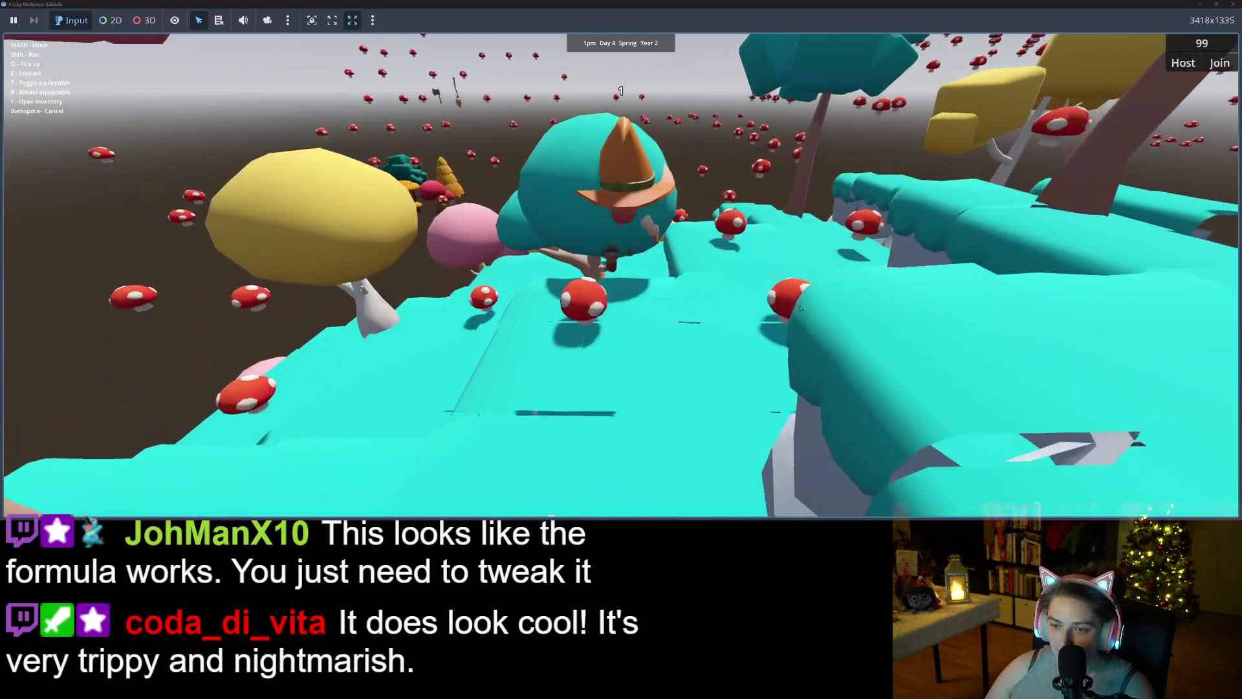
key("w")
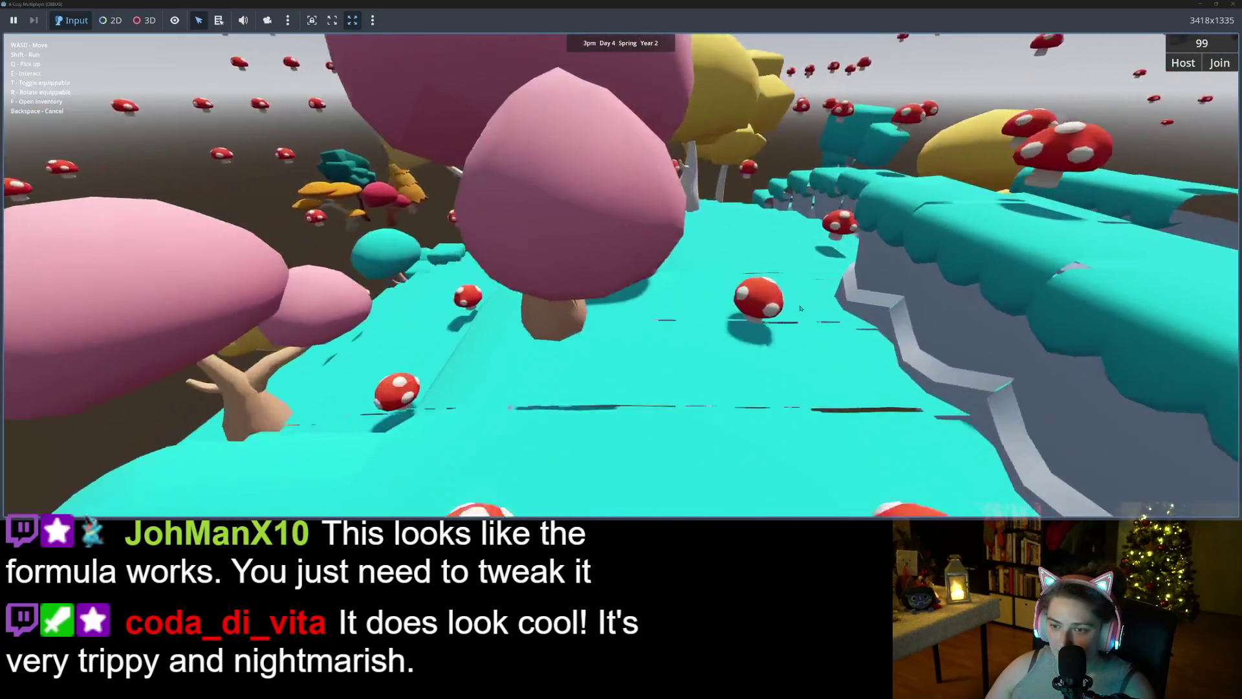
key("w")
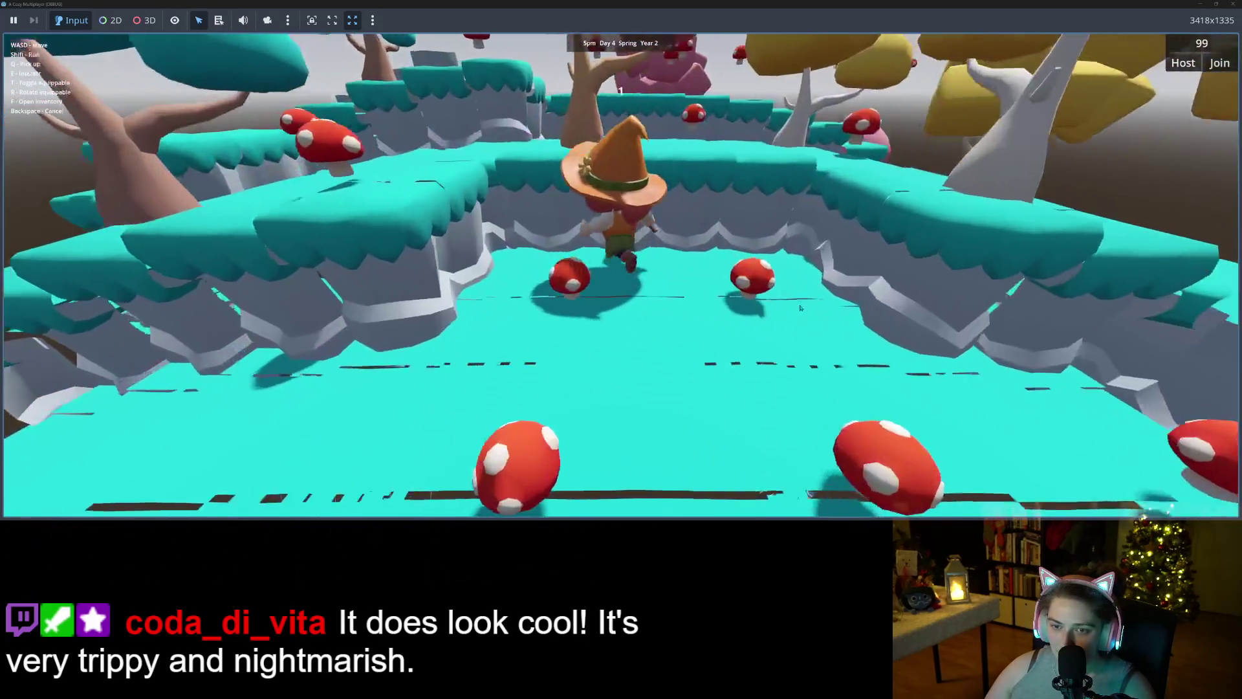
key("w")
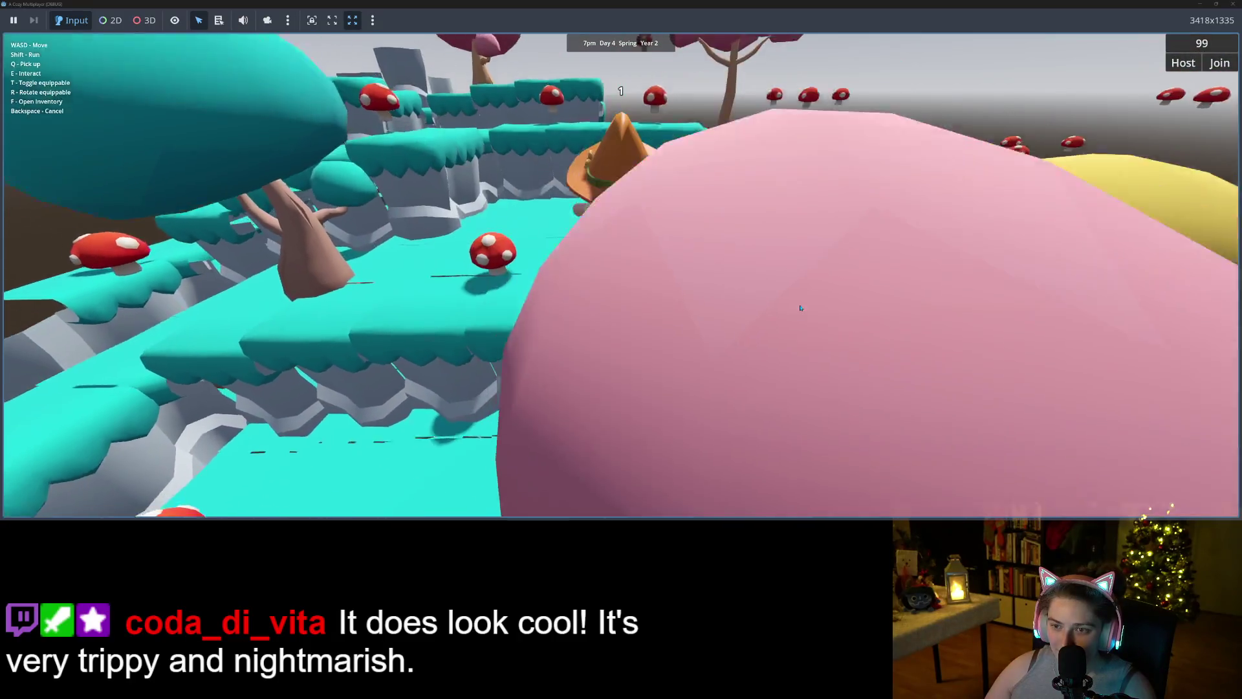
key("w")
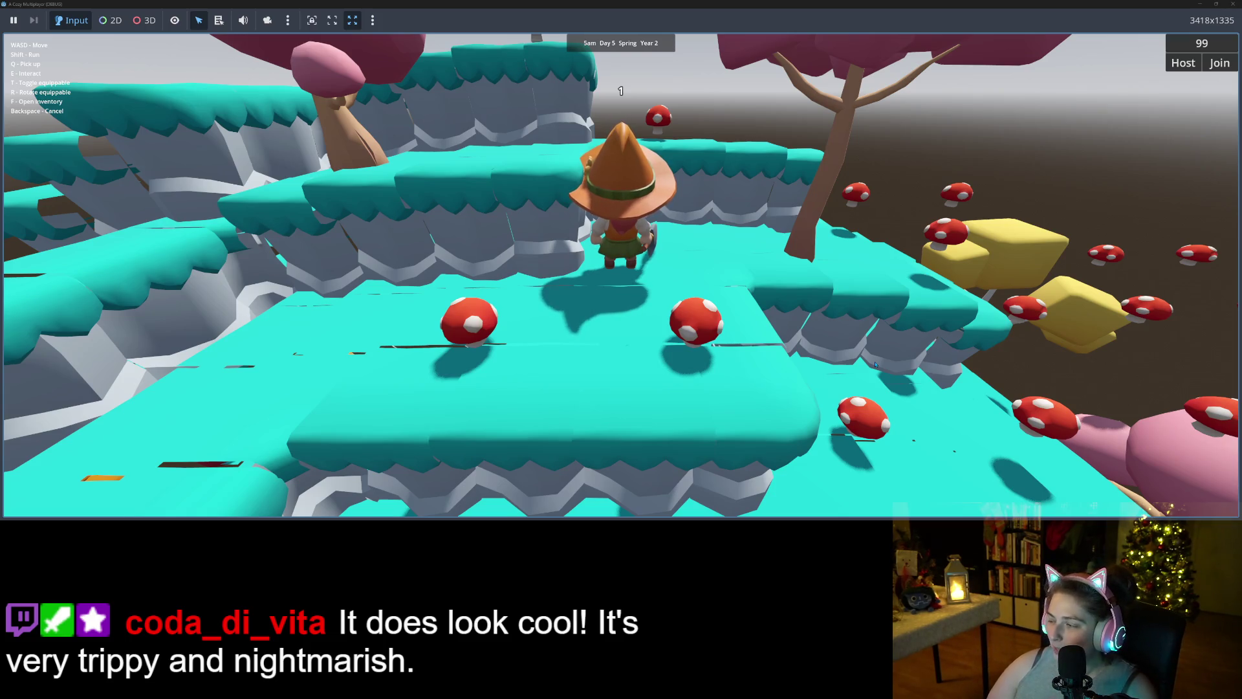
- Walk the witch onto the ledge, left and right toward a mushroom, then back toward the camera
key("w")
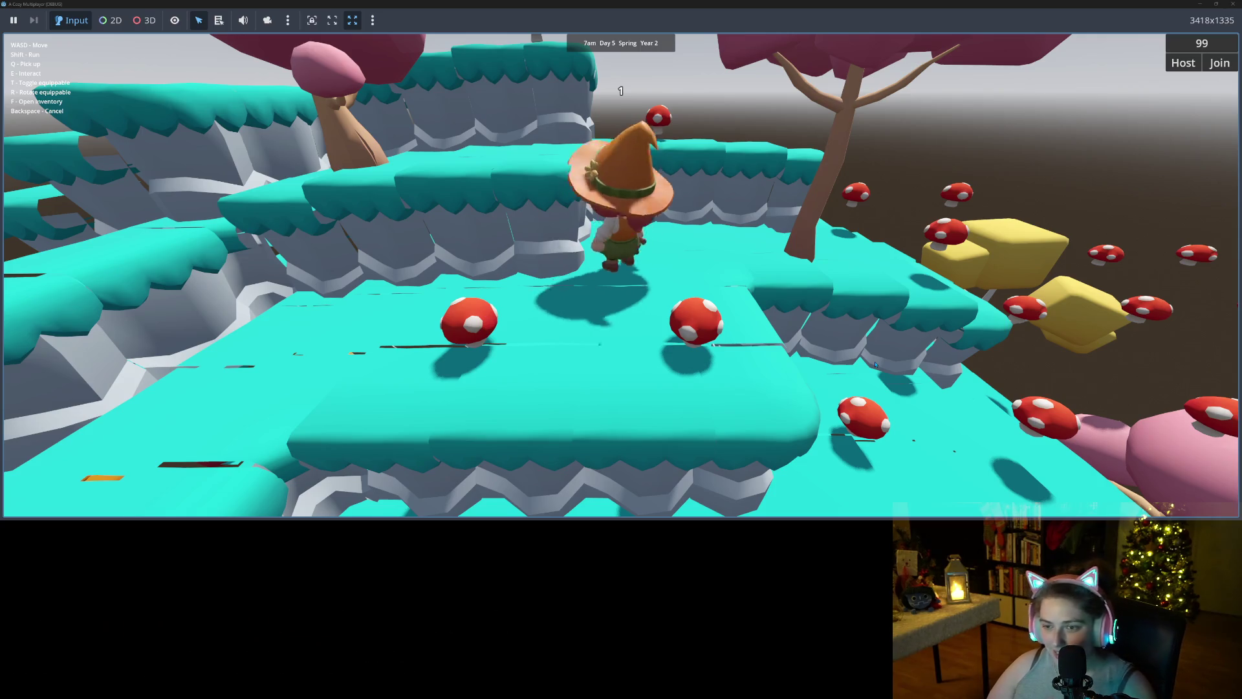
key("a")
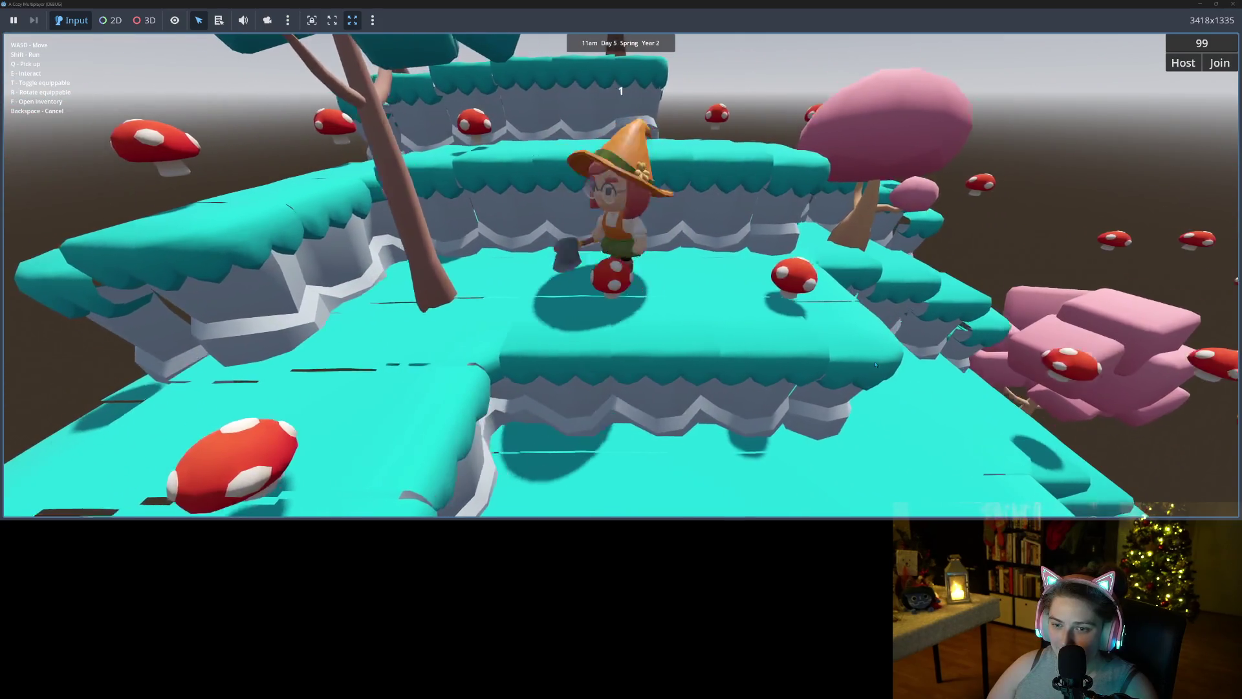
key("d")
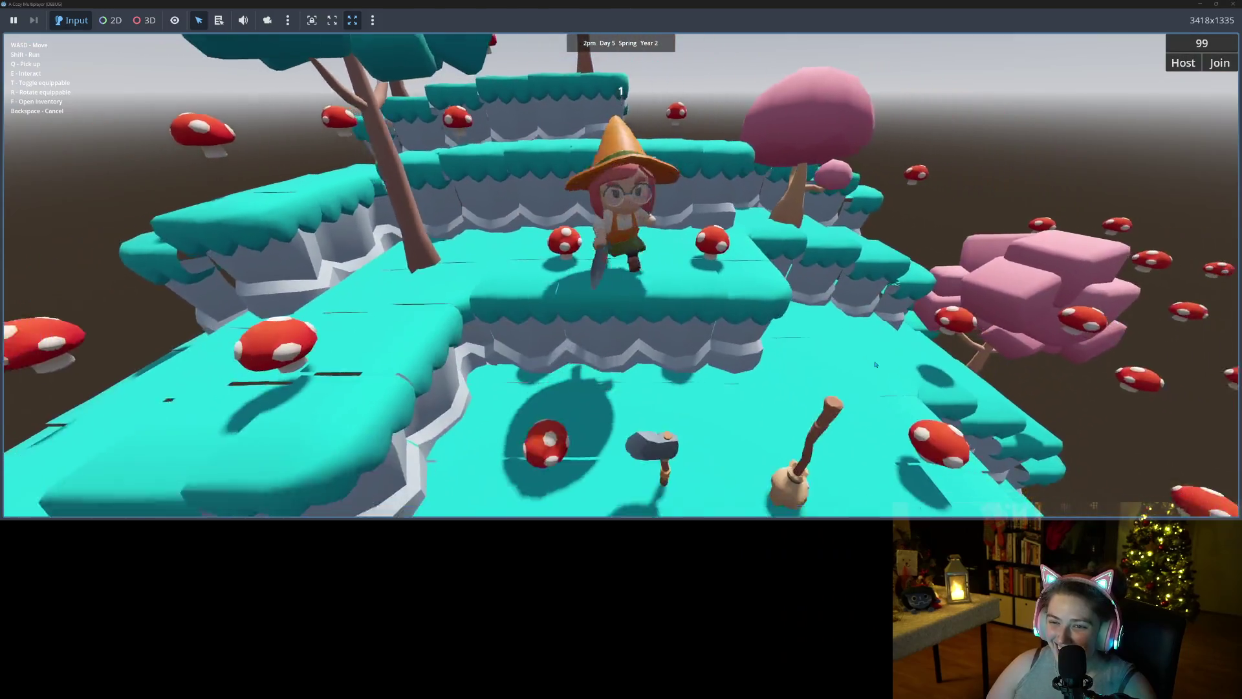
key("d")
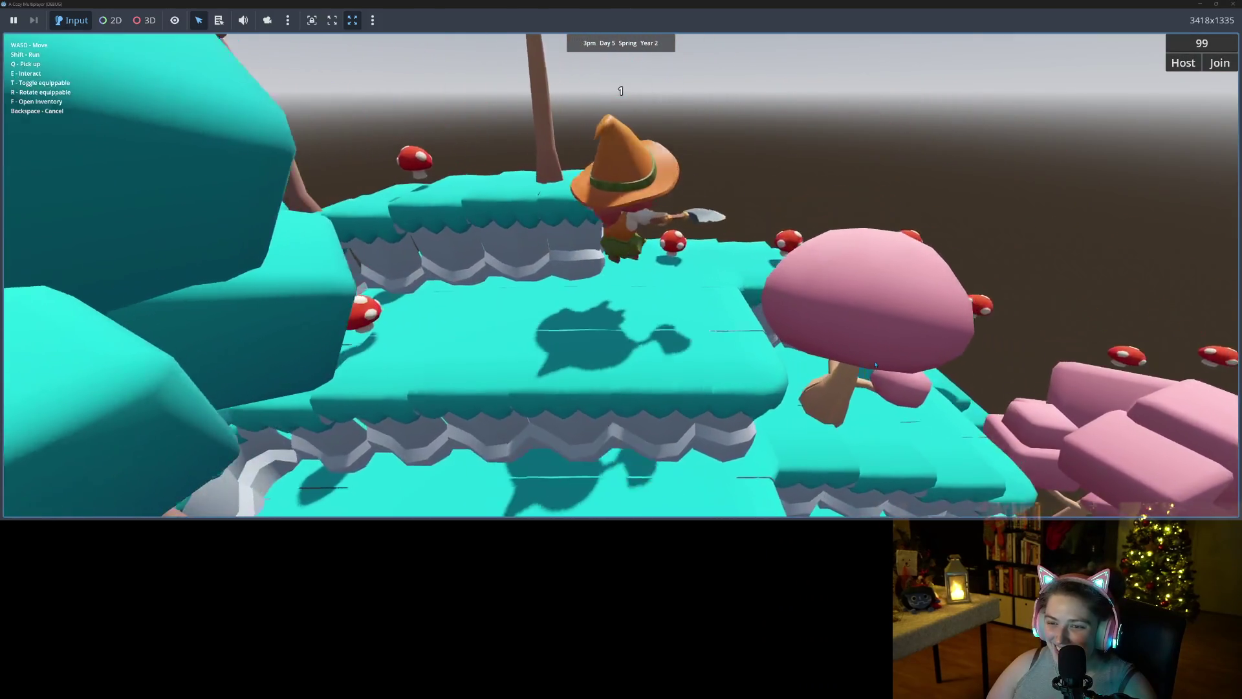
key("s")
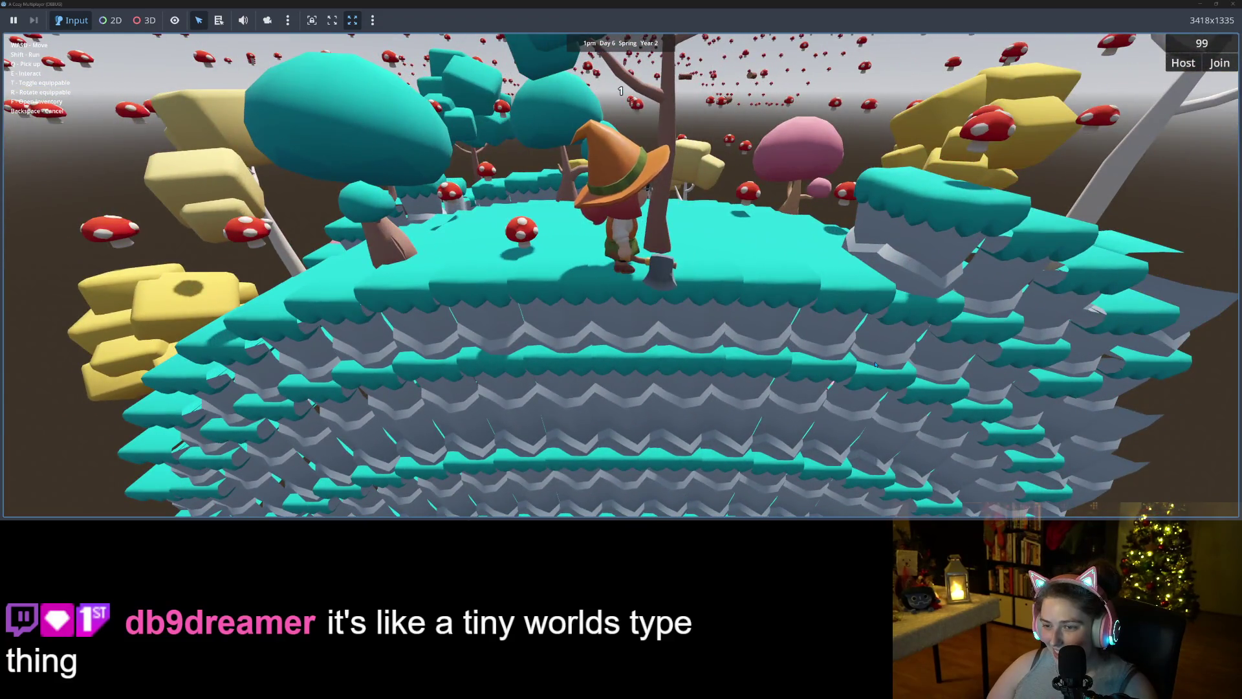
- Walk the character across the island toward the pink tree, then snap the game window to the left half
key("w")
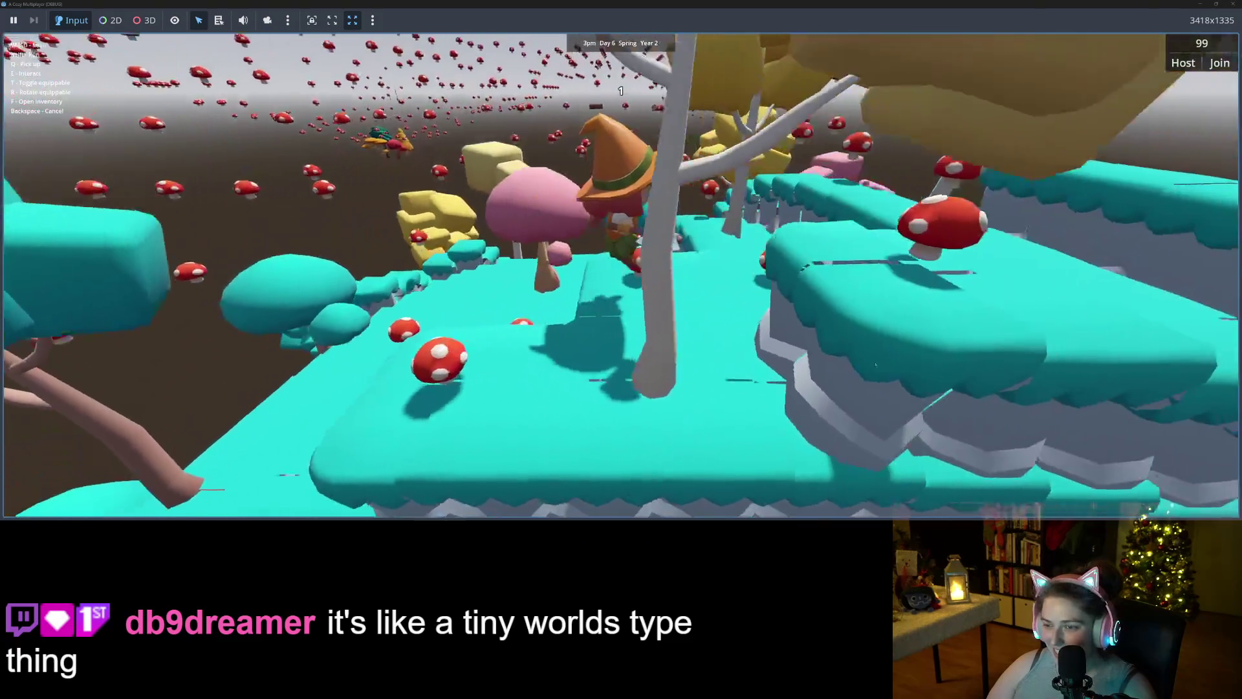
key("w")
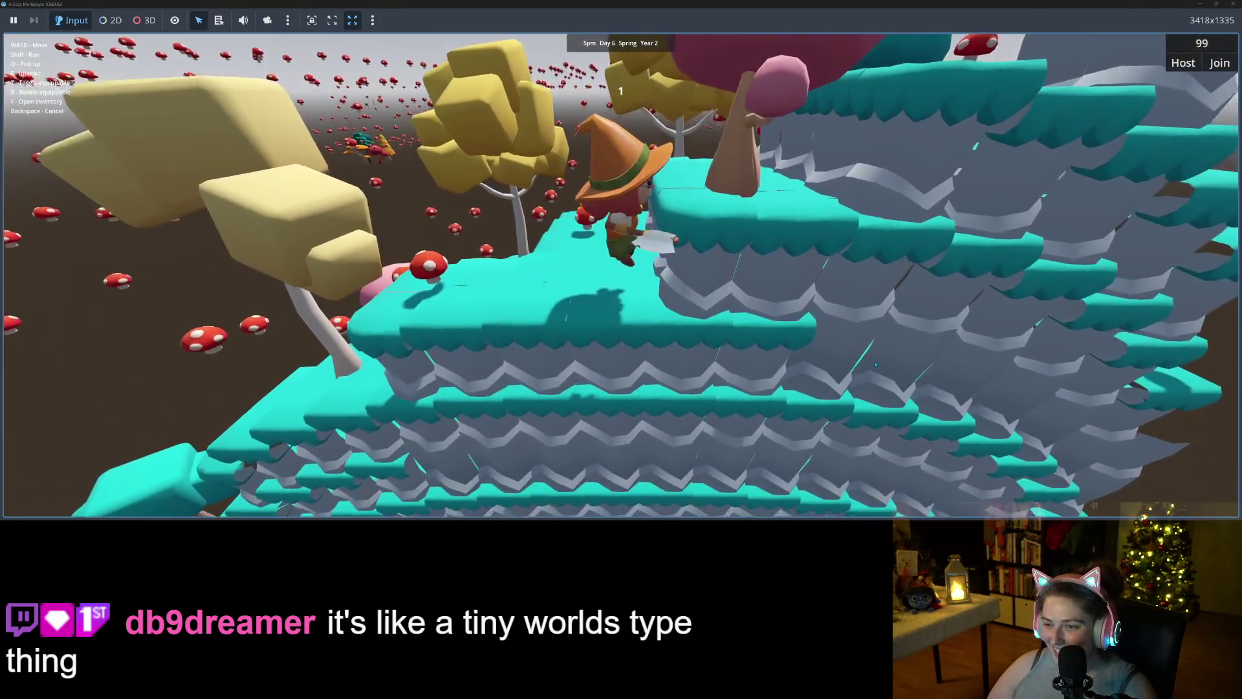
key("w")
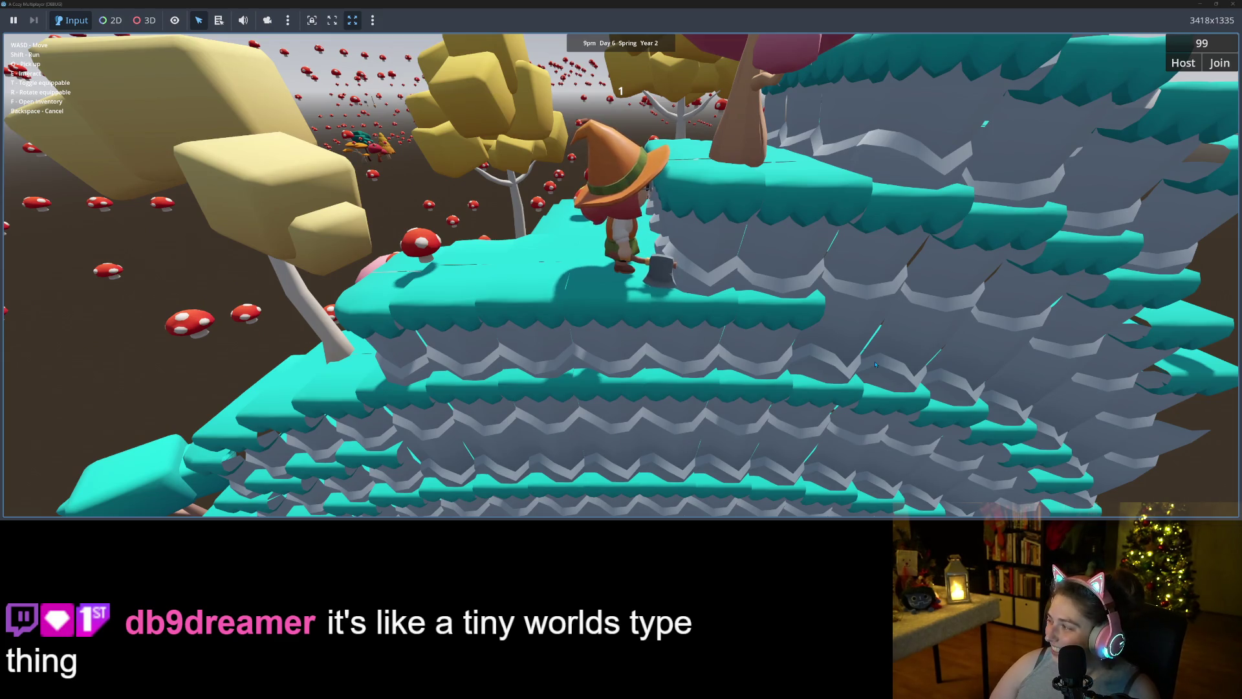
key("a")
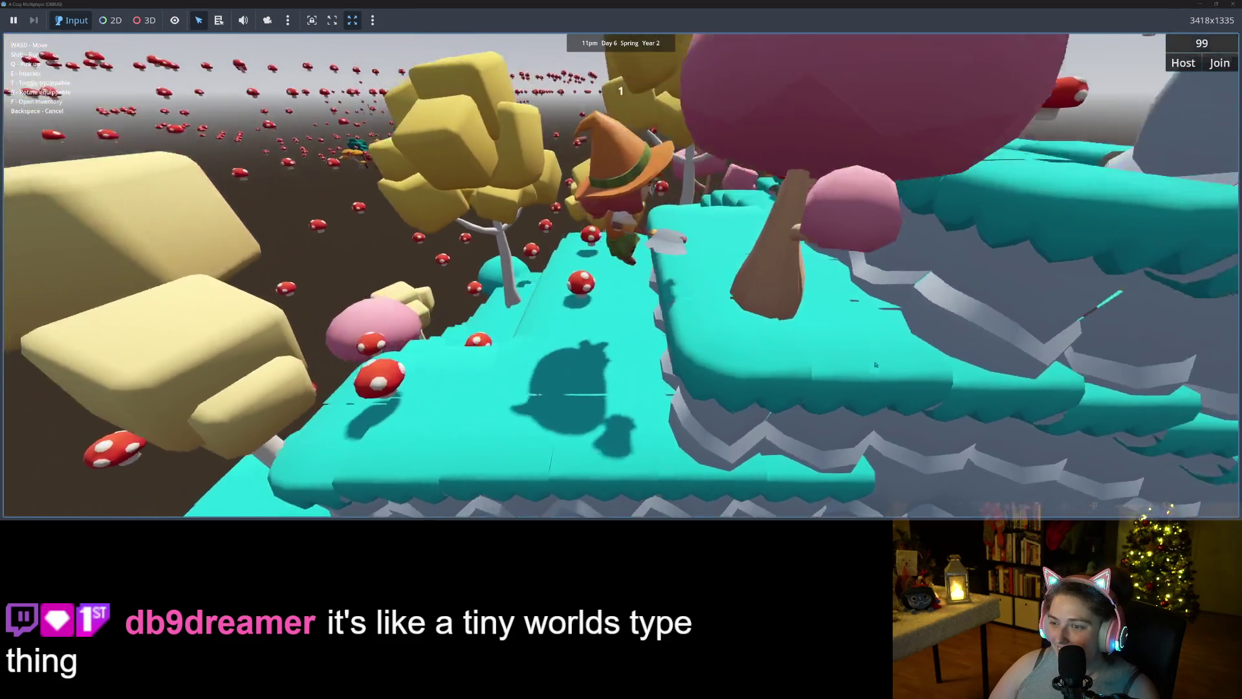
key("a")
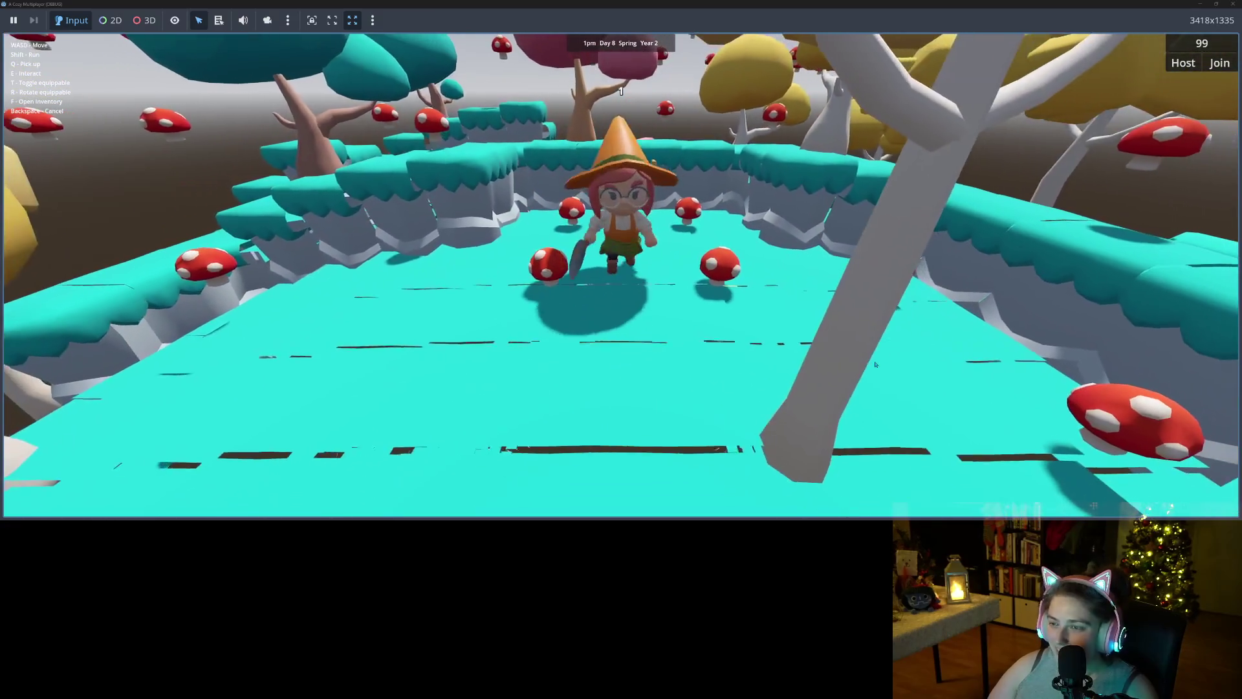
mouse_move(957, 5)
left_mouse_down()
mouse_move(482, 158)
mouse_move(4, 173)
left_mouse_up()
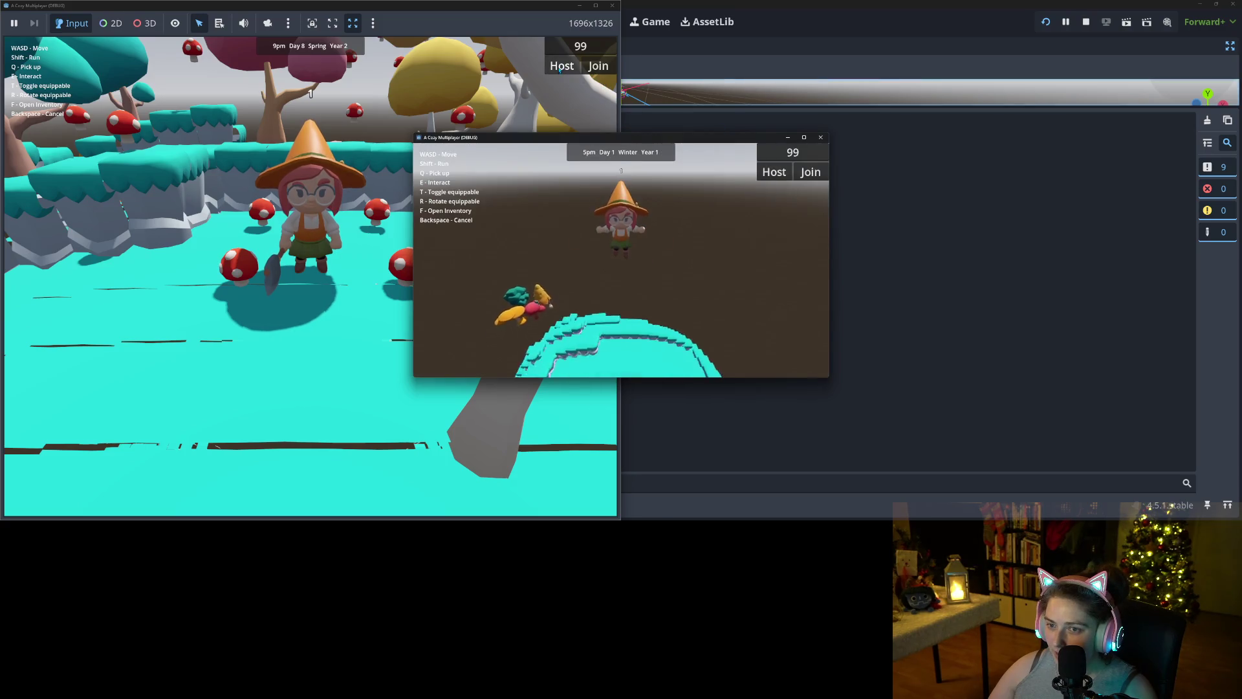
- Put the second game window on the right half and walk a joined second player toward the first
left_click(693, 139)
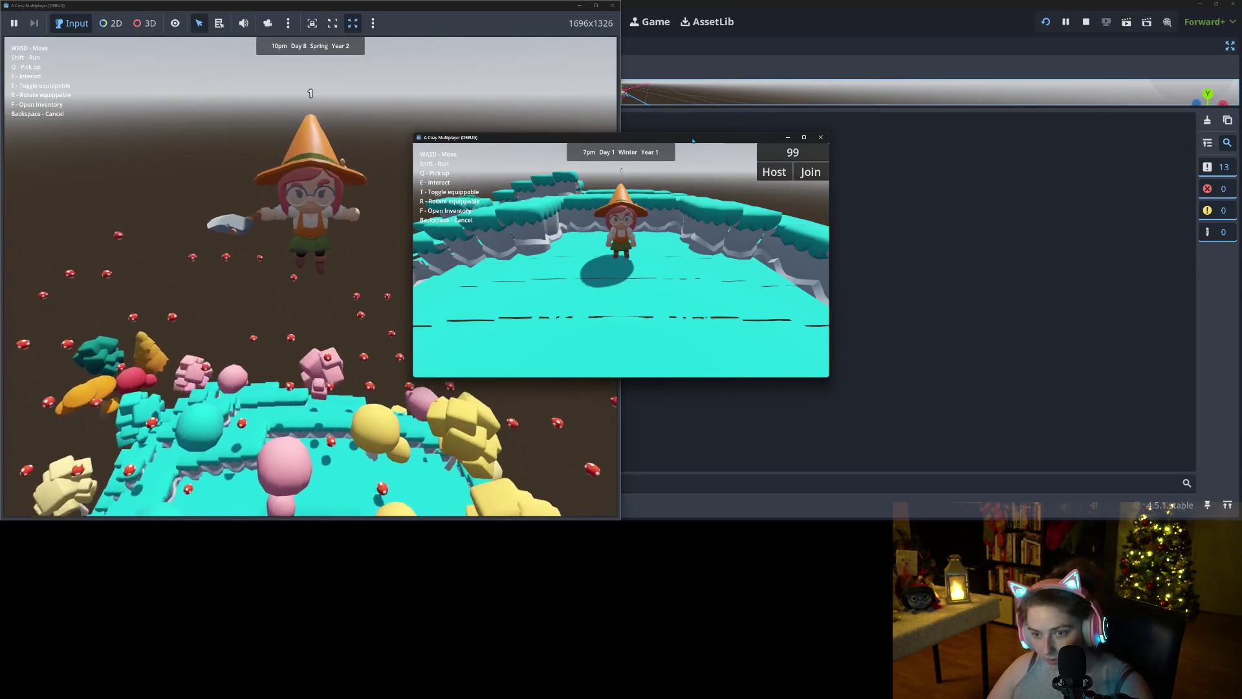
key("super+Right")
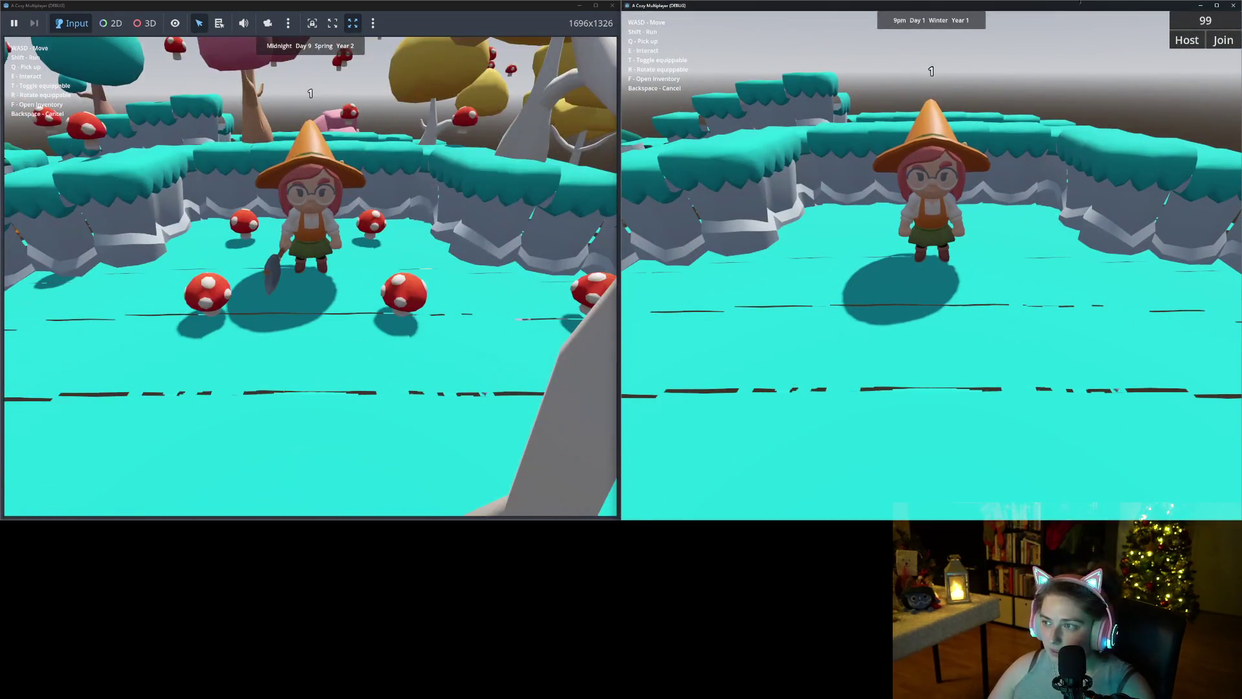
left_click(1210, 41)
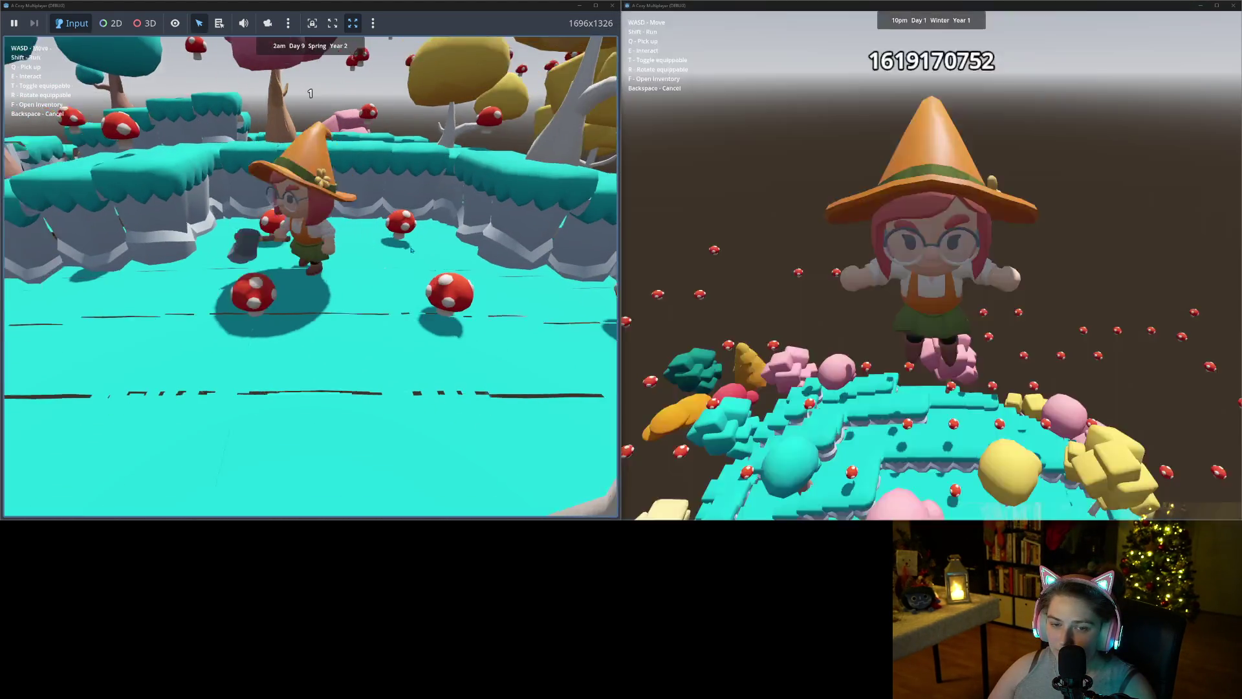
key("s")
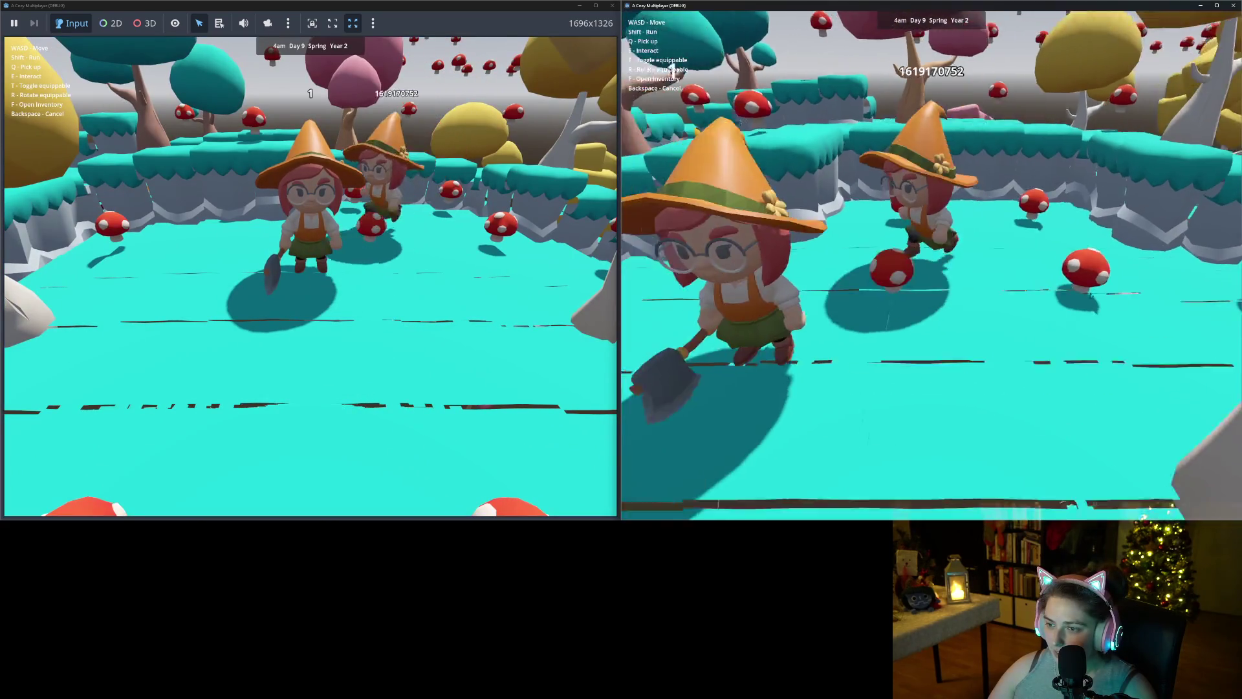
key("s")
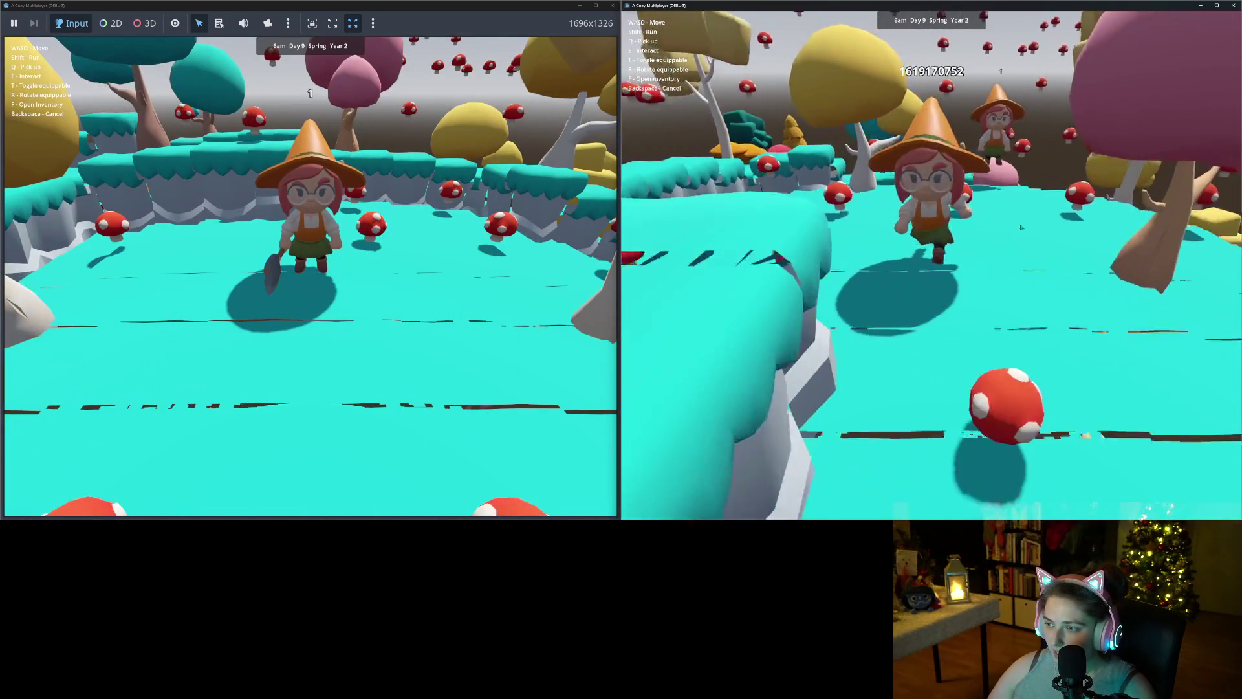
key("a")
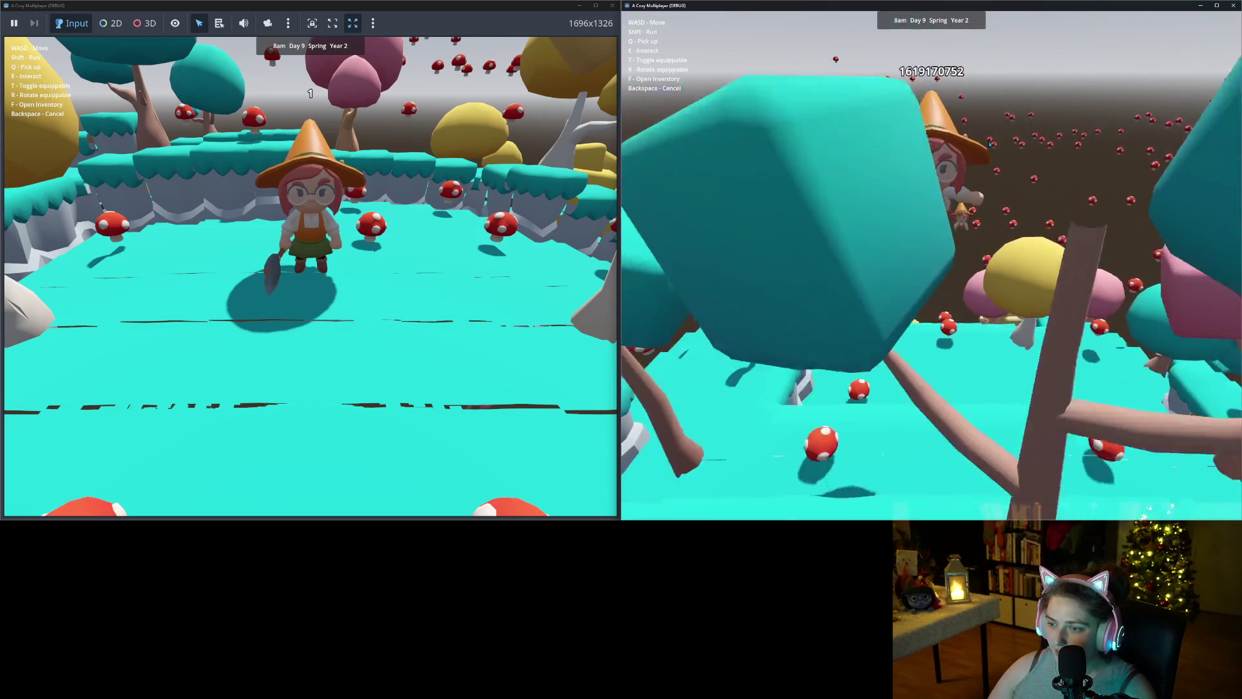
key("s")
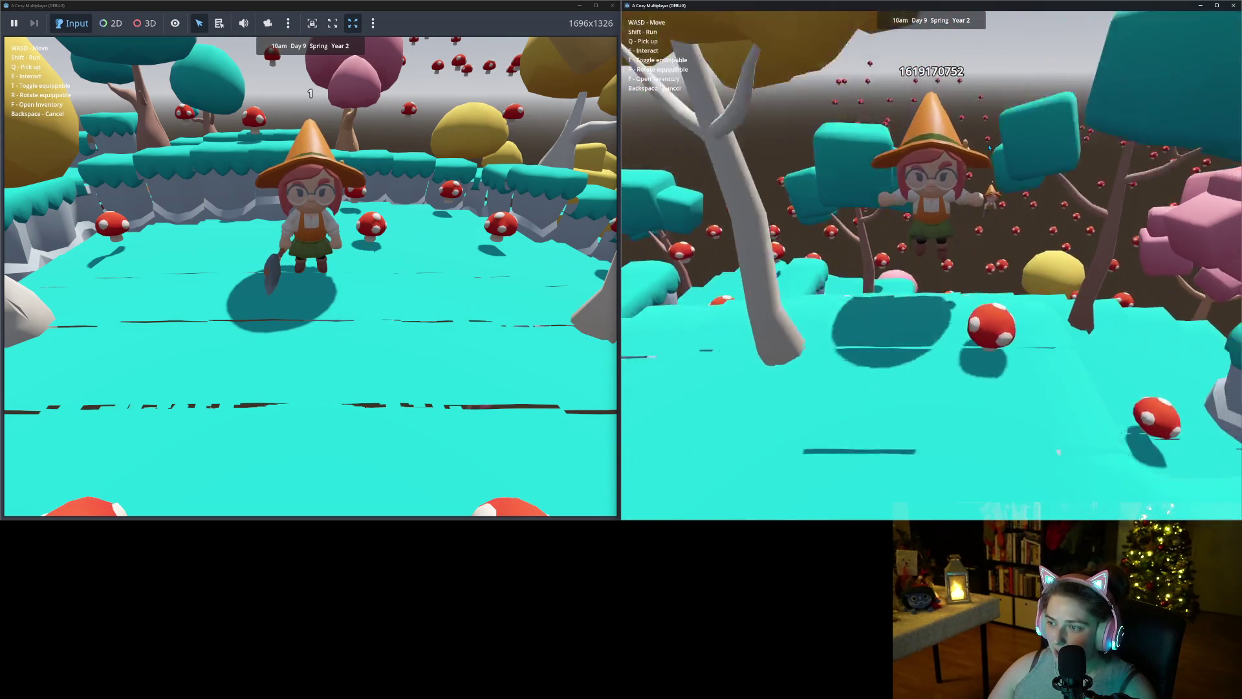
key("w")
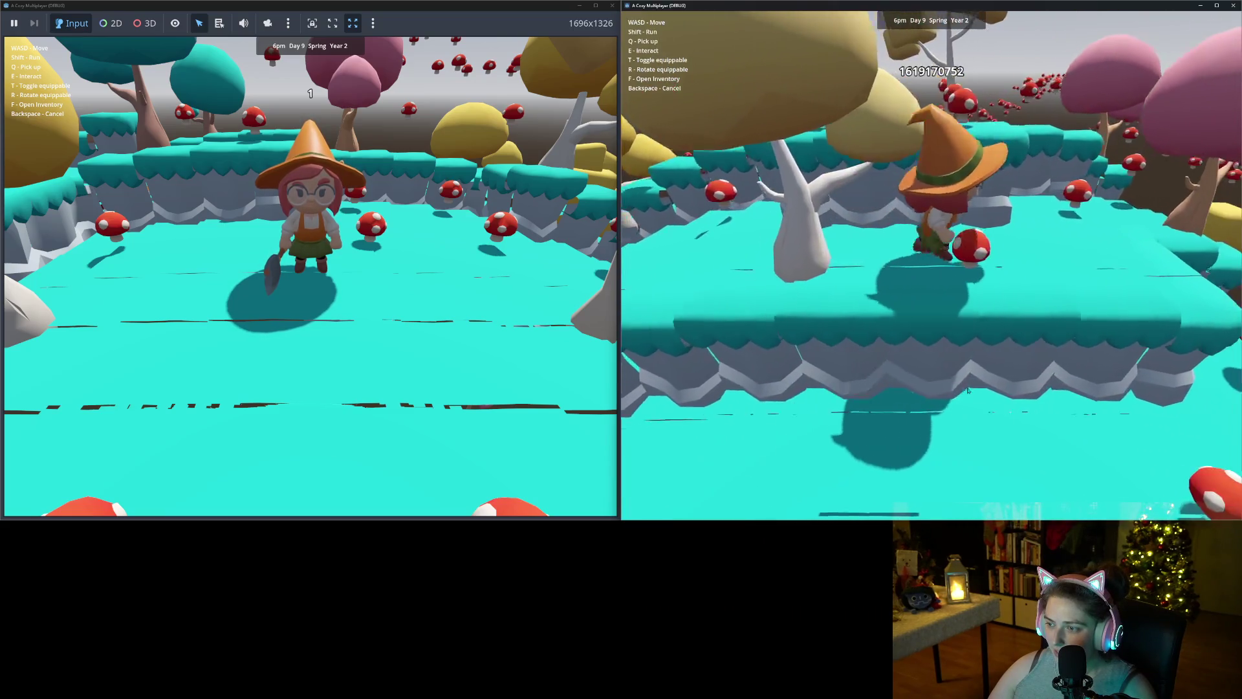
- Toggle the first player's inventory, then walk them past the white tree and swing the axe
key("f")
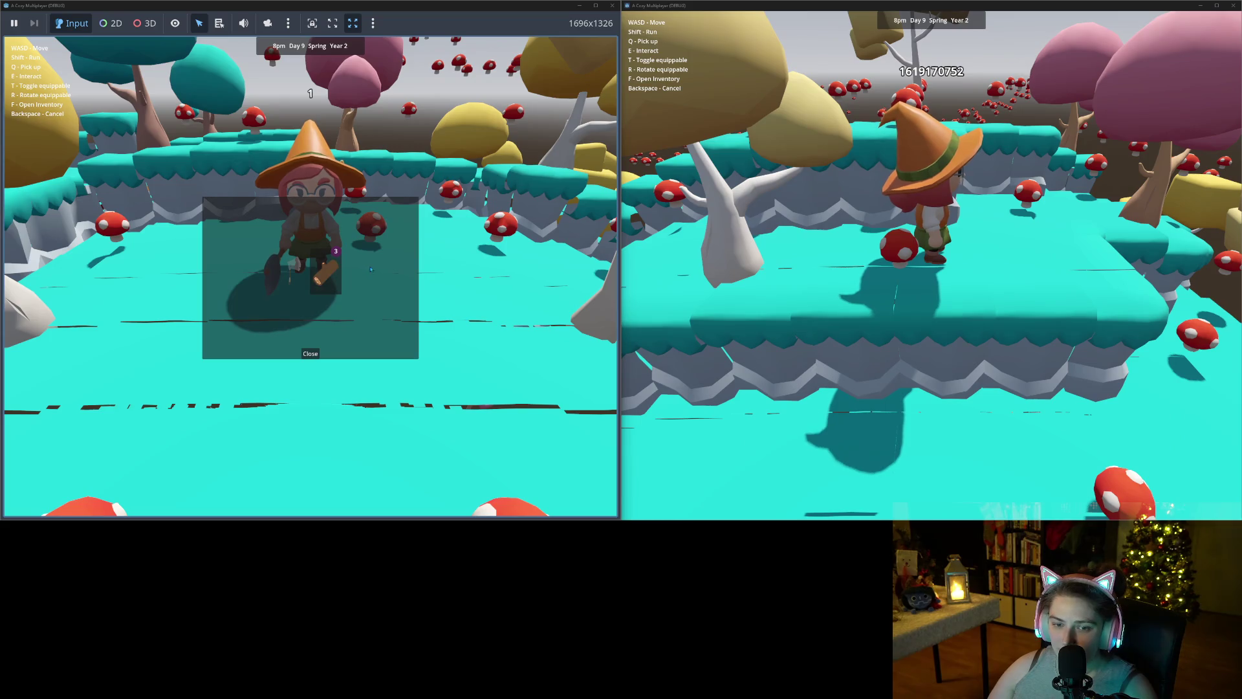
key("f")
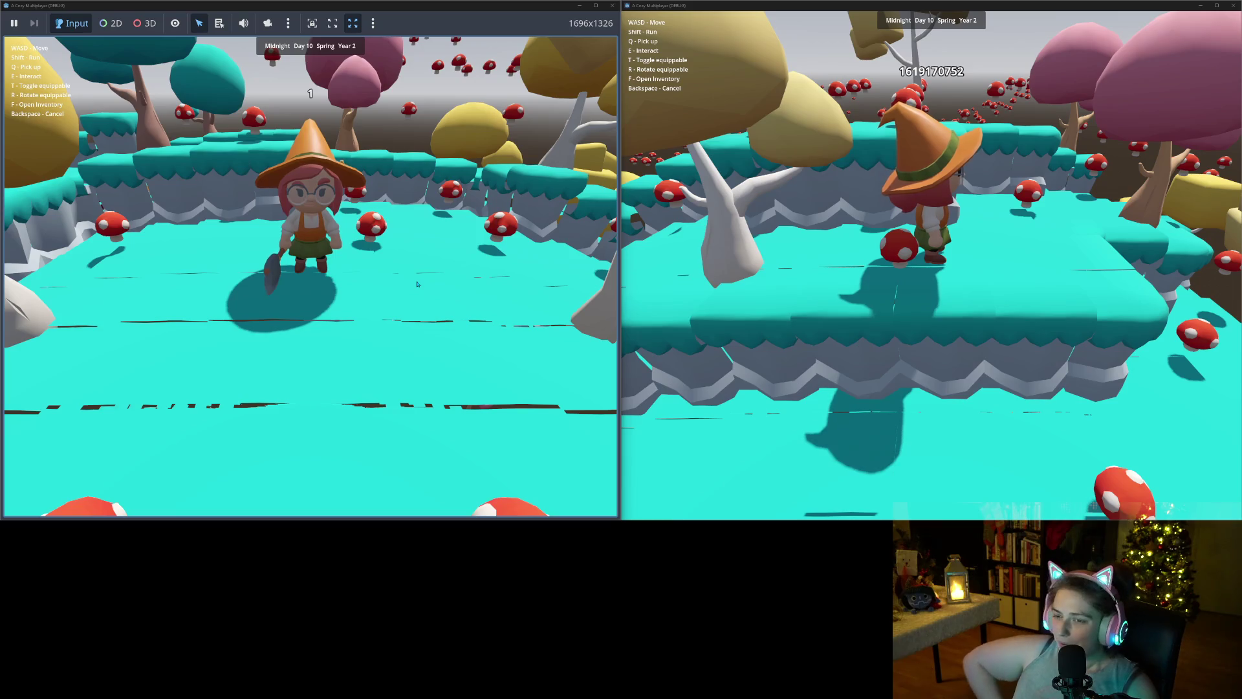
key("d")
key("s")
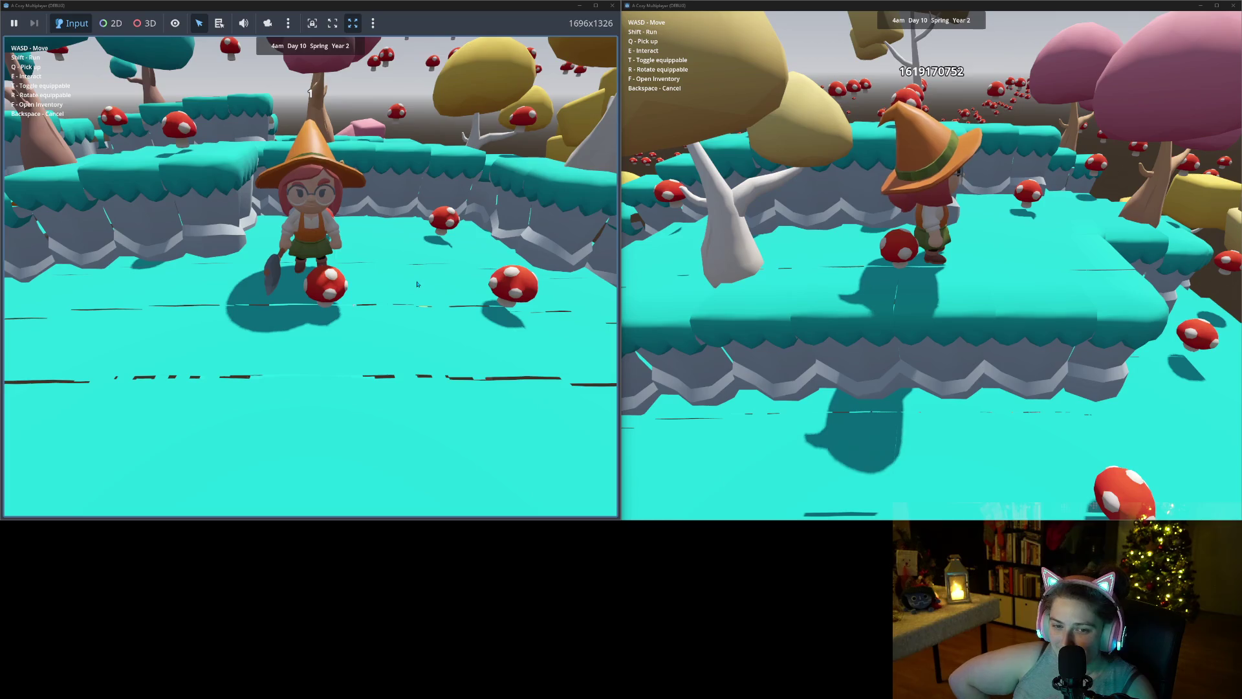
key("w")
key("w")
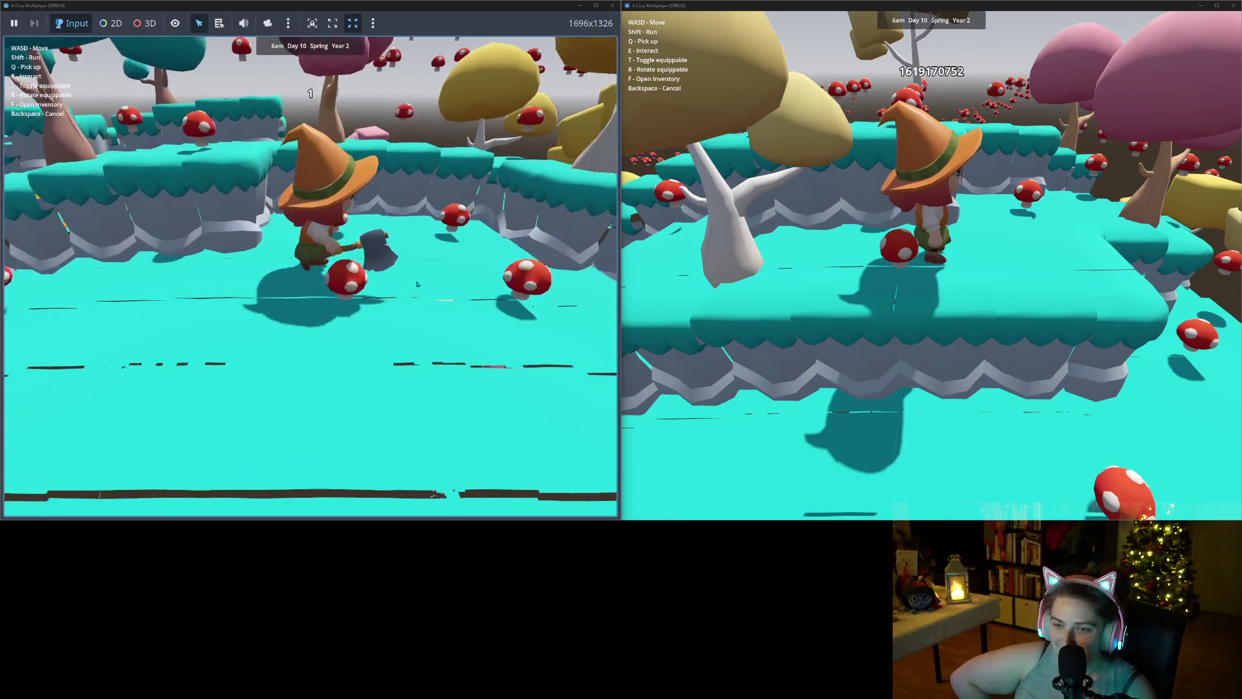
key("w")
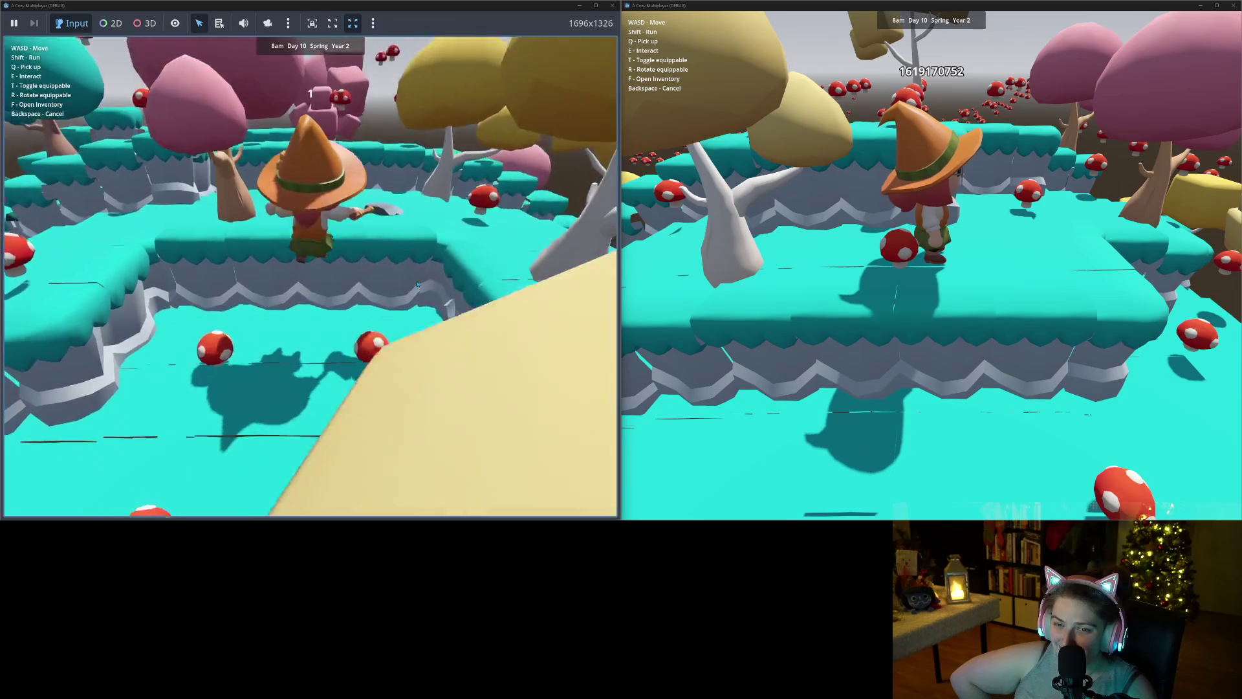
key("s")
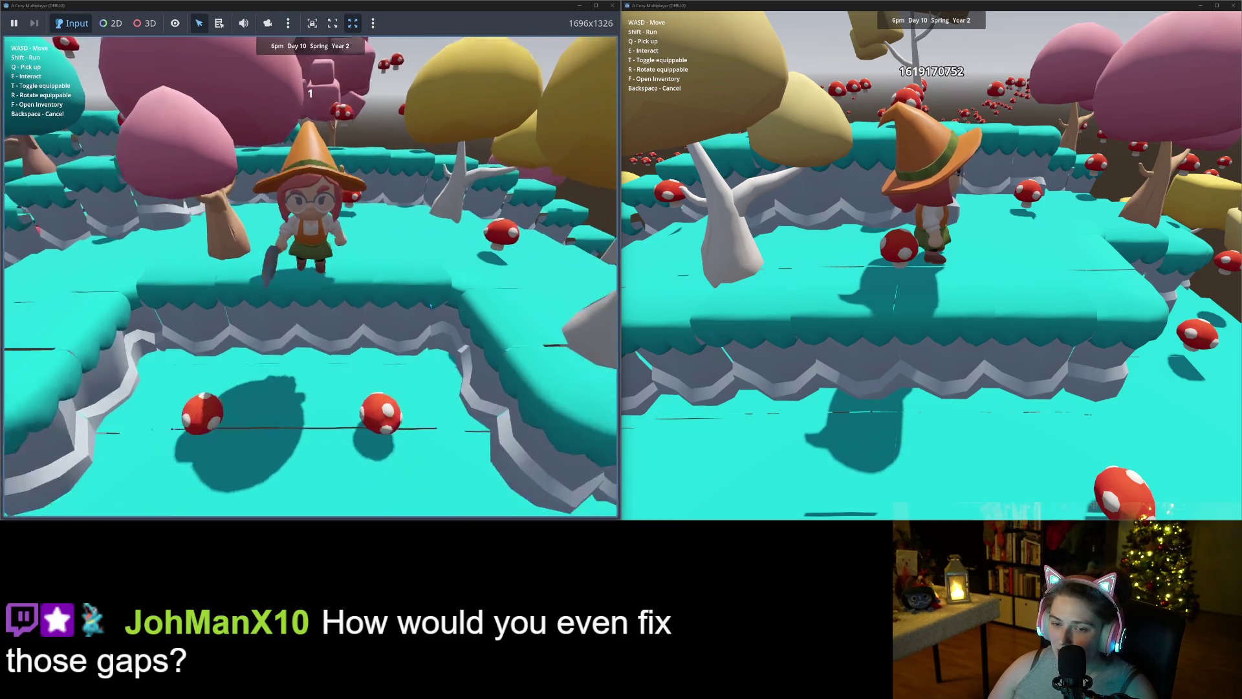
key("a")
key("w")
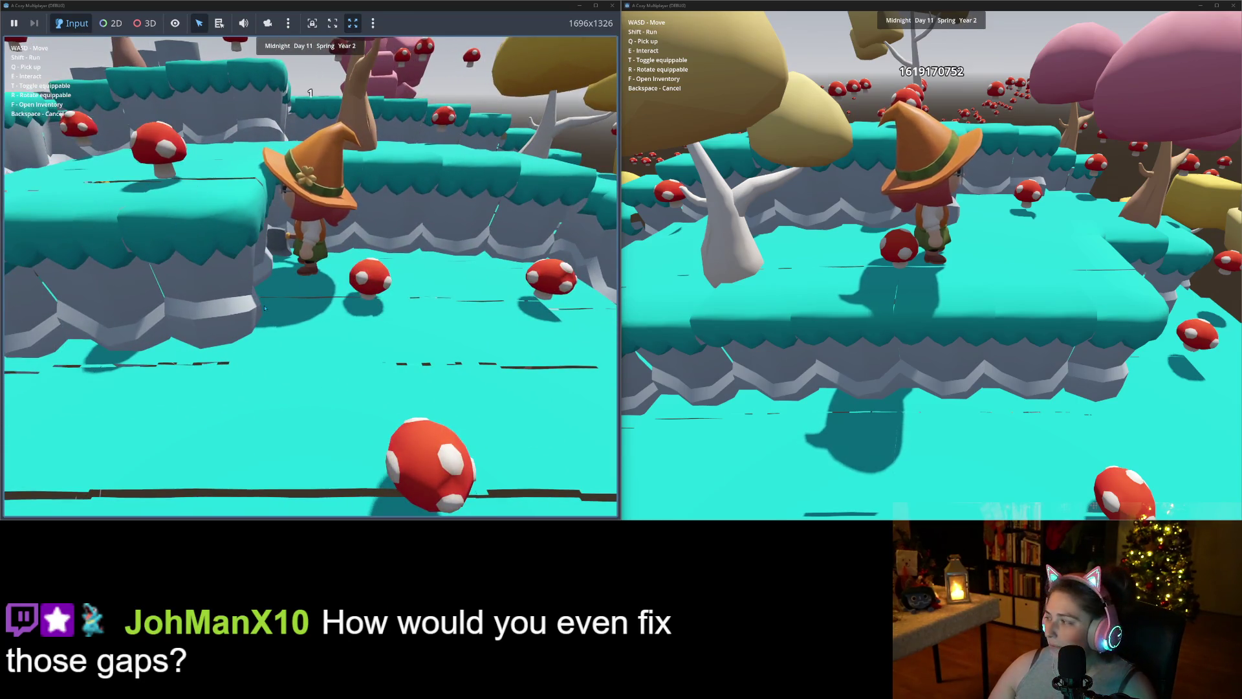
key("s")
key("a")
key("a")
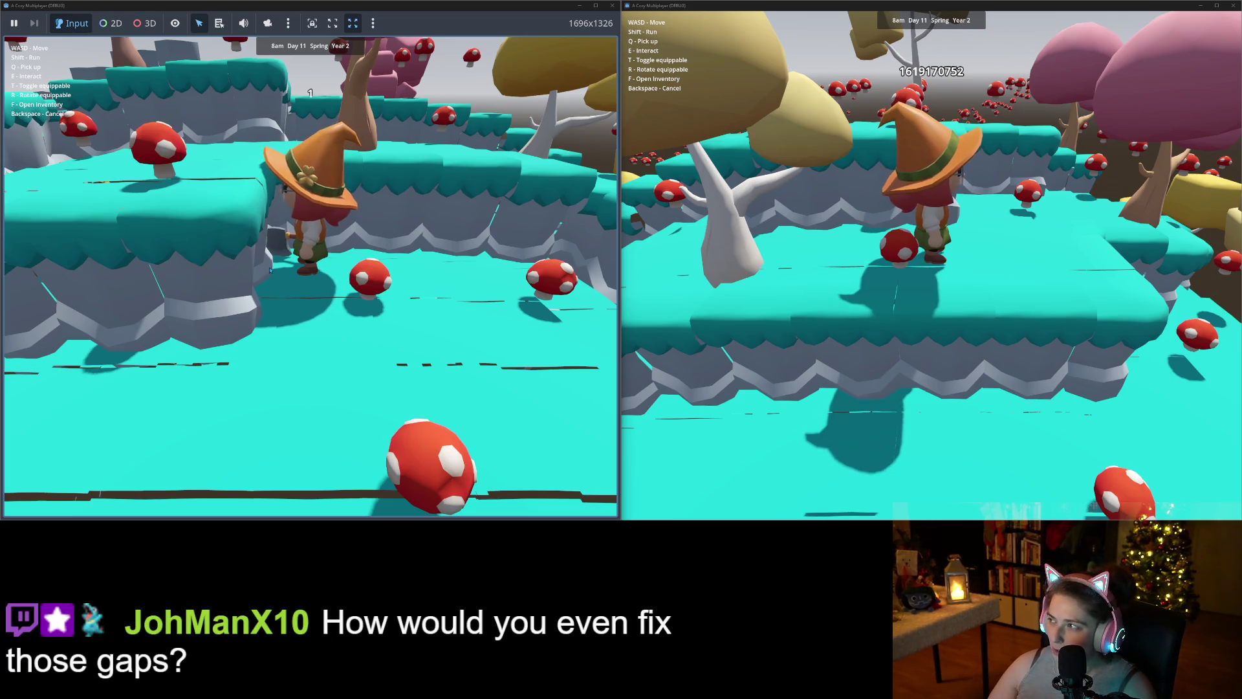
- Walk the first player around the brown tree to view the ground, then close the second game window
key("s")
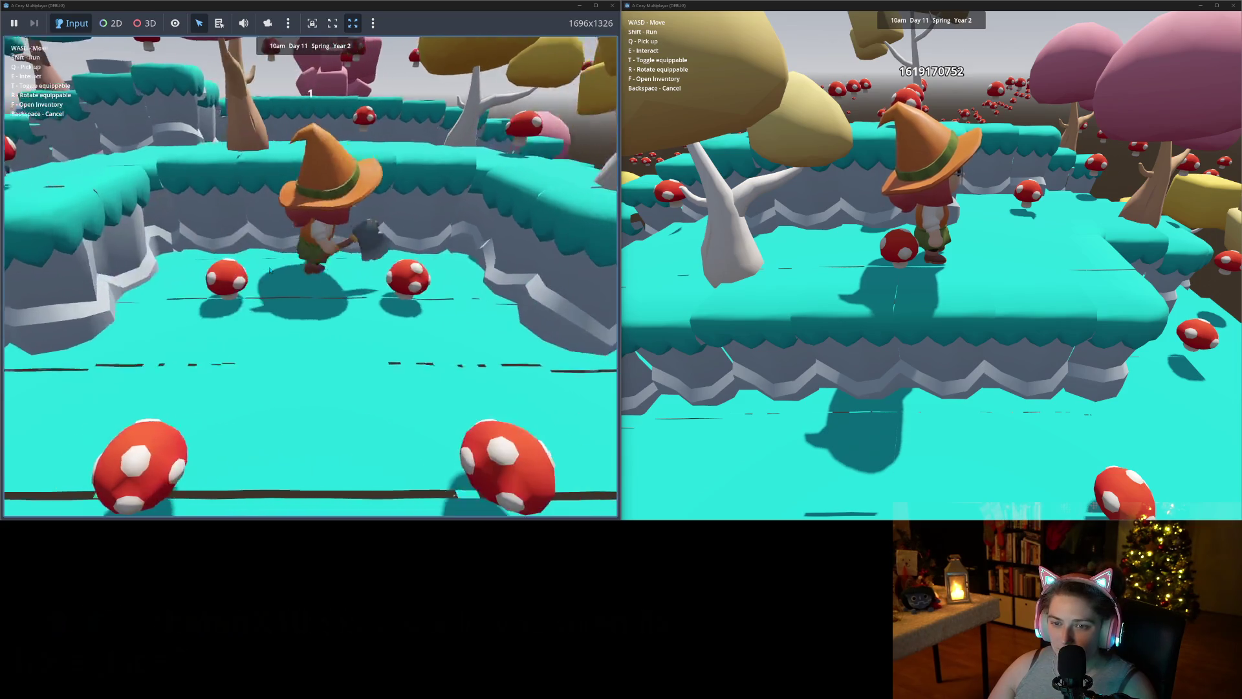
key("a")
key("s")
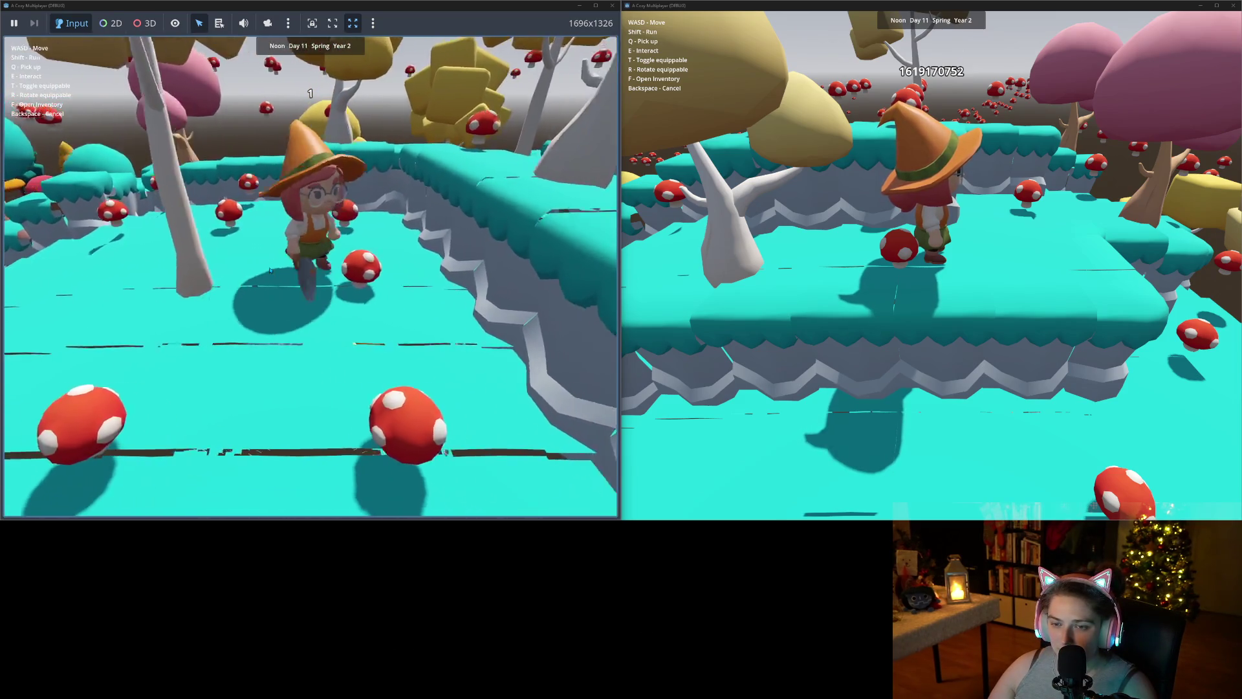
key("s")
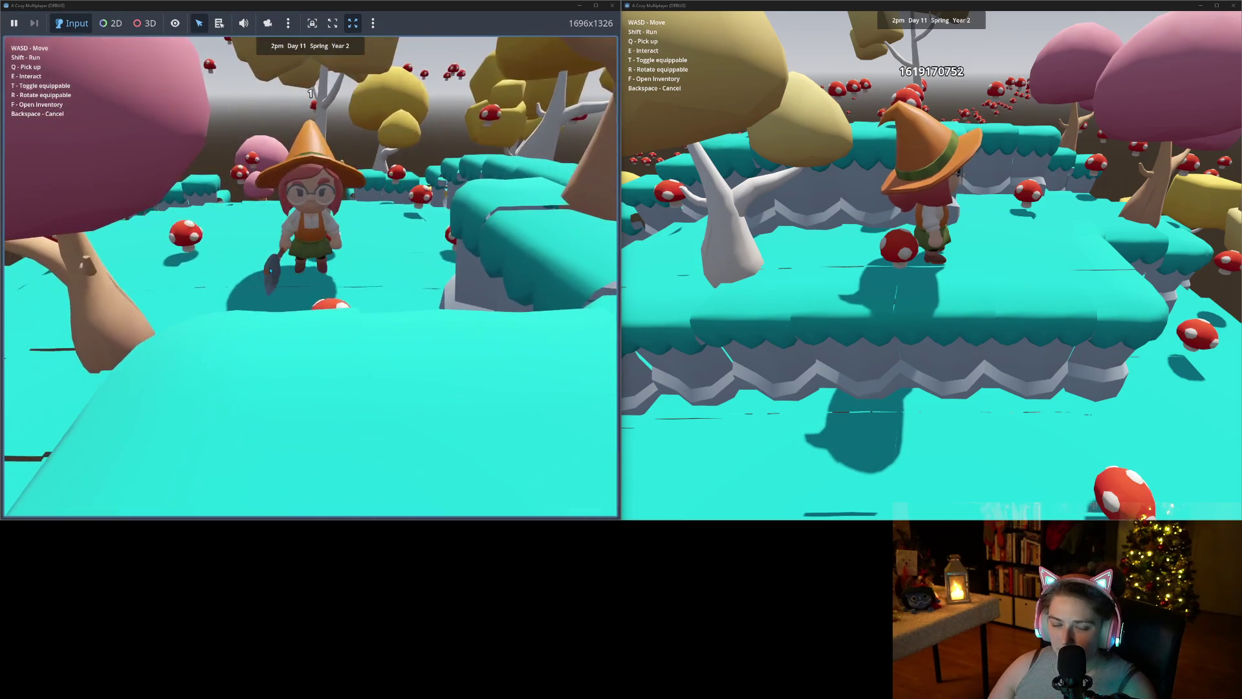
key("w")
key("a")
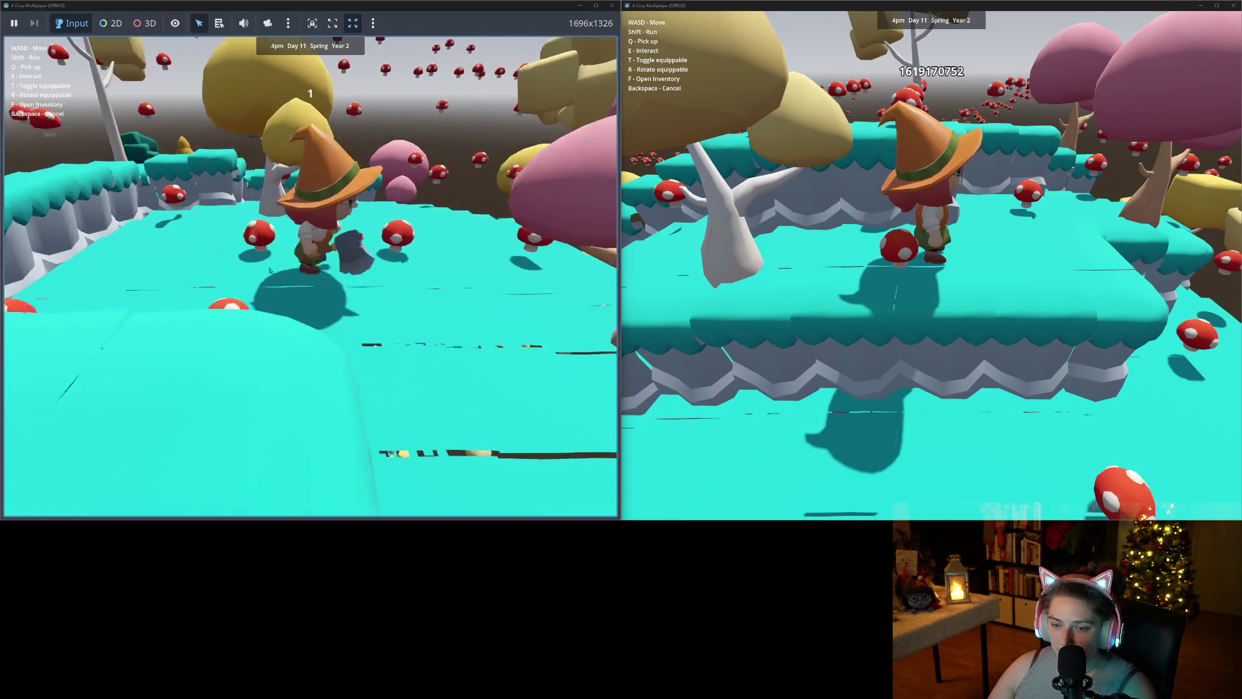
key("s")
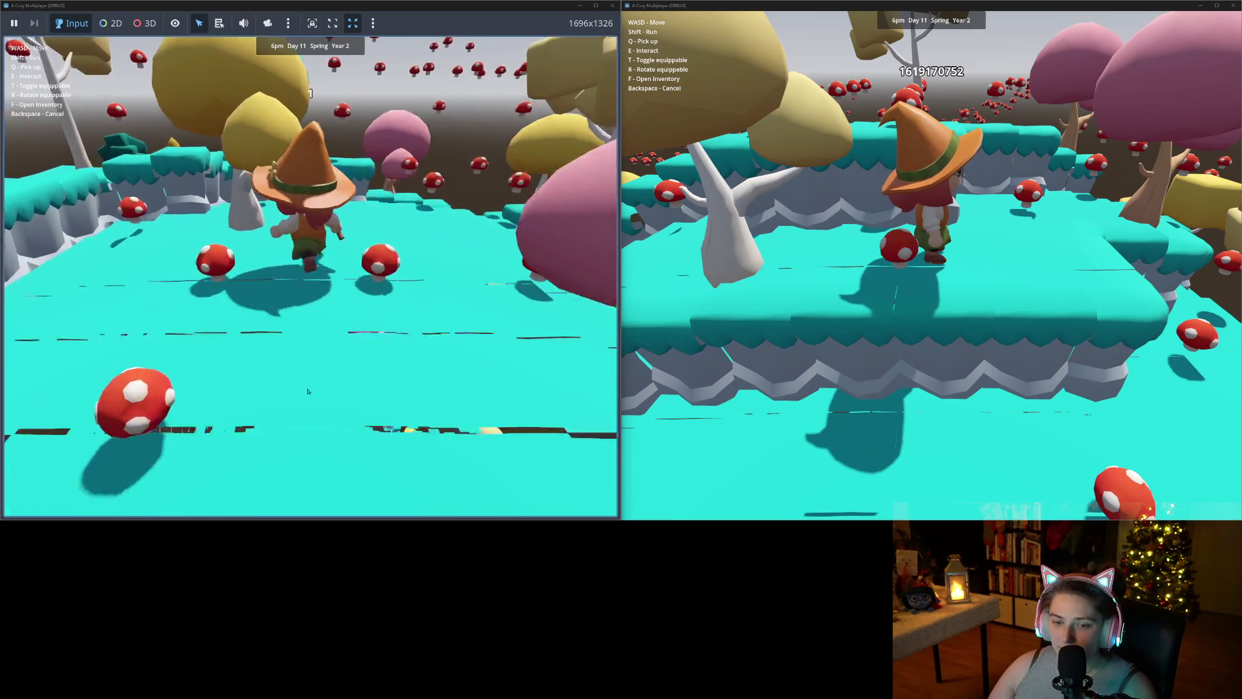
key("w")
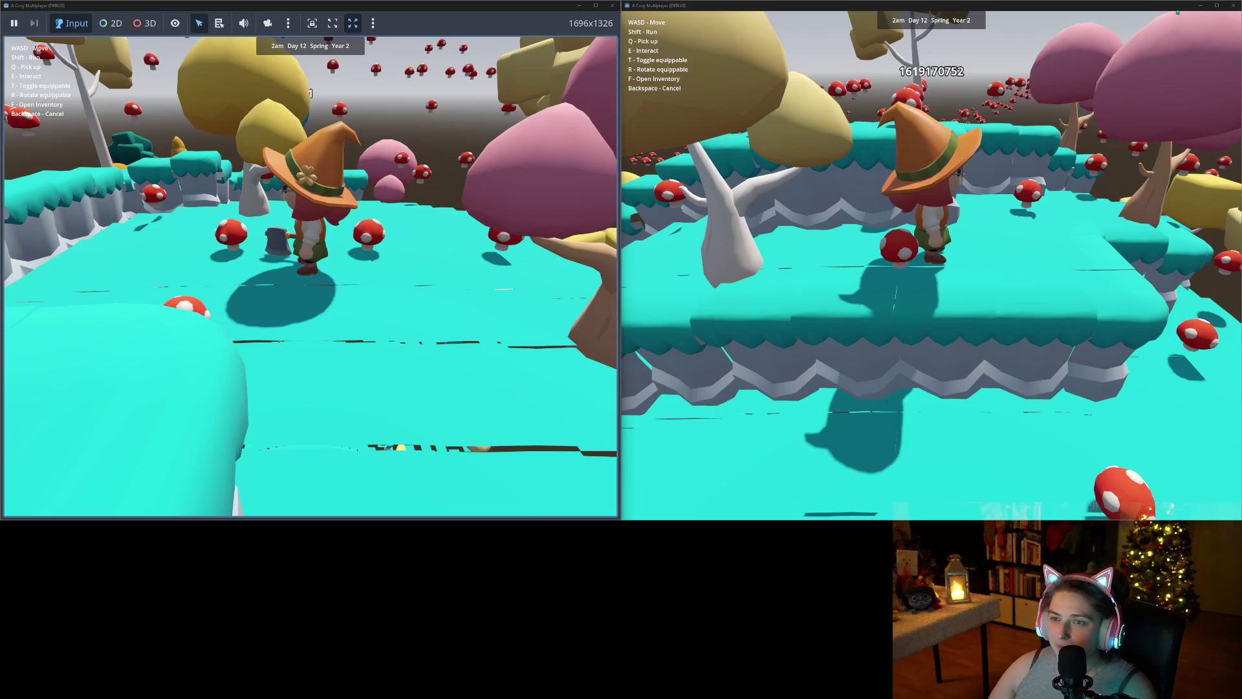
left_click(1233, 5)
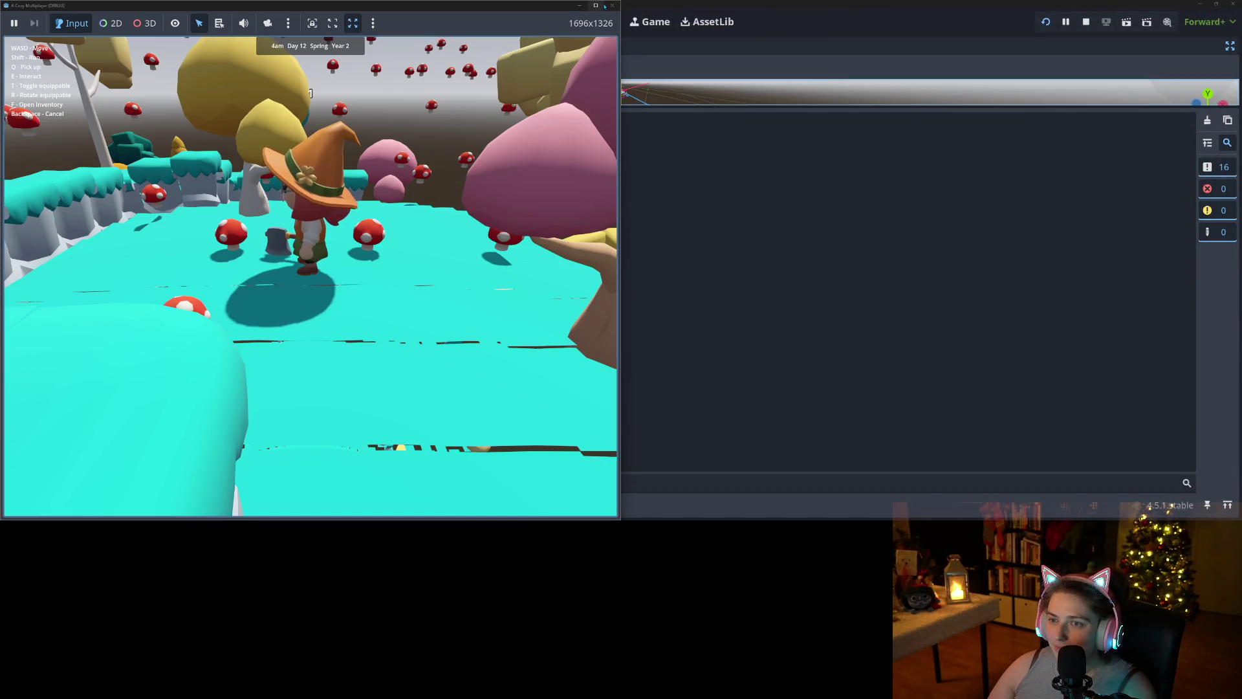
- Stop the game, place the cursor before 3.0 on shader line 38, and switch to Graphtoy
key("F8")
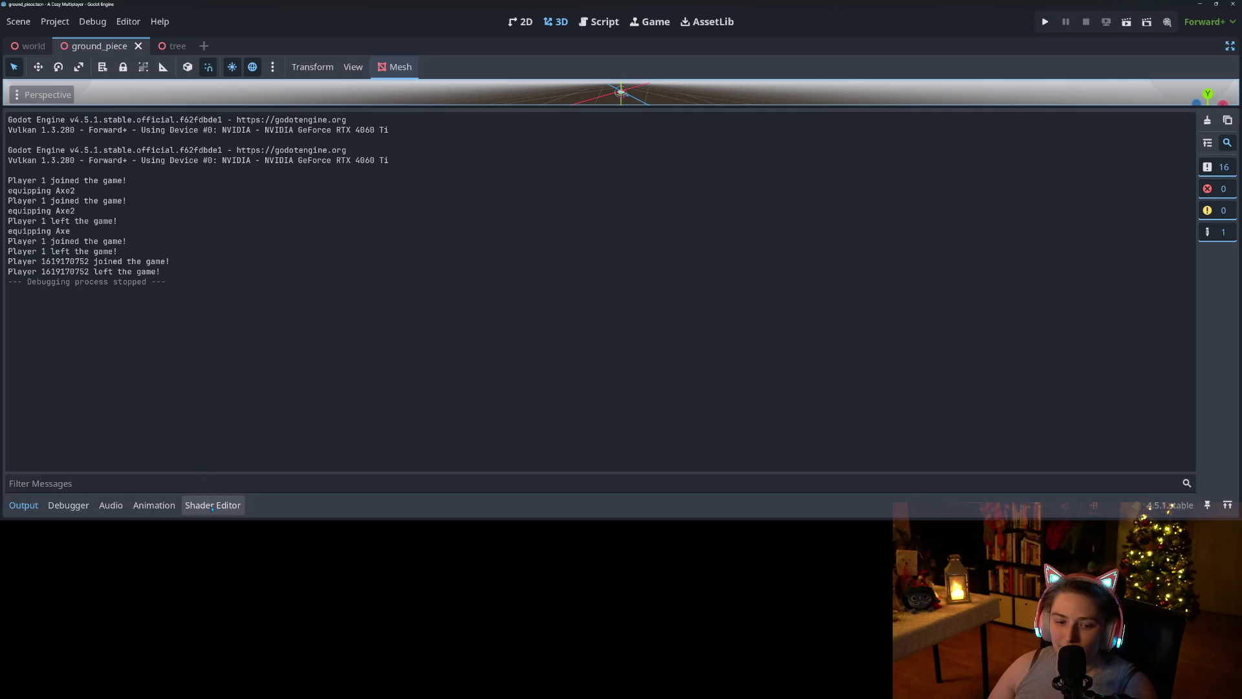
left_click(212, 505)
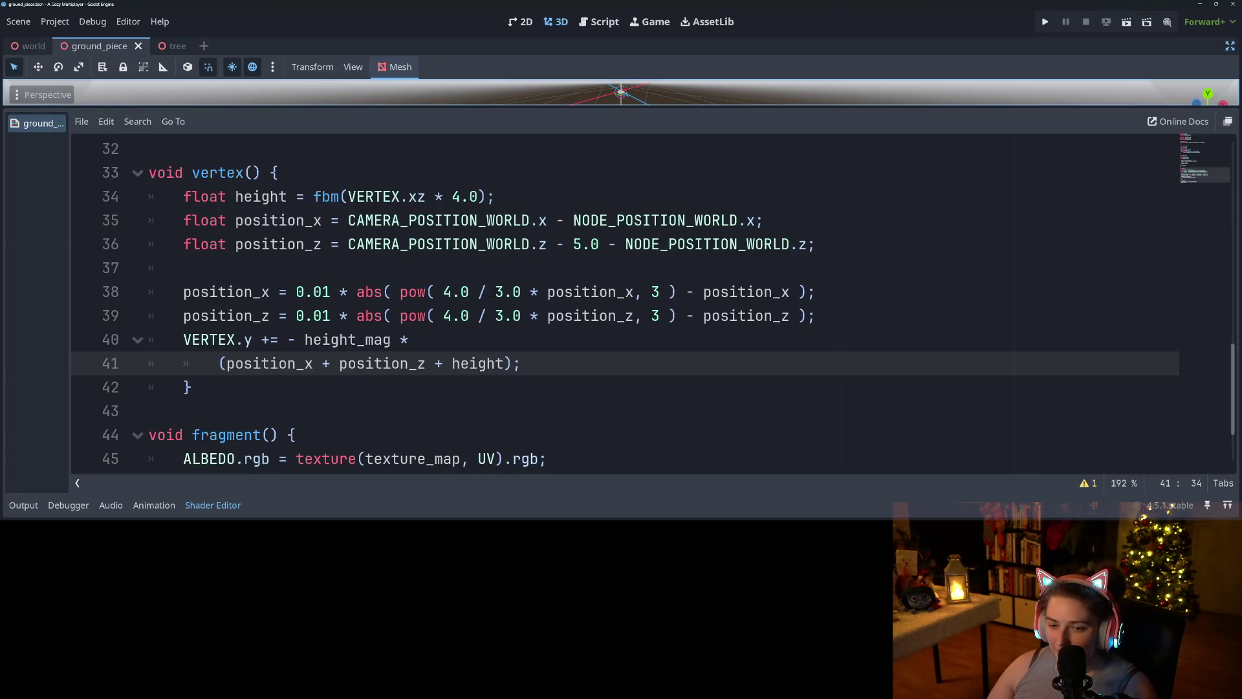
left_click(496, 292)
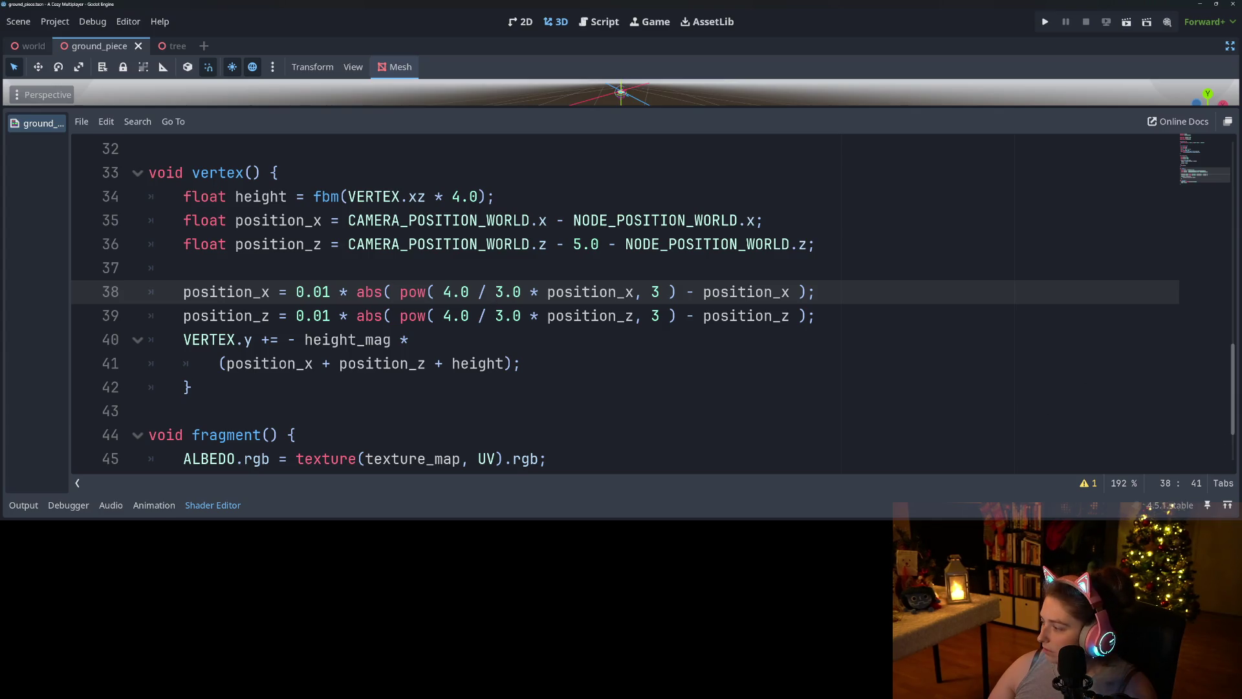
key("alt+Tab")
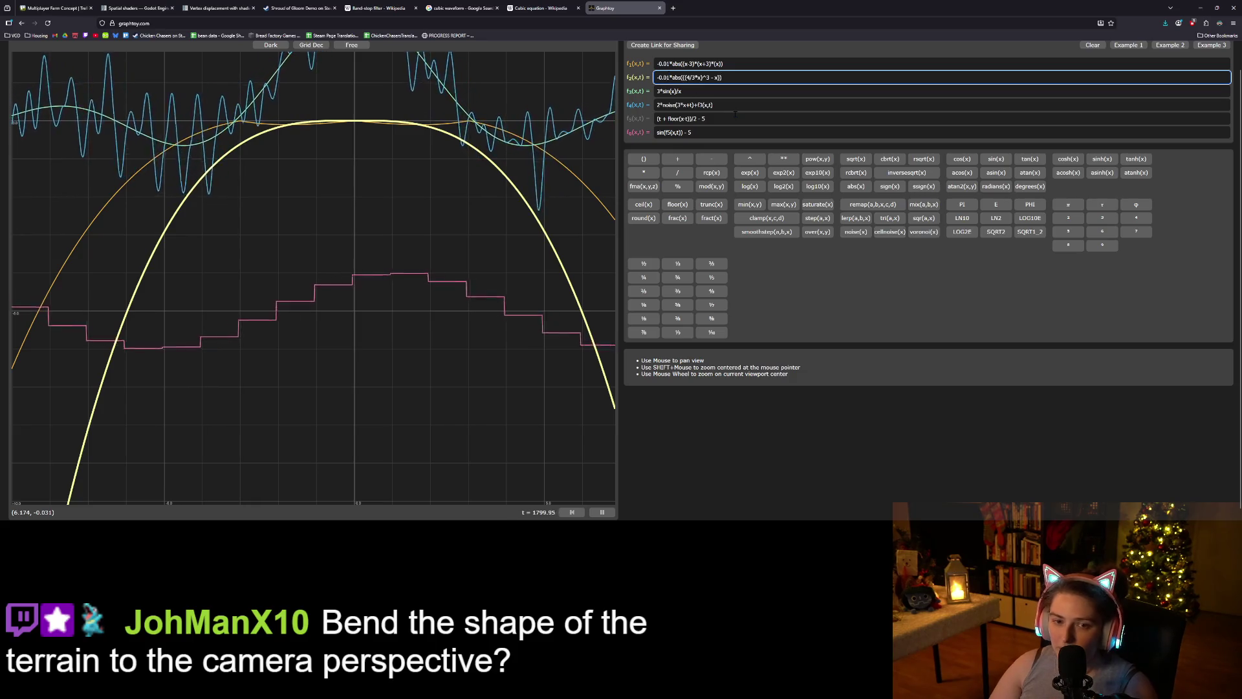
- Change f2's factor to 4/30, then 4/15, and zoom out to compare how flat the curve gets
left_click(663, 77)
key("BackSpace")
type("0")
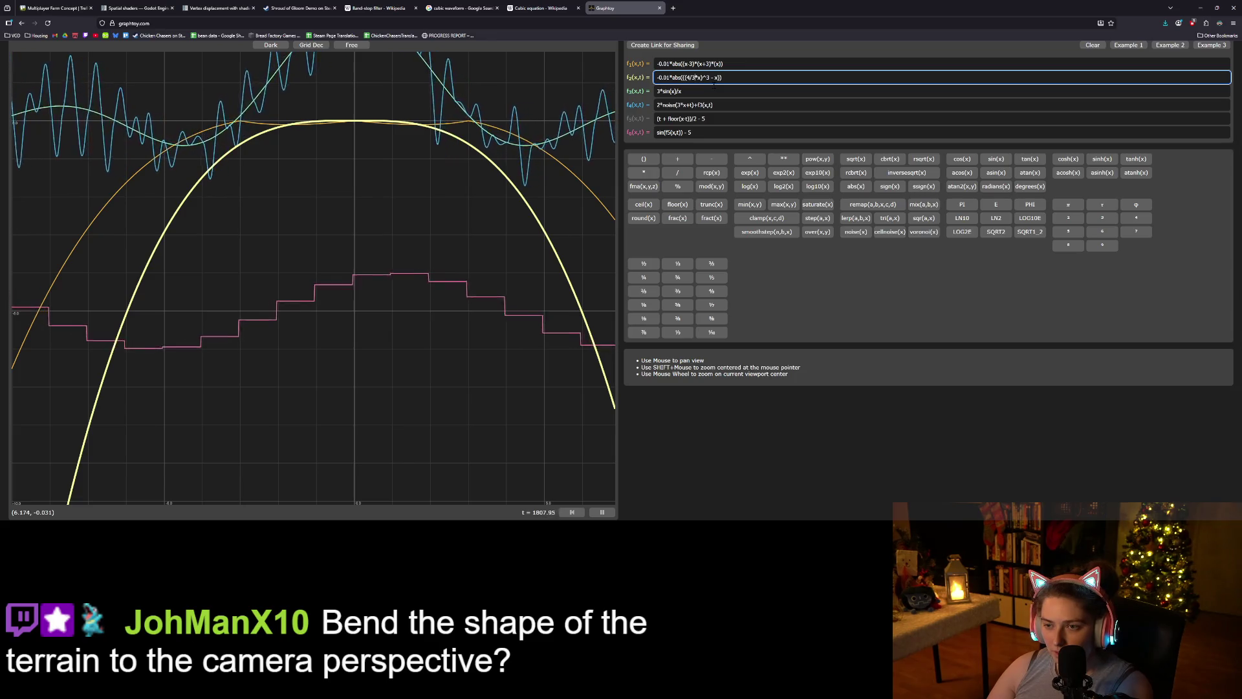
left_click(690, 77)
type("0")
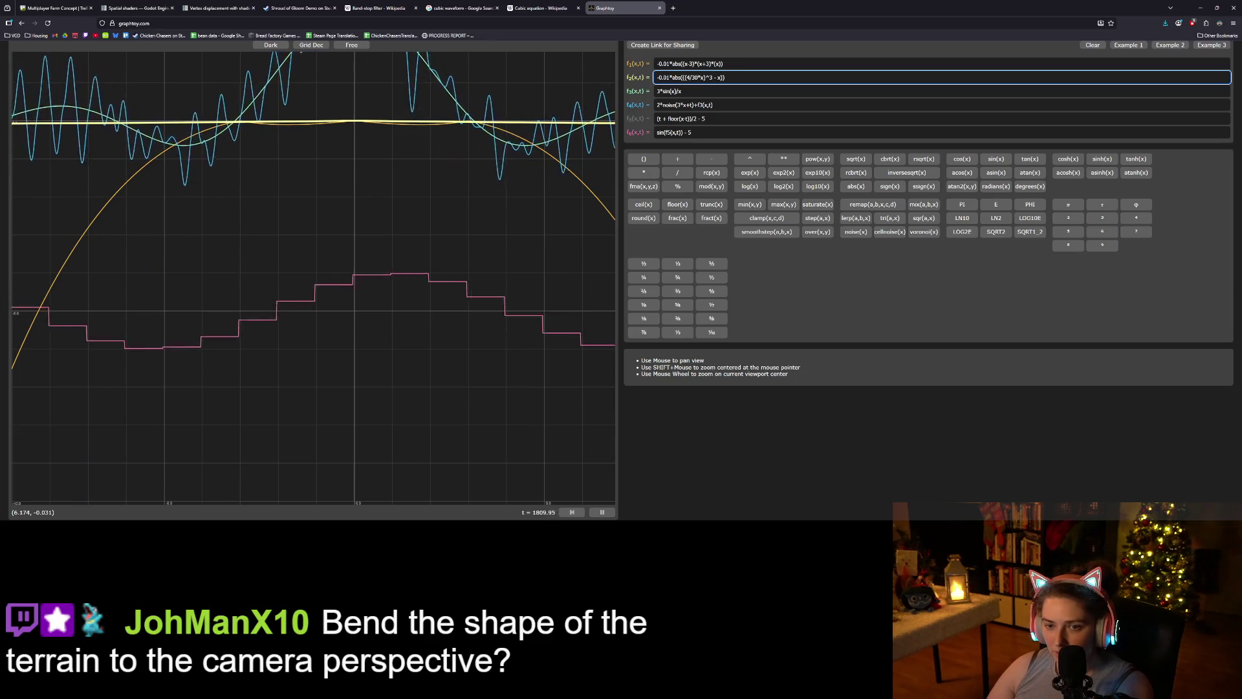
key("BackSpace")
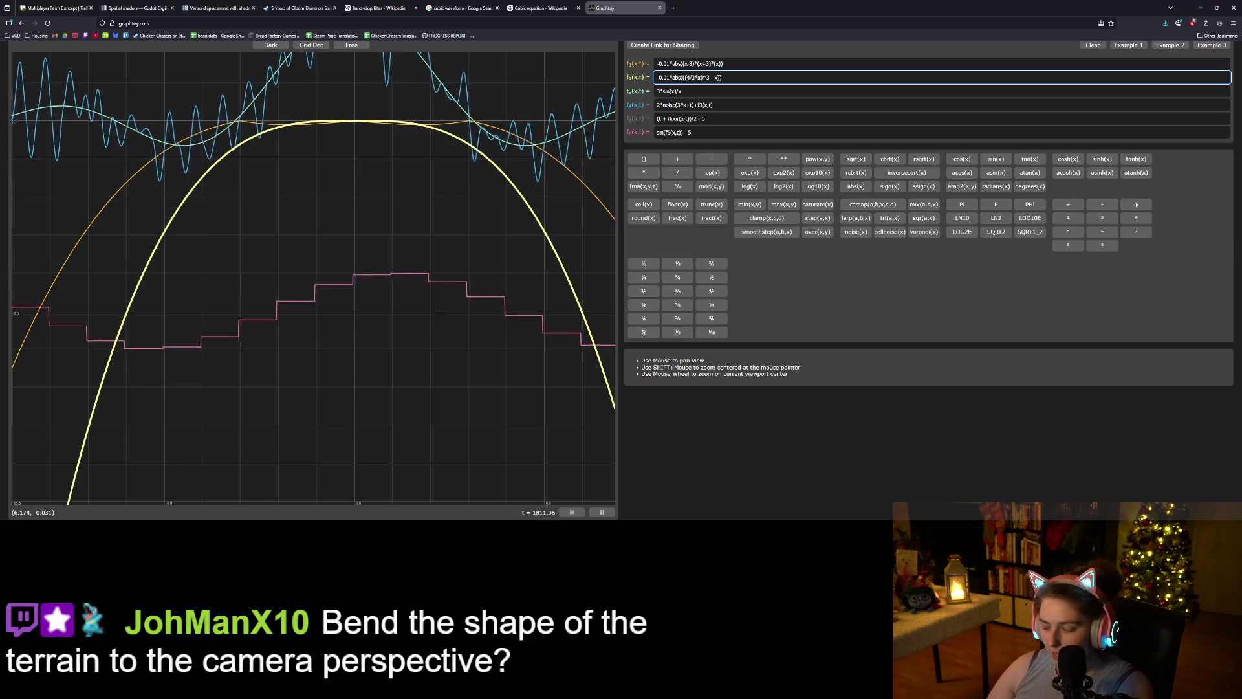
key("BackSpace")
type("15")
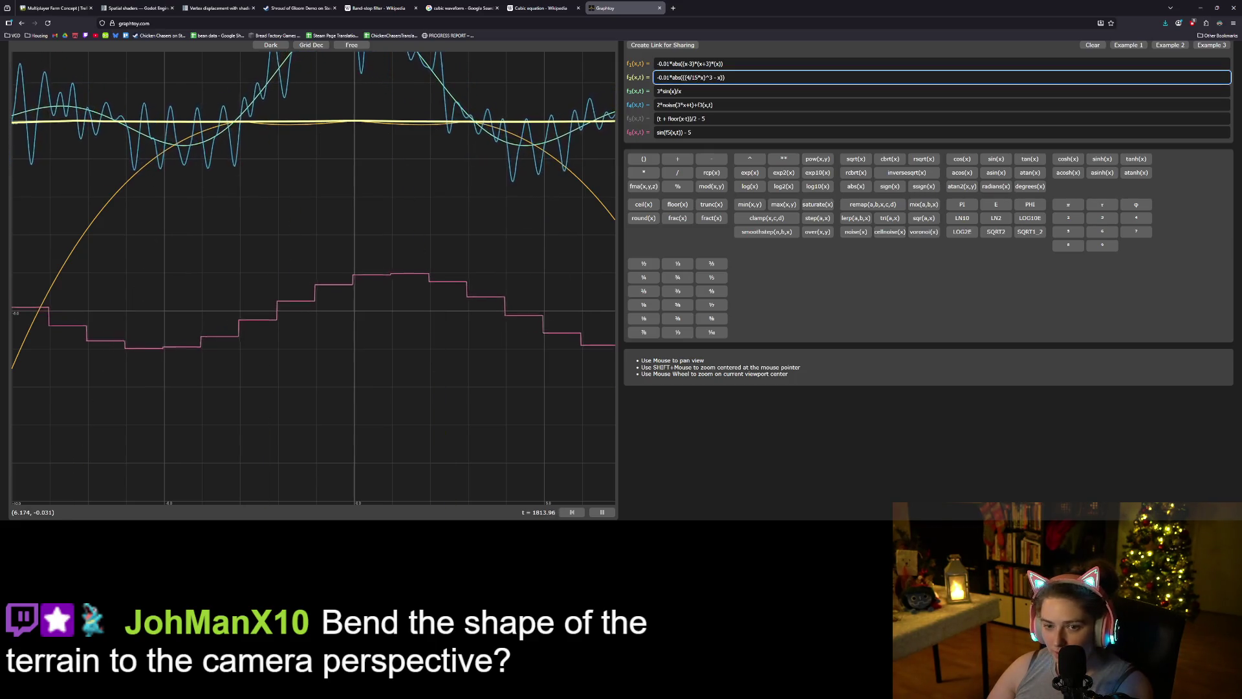
scroll(507, 185, "down", 5)
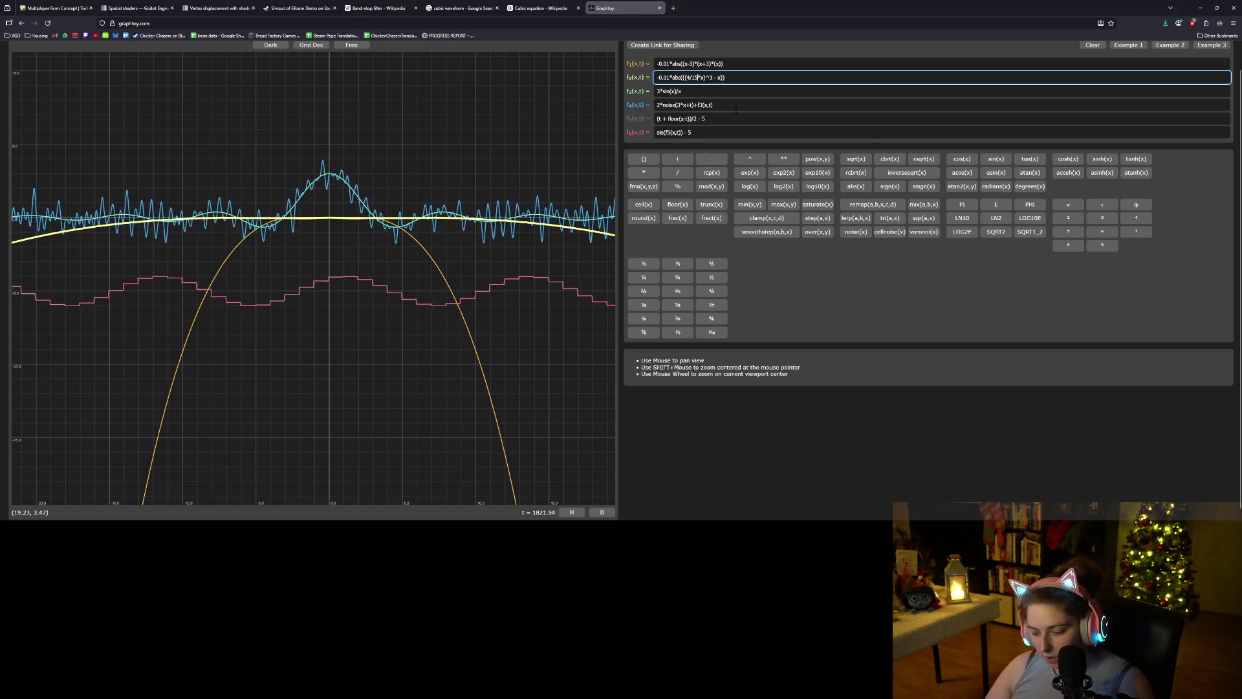
- Restore f2 to 4/3, cancel the Save As dialog, and minimize the browser
key("BackSpace")
key("BackSpace")
type("3")
key("ctrl+s")
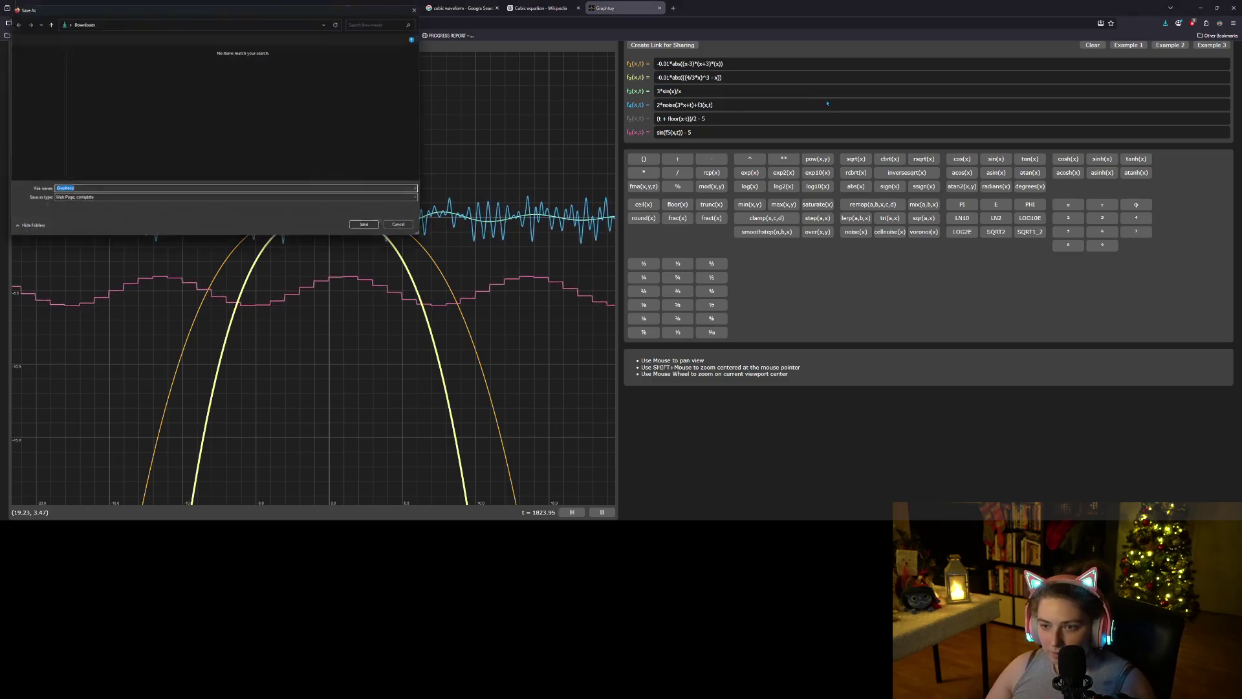
left_click(425, 6)
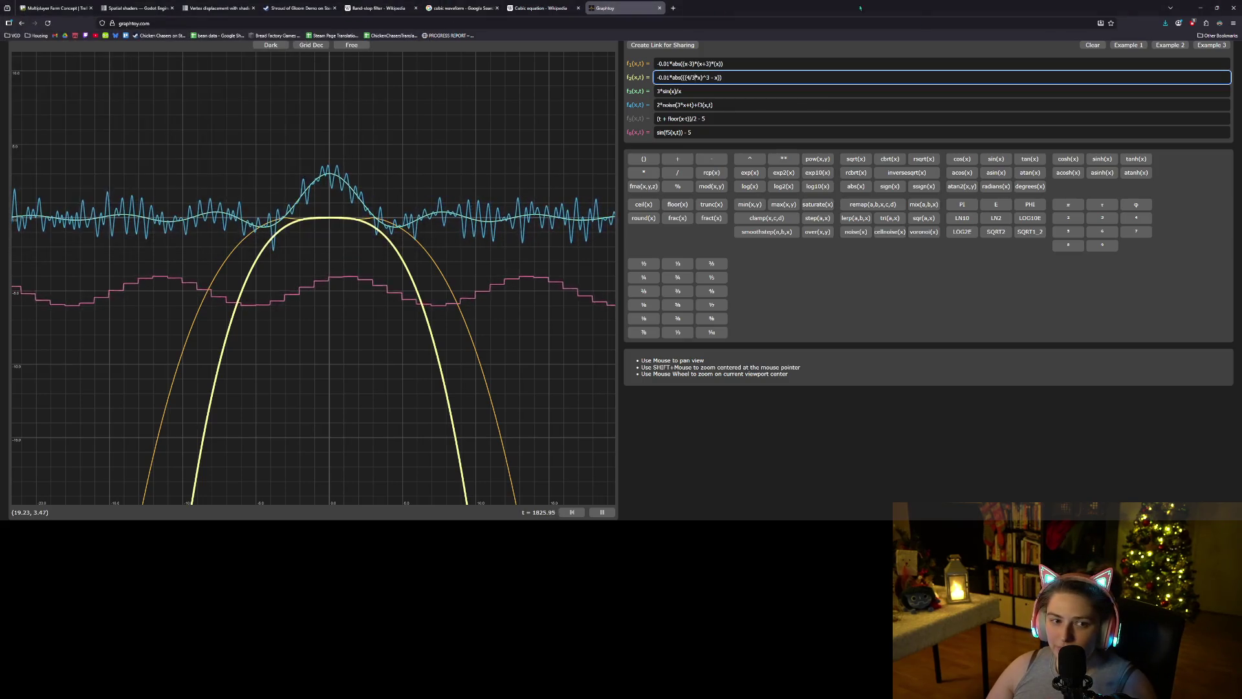
left_click(1201, 7)
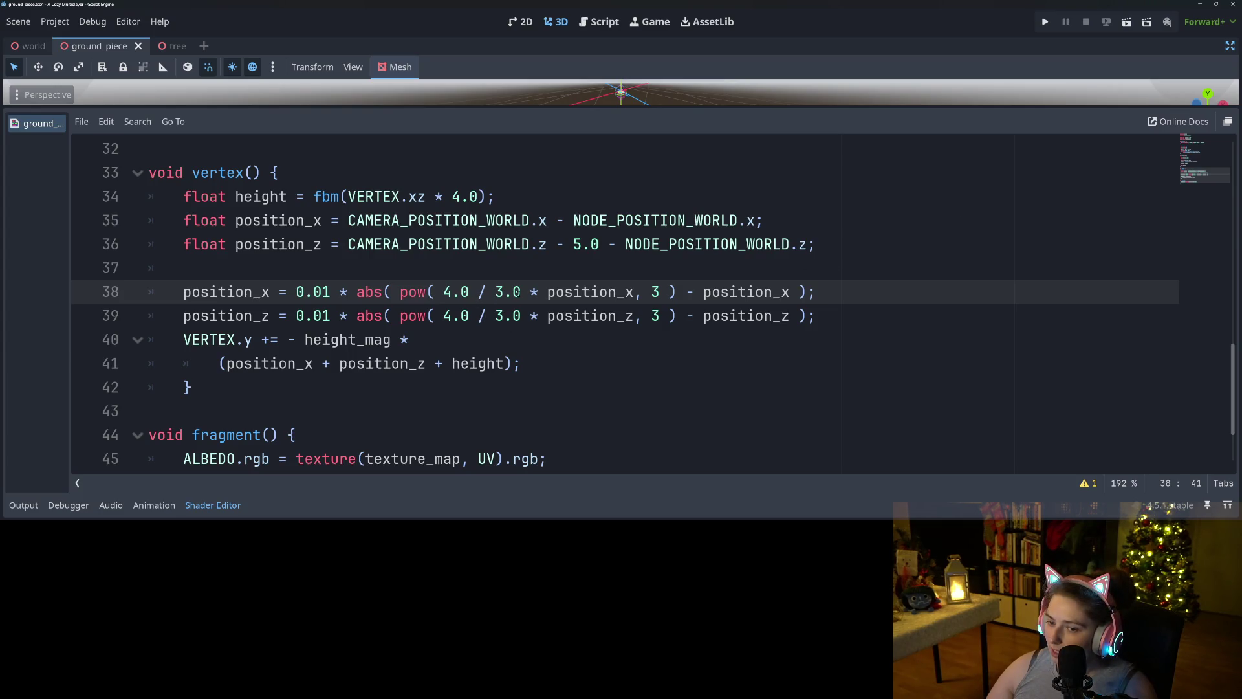
- Change the flat_zone uniform's default value from 3.0 to 1.0
scroll(568, 305, "up", 2)
scroll(496, 310, "up", 1)
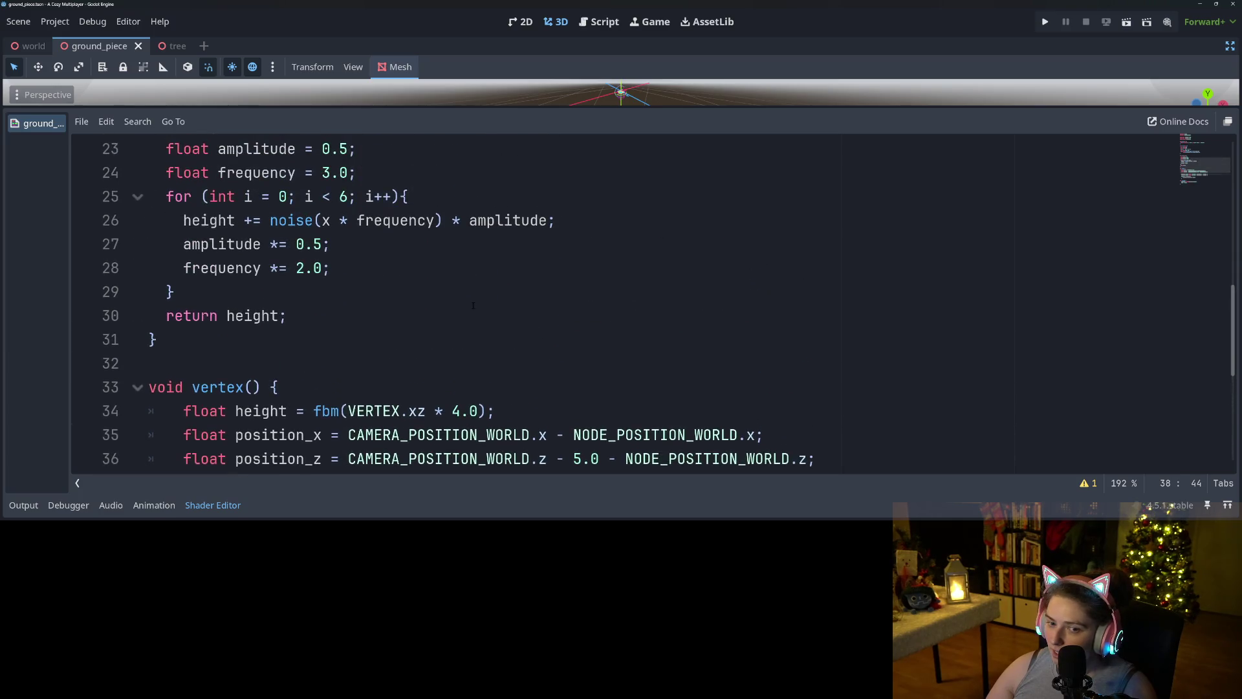
scroll(272, 349, "up", 7)
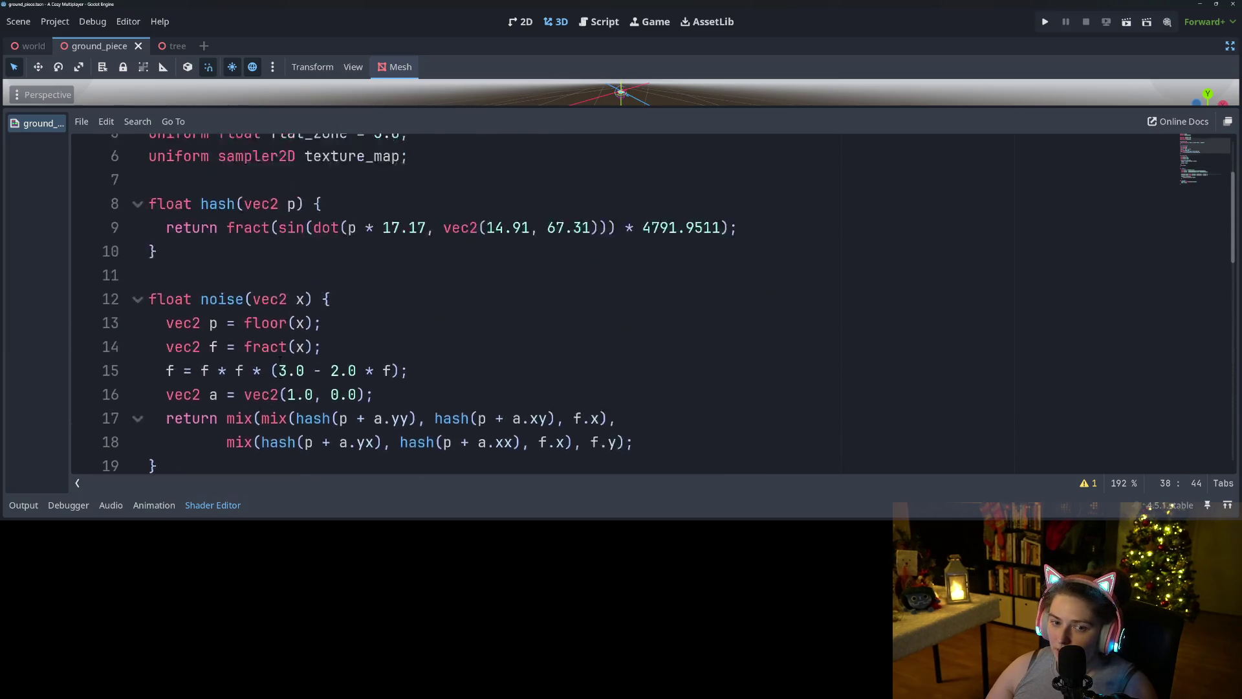
double_click(314, 221)
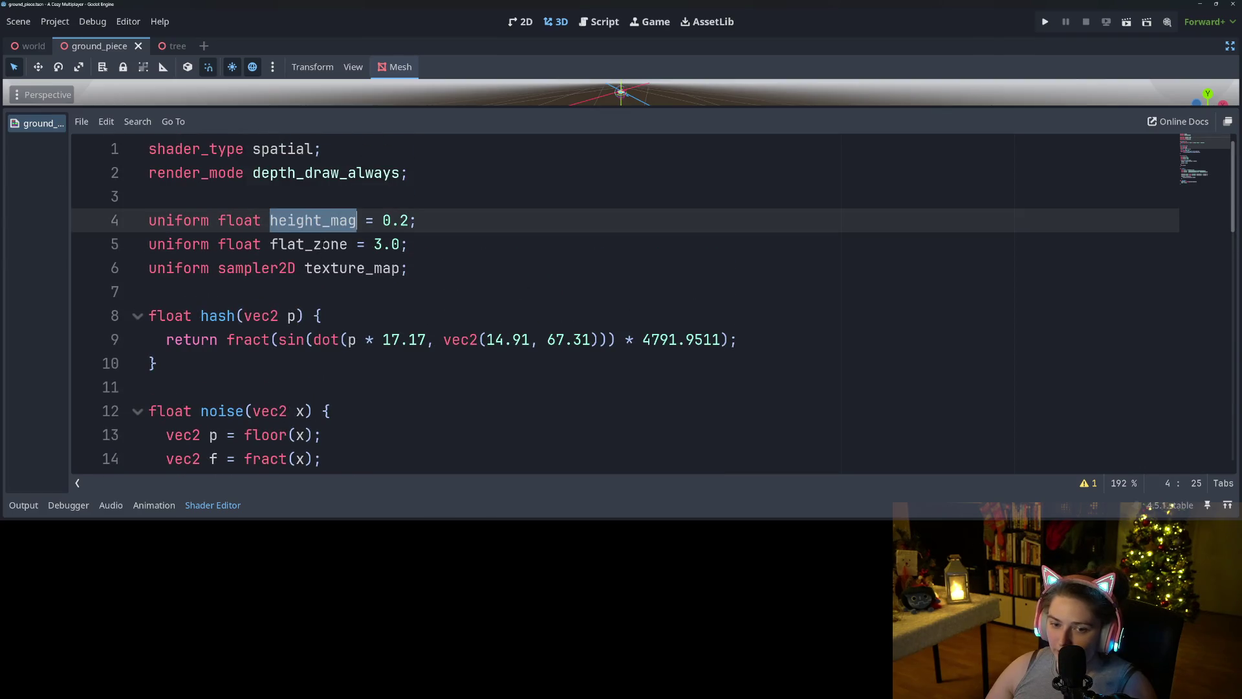
double_click(319, 244)
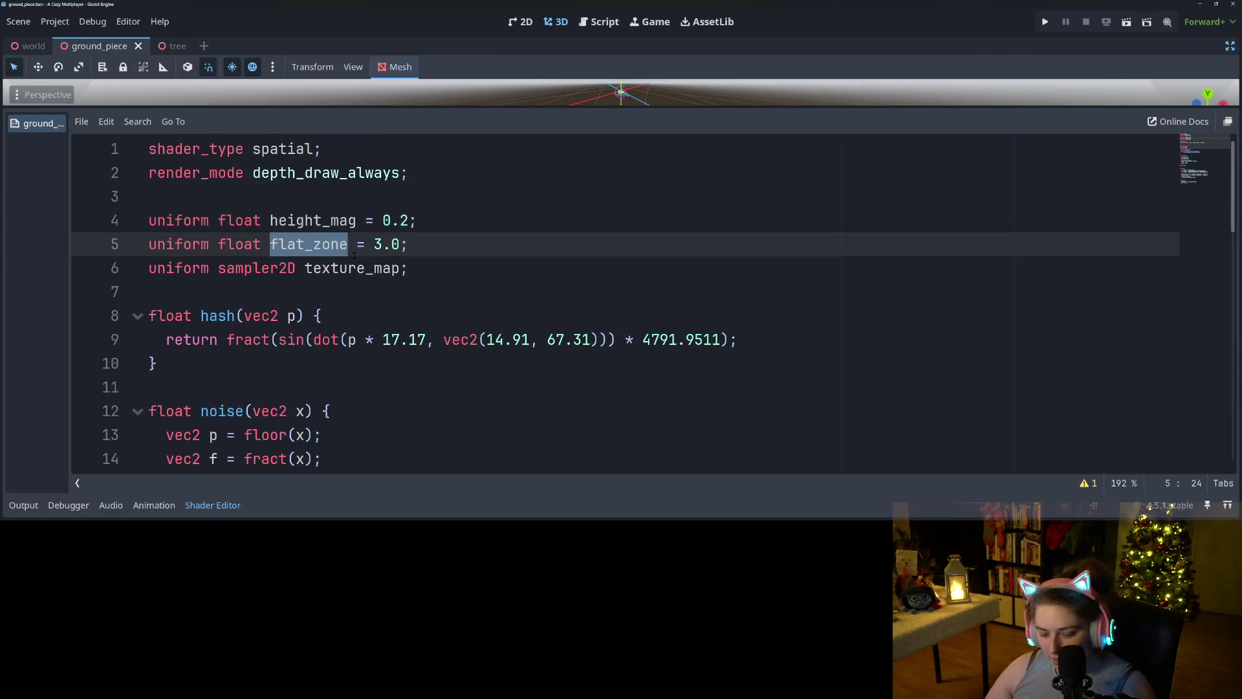
left_click(398, 244)
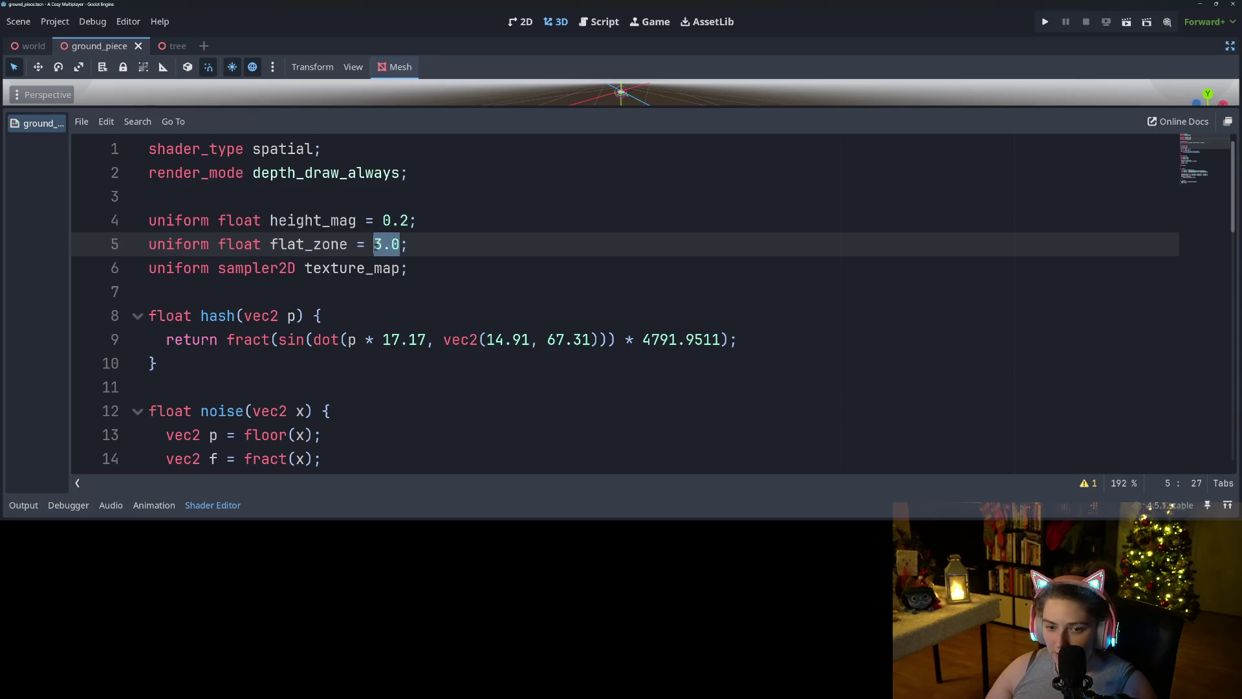
type("1")
- Rename the flat_zone uniform to flatness and save the scene
double_click(330, 244)
type("flatness")
double_click(328, 245)
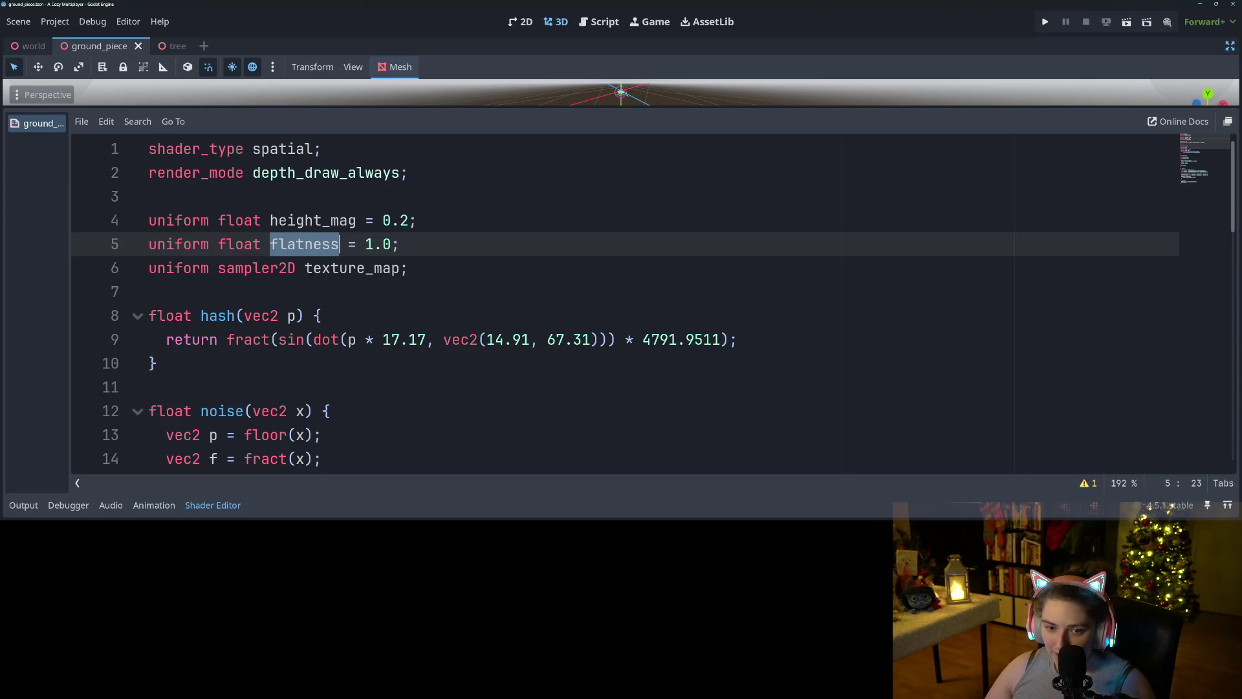
key("ctrl+s")
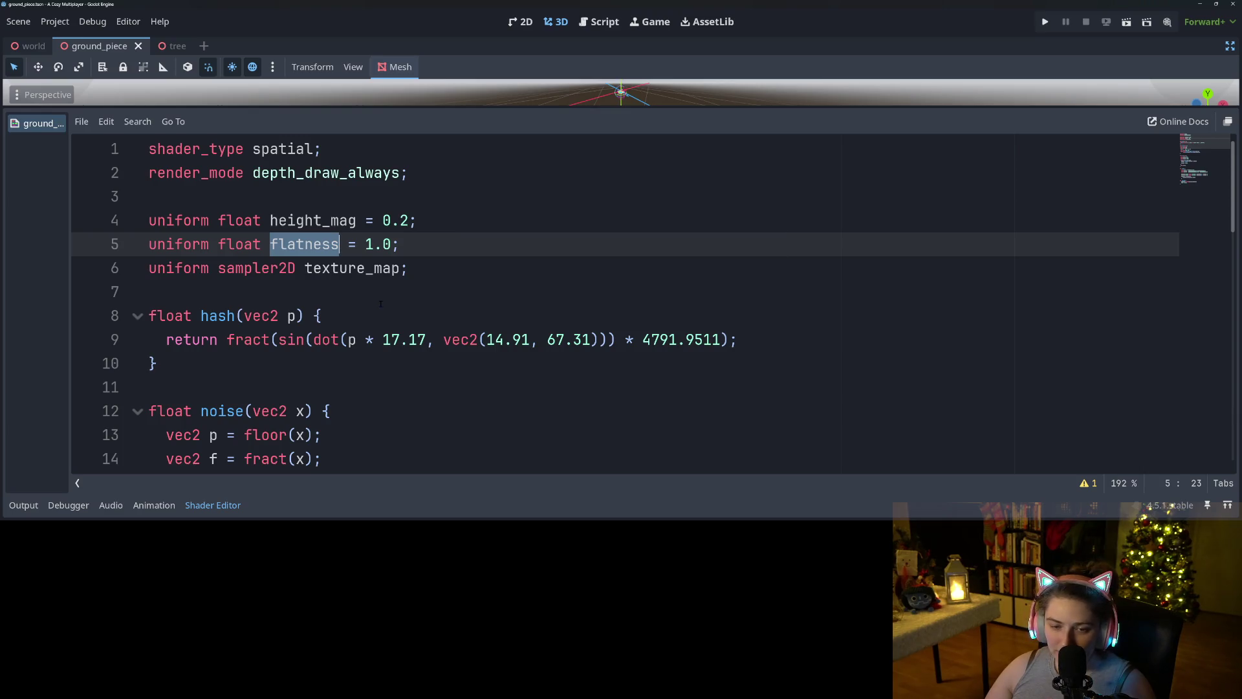
scroll(381, 303, "down", 2)
scroll(381, 303, "up", 1)
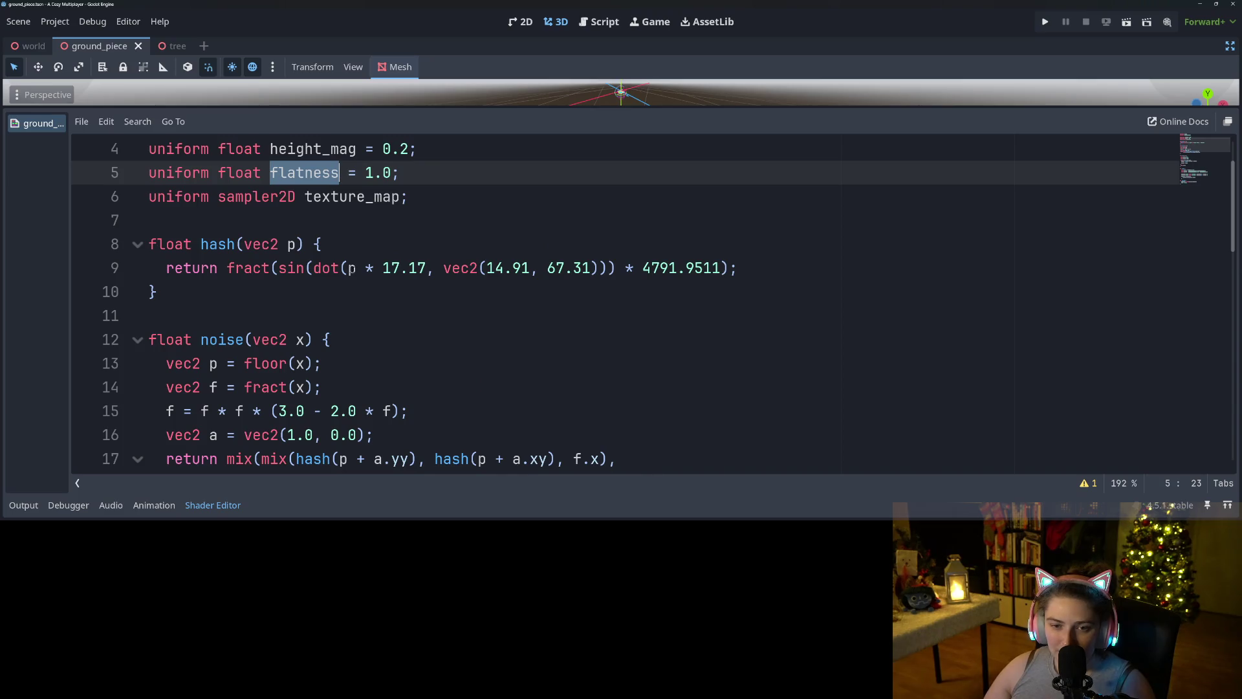
scroll(549, 339, "down", 11)
scroll(549, 339, "up", 2)
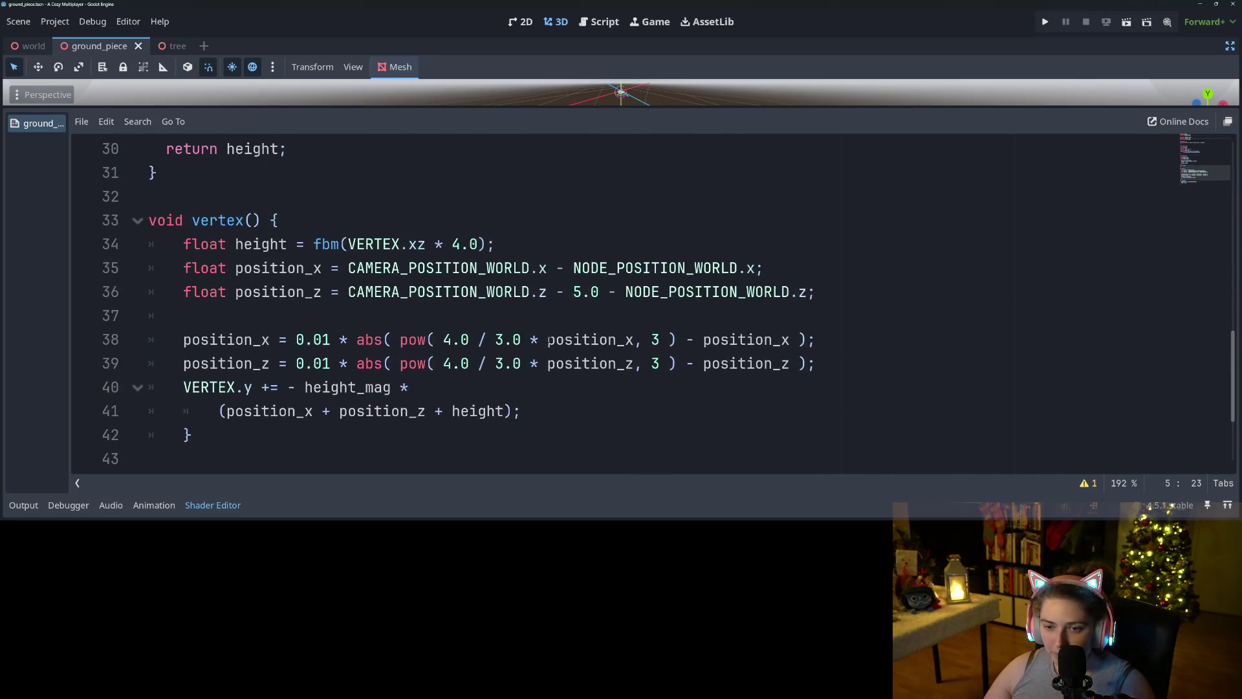
- Wrap 3.0 as (3.0 * flatness) on lines 38 and 39, then run the game
left_click(495, 340)
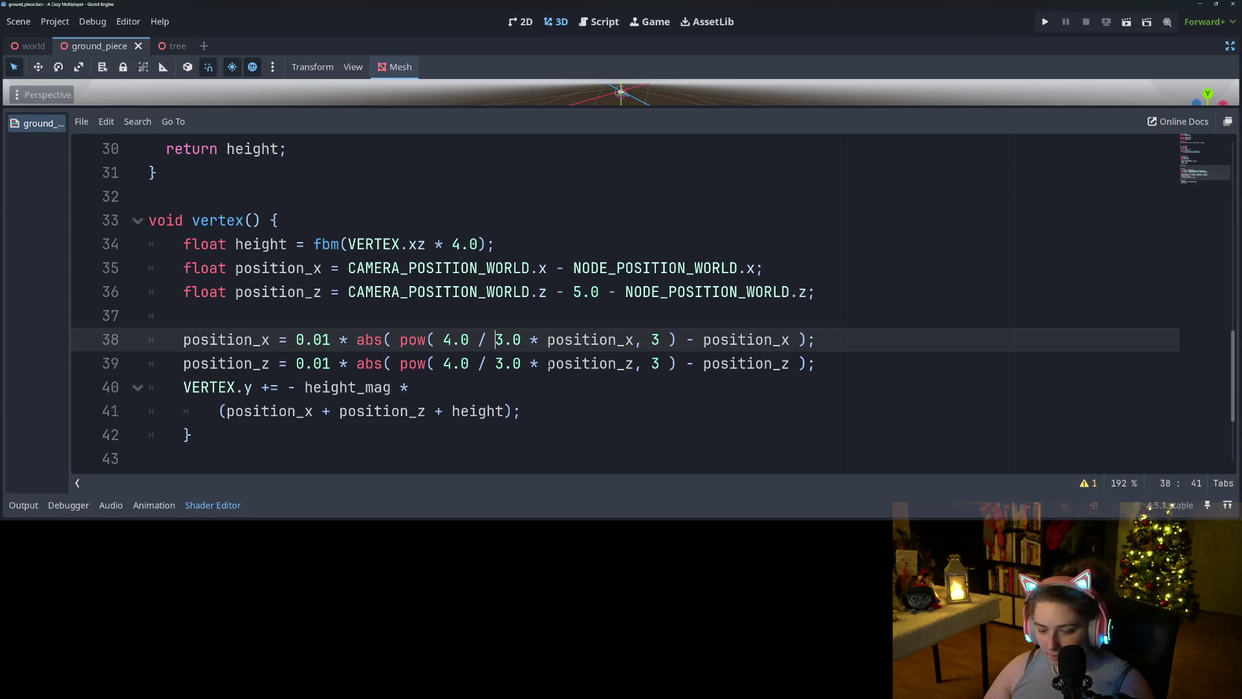
type("(")
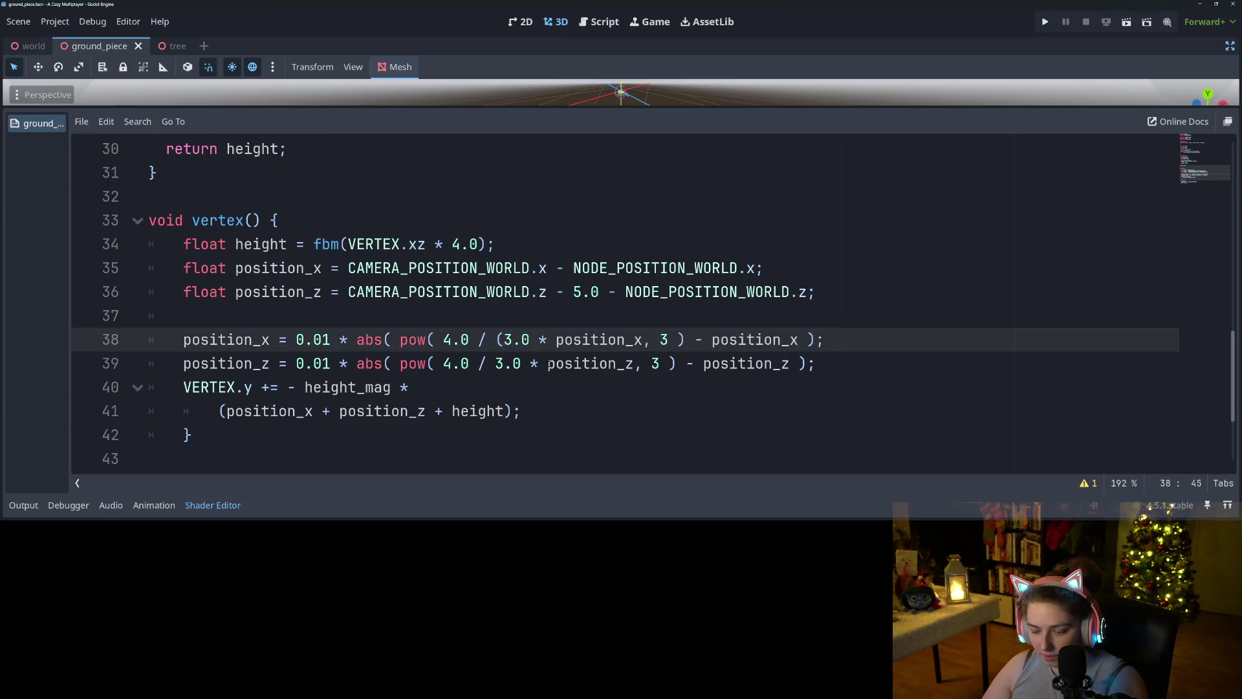
type(")")
type(" * flatness")
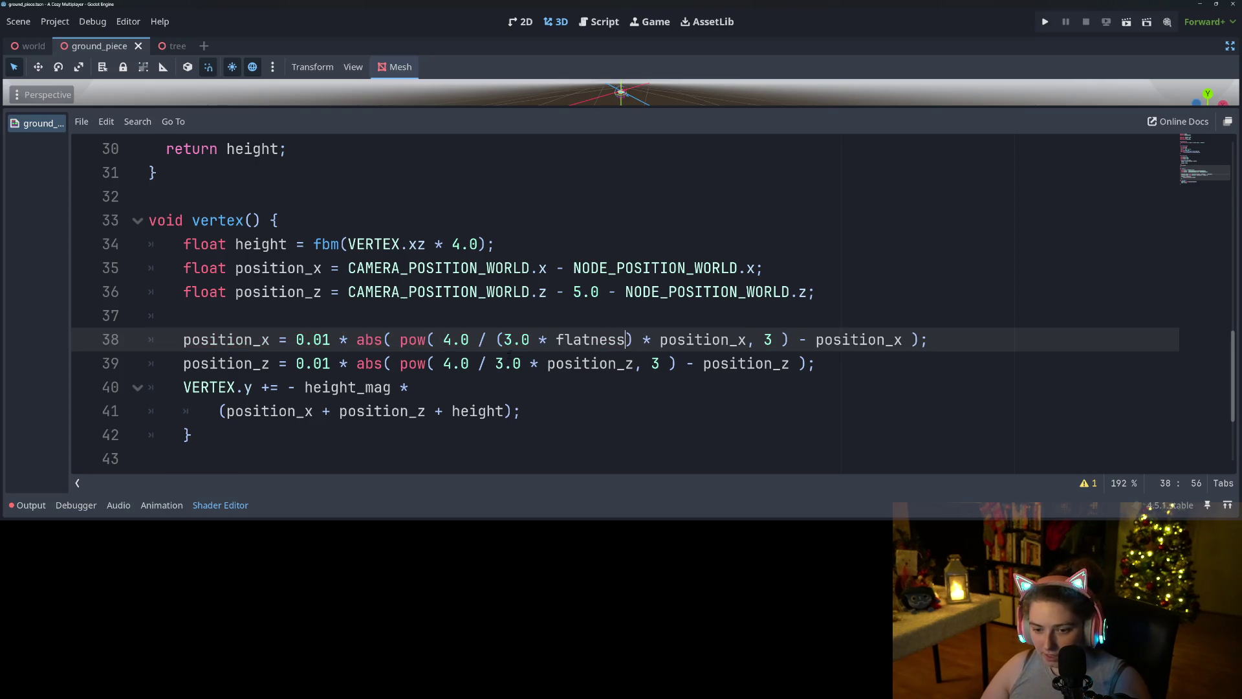
left_click(495, 363)
type("(")
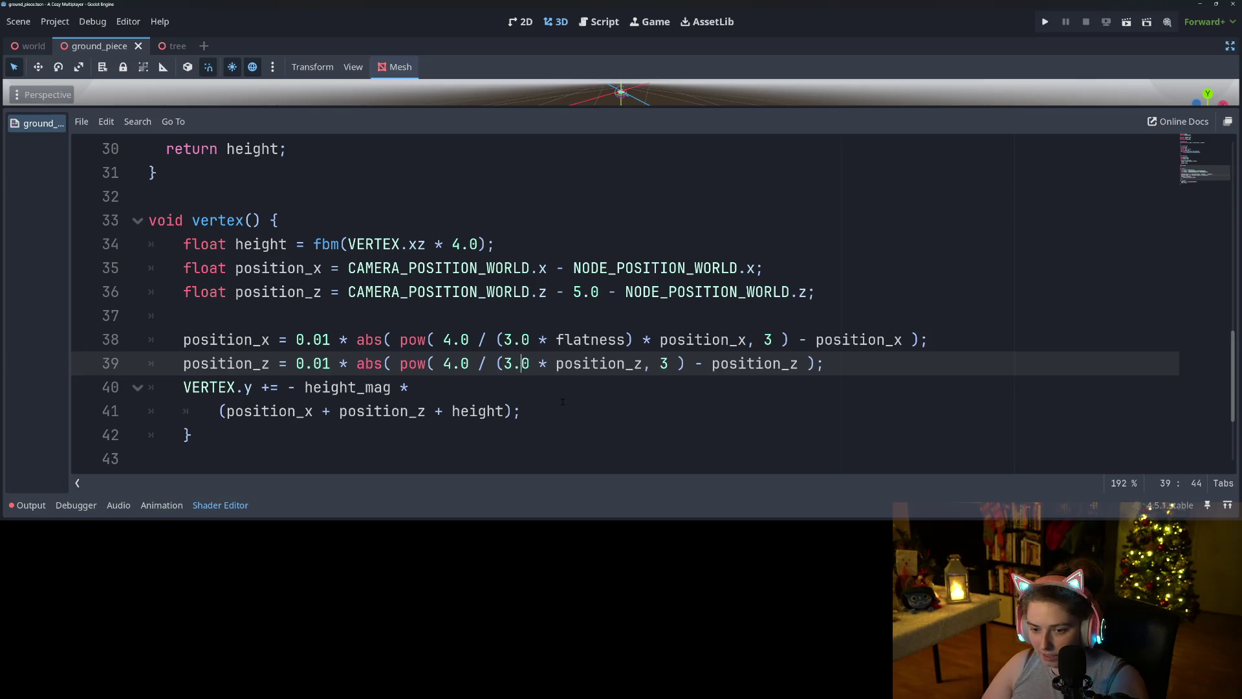
type(")")
type(" * flatness")
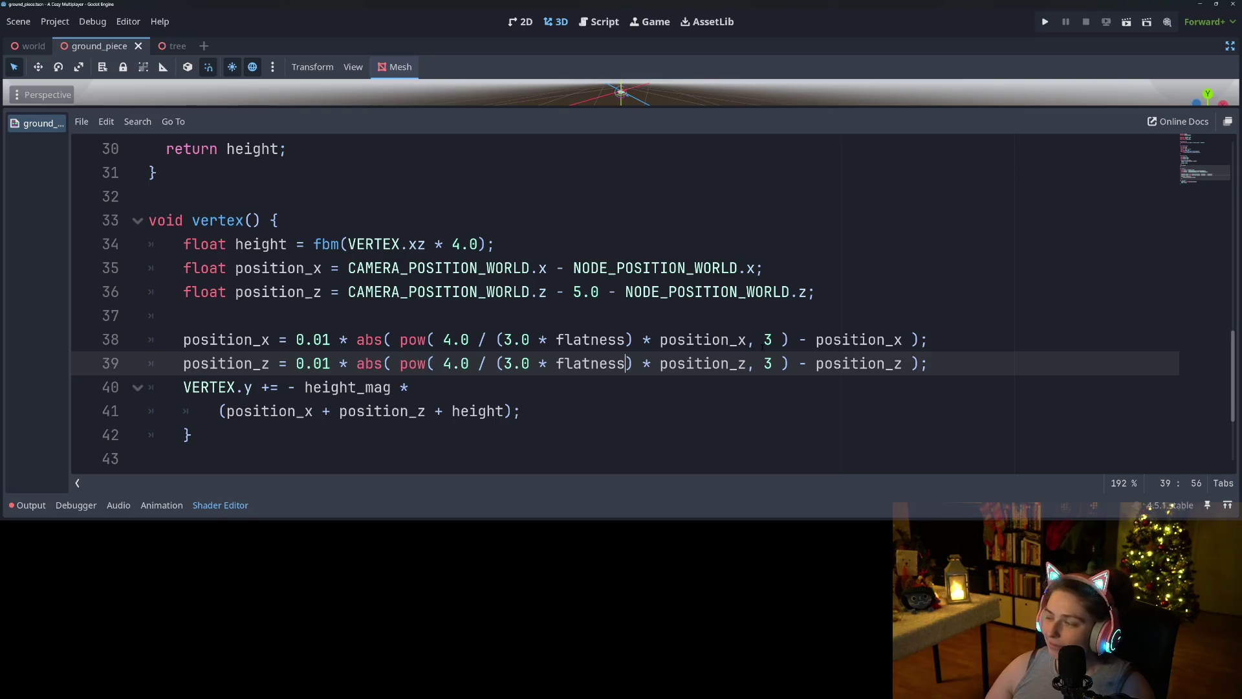
left_click(1045, 22)
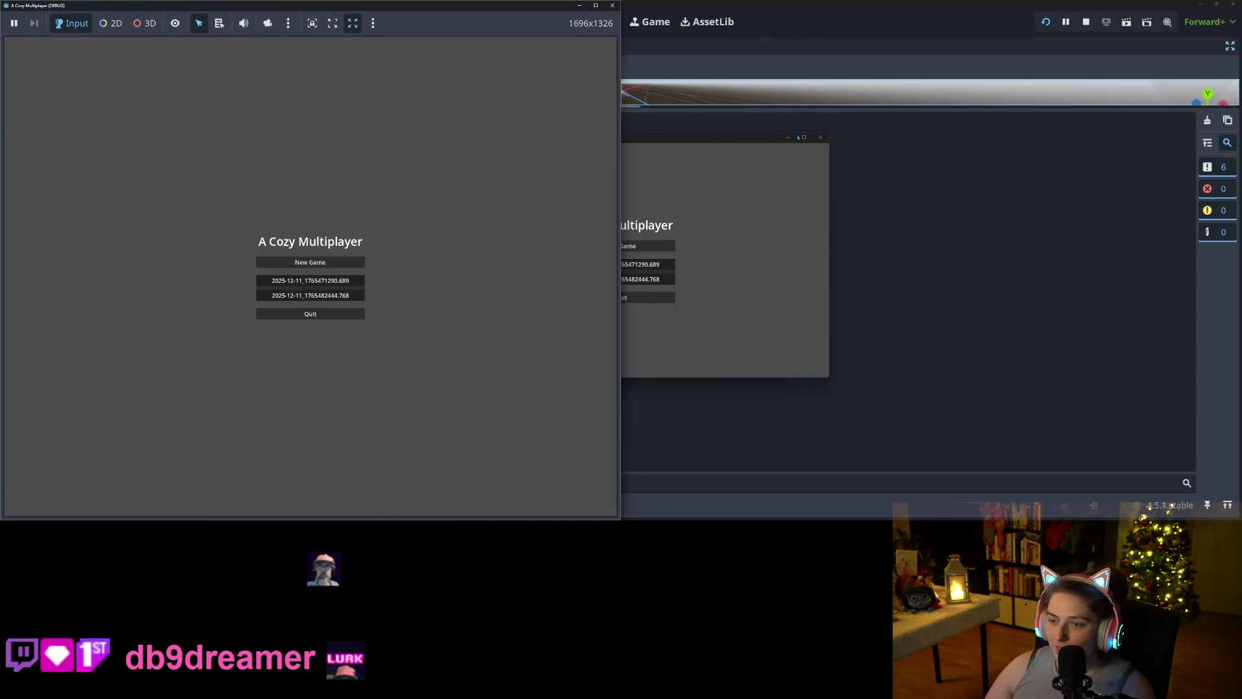
- Snap the second game window to the right half and load a save in both windows
left_click(753, 135)
key("super+Right")
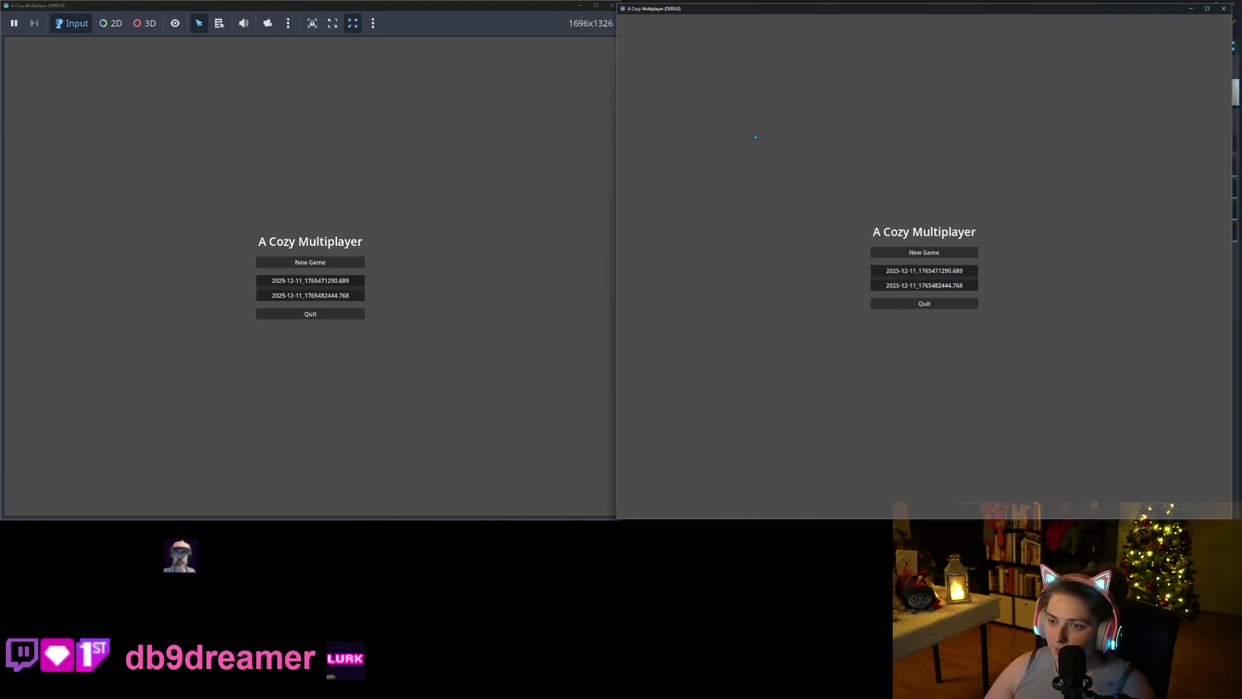
left_click(285, 281)
left_click(946, 287)
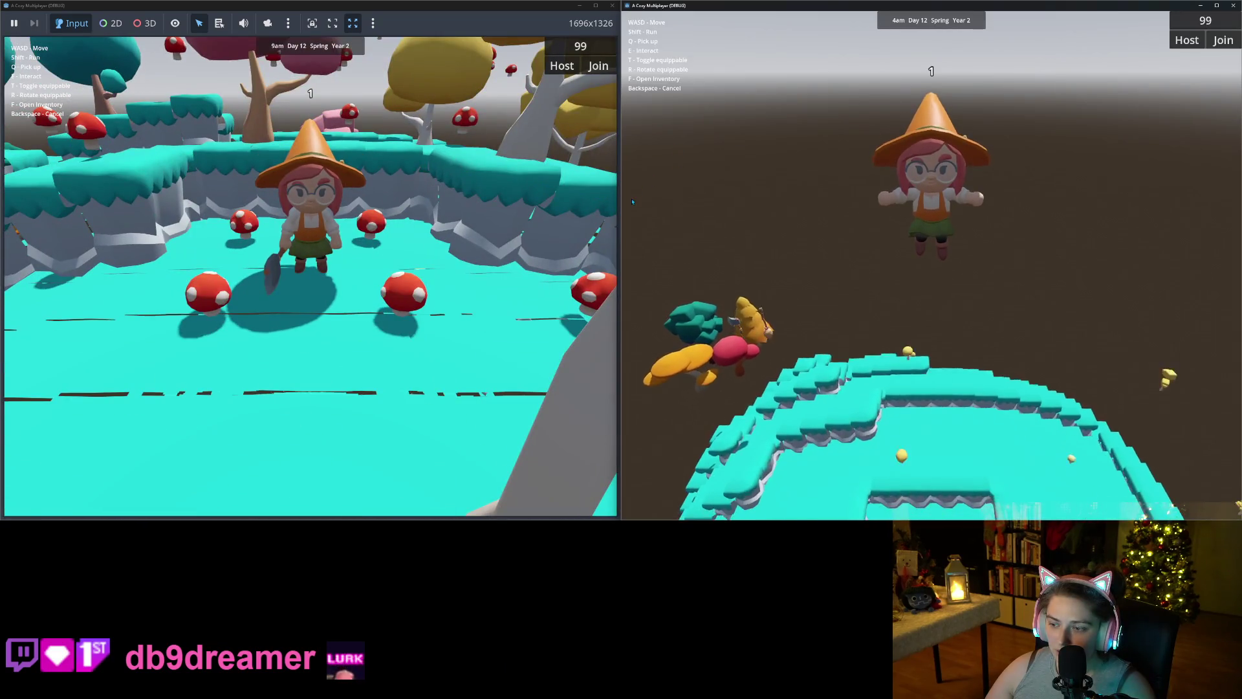
- Run and jump the character across the farm ledges to view the curved ground
key("s")
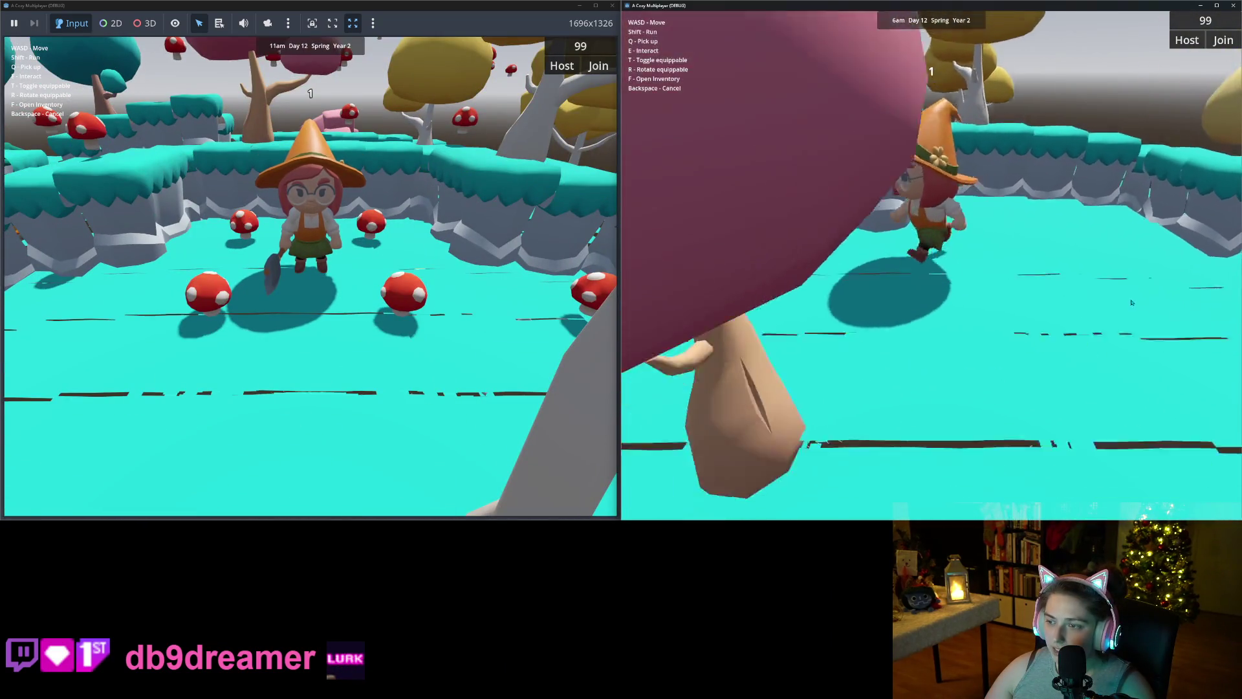
key("a")
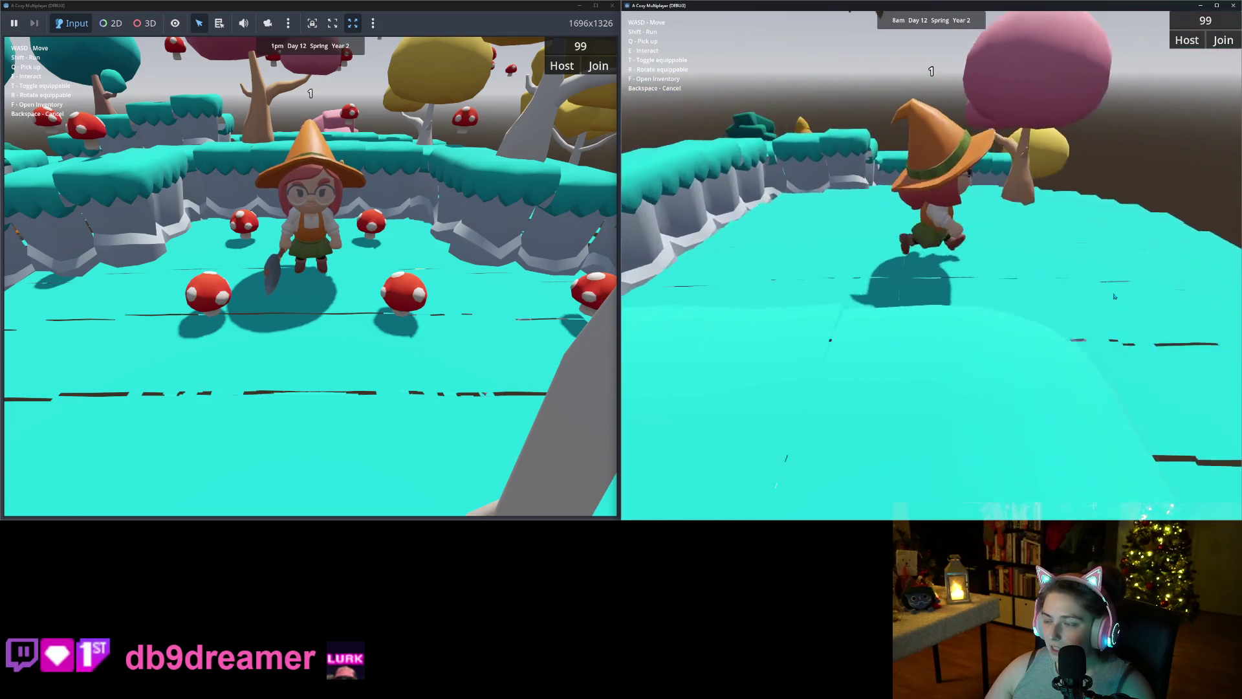
key("w")
key("w")
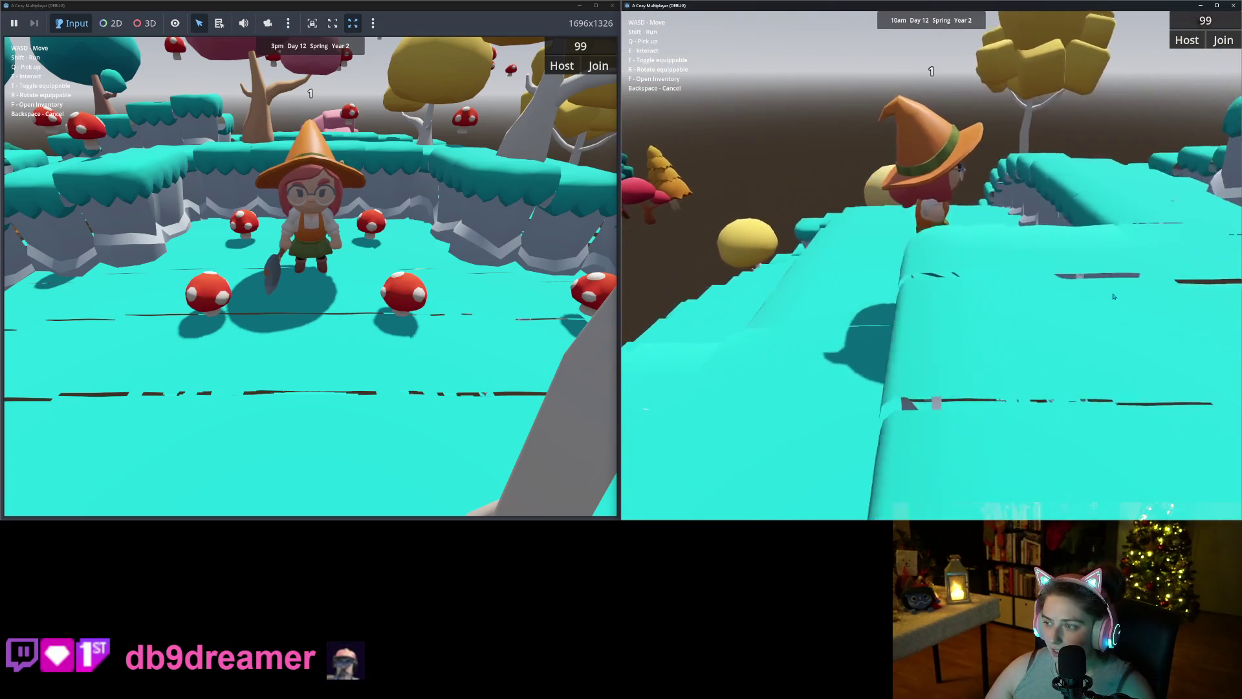
key("w")
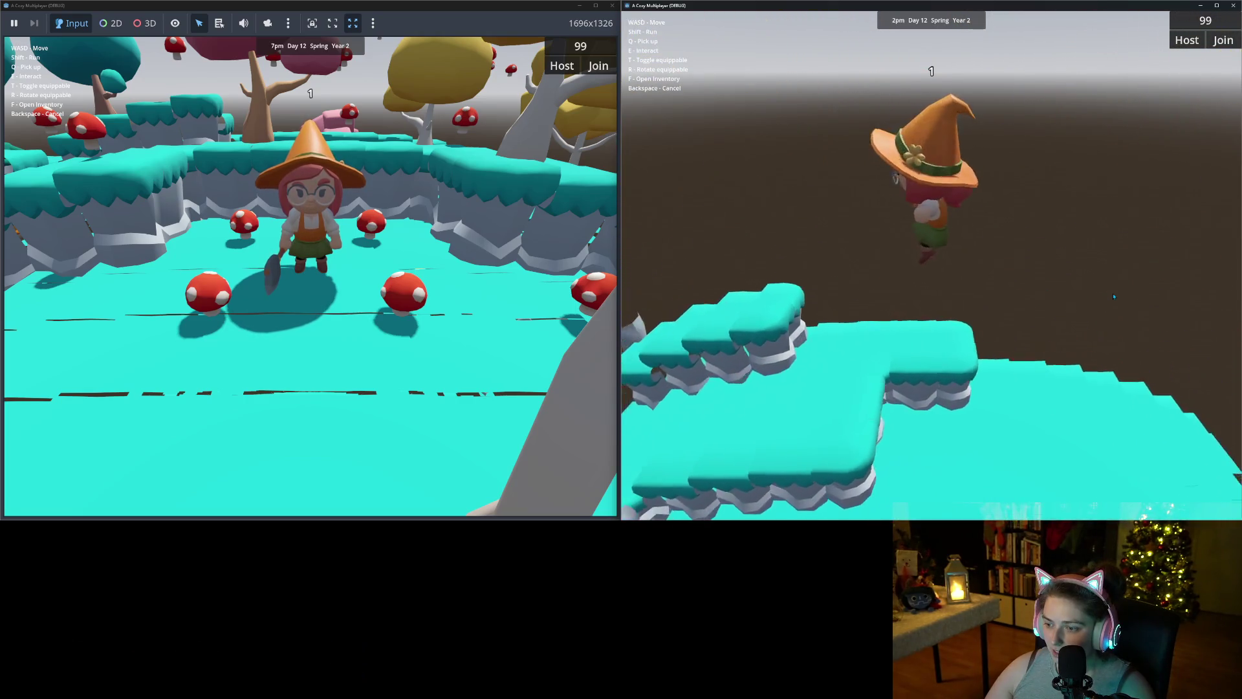
key("s")
key("a")
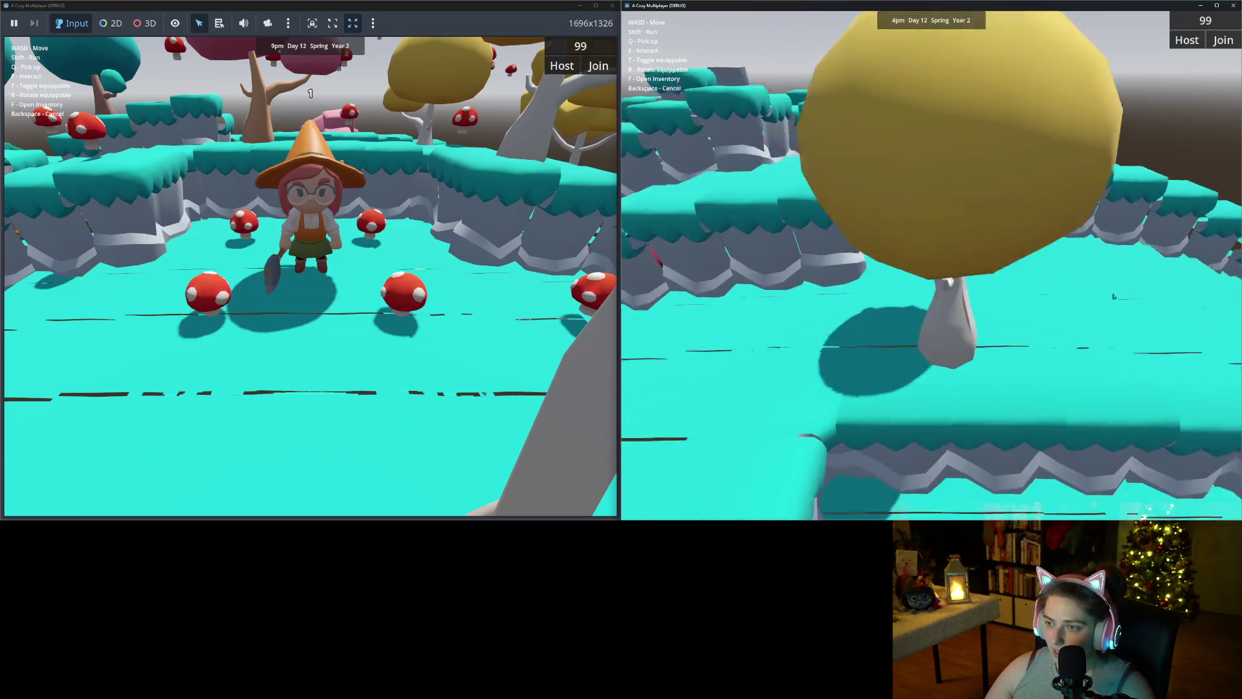
key("w")
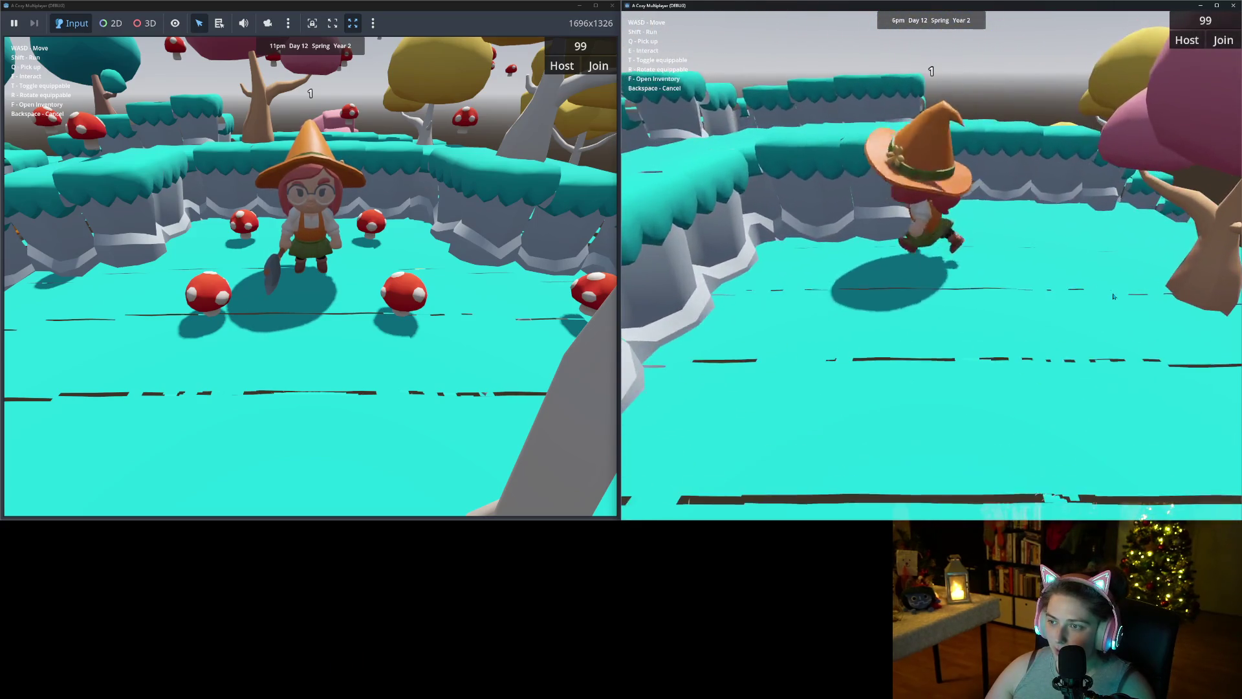
key("space")
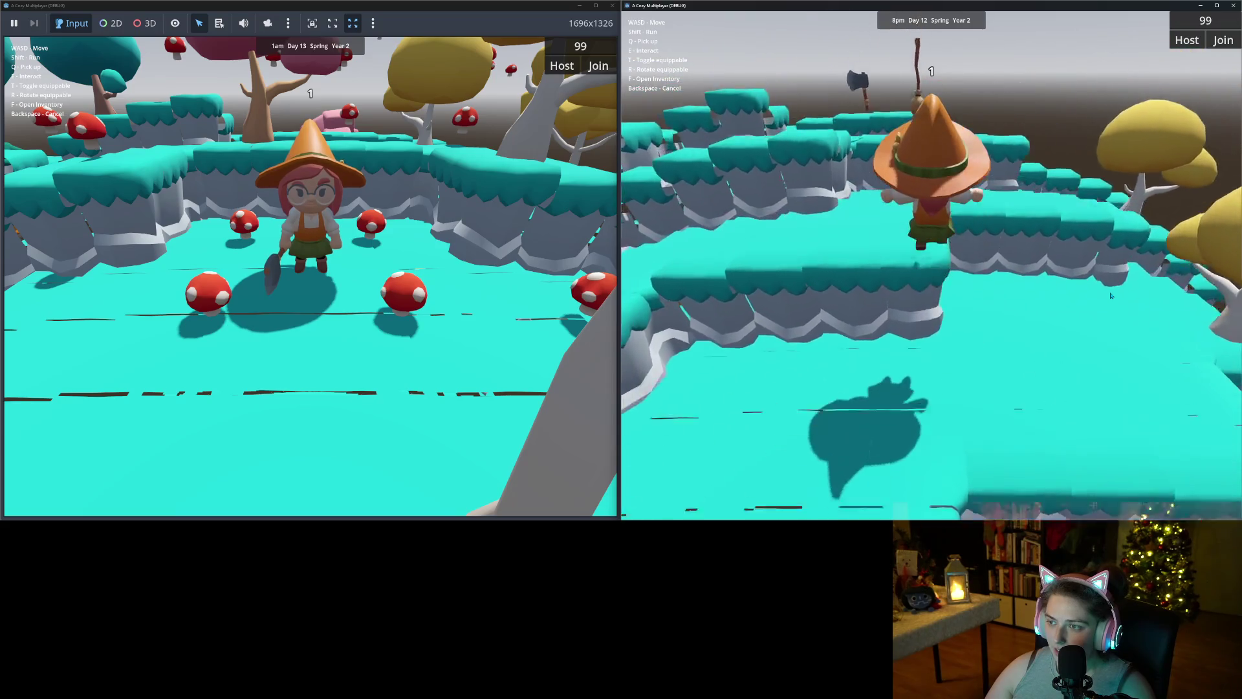
key("a")
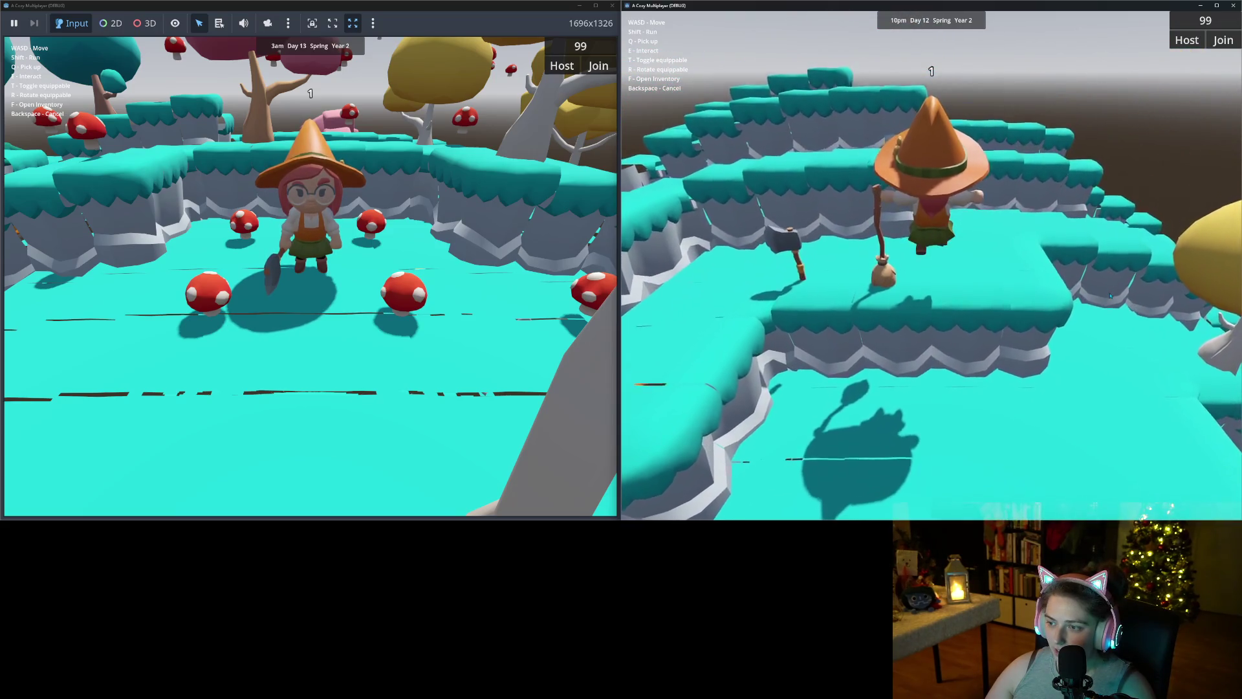
key("a")
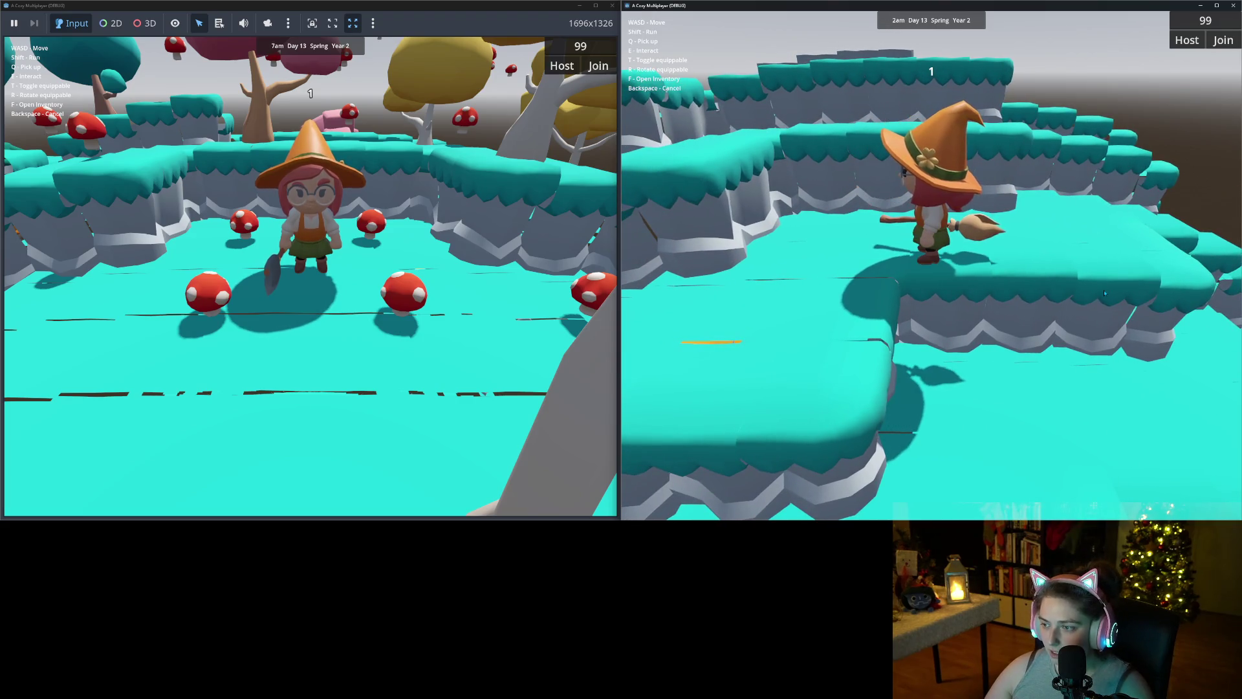
key("s")
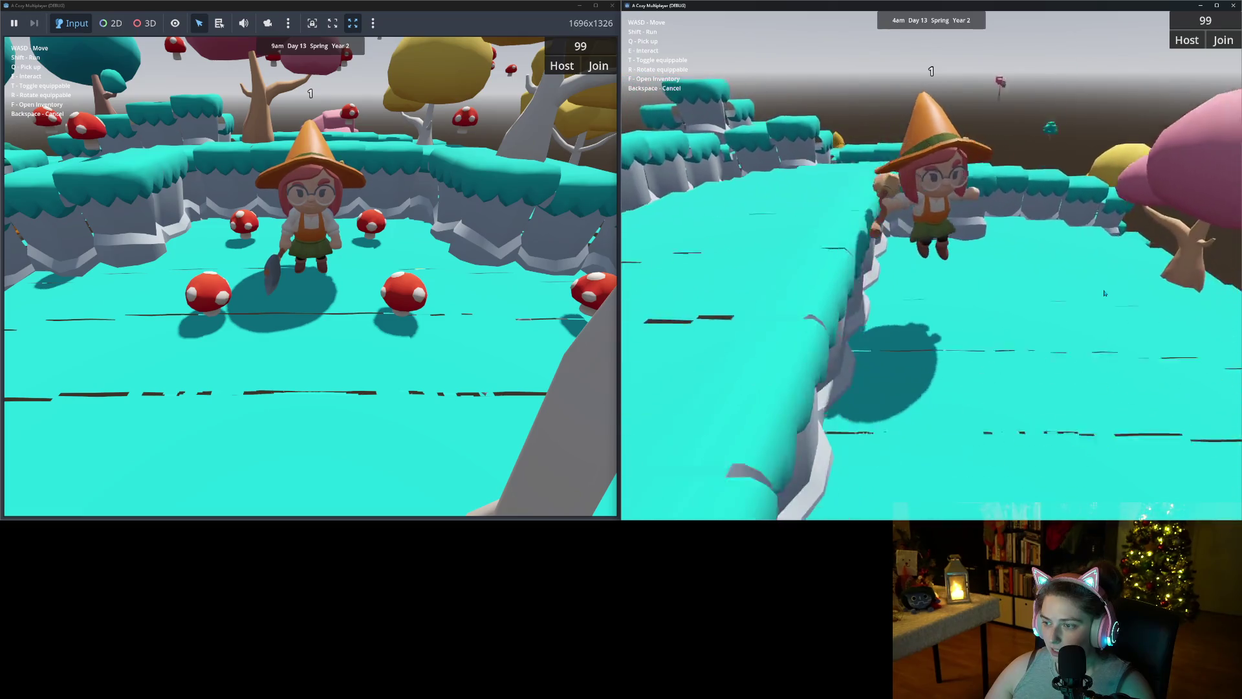
- Fly the witch on her broom over the terrain and onto the long platform
key("w")
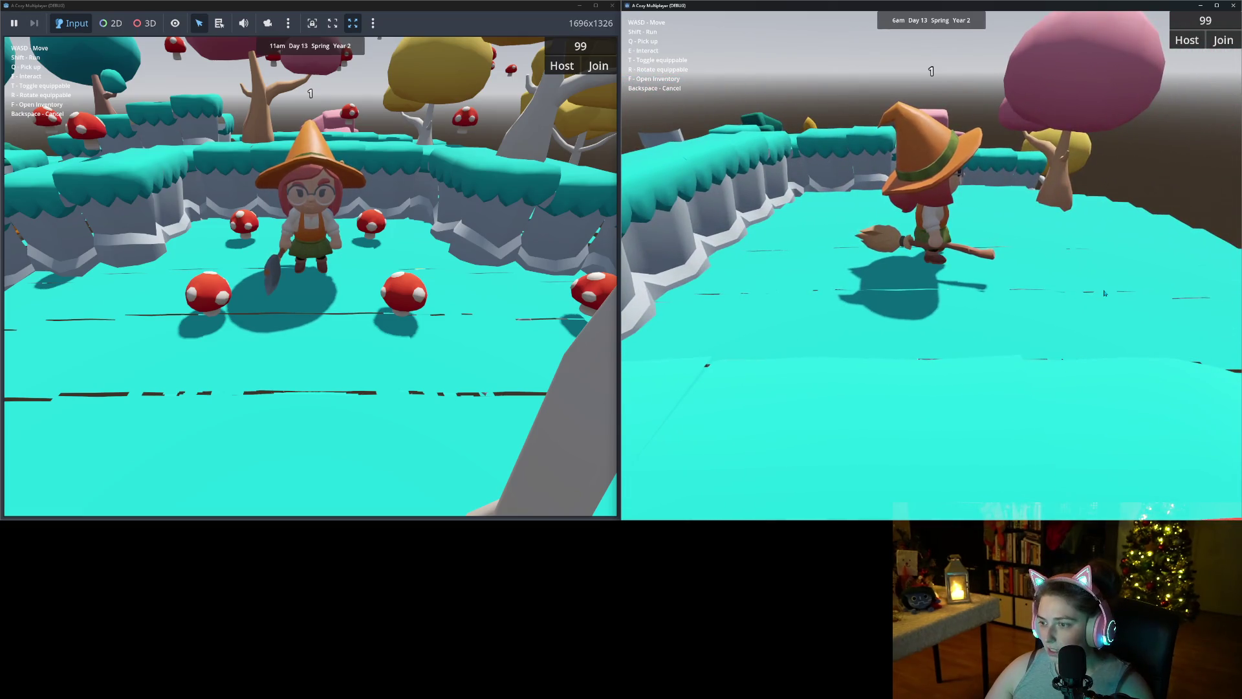
key("w")
key("w")
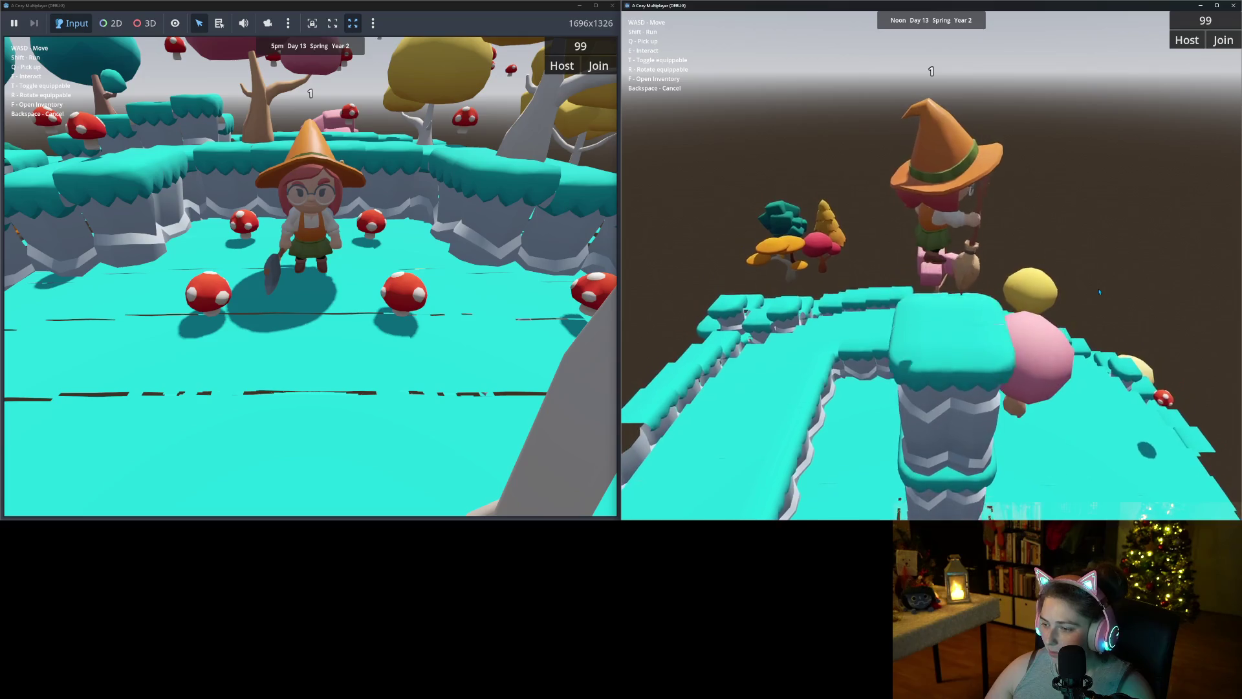
key("w")
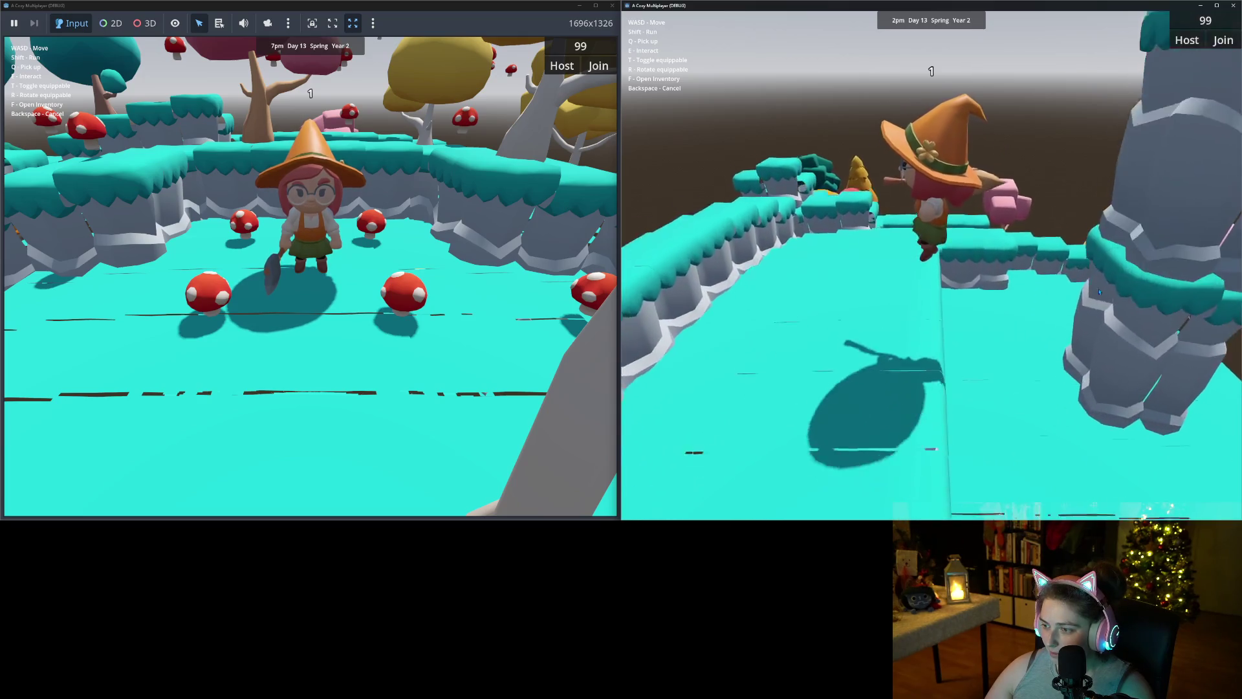
key("w")
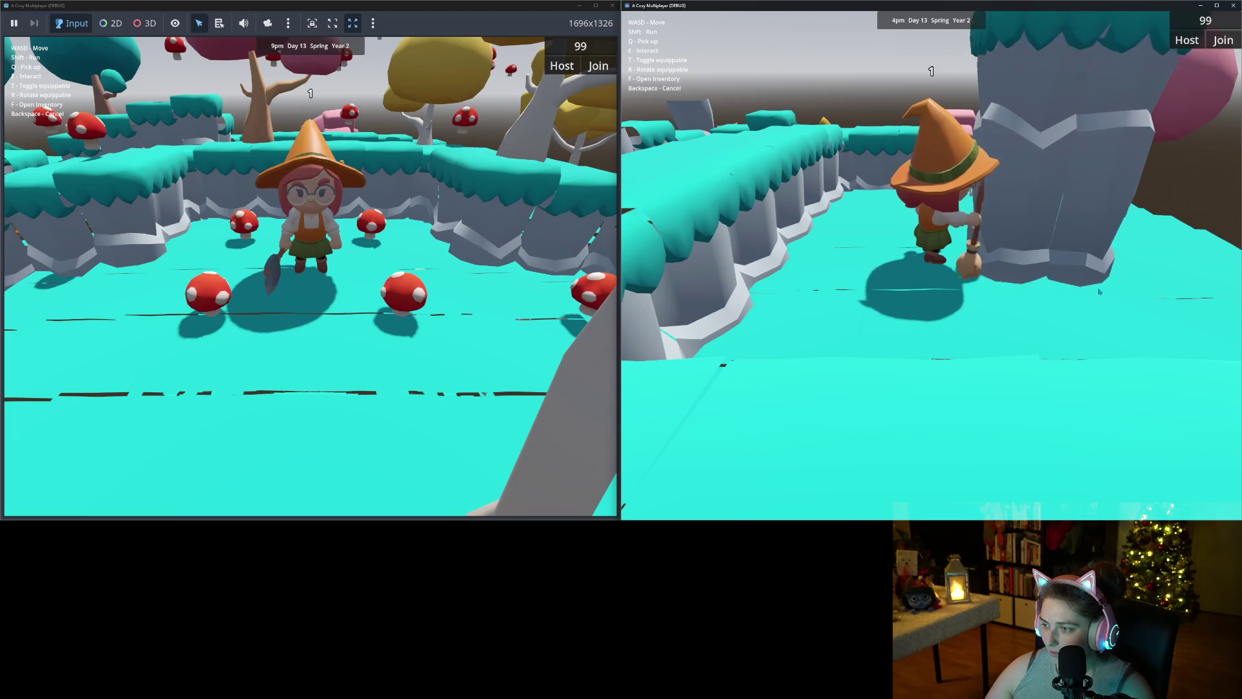
key("t")
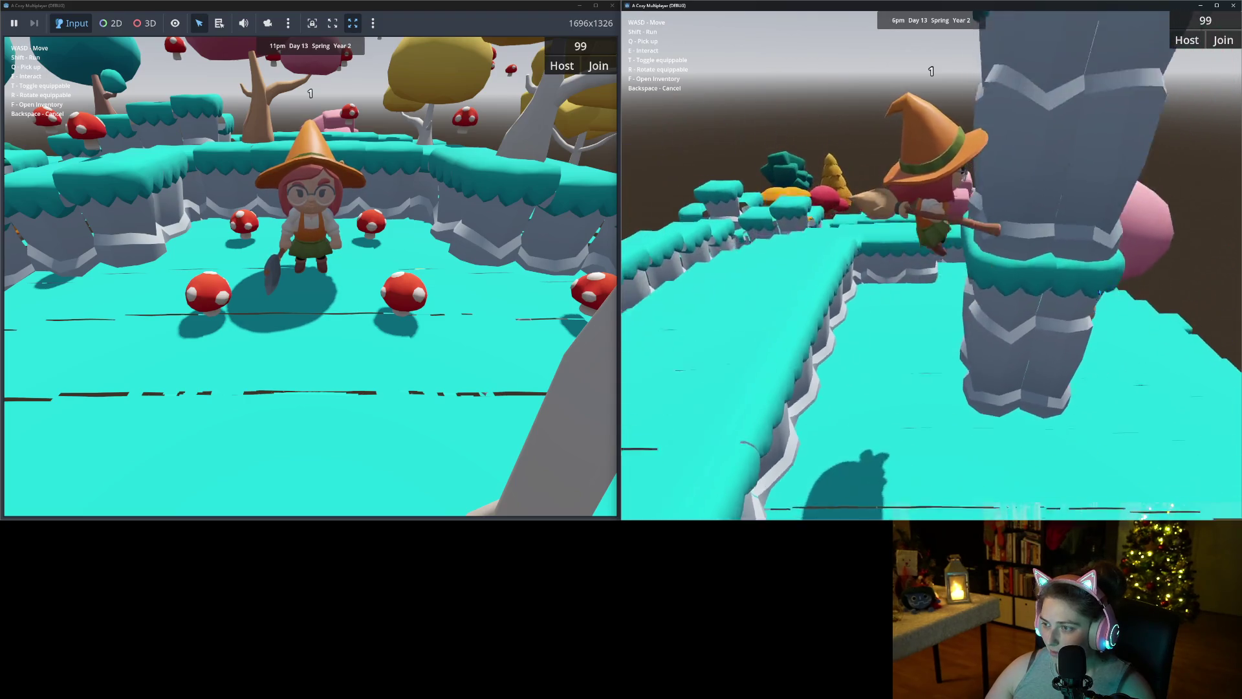
key("w")
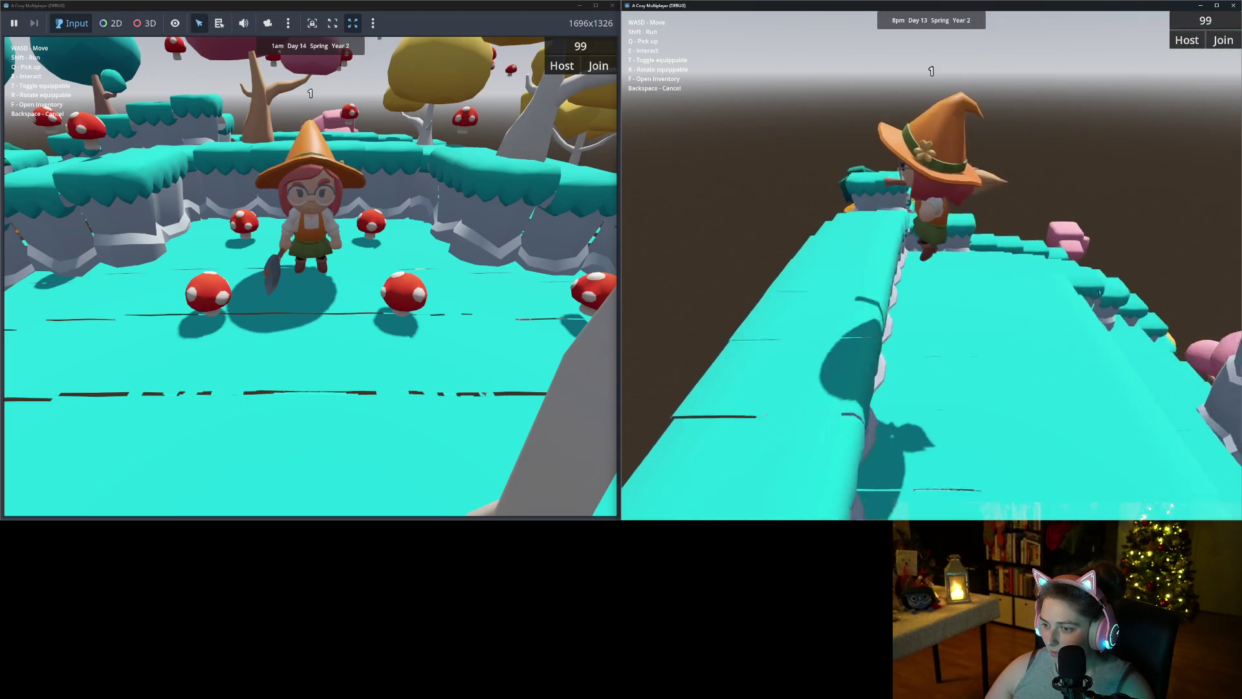
key("w")
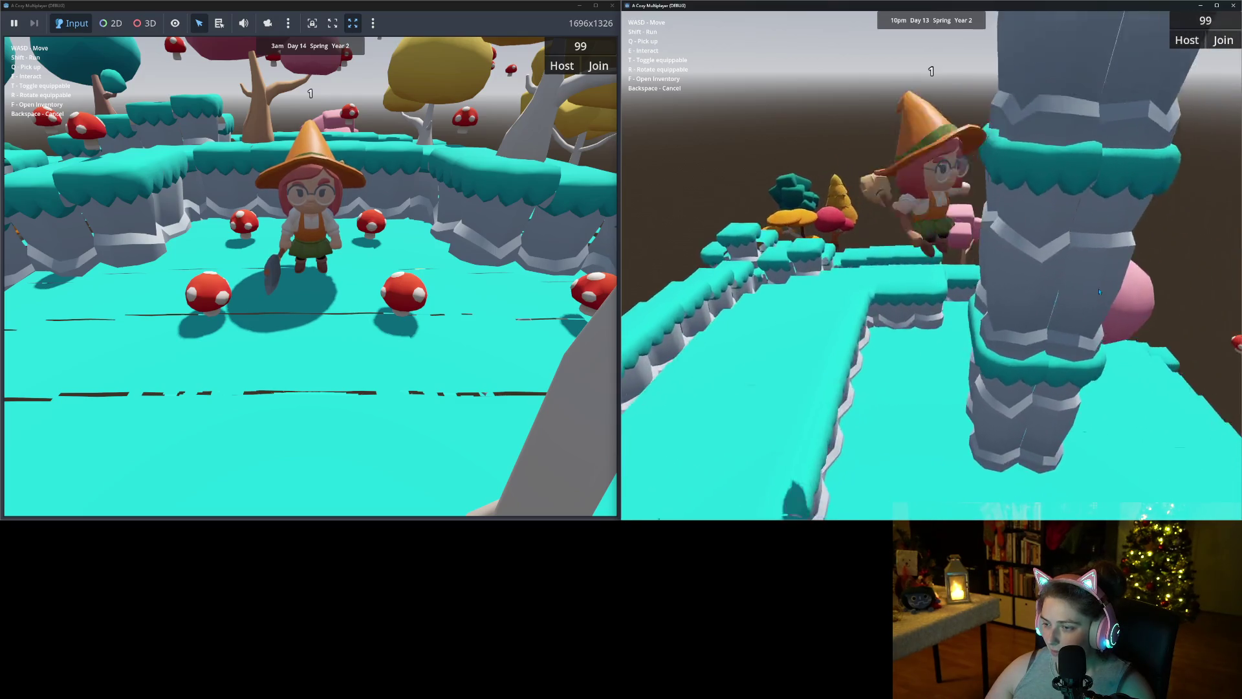
key("w")
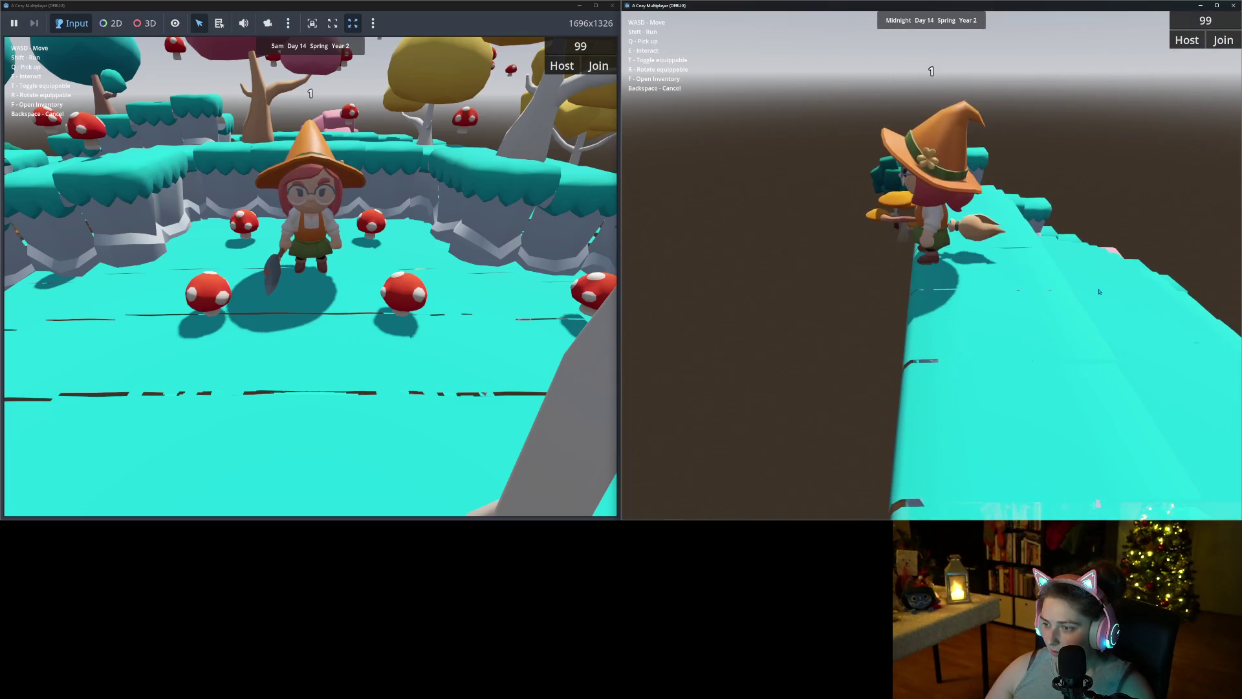
key("w")
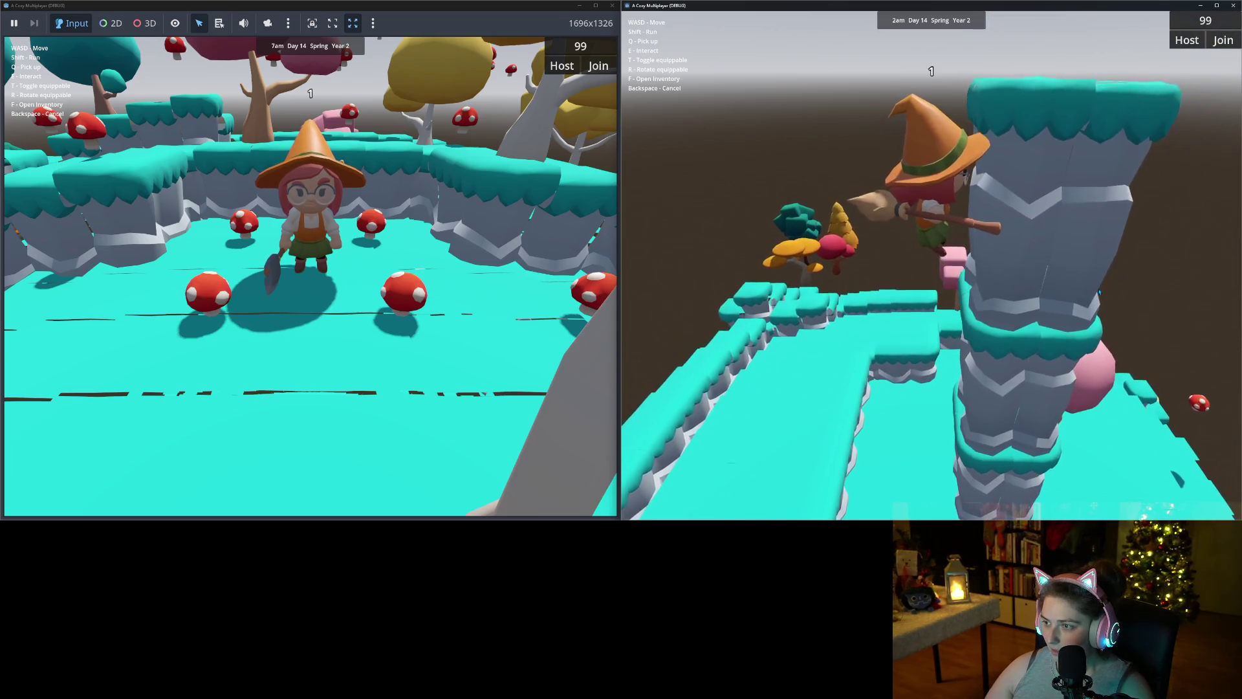
key("w")
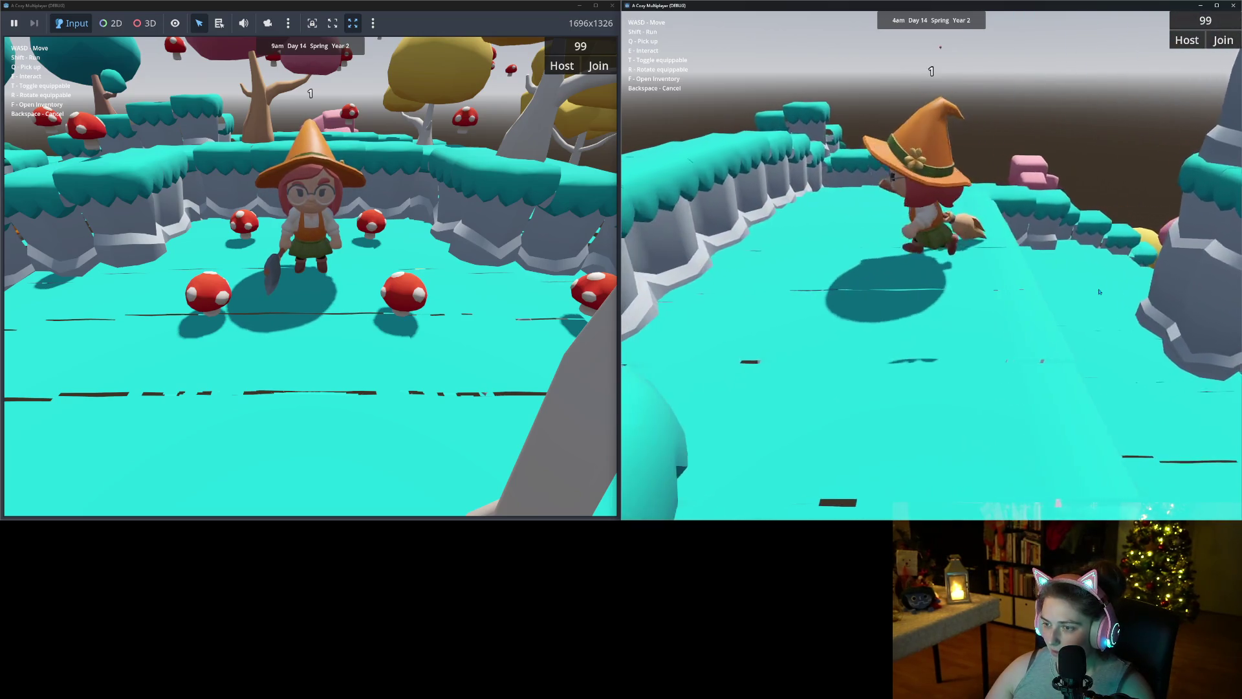
- Mount and dismount the broom around the stone pillar on the platform
key("w")
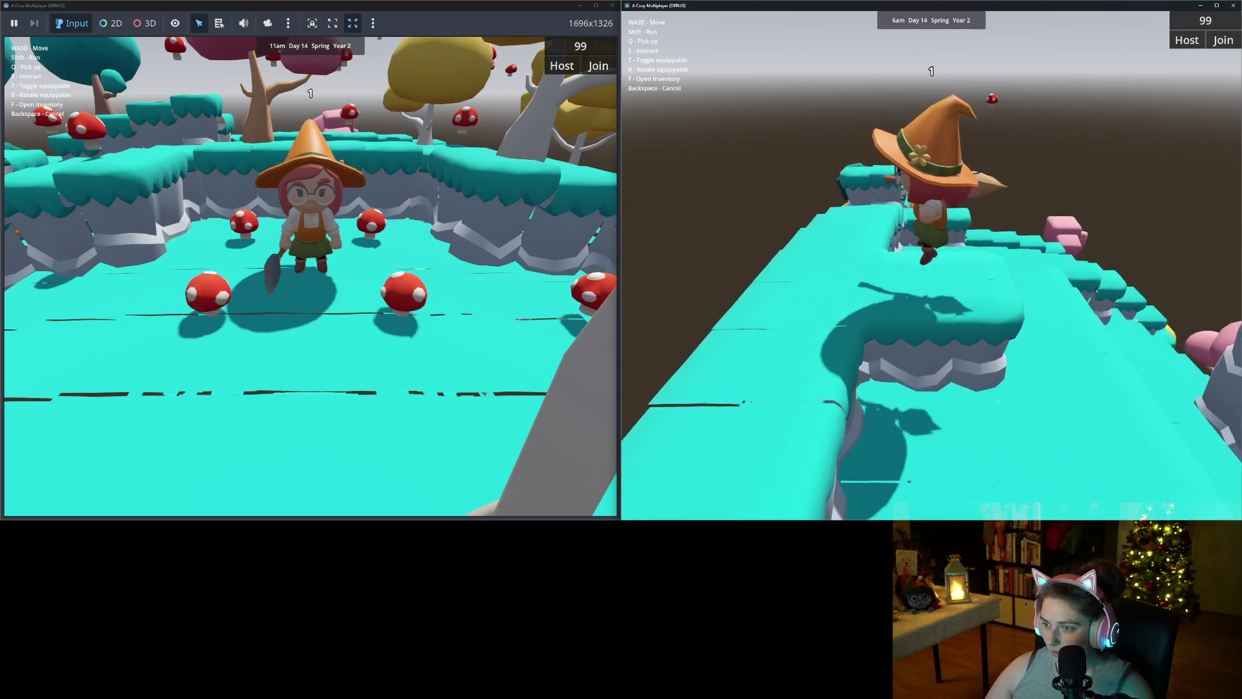
key("w")
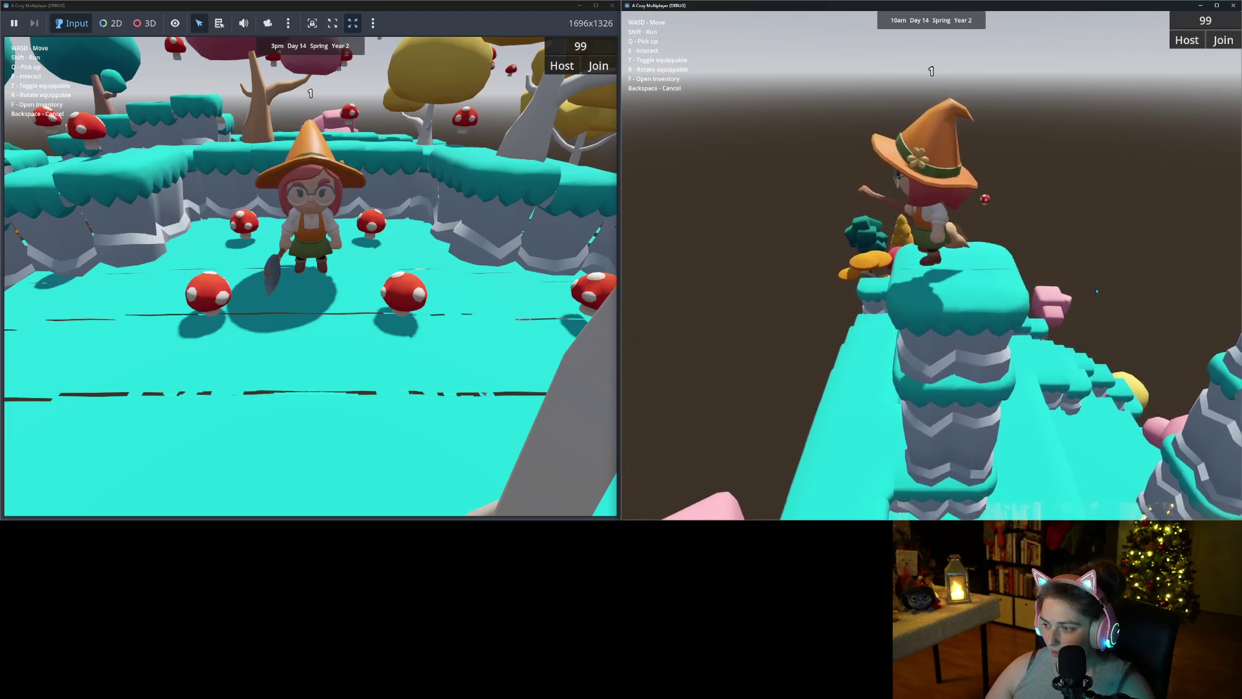
key("t")
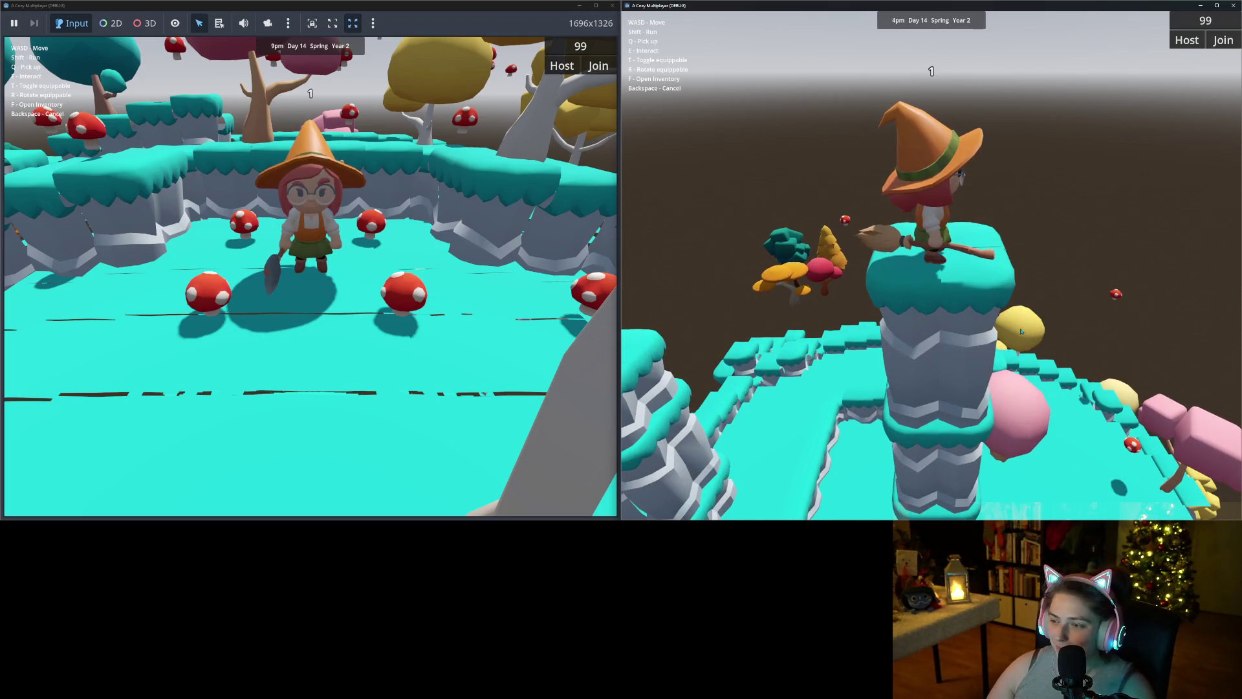
key("t")
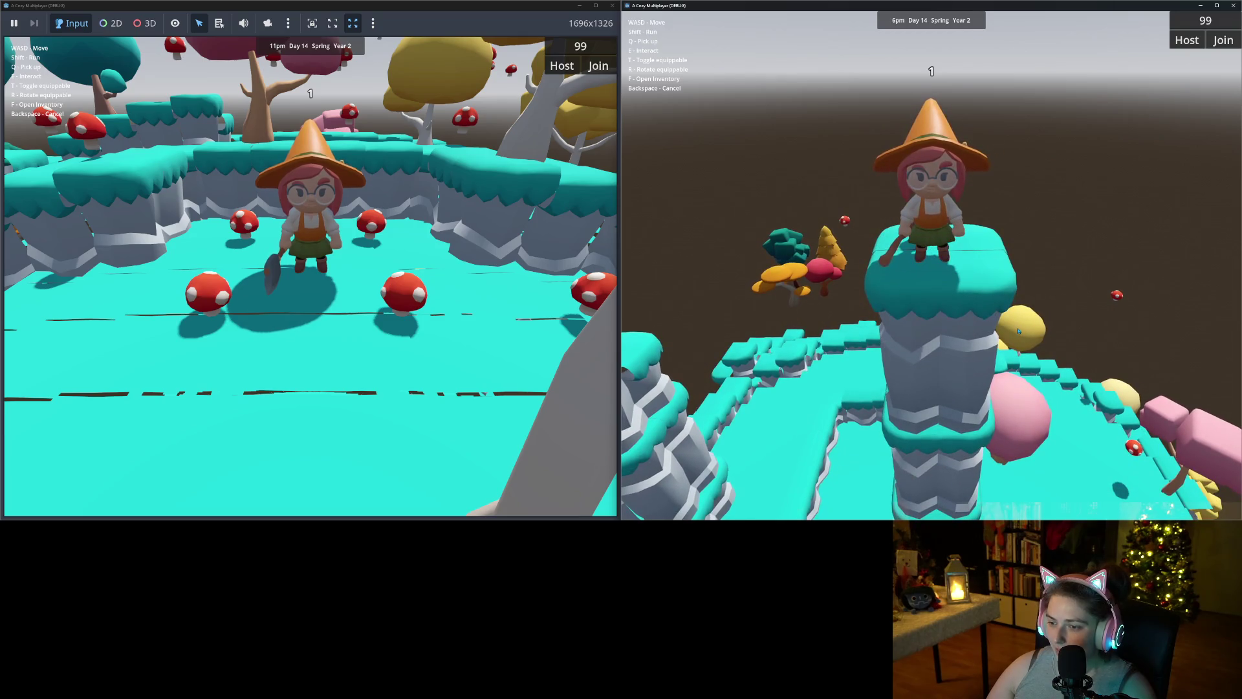
key("t")
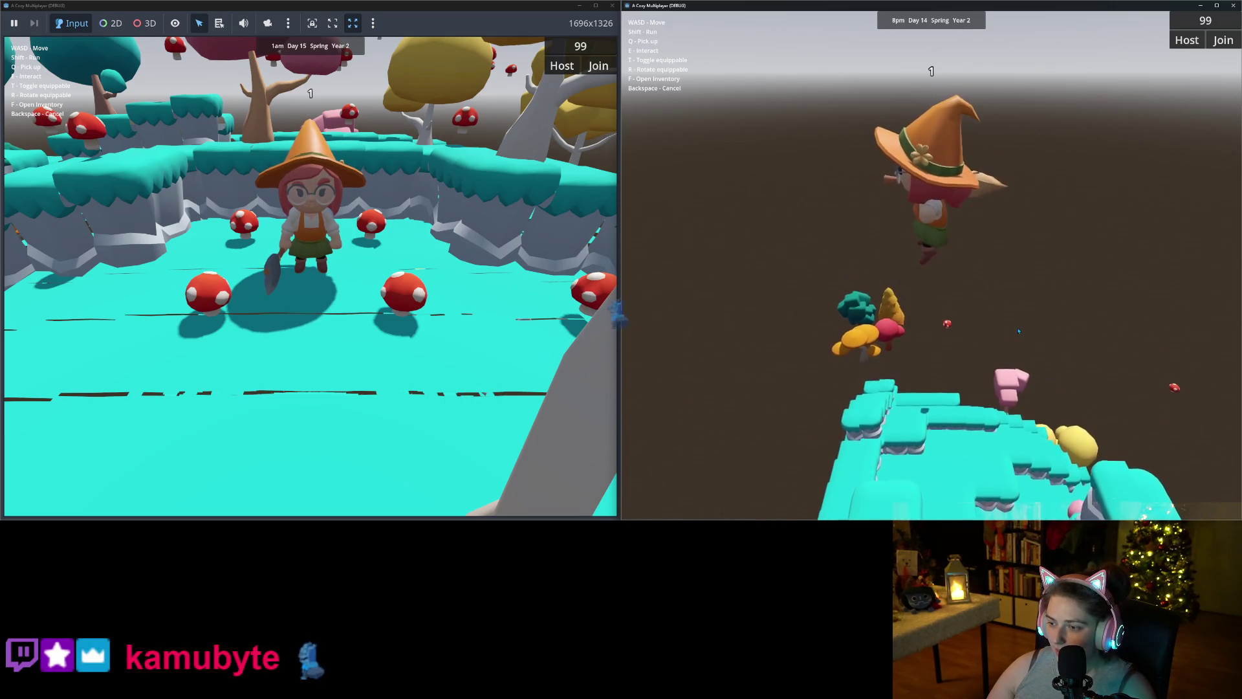
key("t")
key("t")
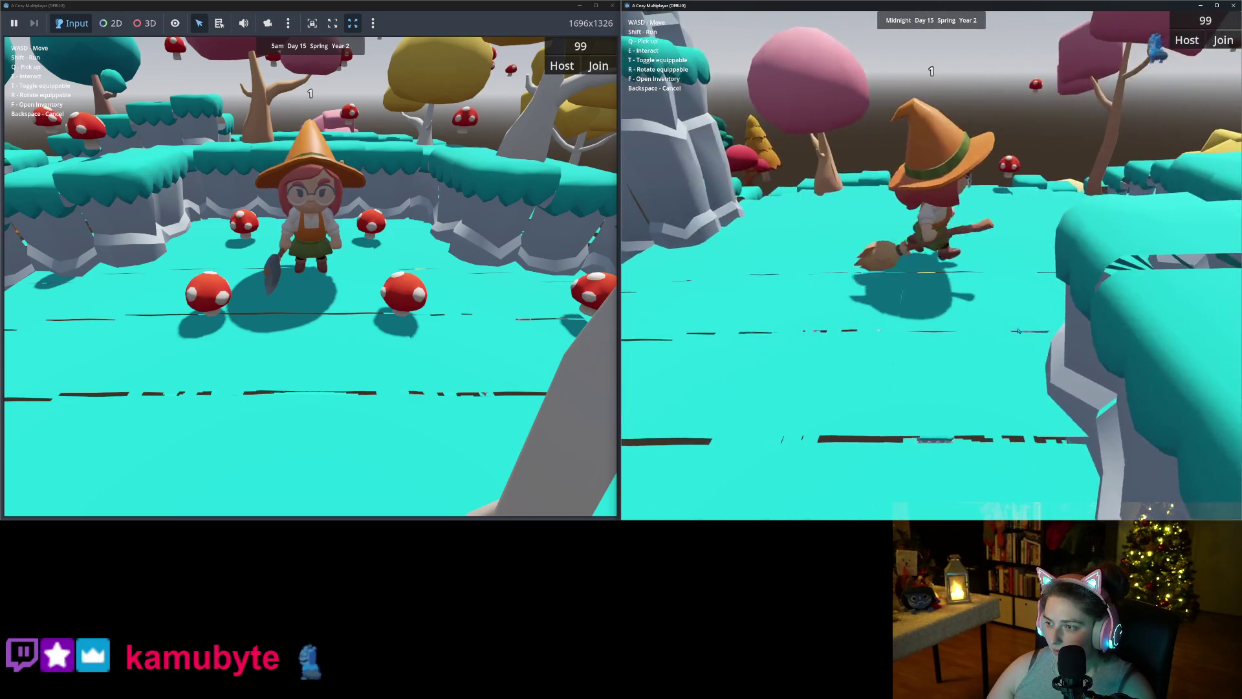
key("t")
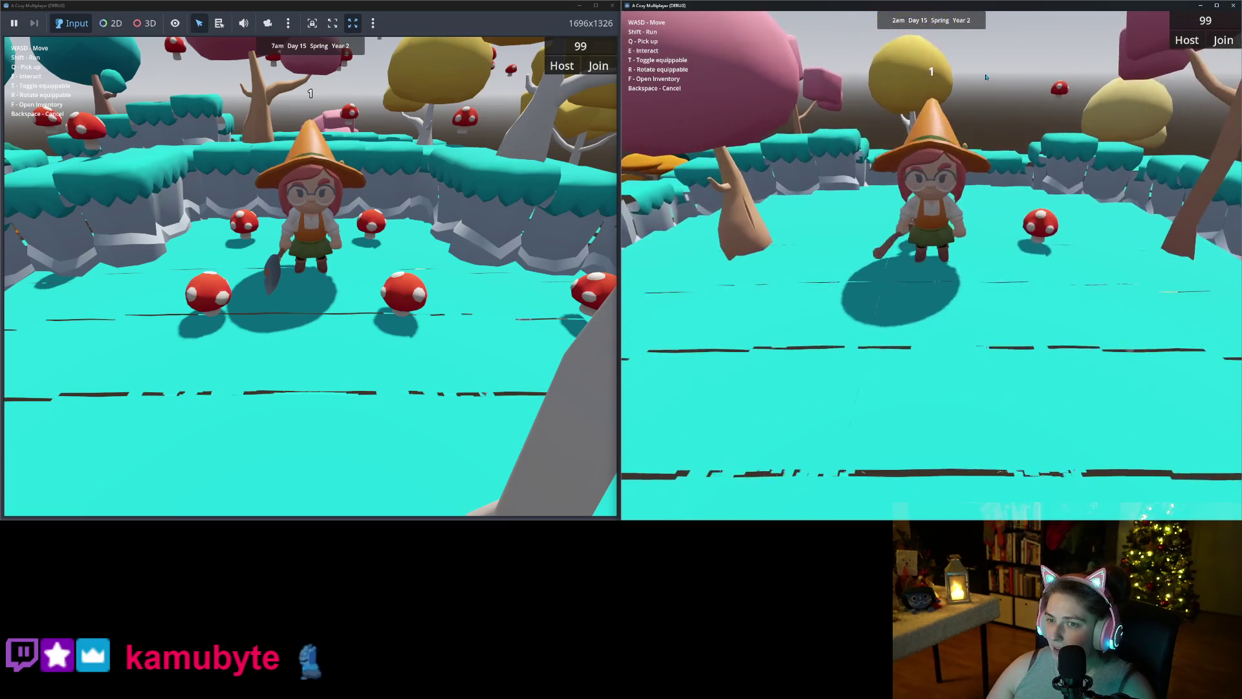
- Minimize the left game window and show the Debugger's Session 2
left_click(580, 5)
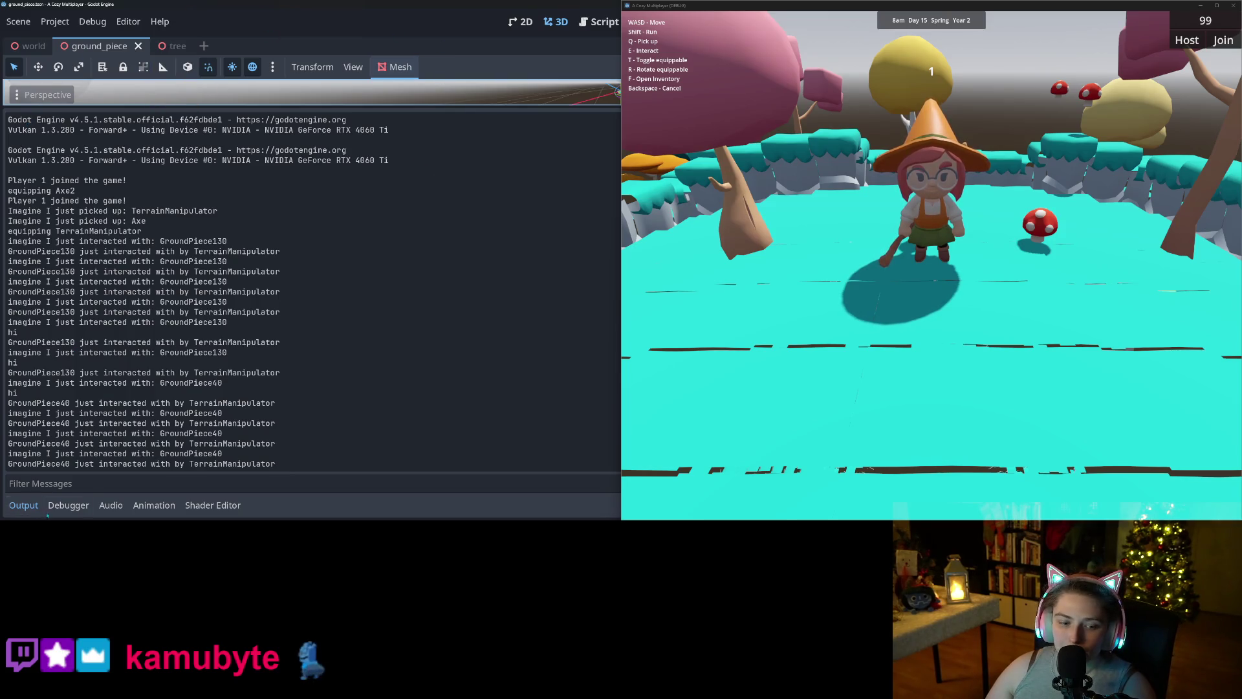
left_click(65, 505)
left_click(93, 123)
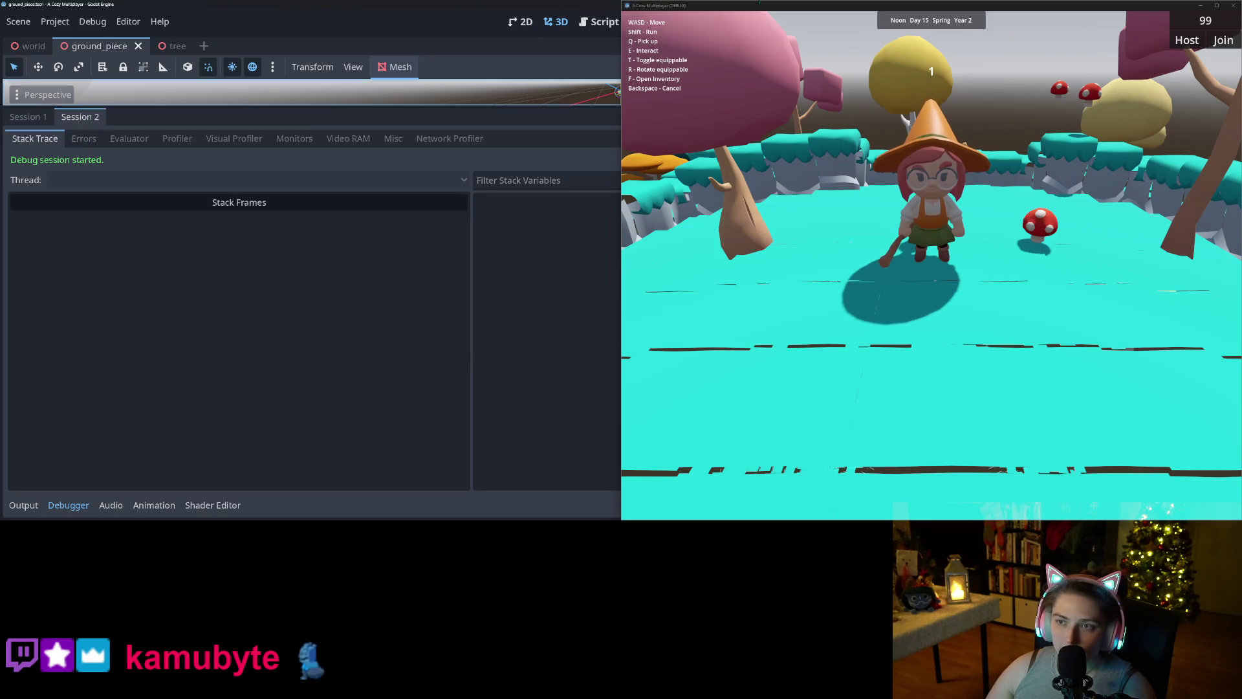
- Float the game window, restore the editor docks, and move and enlarge the game window
left_click_drag(760, 6, 770, 96)
key("ctrl+shift+F11")
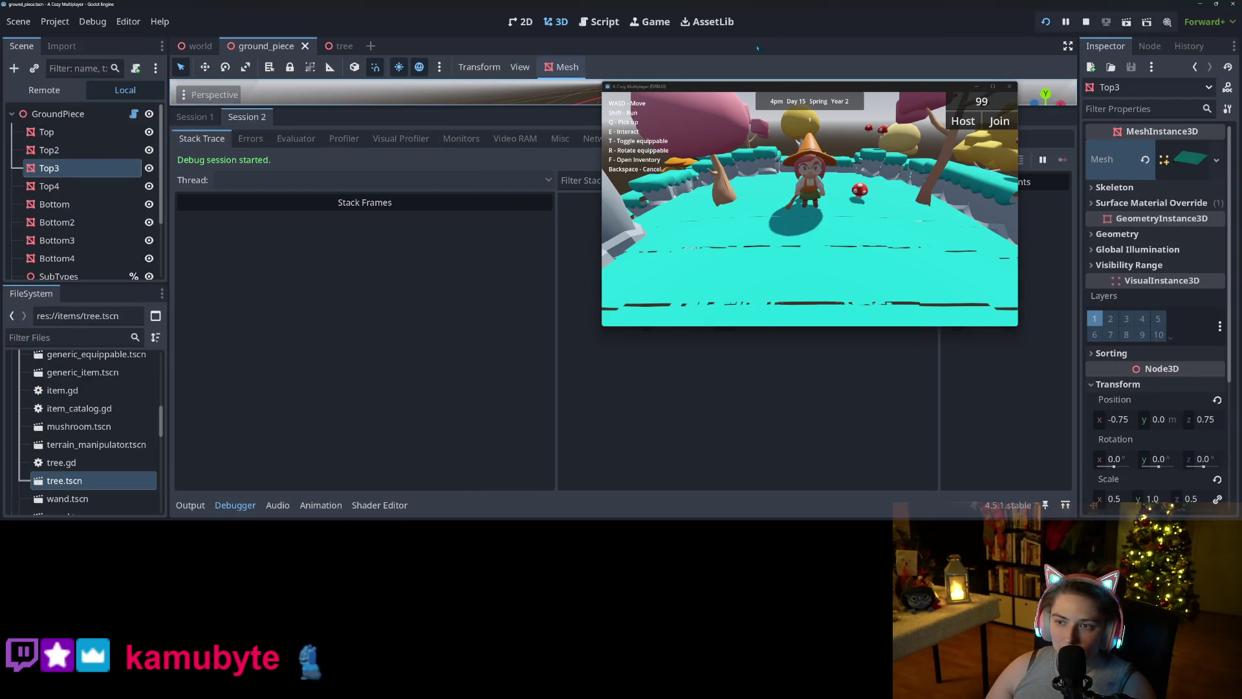
mouse_move(713, 90)
left_mouse_down()
mouse_move(637, 75)
mouse_move(499, 81)
mouse_move(391, 41)
mouse_move(382, 25)
left_mouse_up()
left_click_drag(685, 262, 1102, 513)
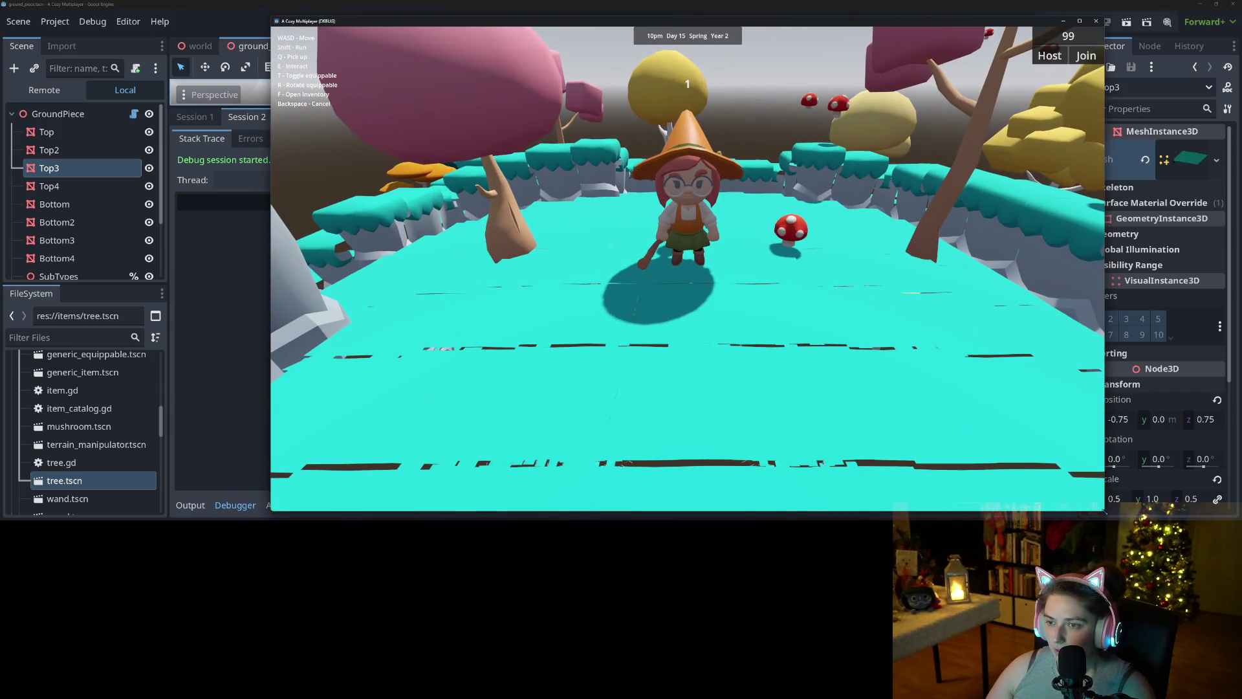
- In the Remote tree, select Players > 1 > SpringArm3D and lower its Rotation X to -31.6°
left_click(33, 89)
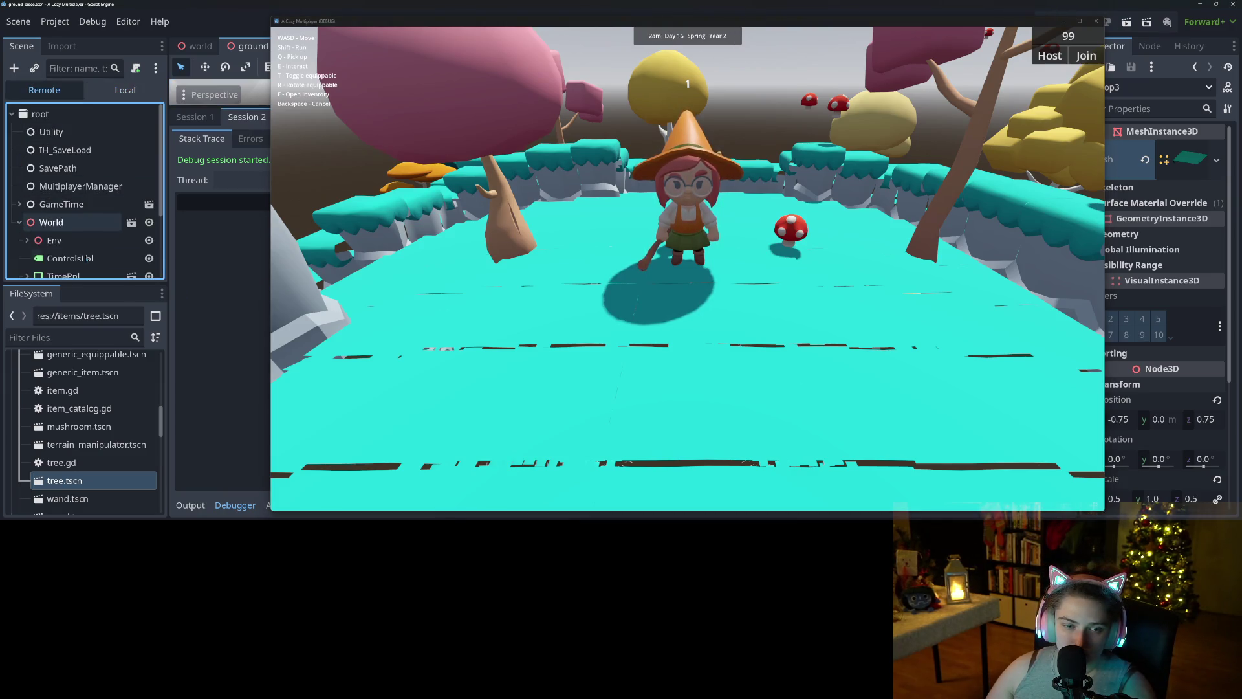
scroll(72, 239, "down", 3)
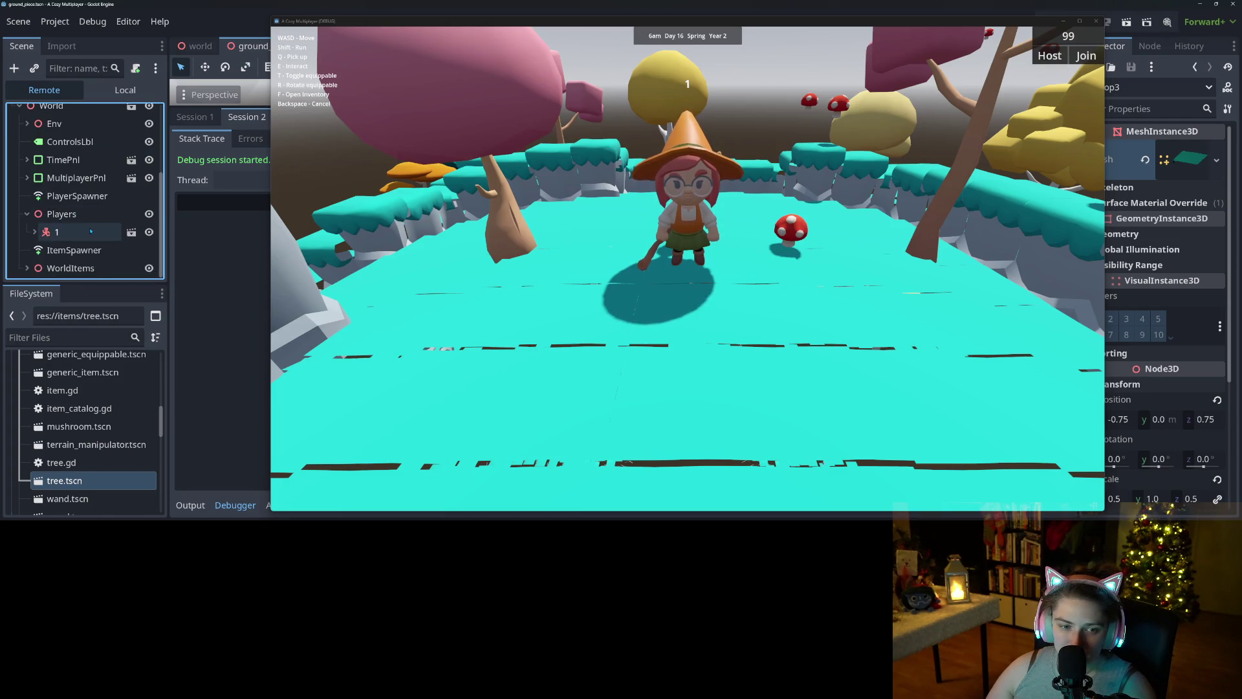
scroll(83, 239, "down", 3)
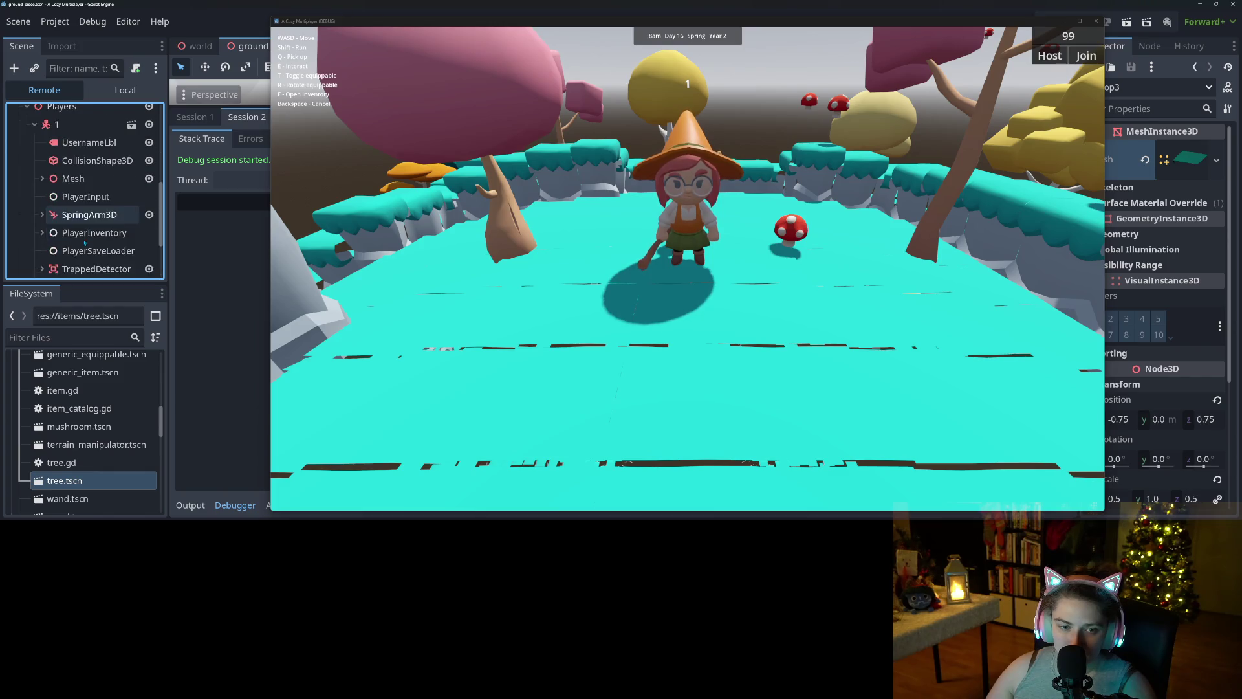
left_click(89, 217)
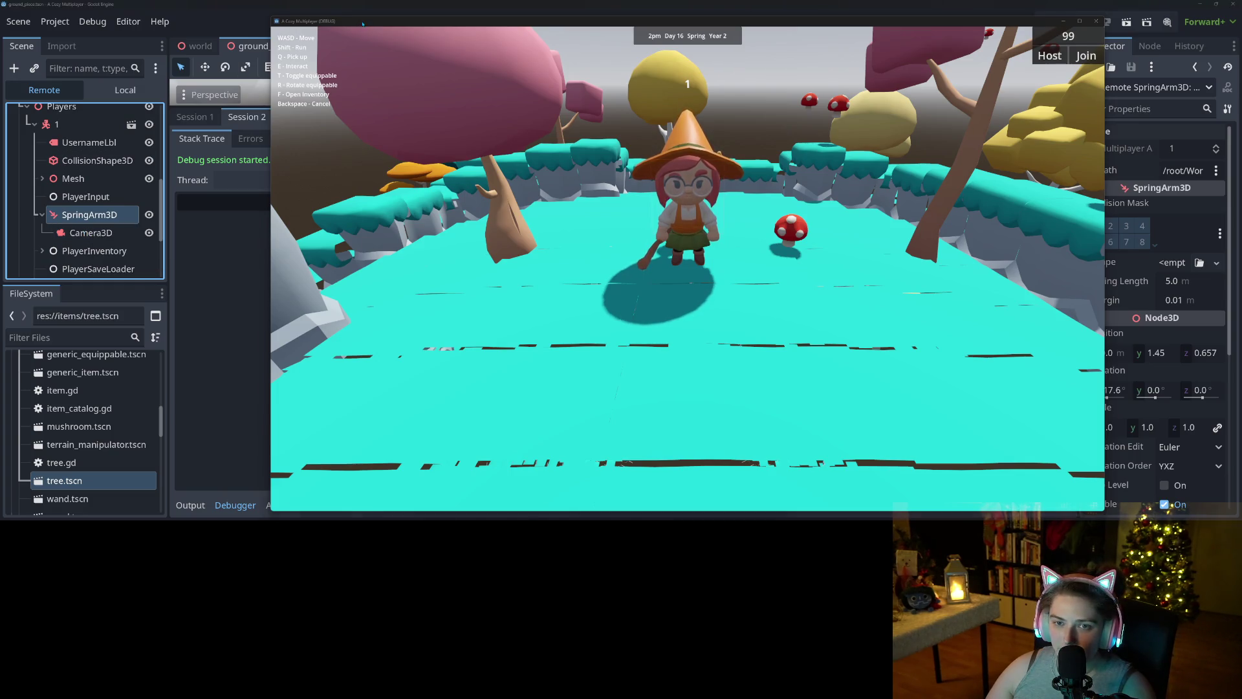
left_click_drag(363, 24, 260, 28)
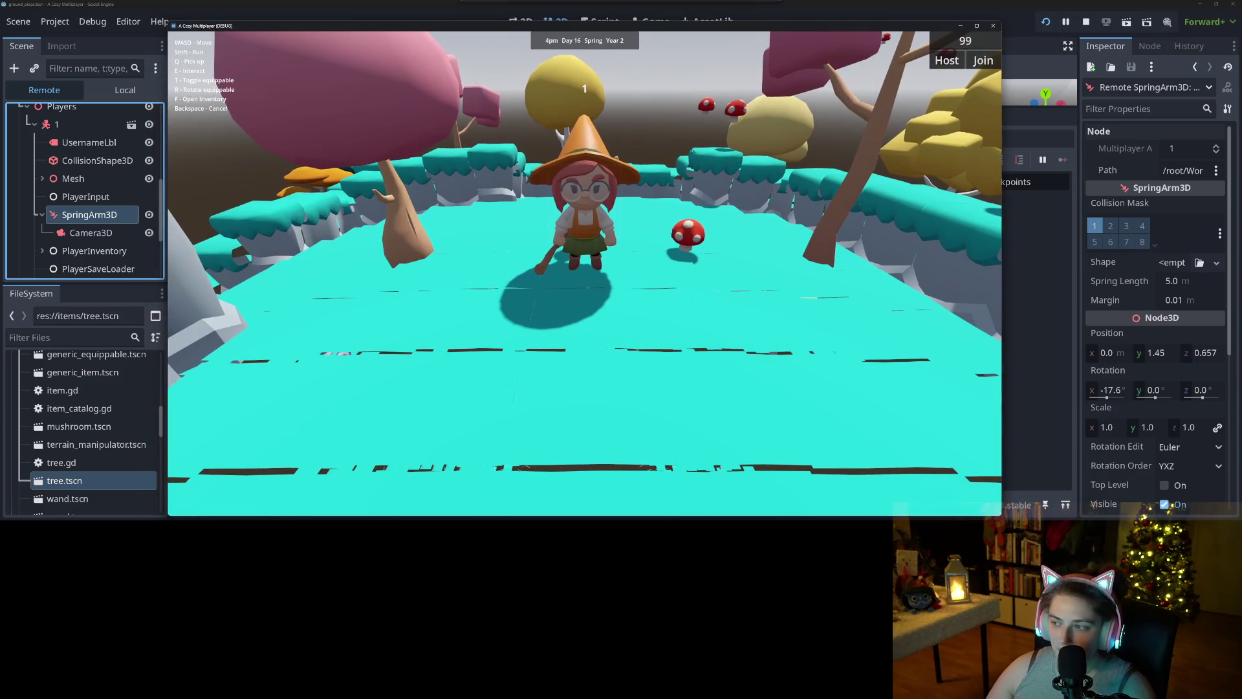
left_click_drag(1121, 399, 1094, 400)
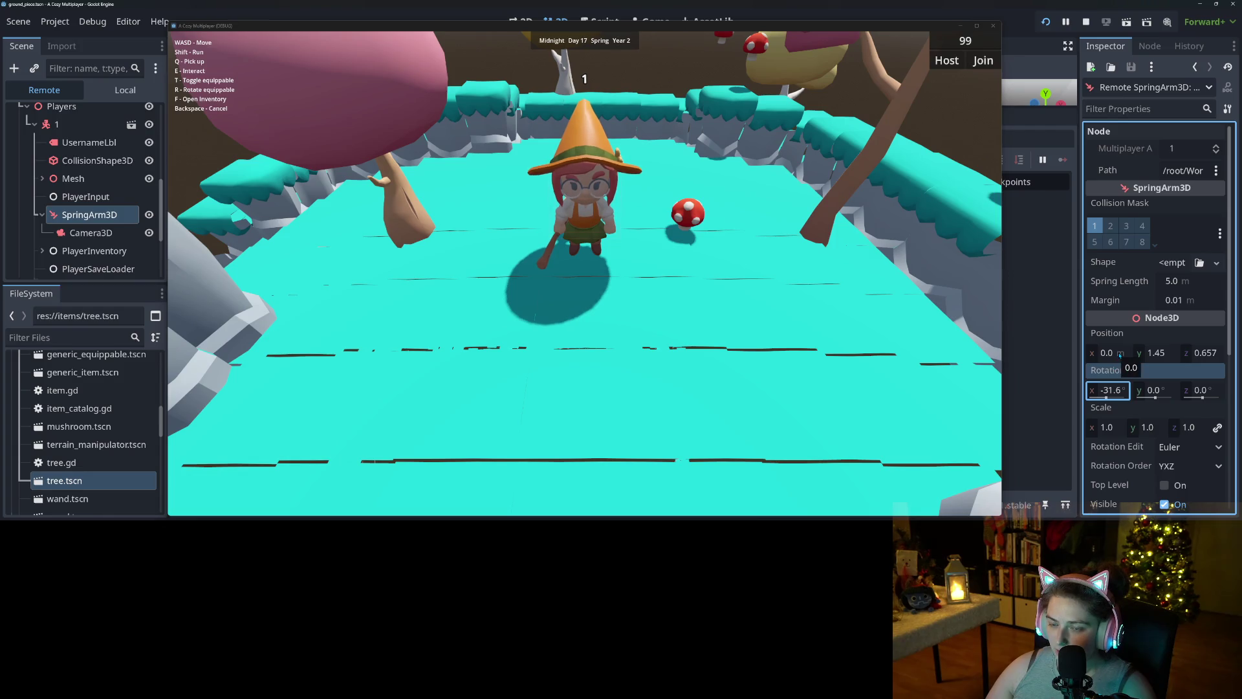
- Reset the camera arm's X position to 0, raise it to height 2.765, and ease the tilt
left_click_drag(1120, 355, 1128, 354)
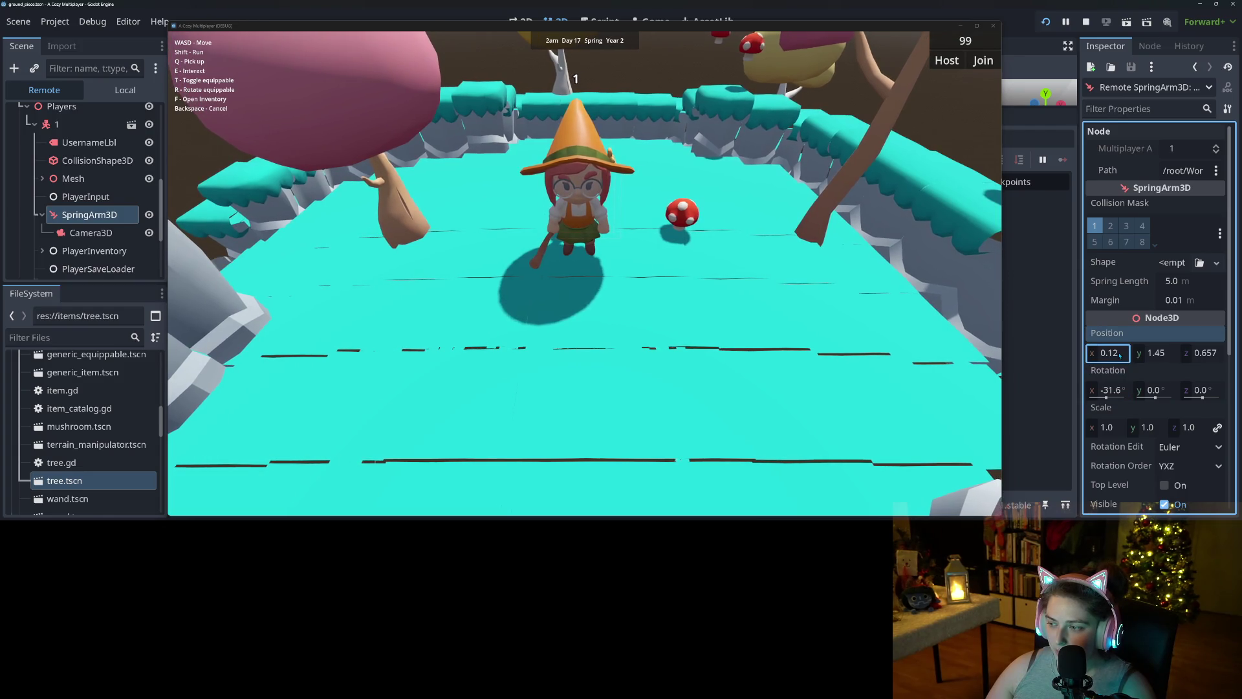
key("Return")
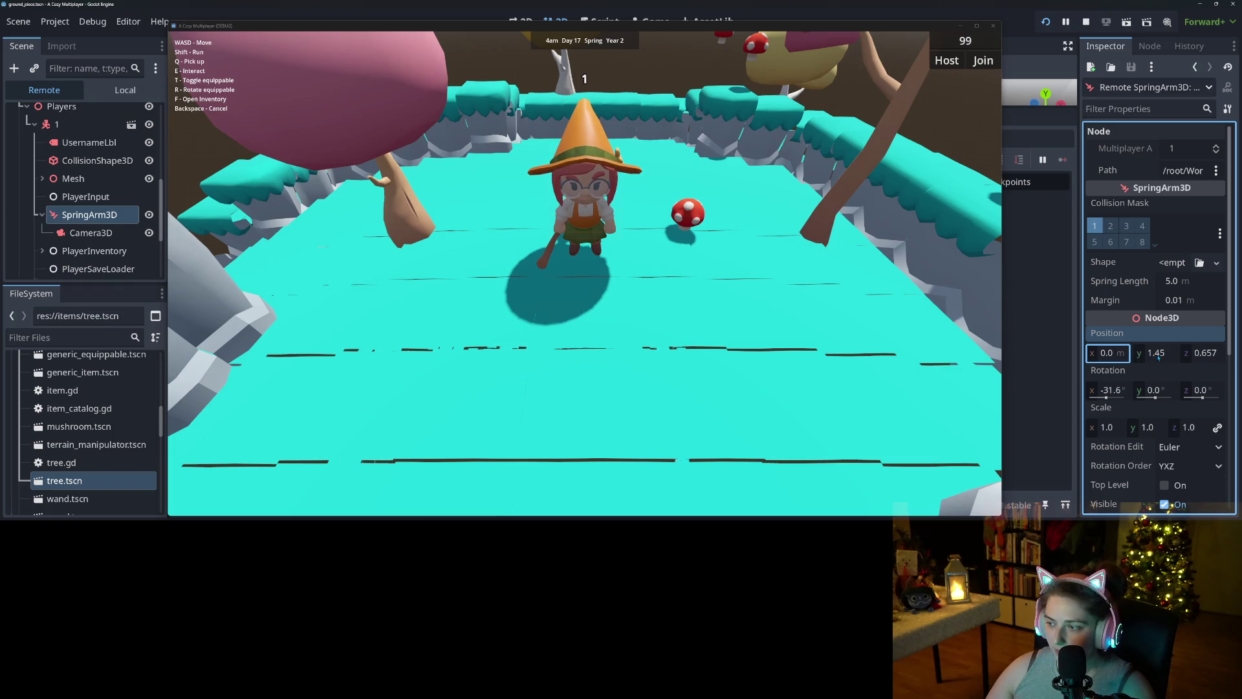
left_click_drag(1158, 356, 1215, 355)
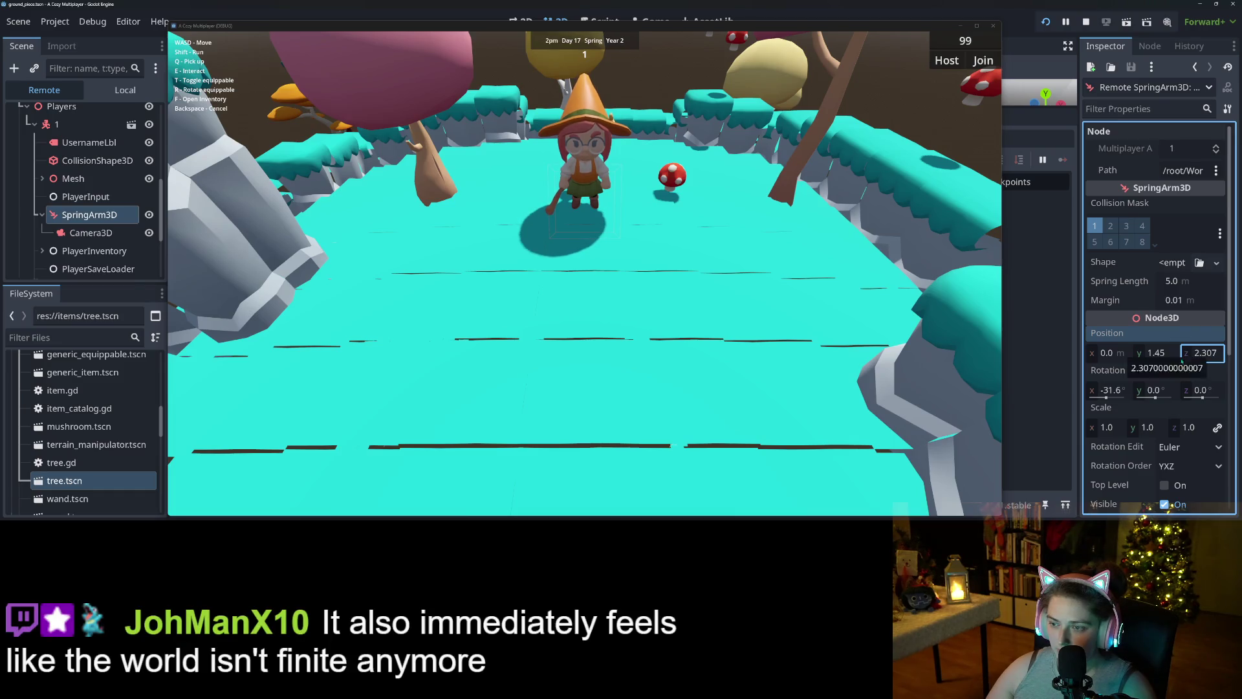
left_click_drag(1106, 392, 1109, 400)
- Walk the character around with WASD to test the new camera angle
key("w")
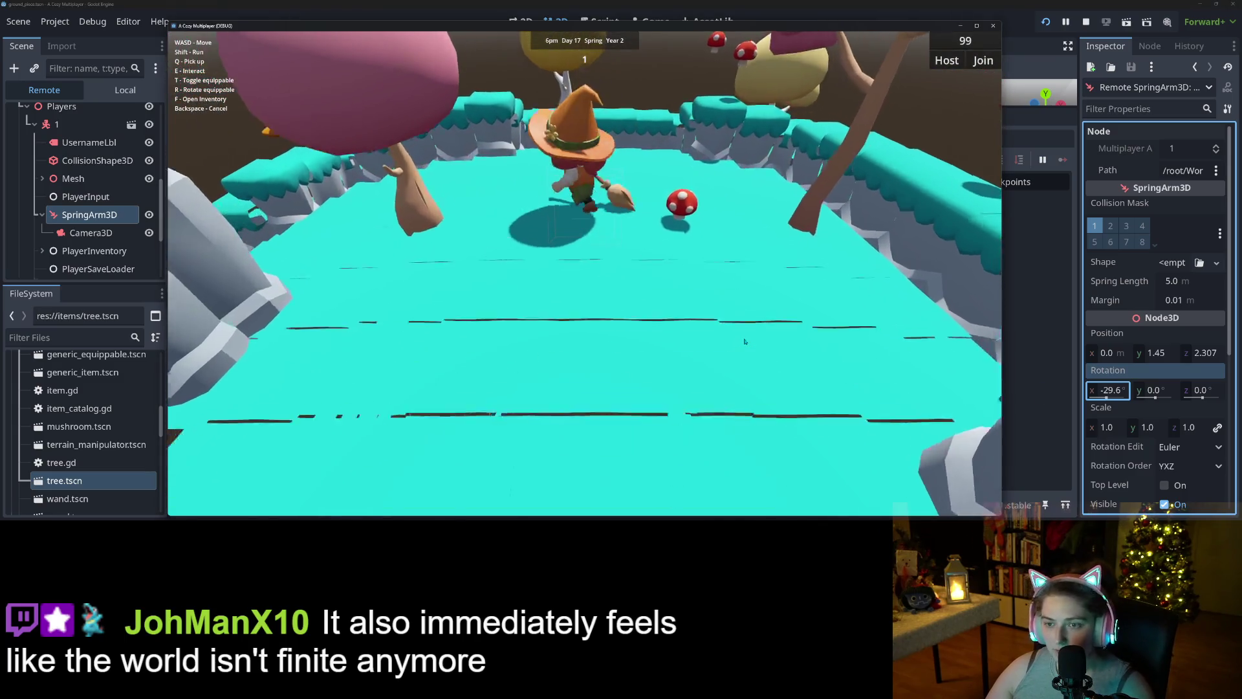
key("s")
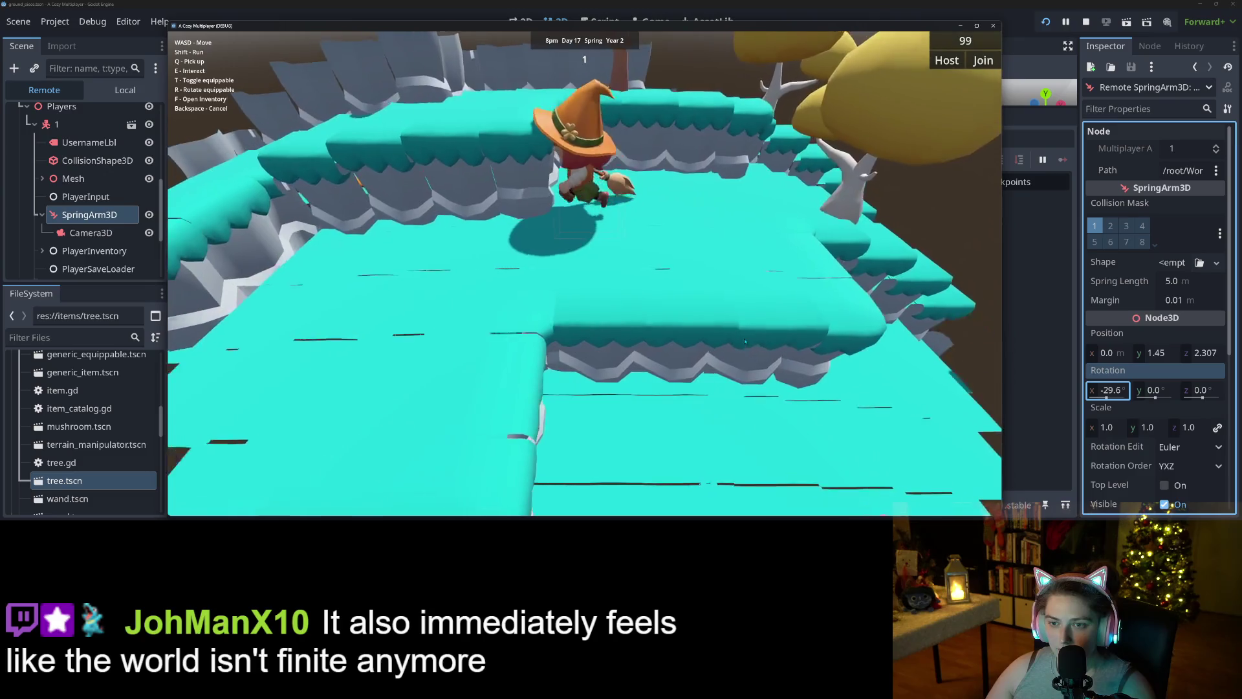
key("d")
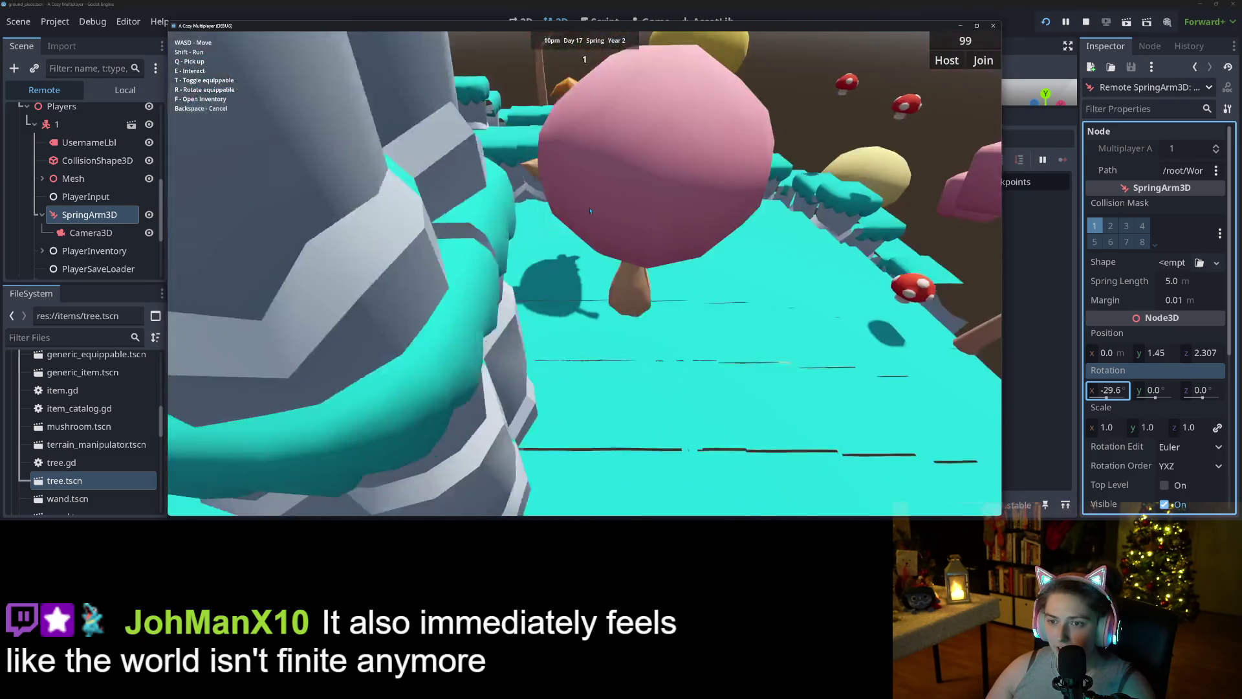
key("a")
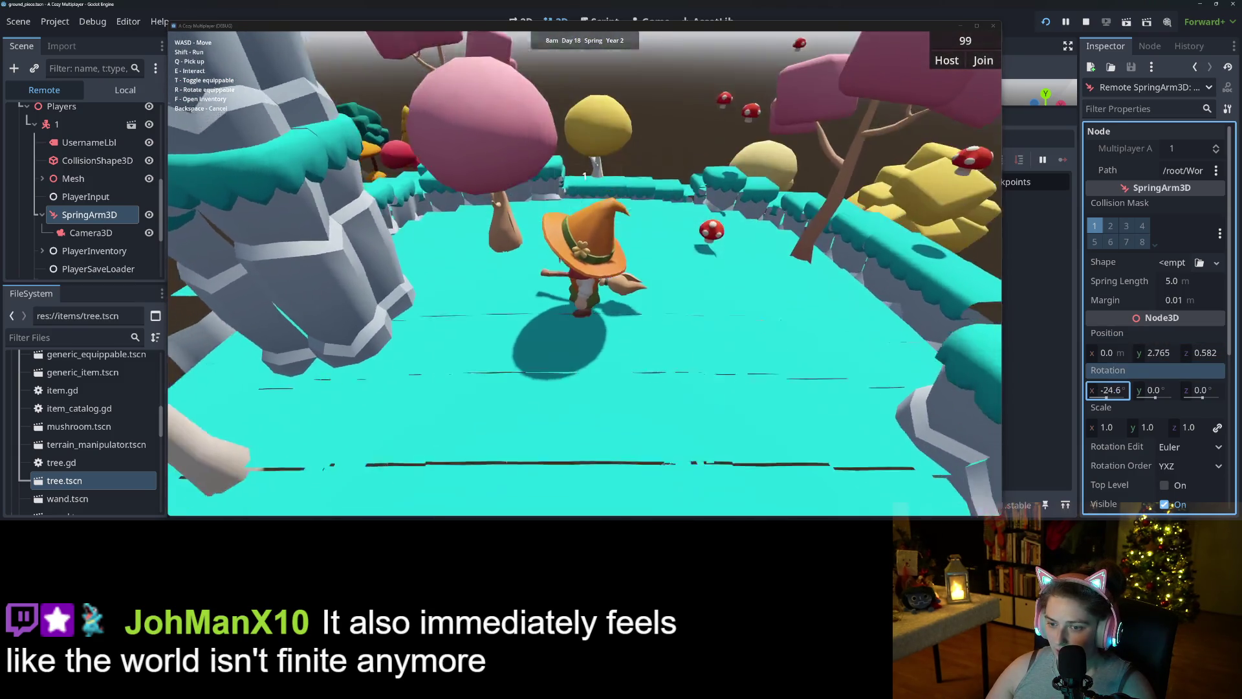
- Tilt the camera up to -22.1° and walk across the terrain to view the curved ground
left_click_drag(1110, 390, 1129, 389)
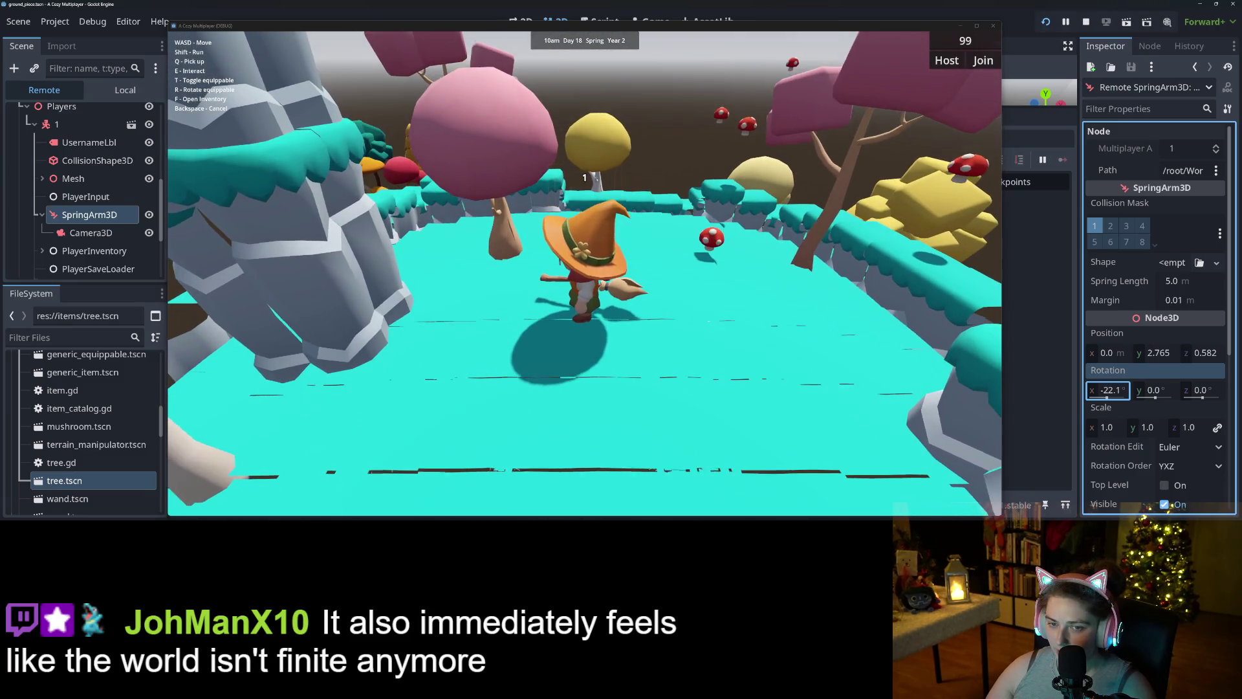
key("w")
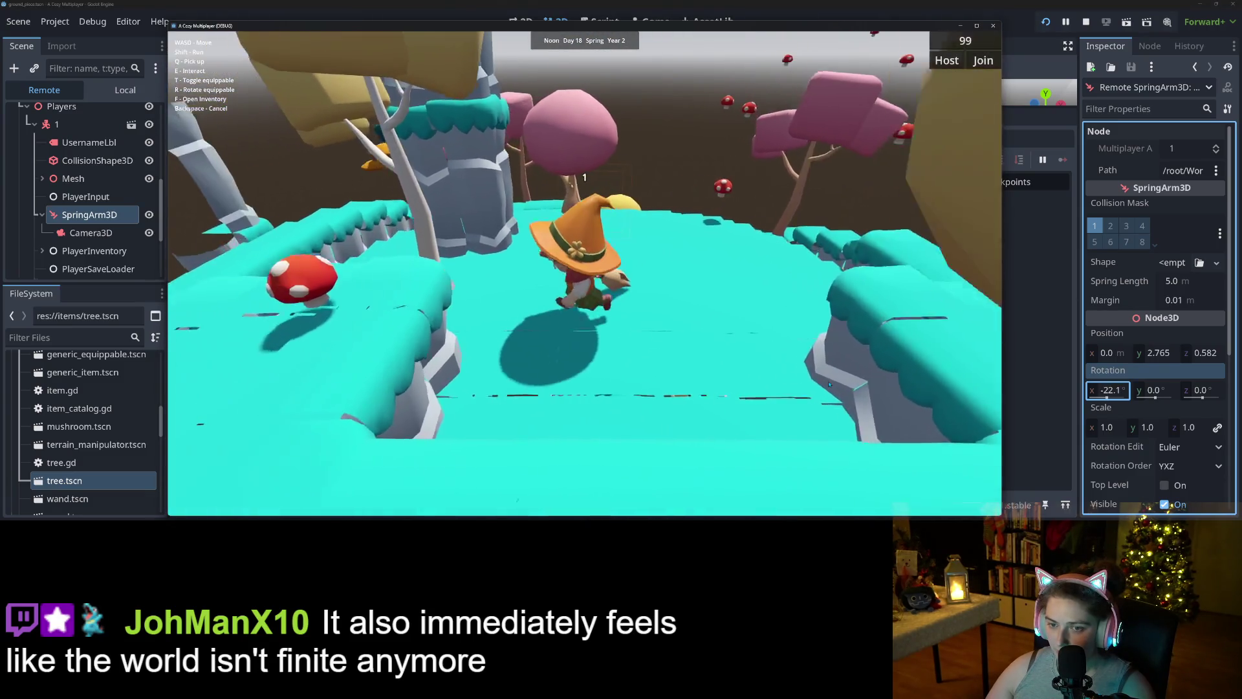
key("w")
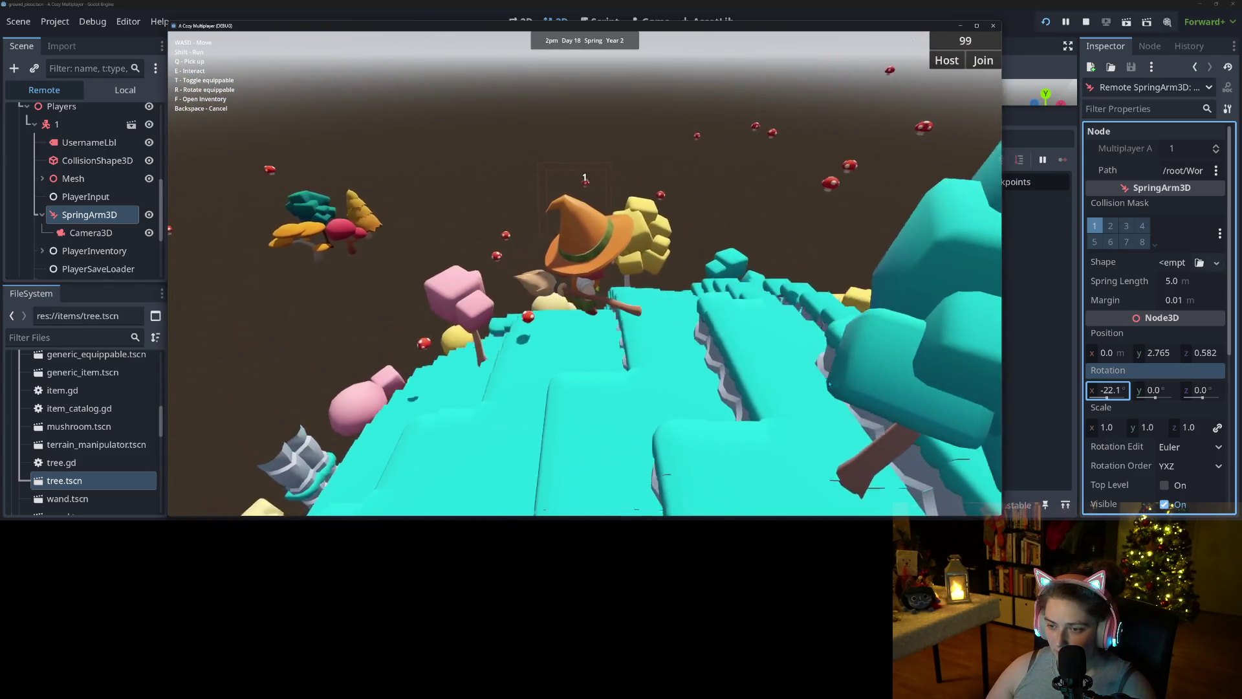
key("w")
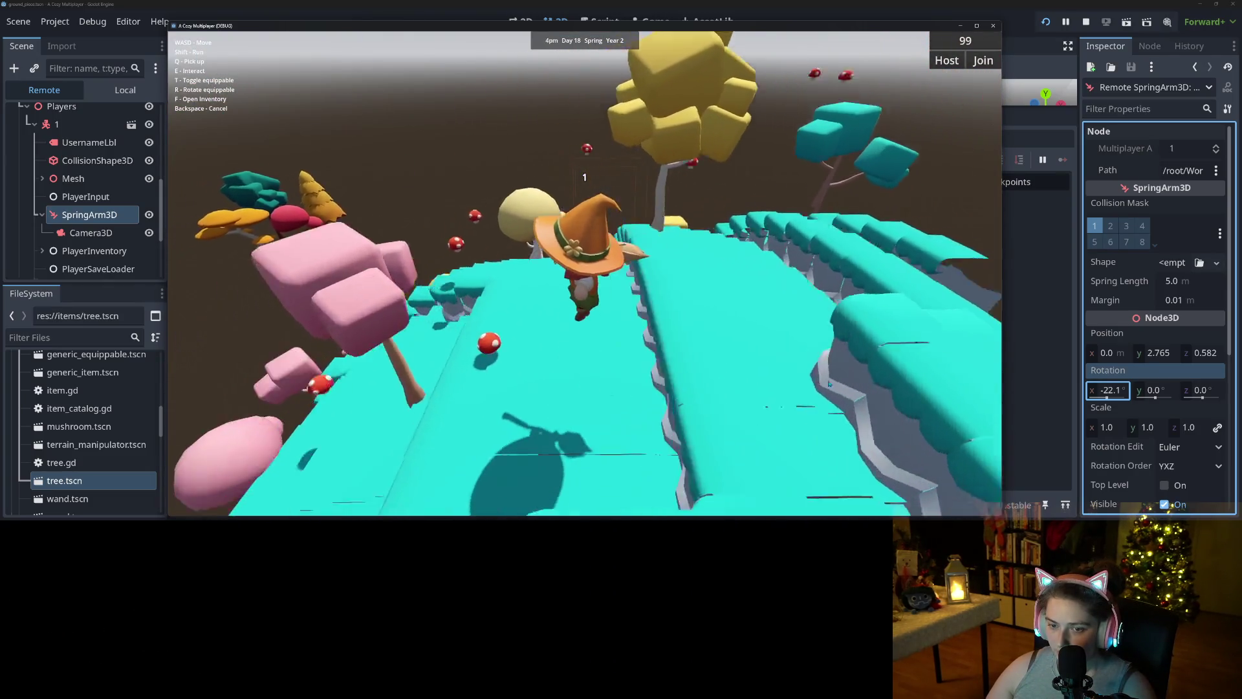
key("w")
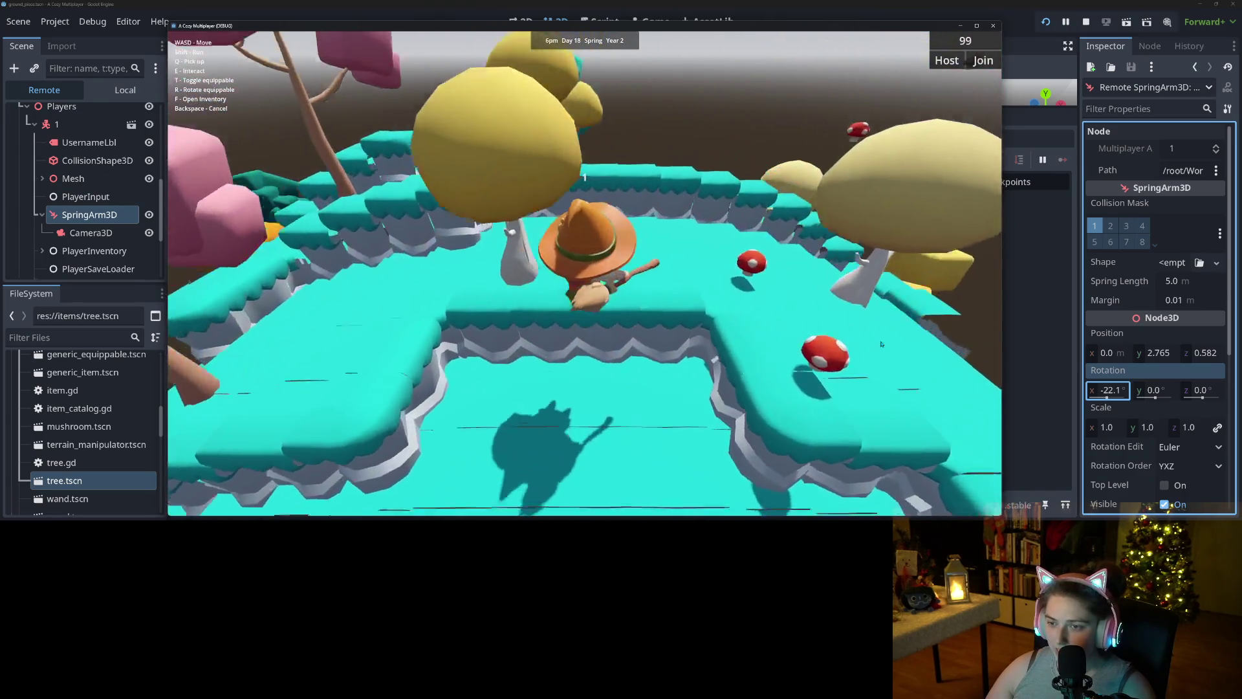
key("w")
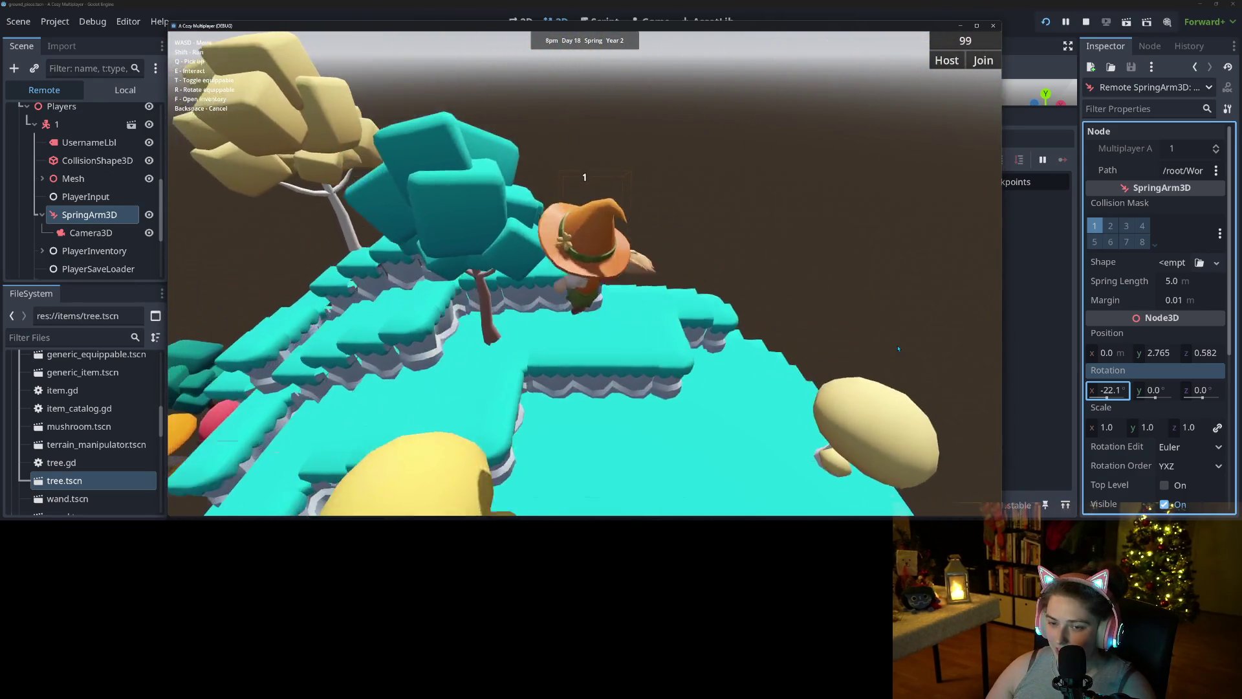
key("w")
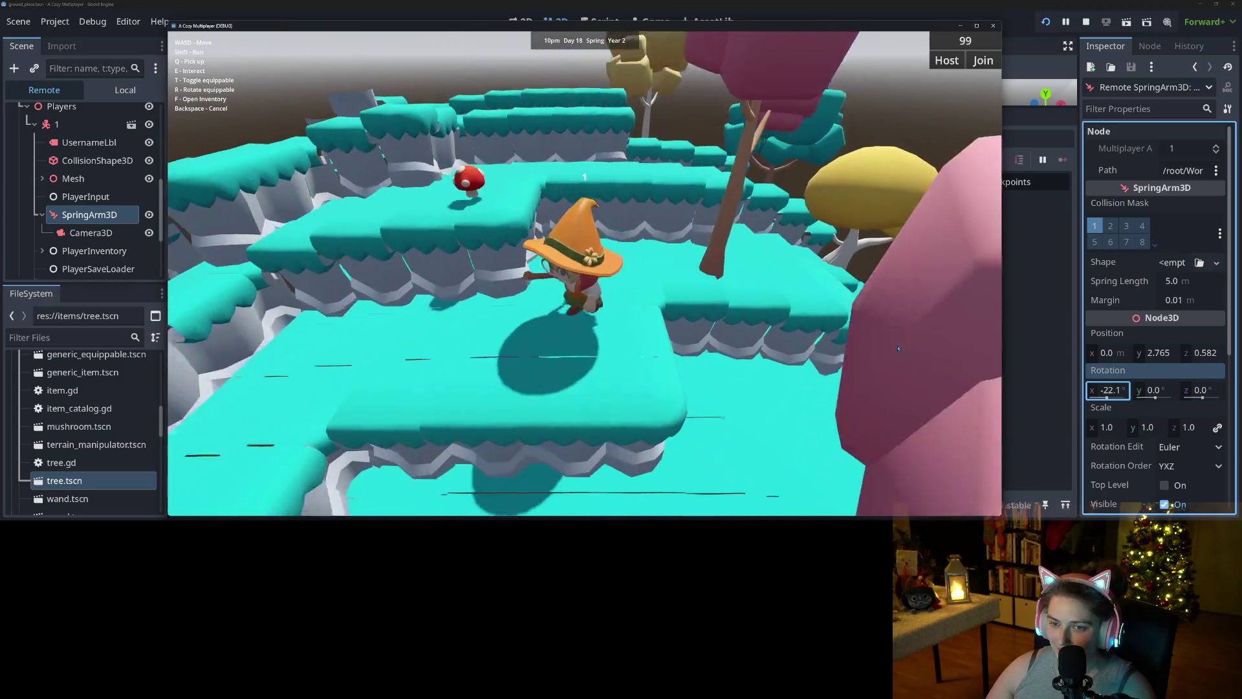
key("w")
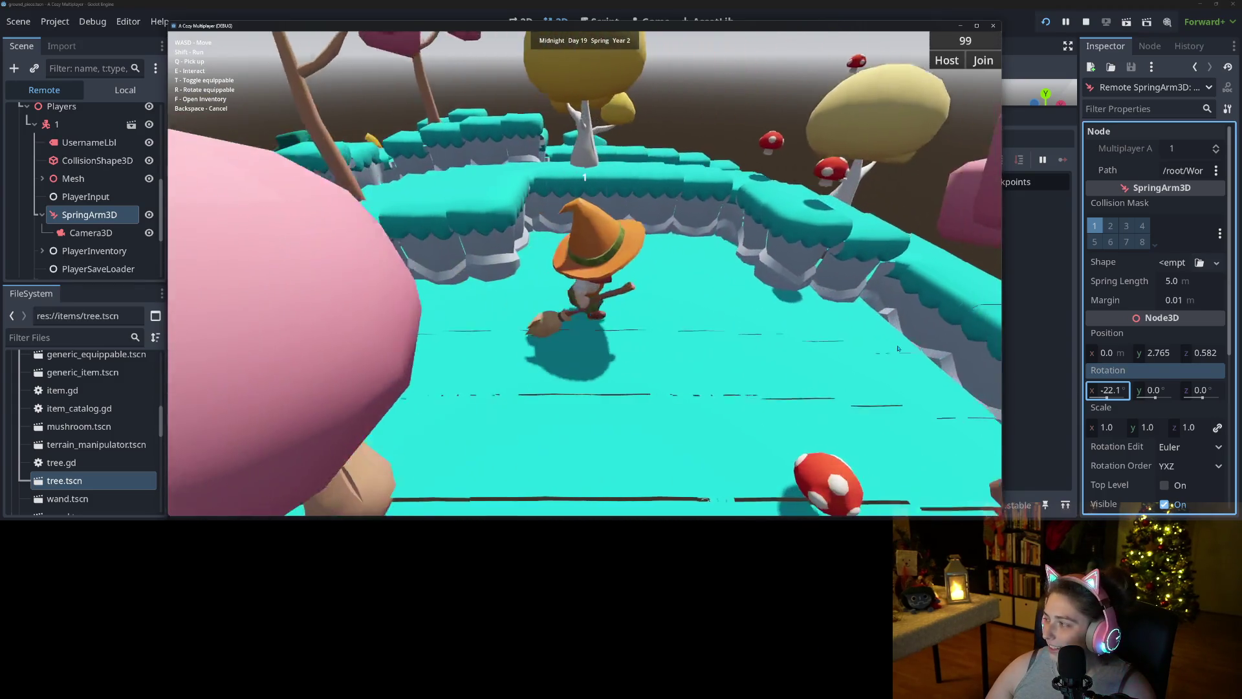
key("w")
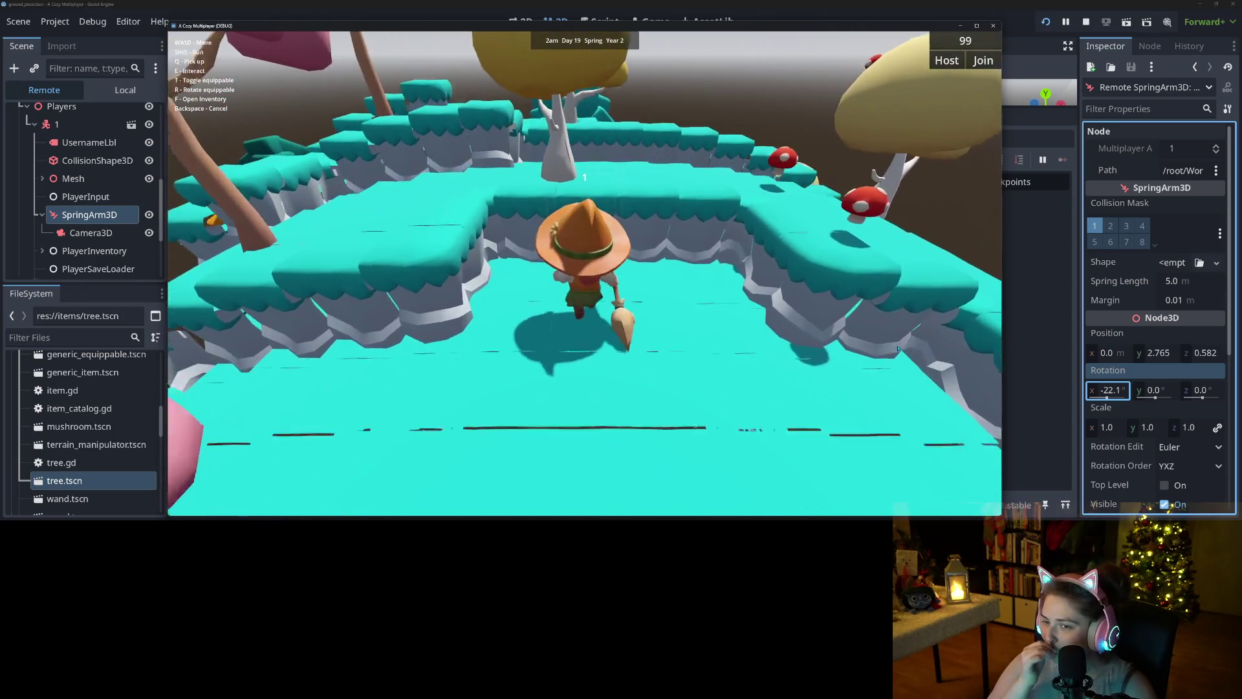
key("w")
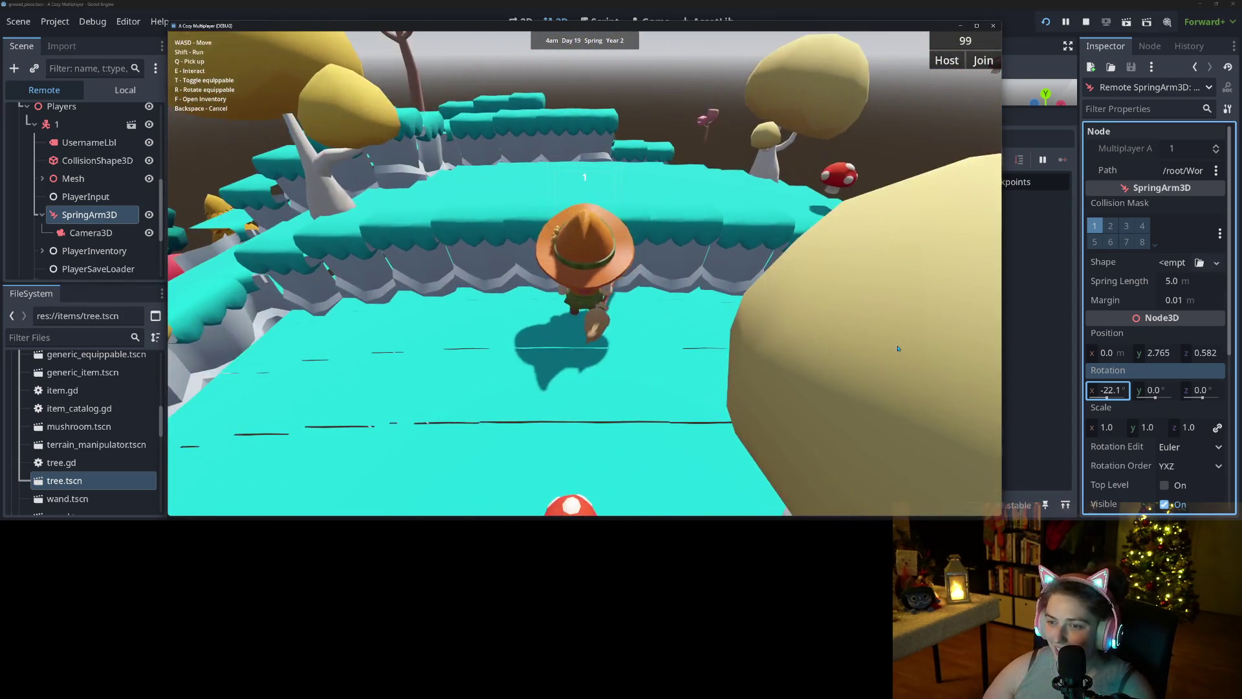
key("s")
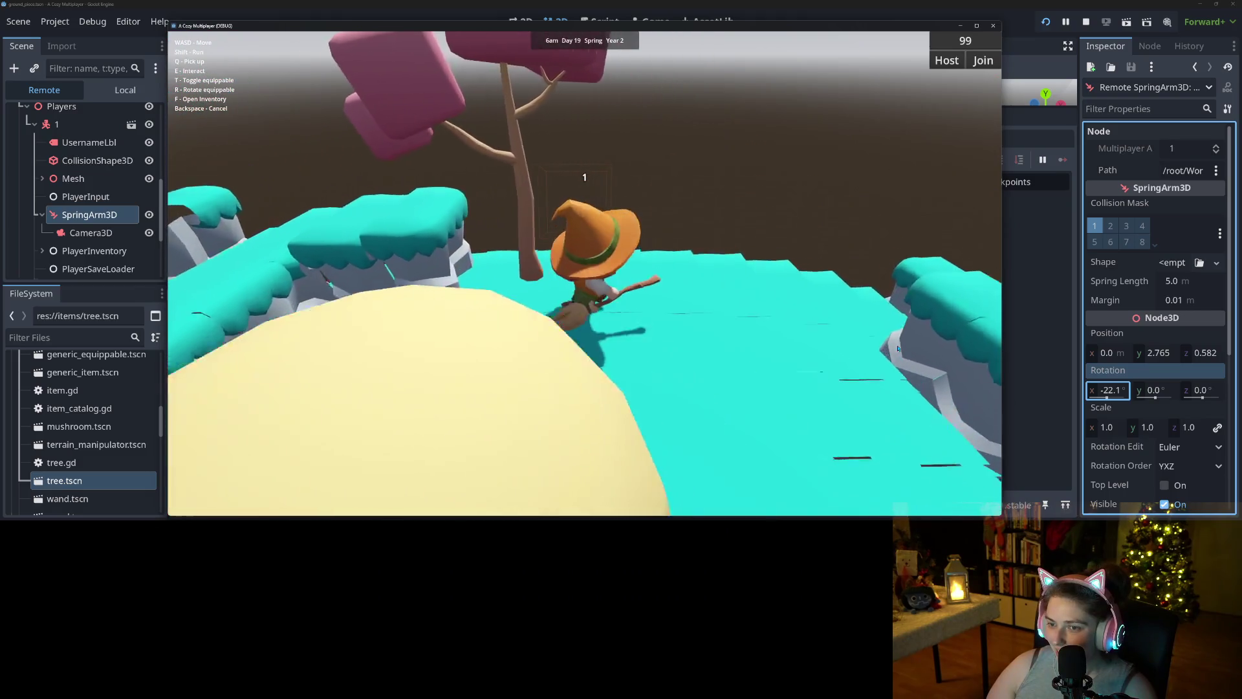
key("w")
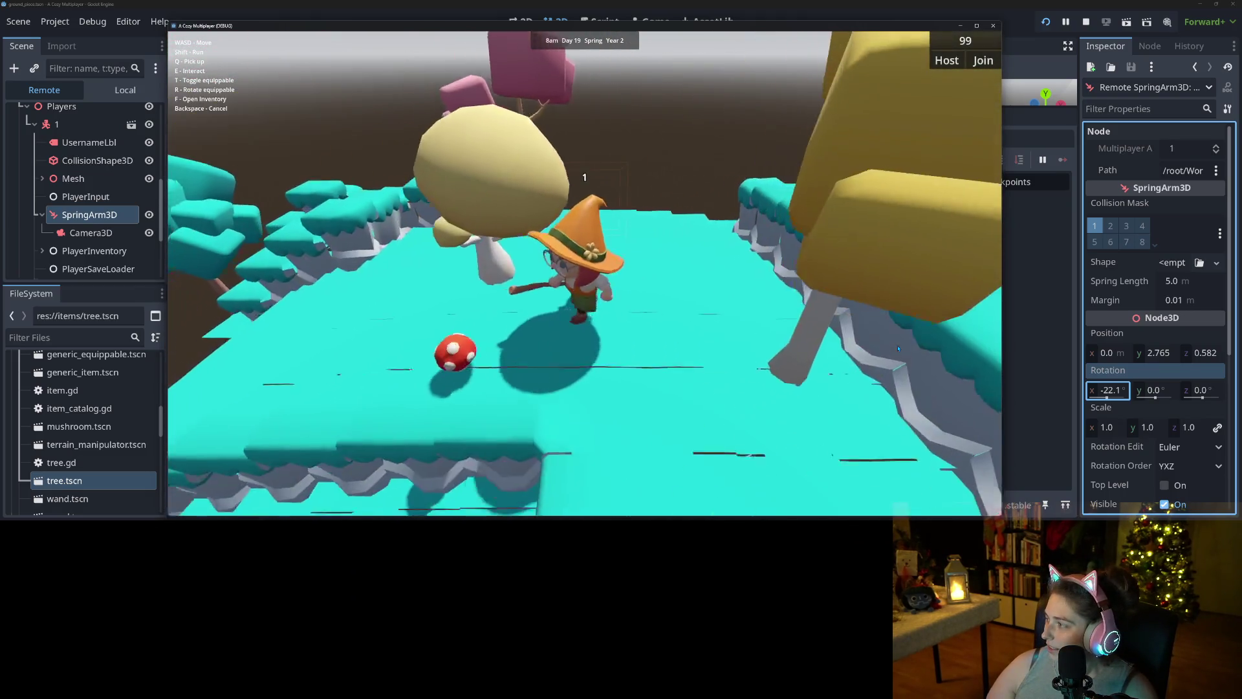
key("w")
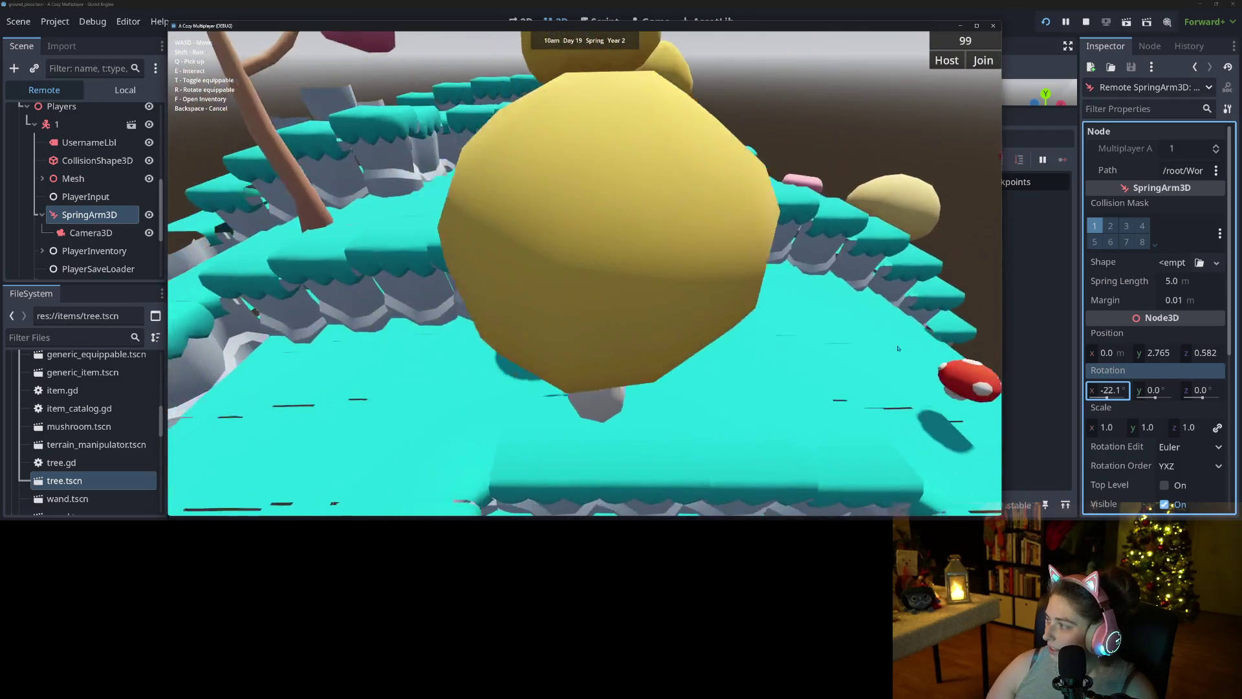
key("w")
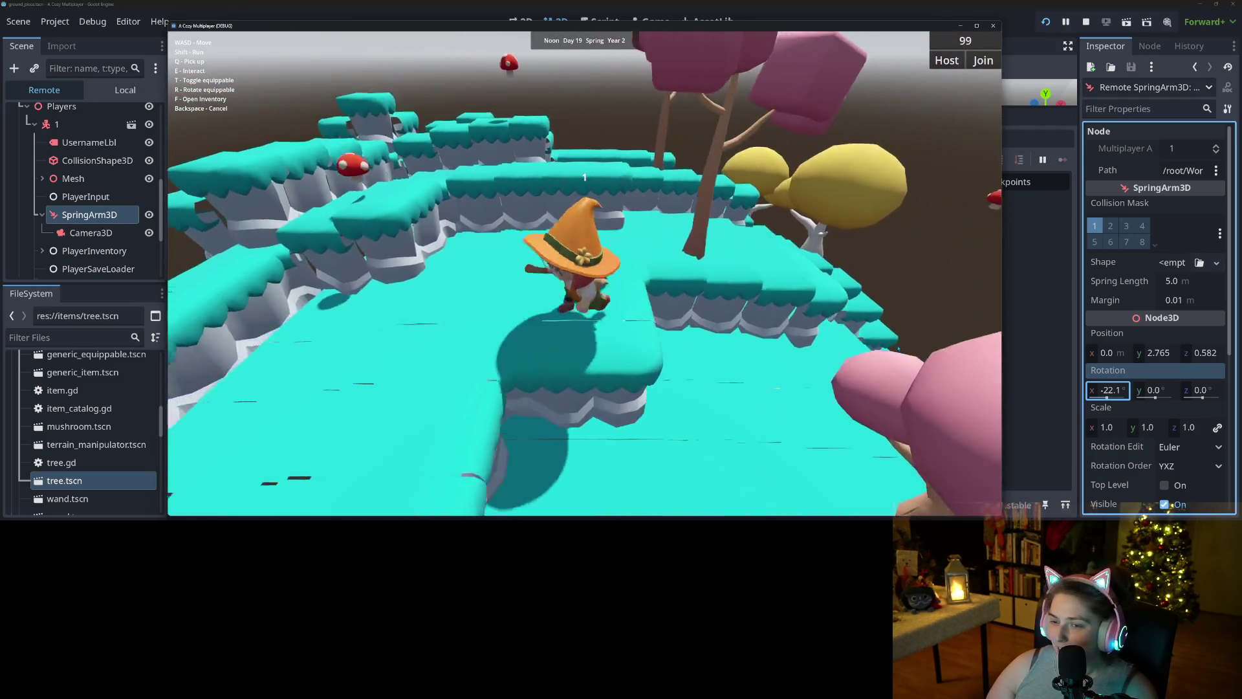
key("w")
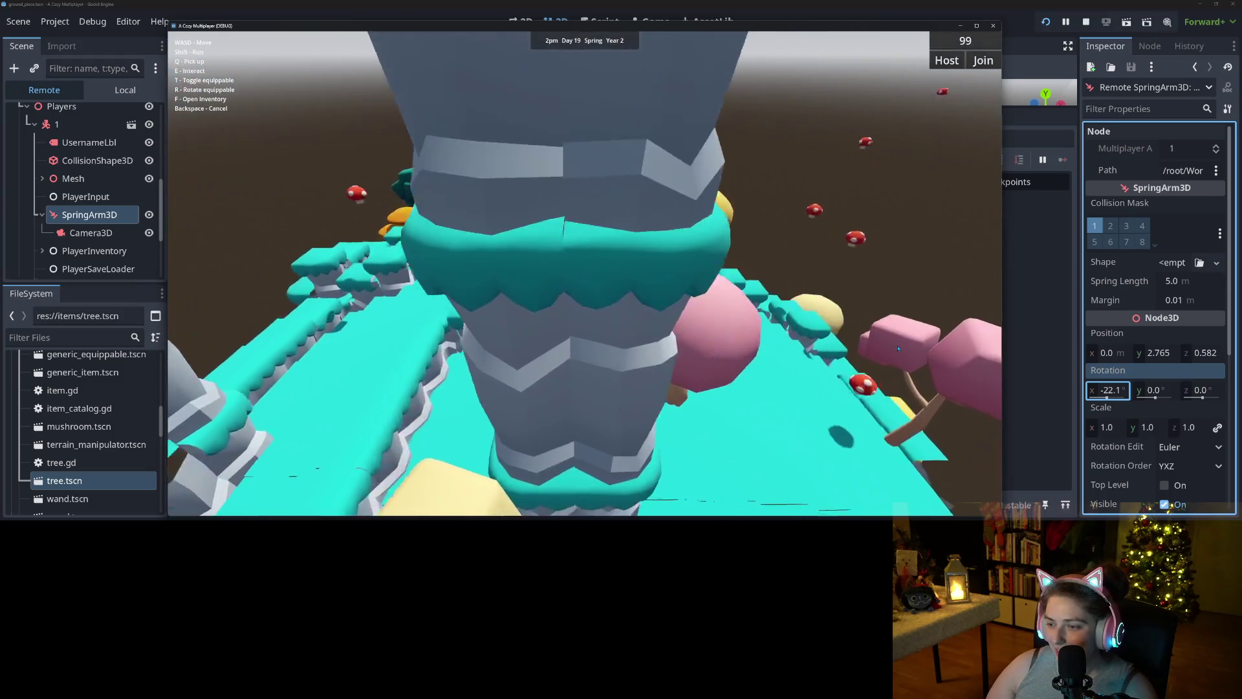
key("w")
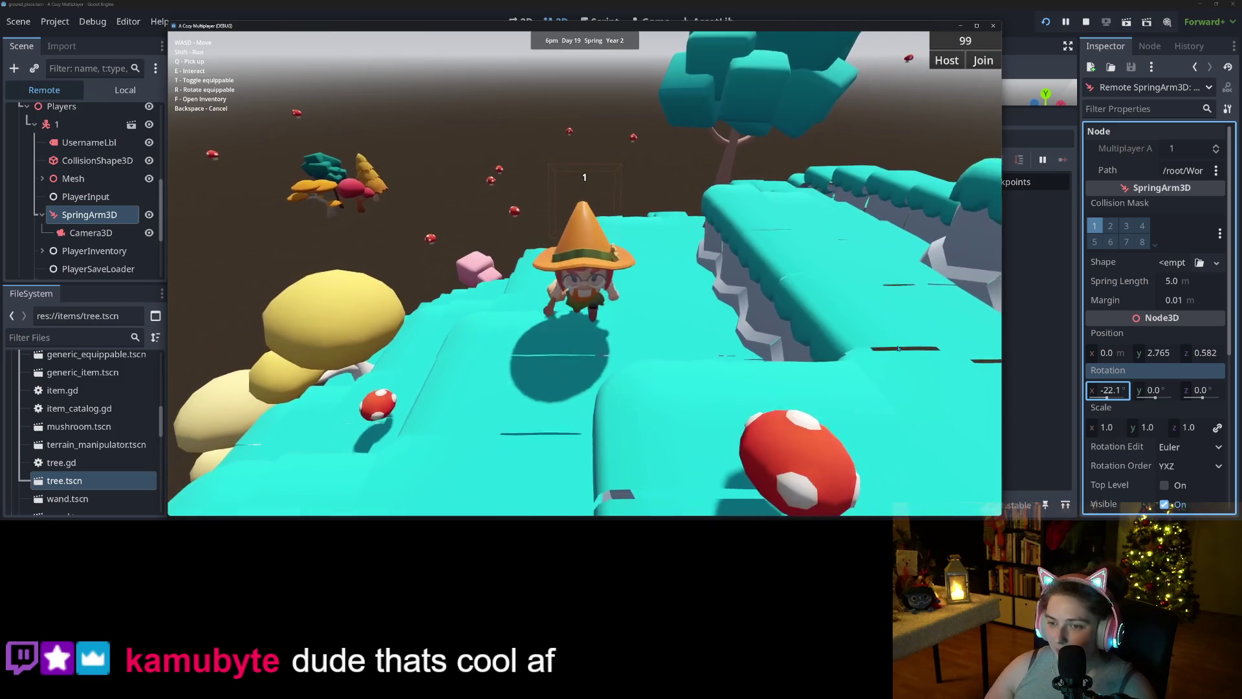
key("w")
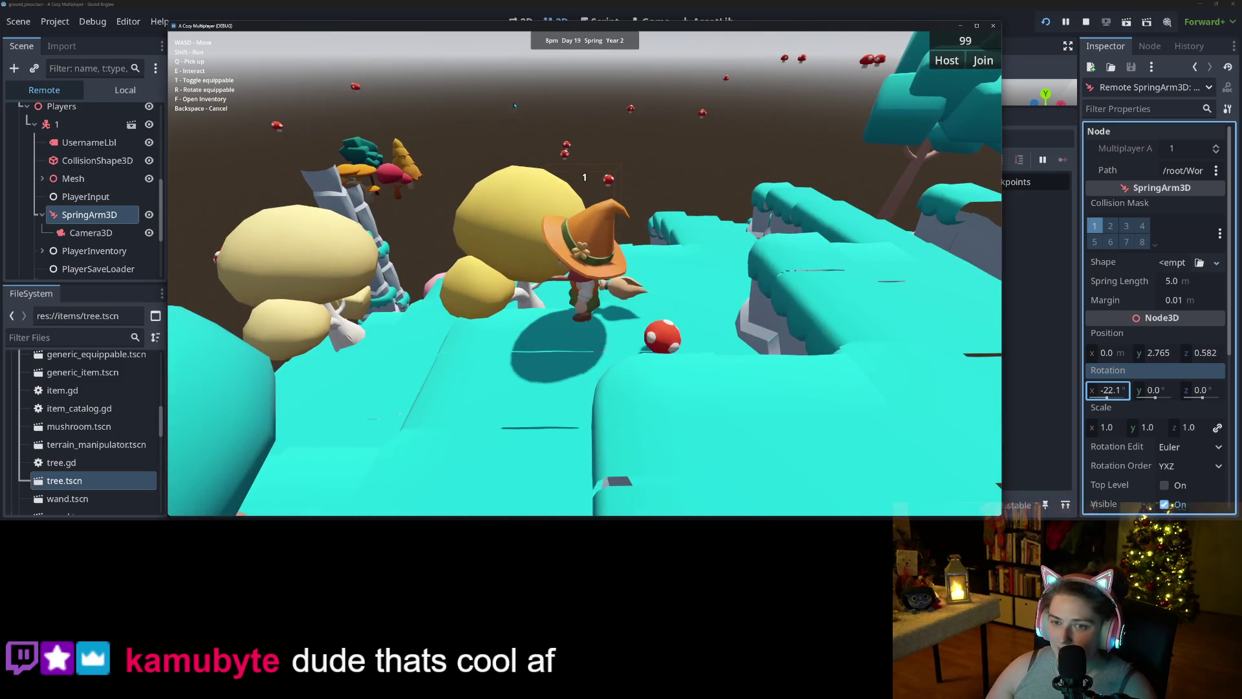
key("w")
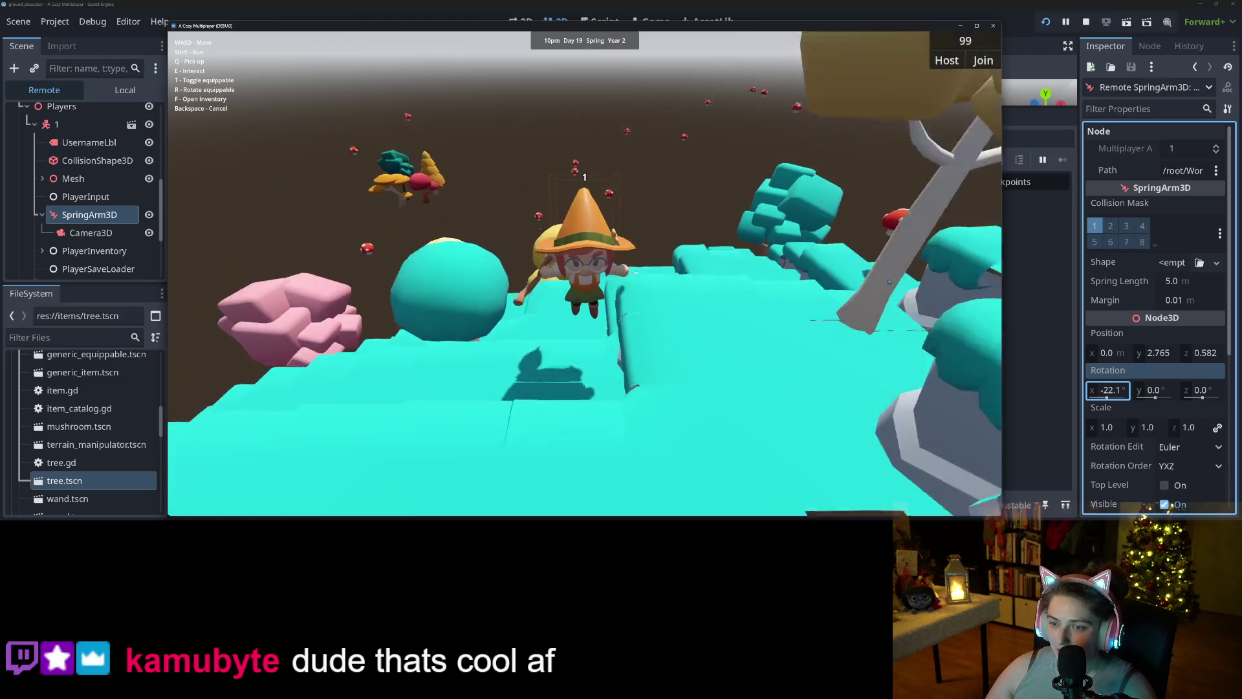
key("w")
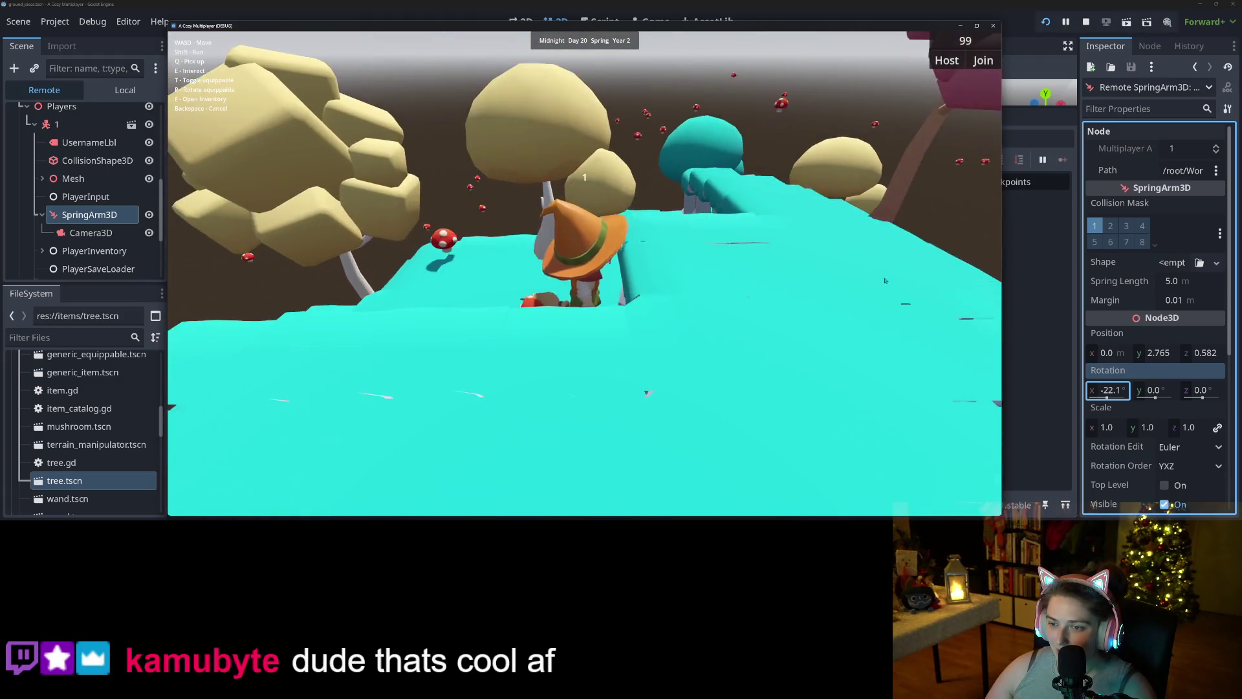
key("w")
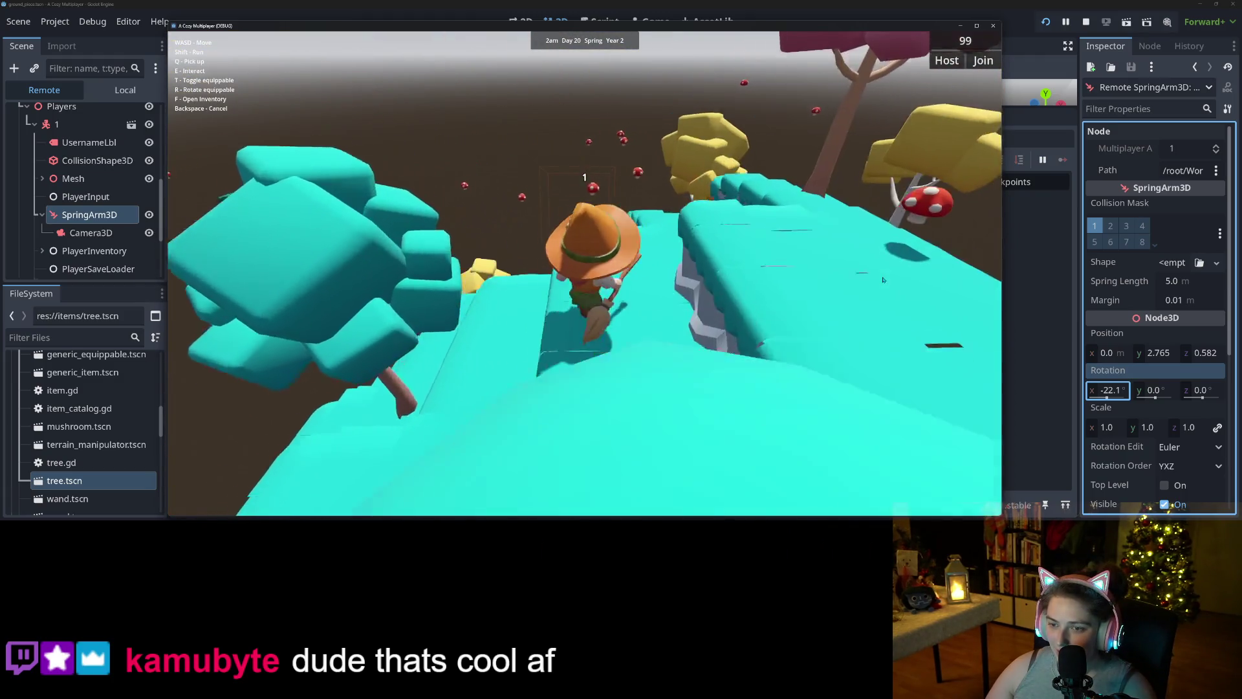
key("w")
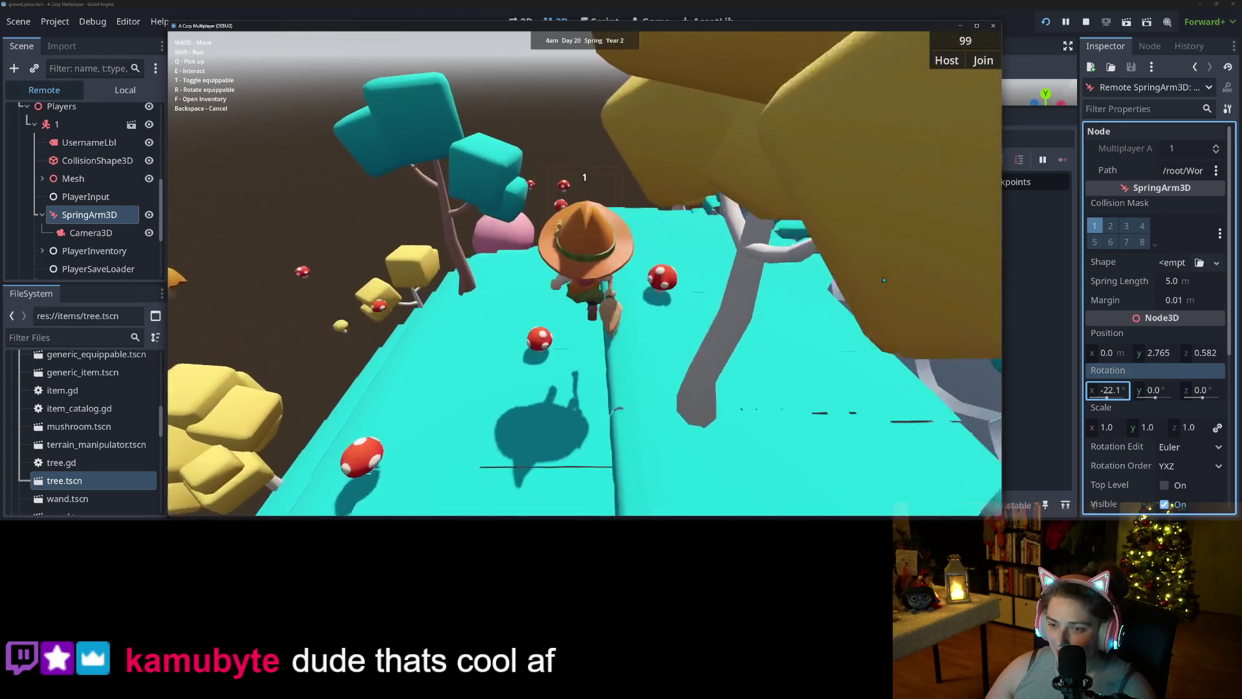
key("w")
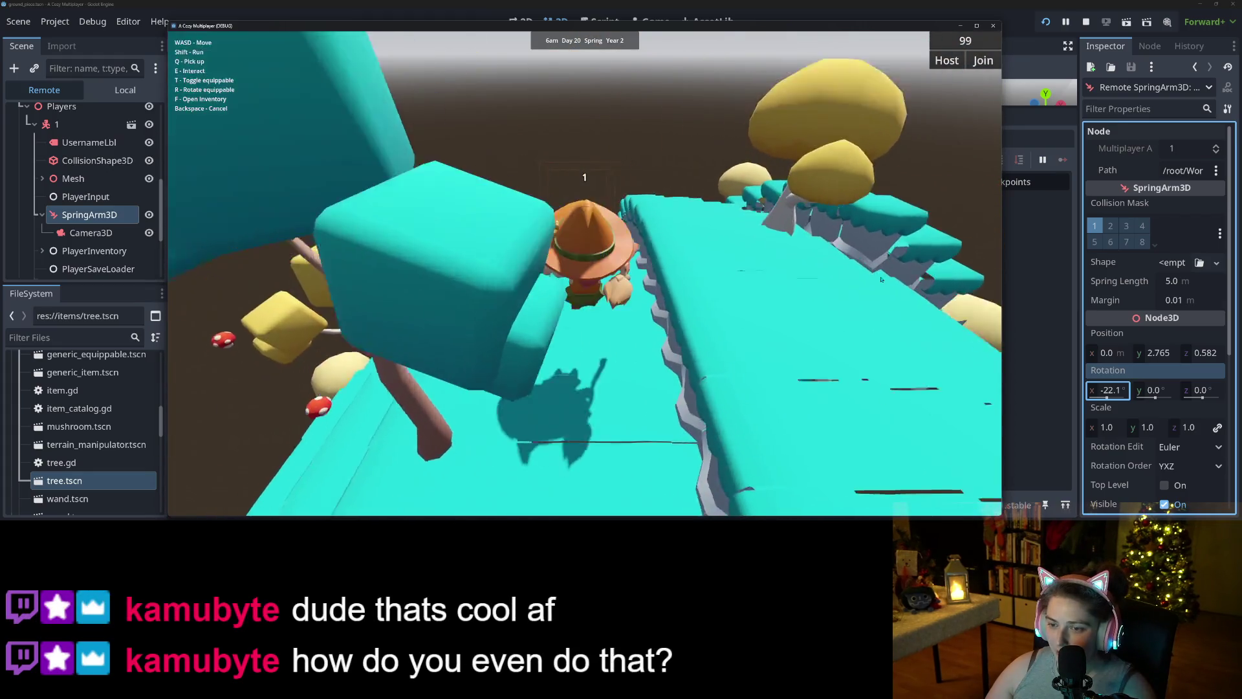
key("t")
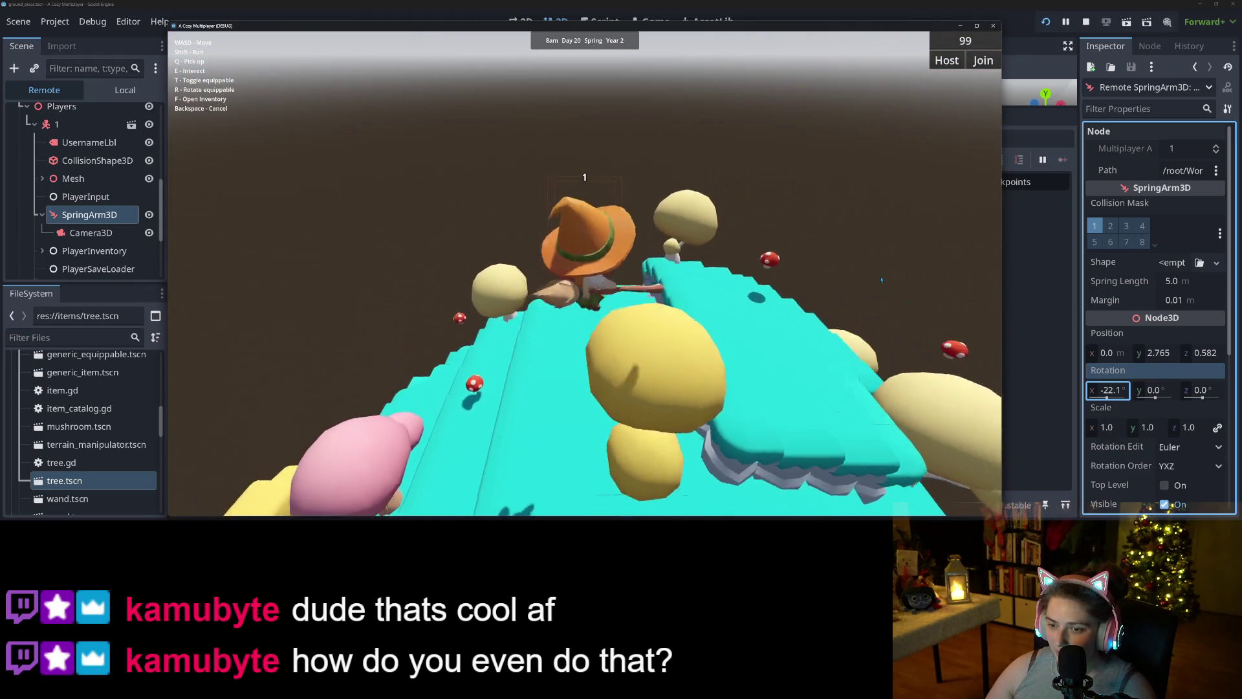
key("w")
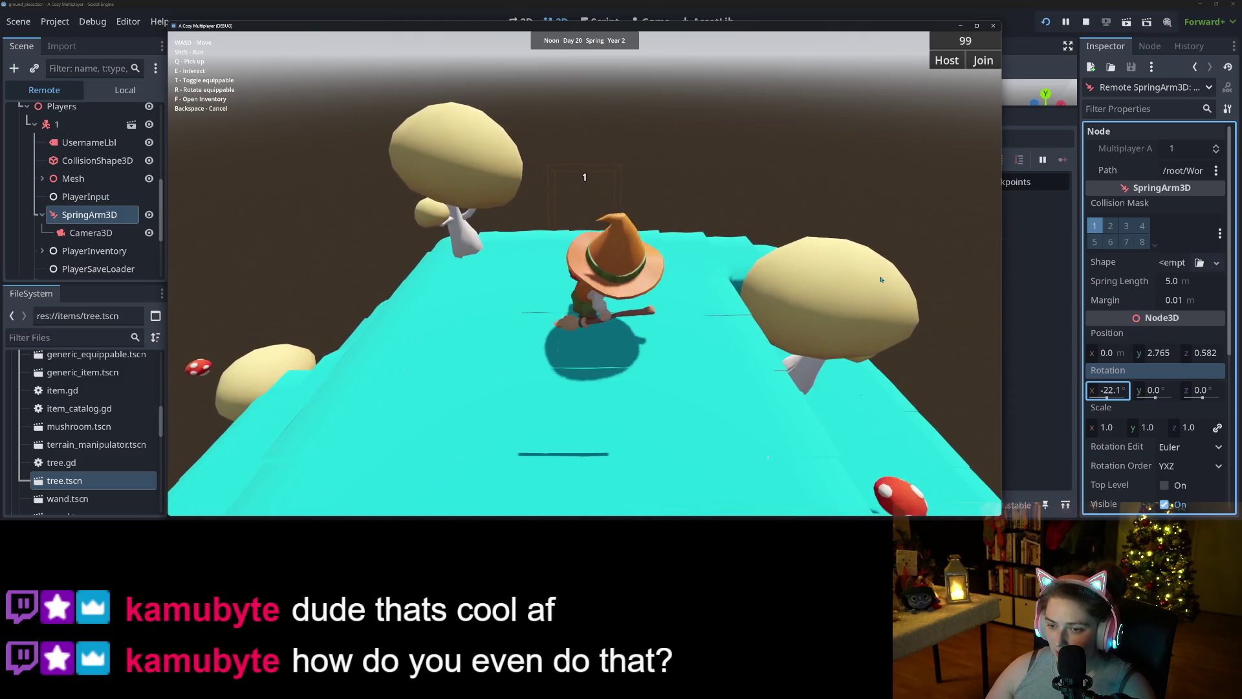
key("w")
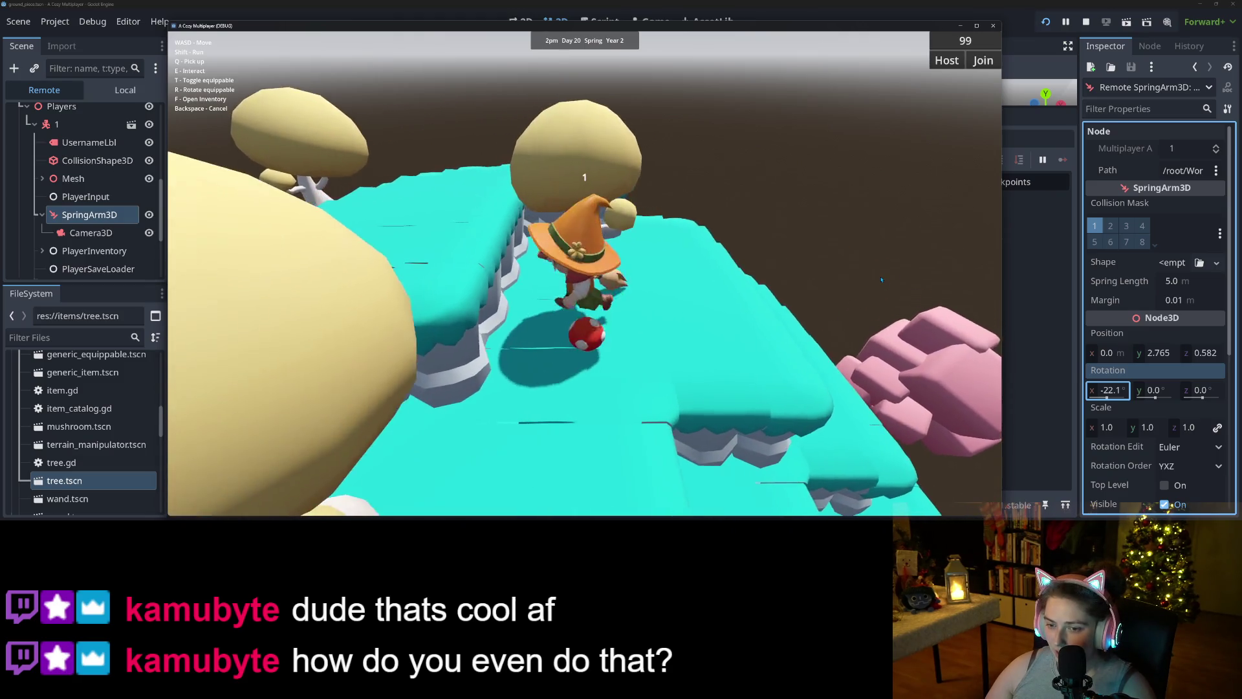
key("w")
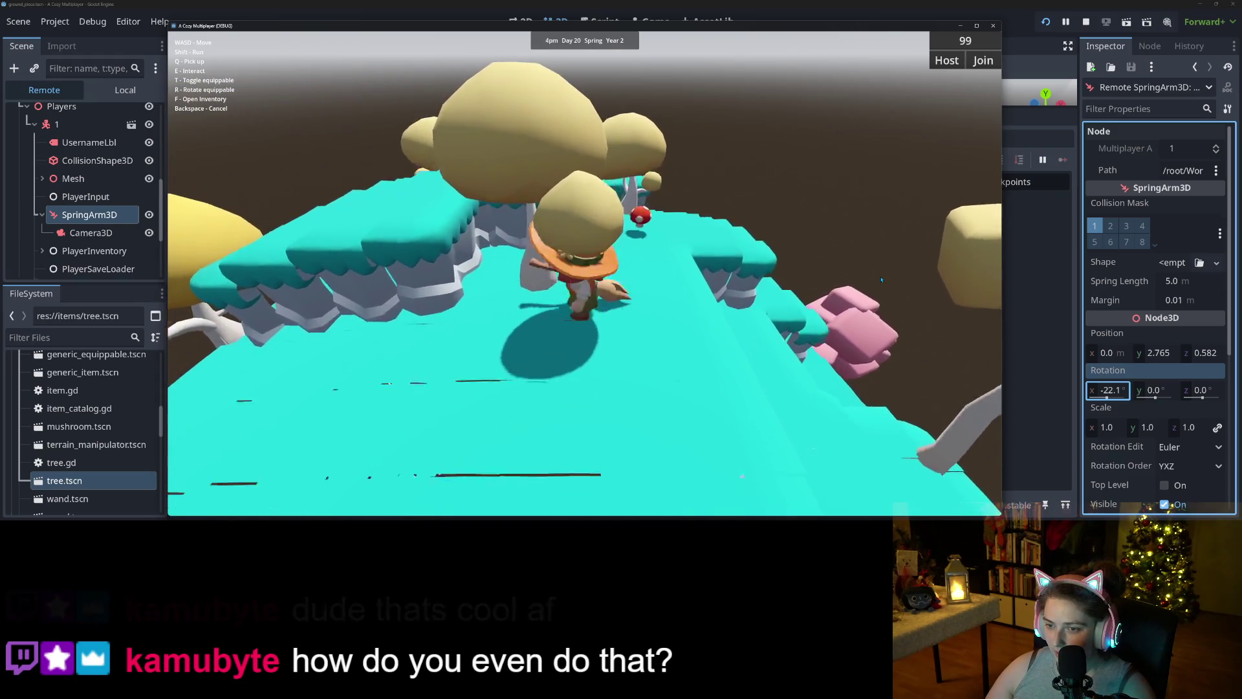
key("w")
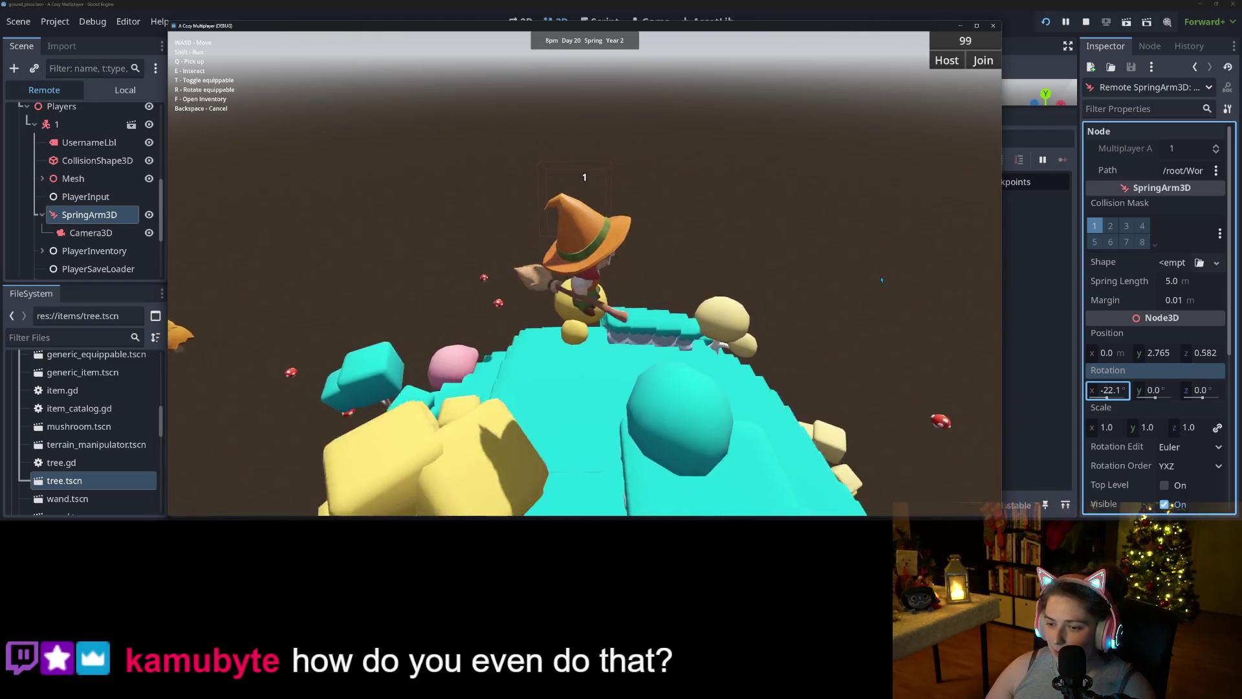
key("w")
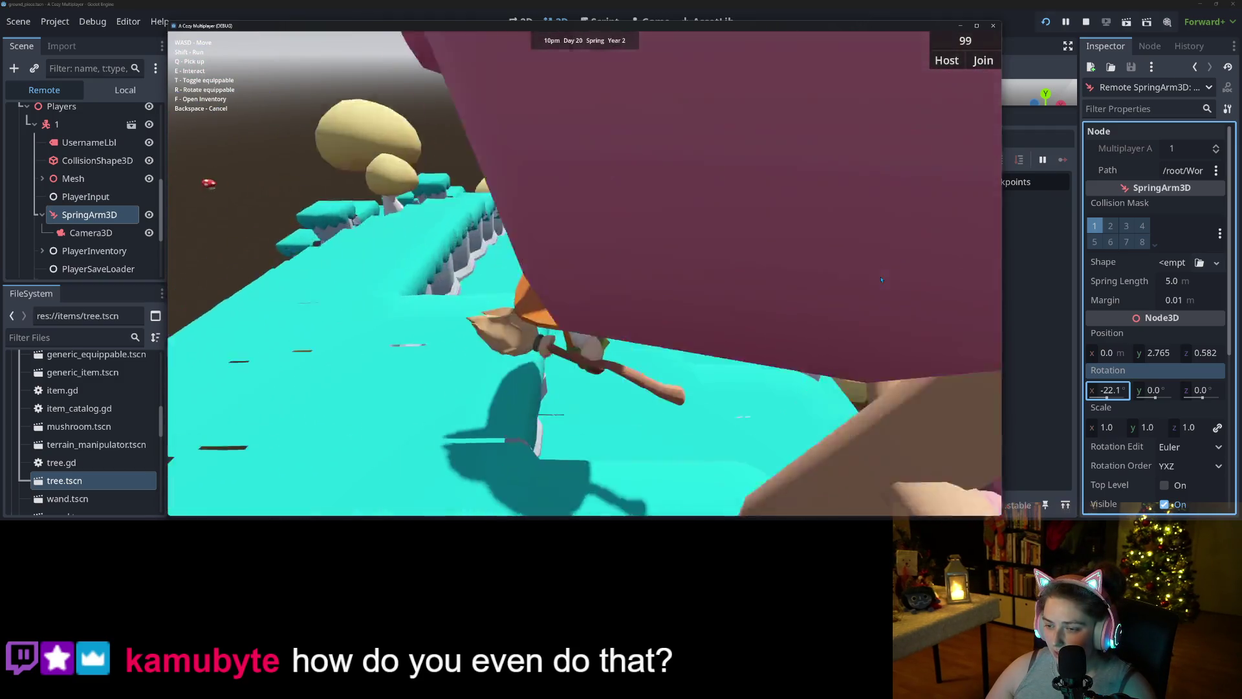
key("w")
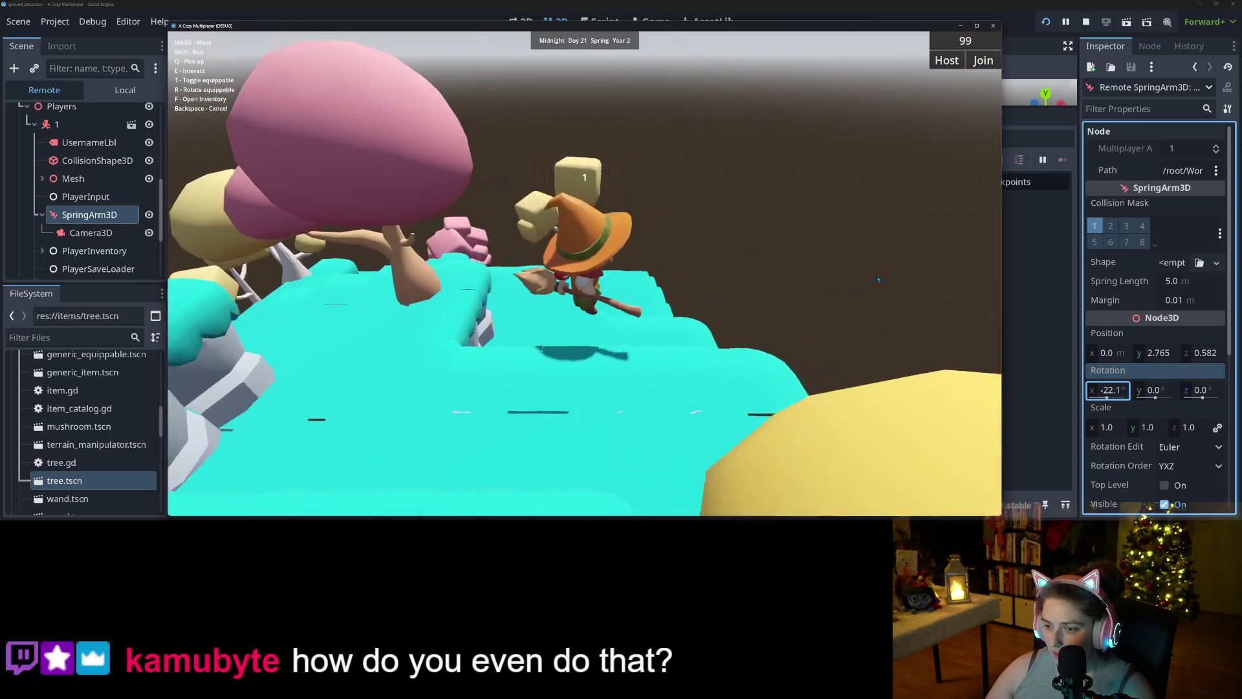
key("w")
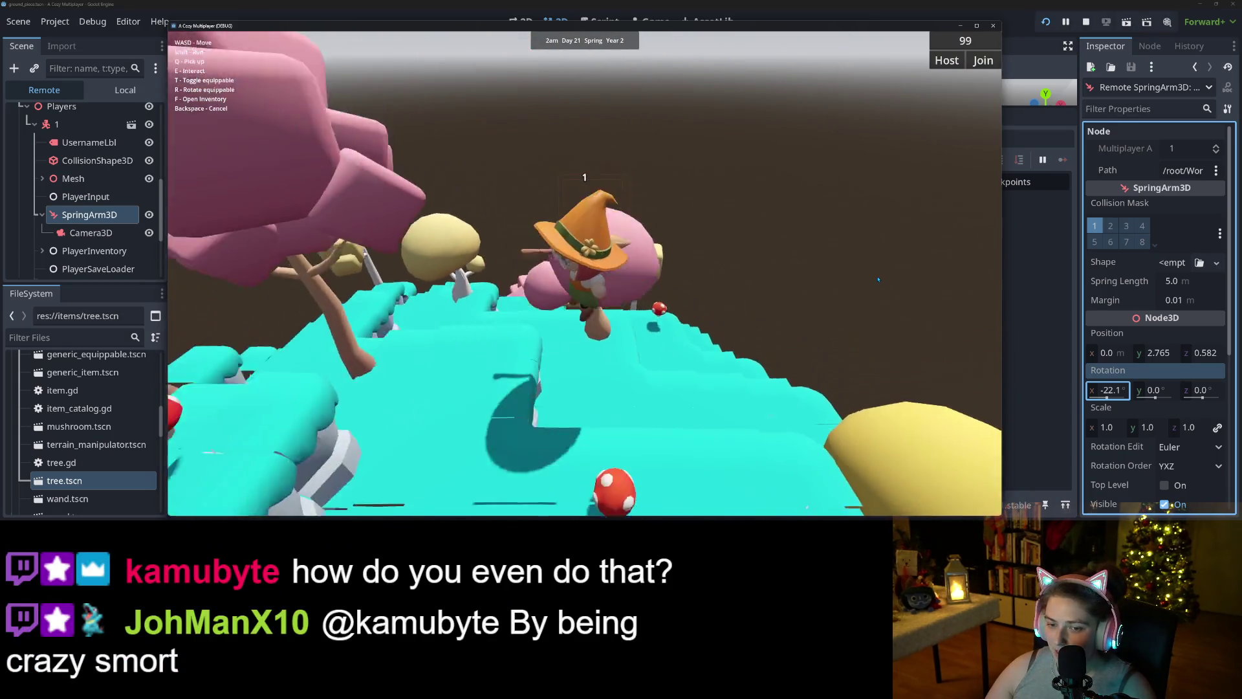
key("w")
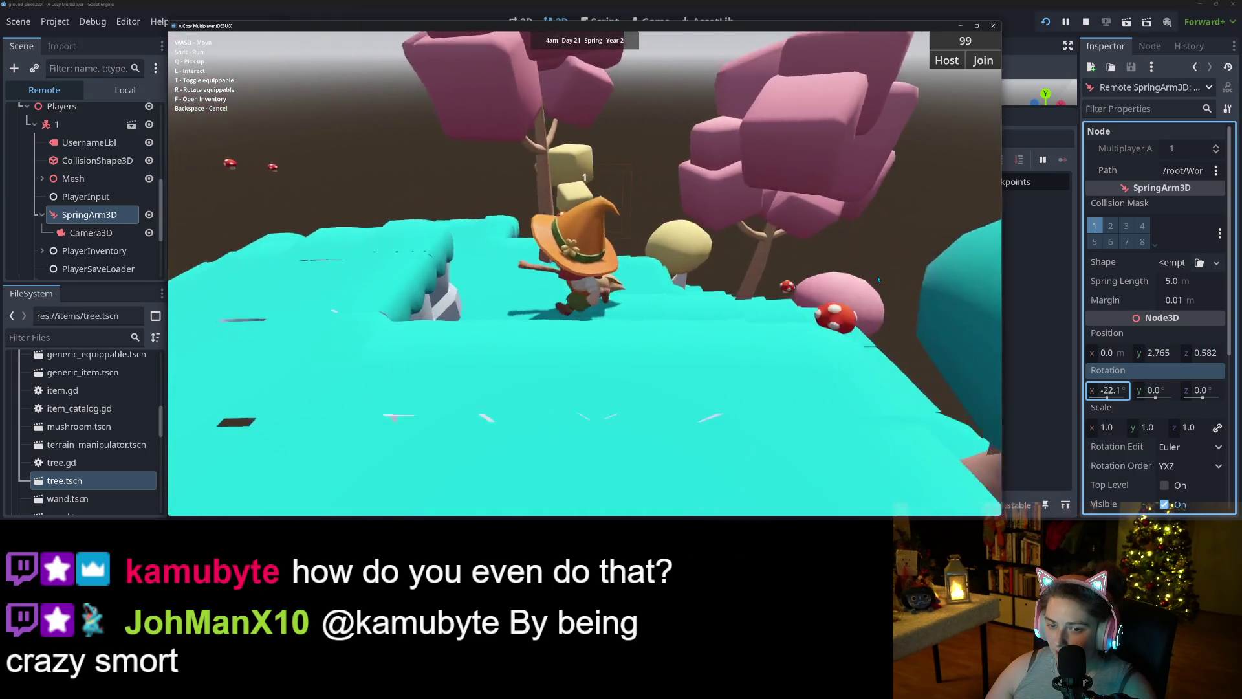
key("w")
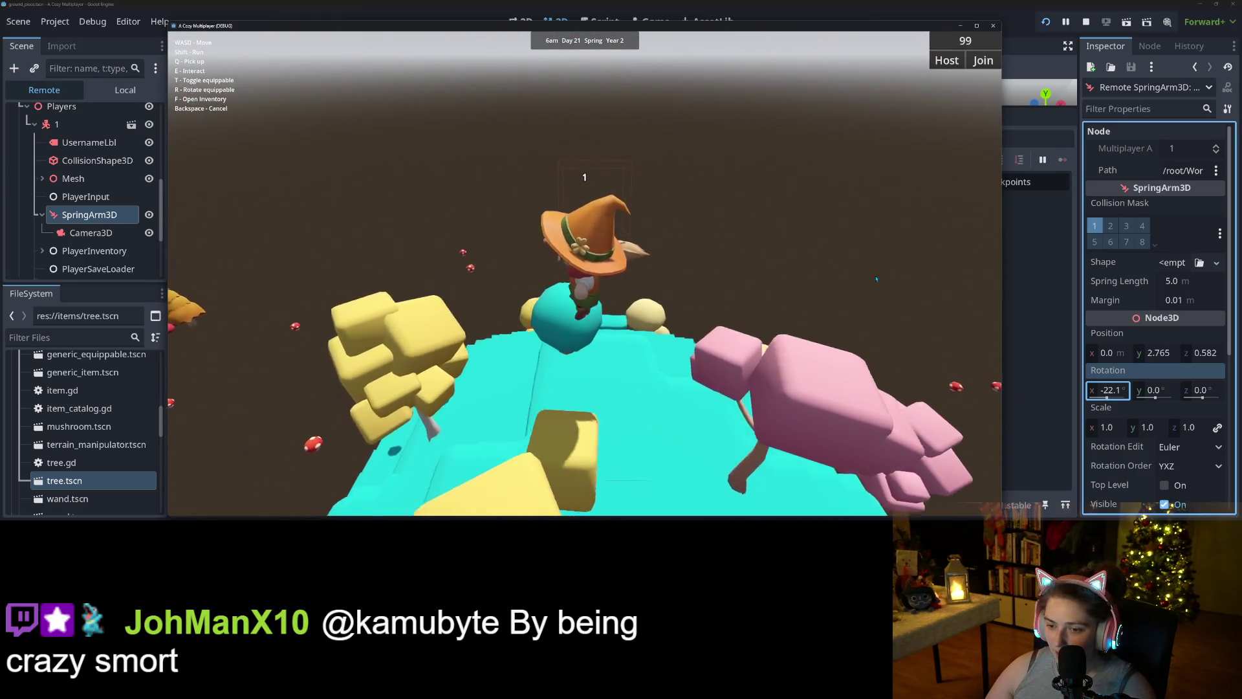
key("w")
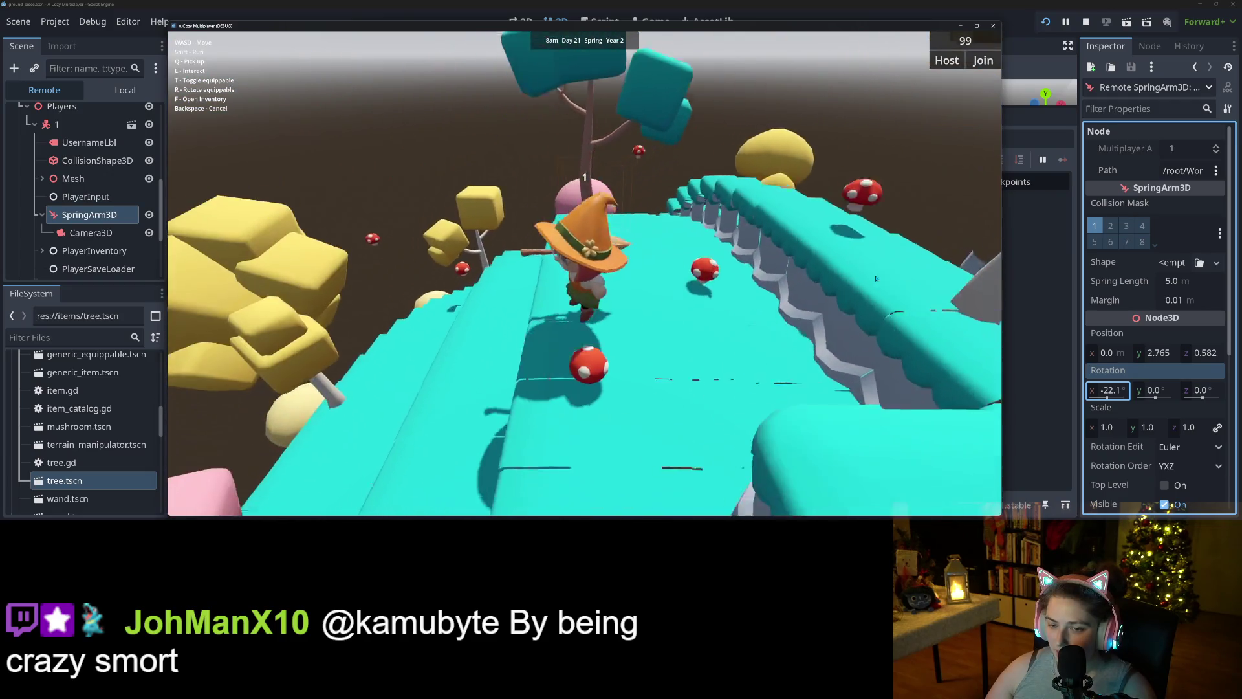
key("w")
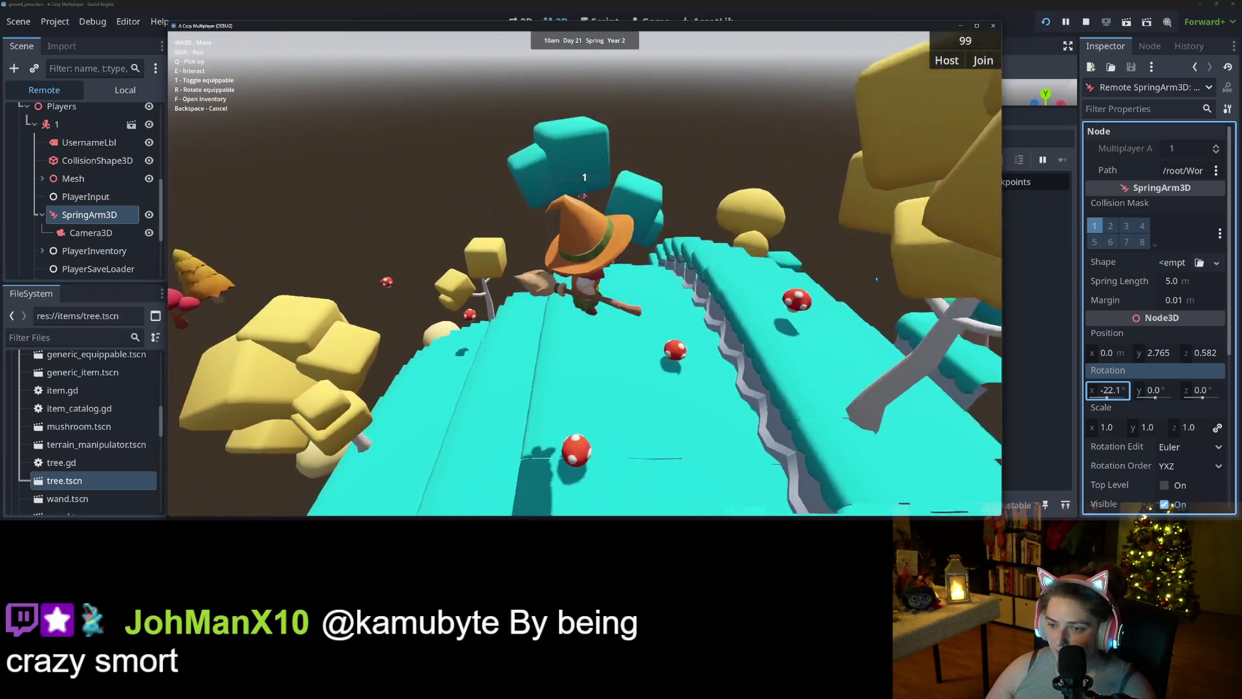
key("w")
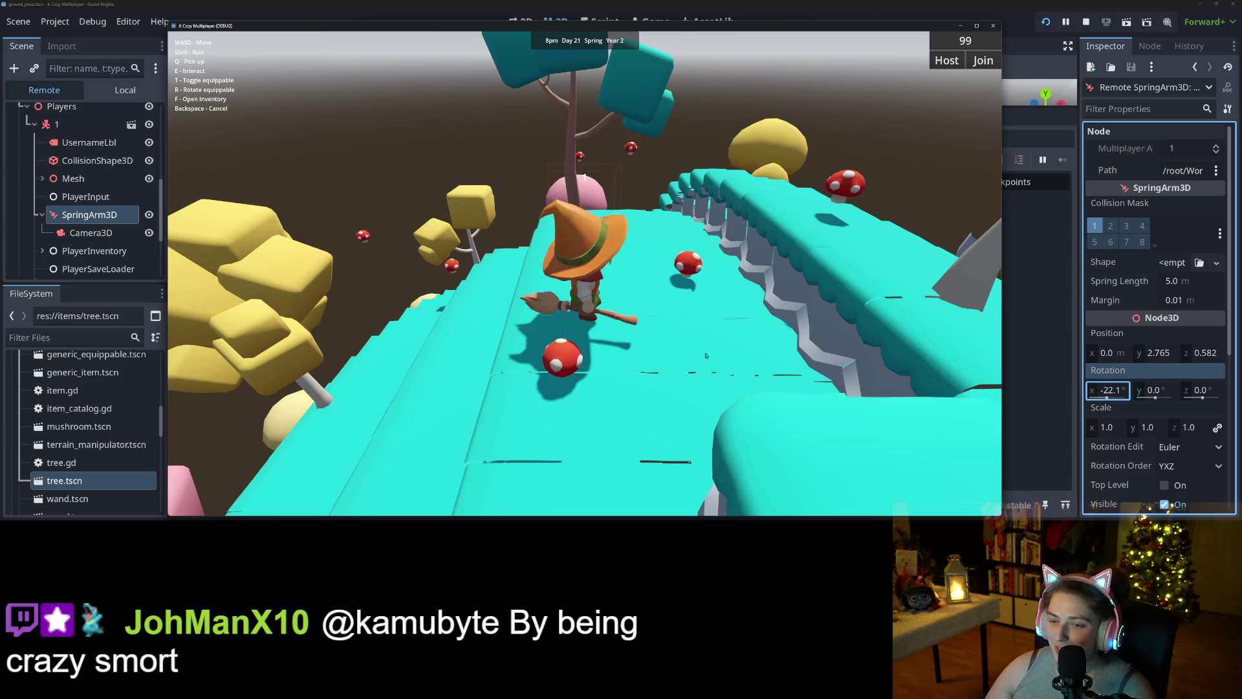
- Walk the character along the path to the pink tree and onto the raised platform
key("w")
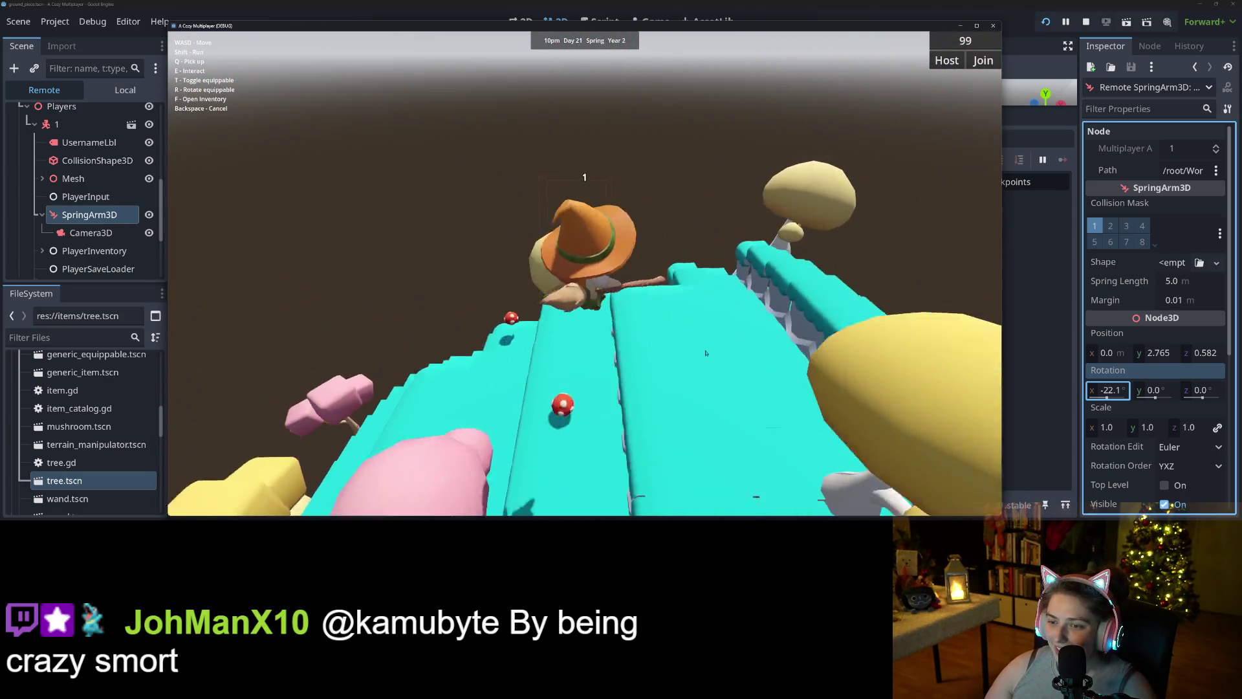
key("s")
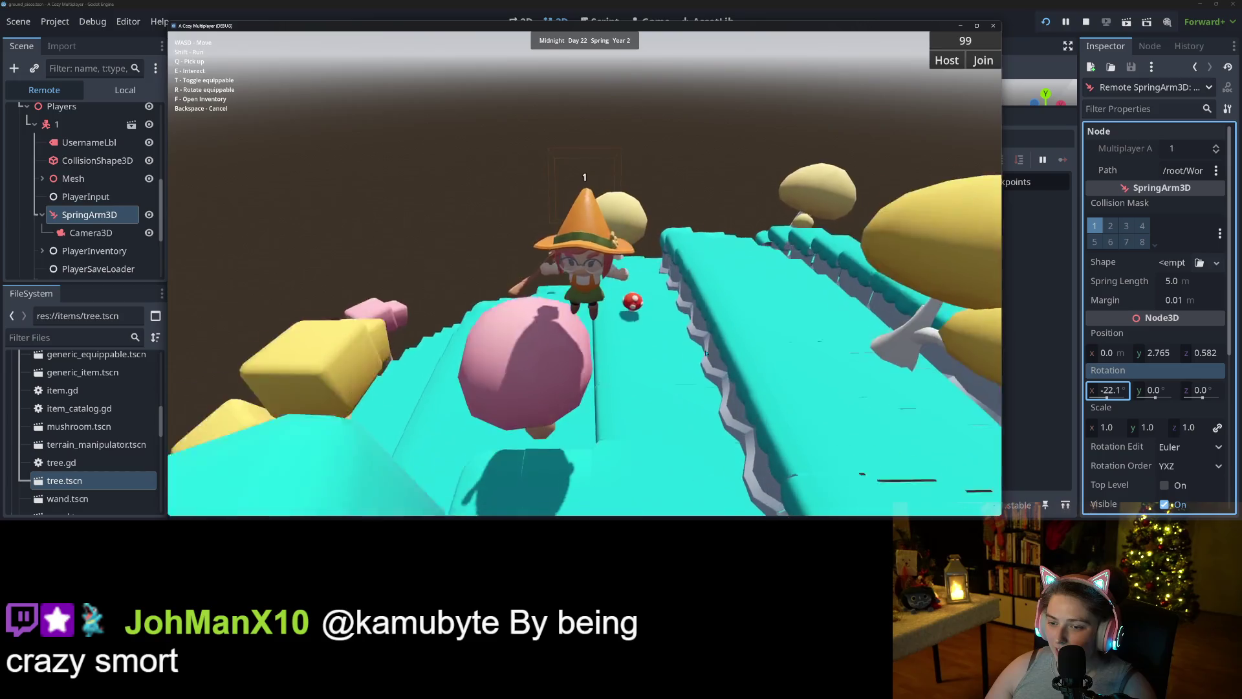
key("w")
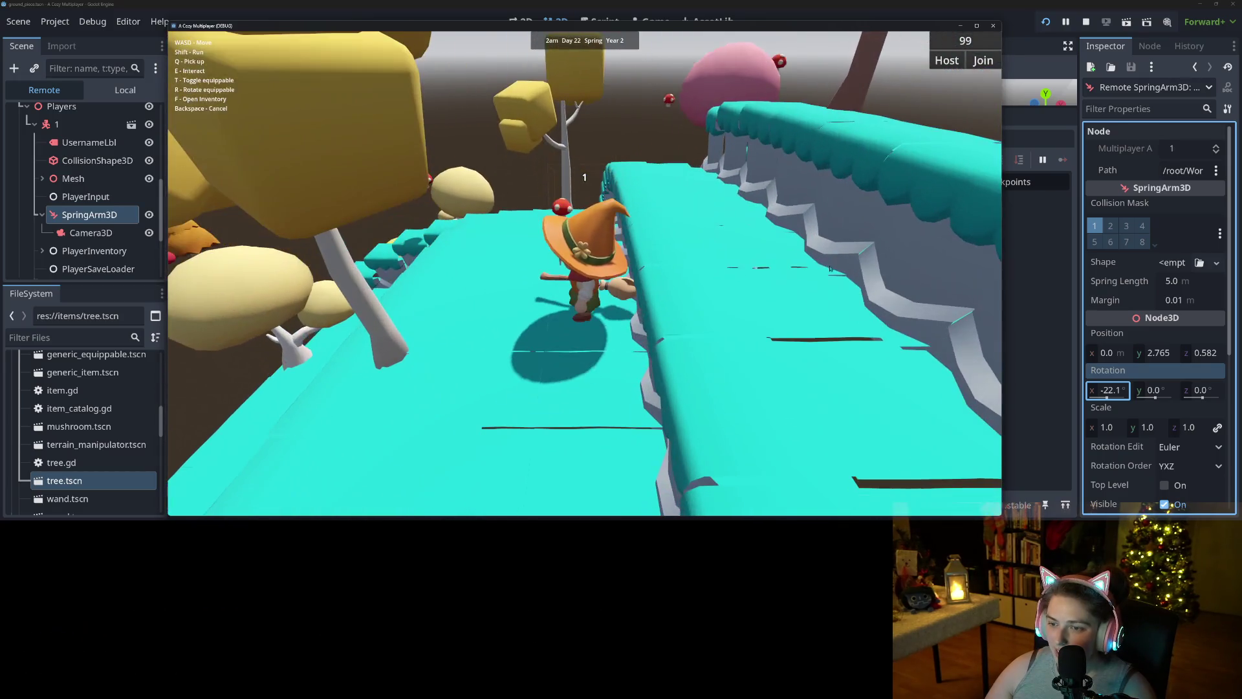
key("w")
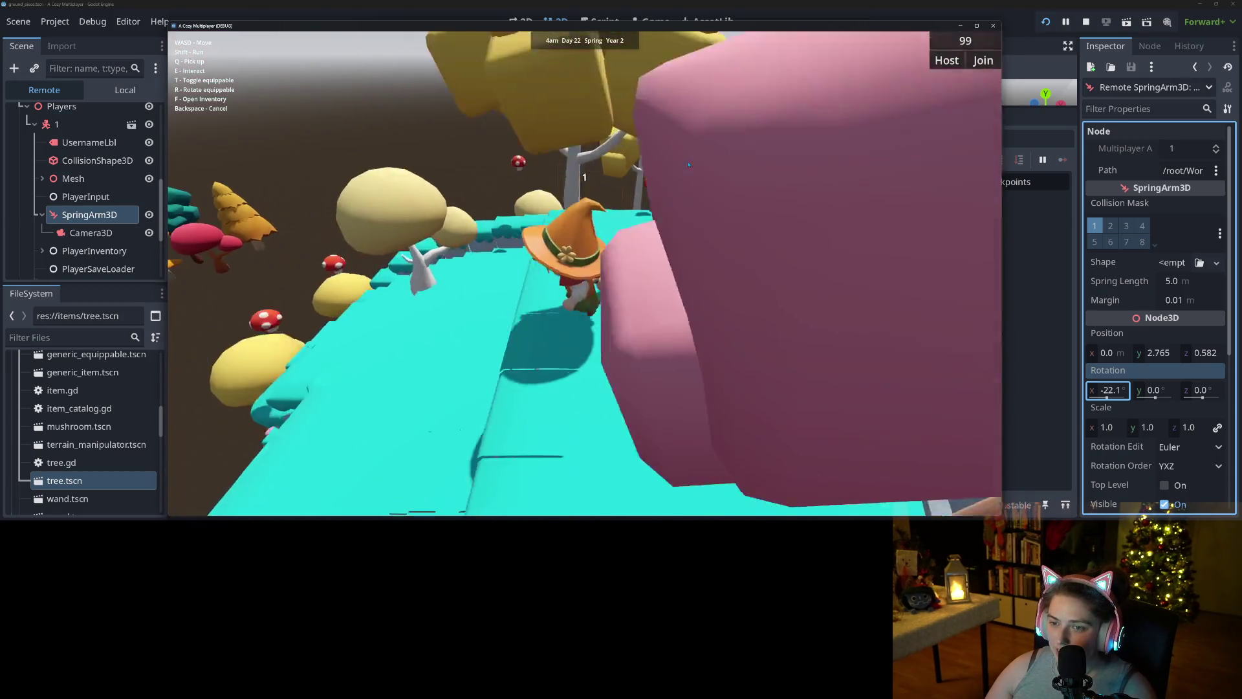
key("s")
key("w")
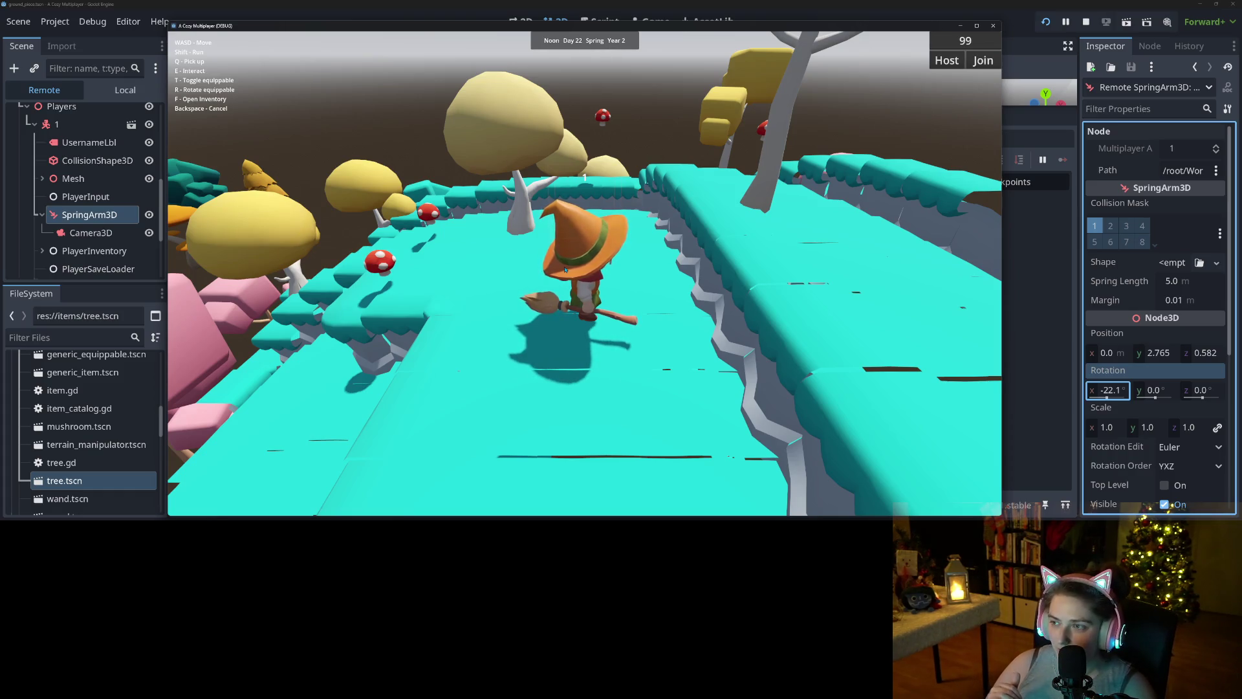
key("a")
key("w")
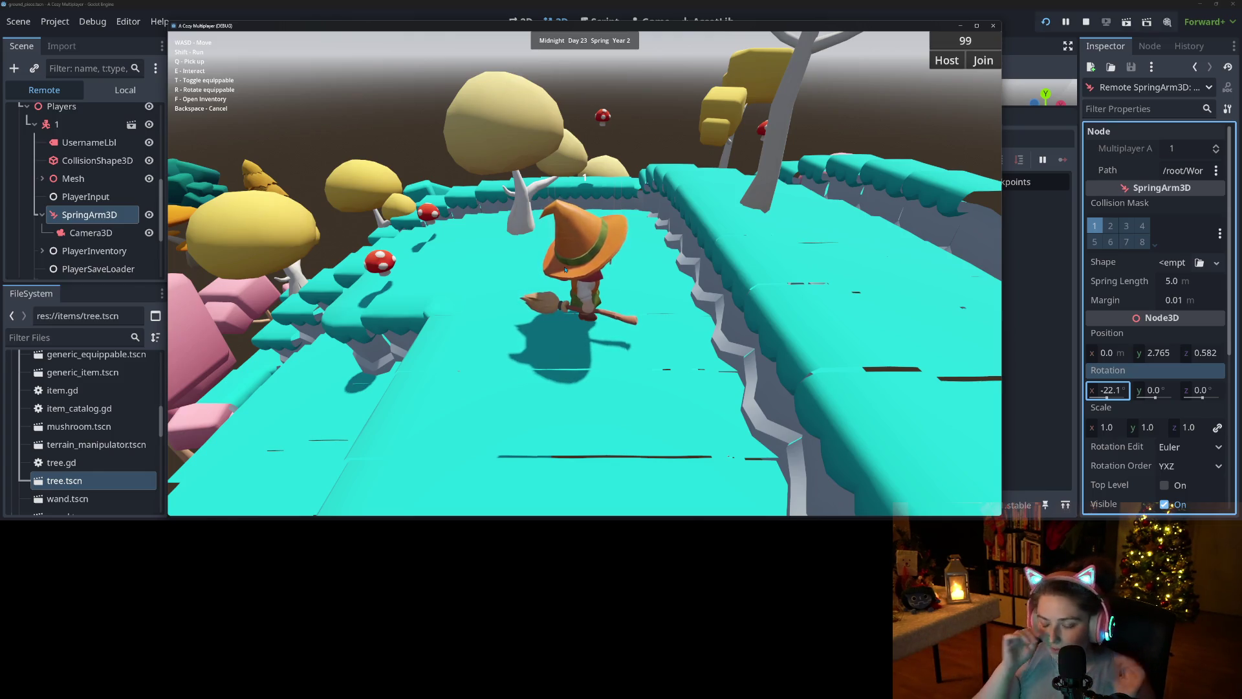
key("w")
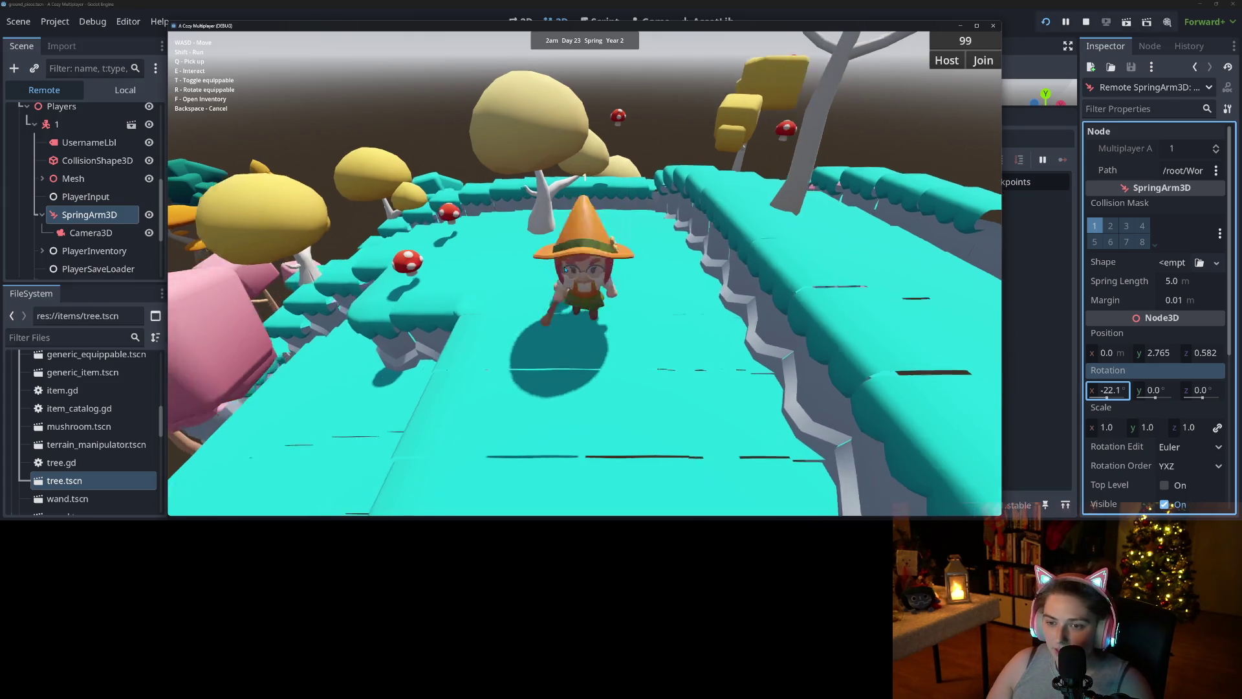
key("w")
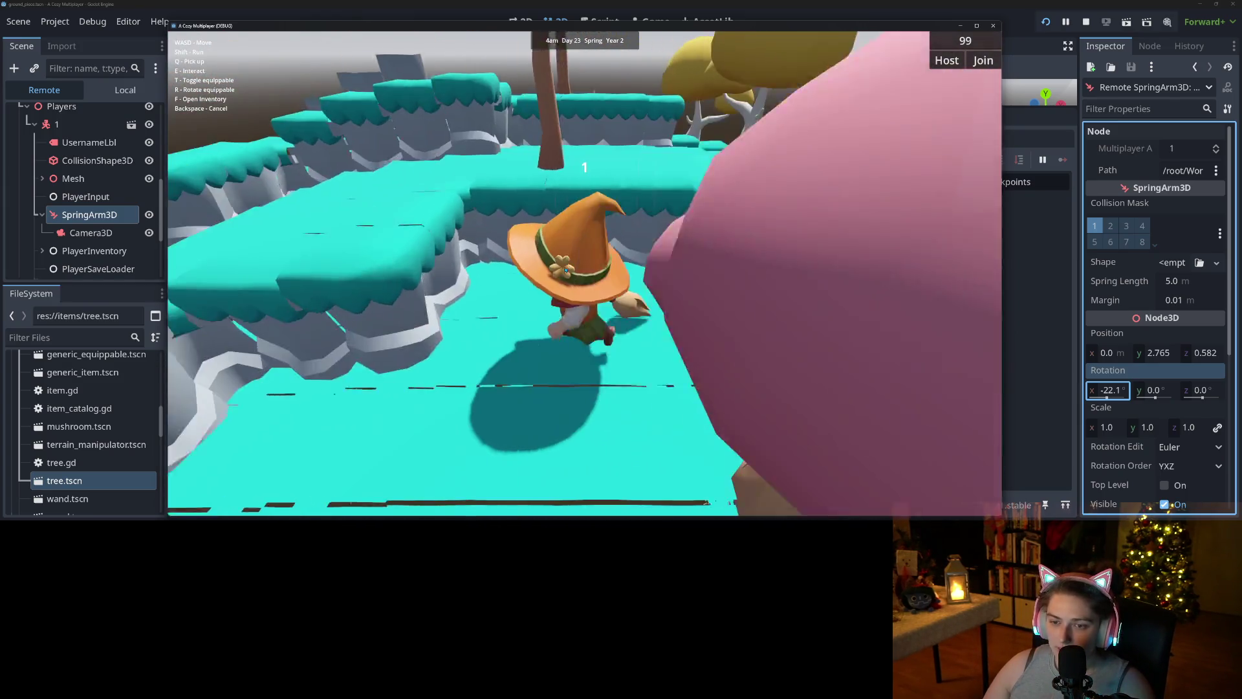
- Fly the witch past the pink trees over the curved ground, then stop the game
key("w")
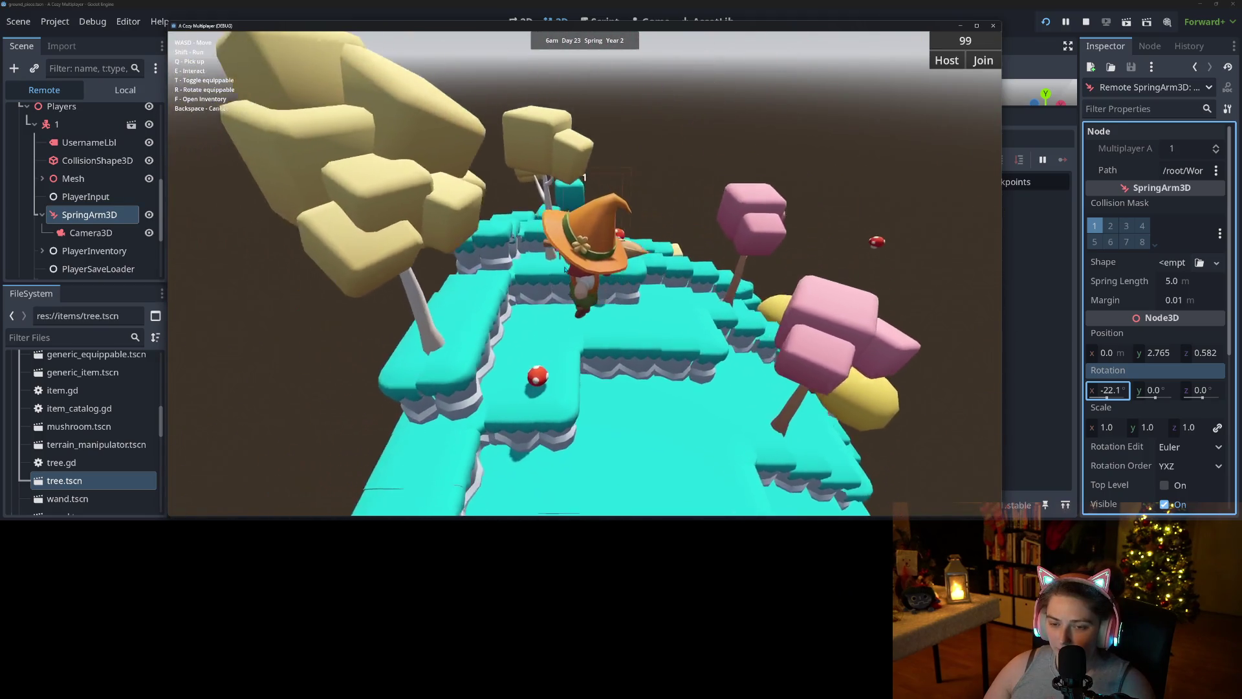
key("w")
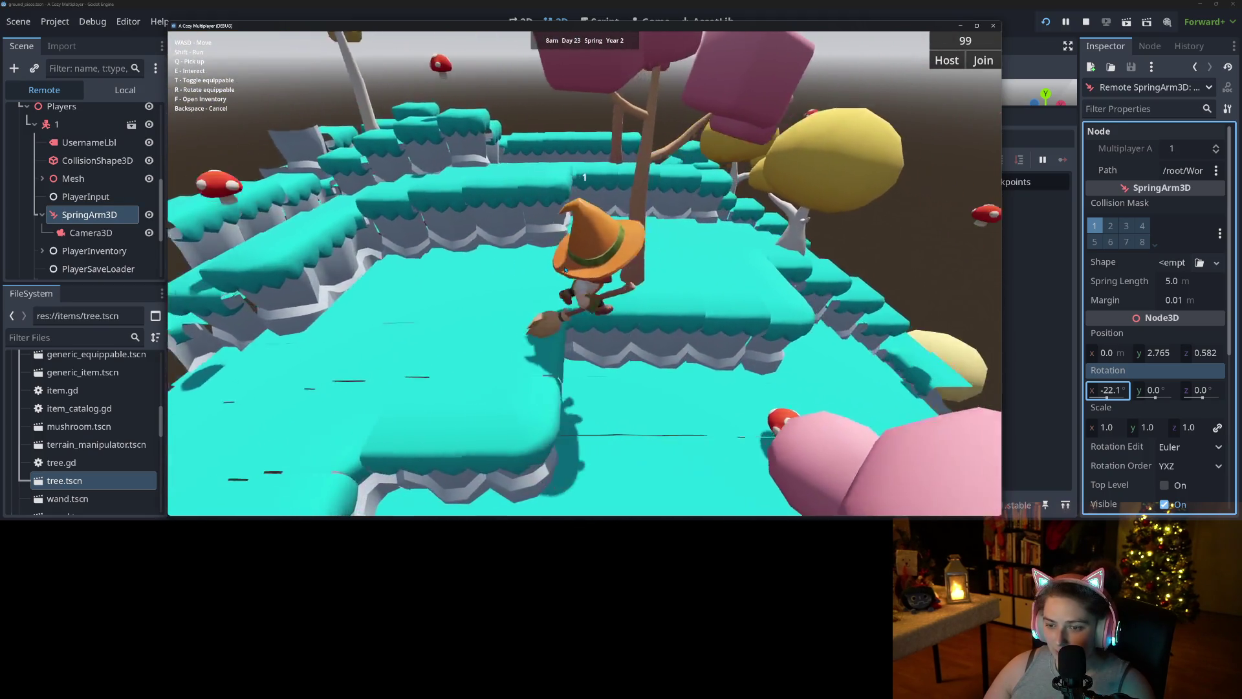
key("w")
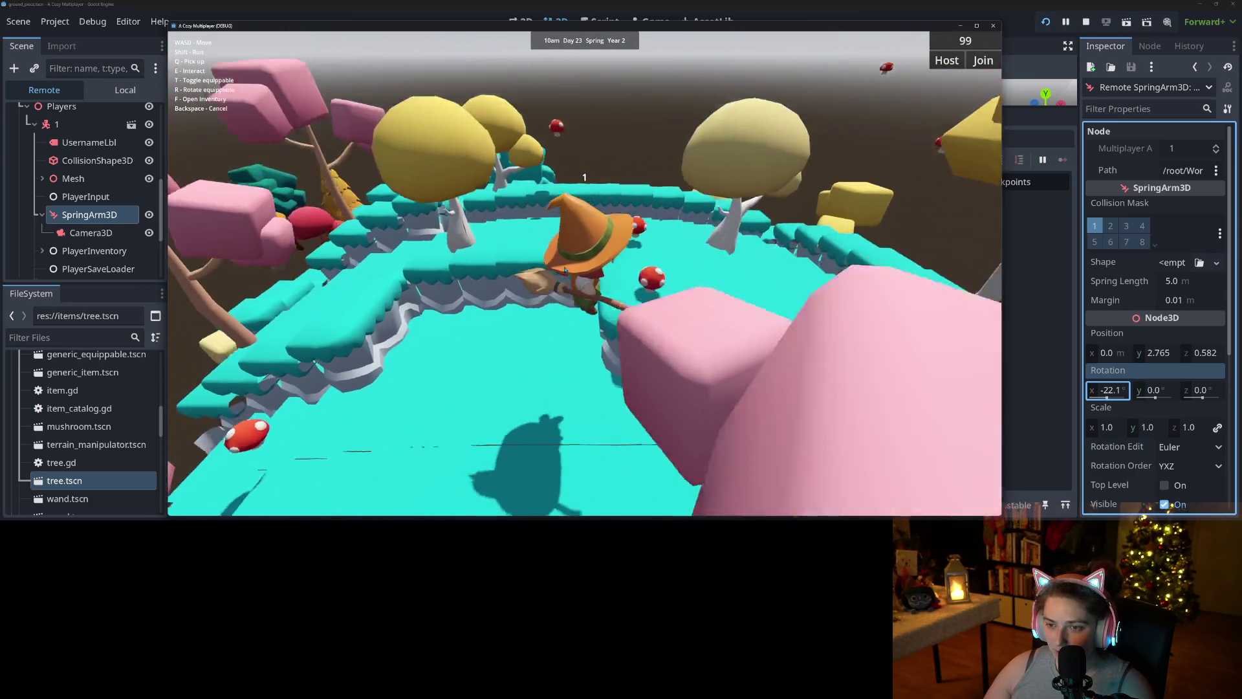
key("w")
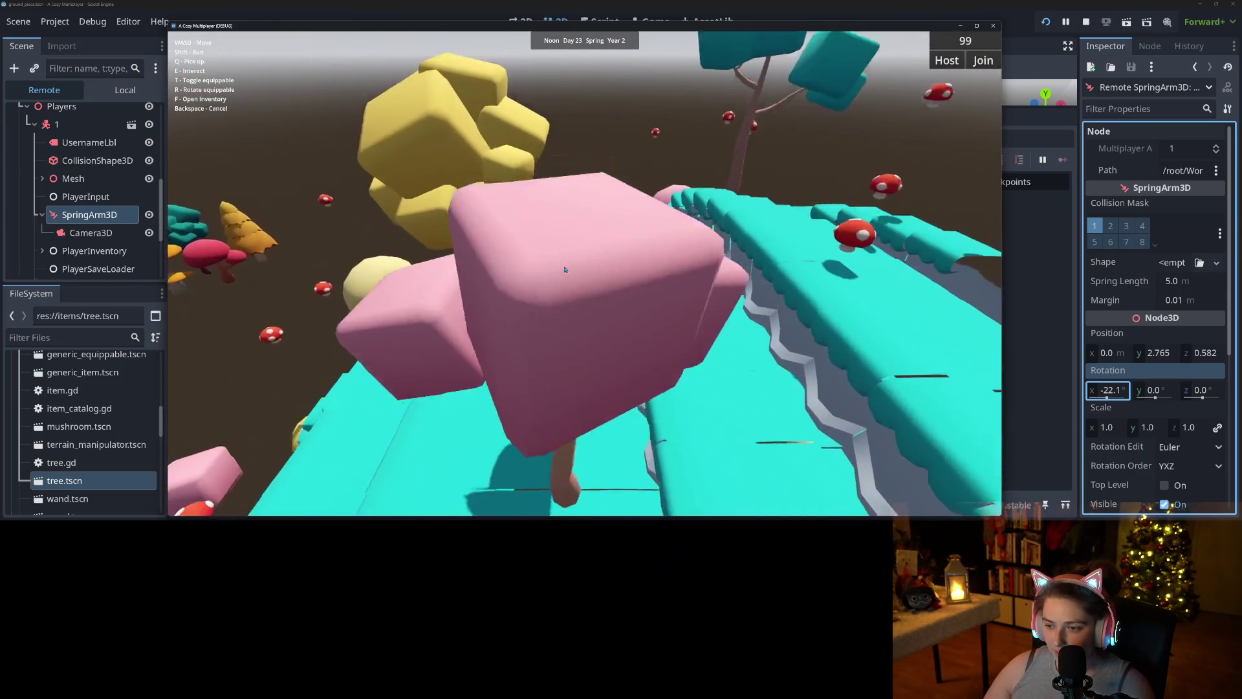
key("w")
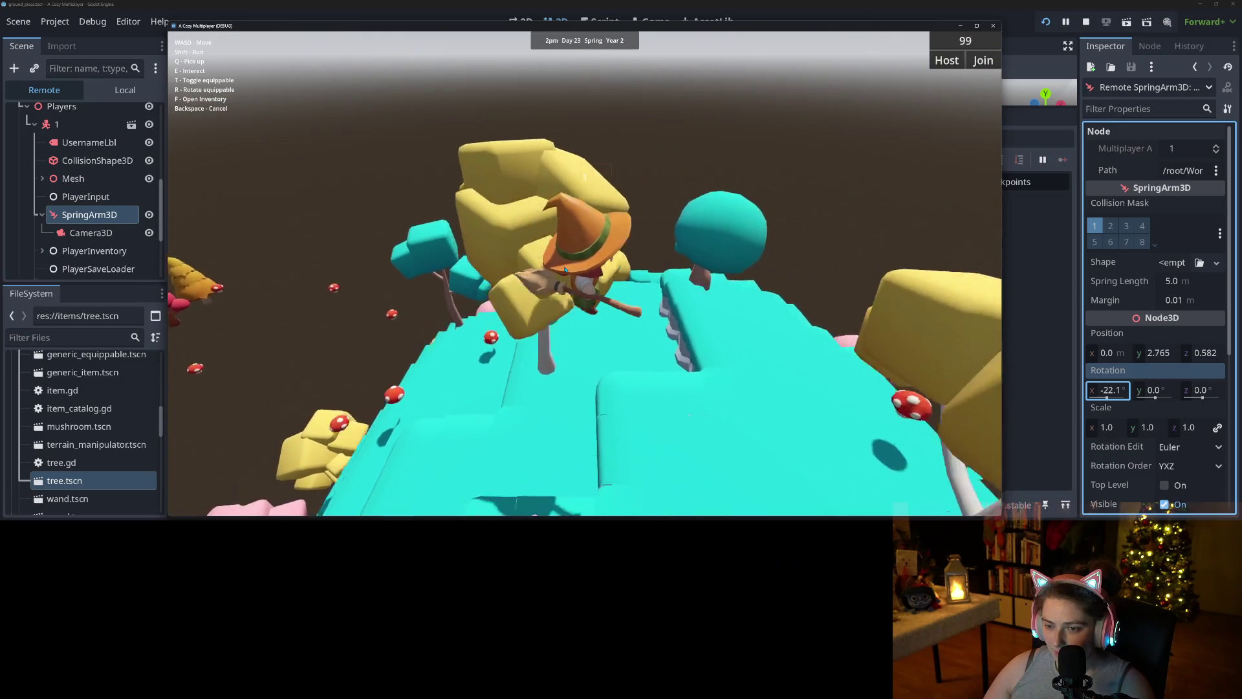
key("w")
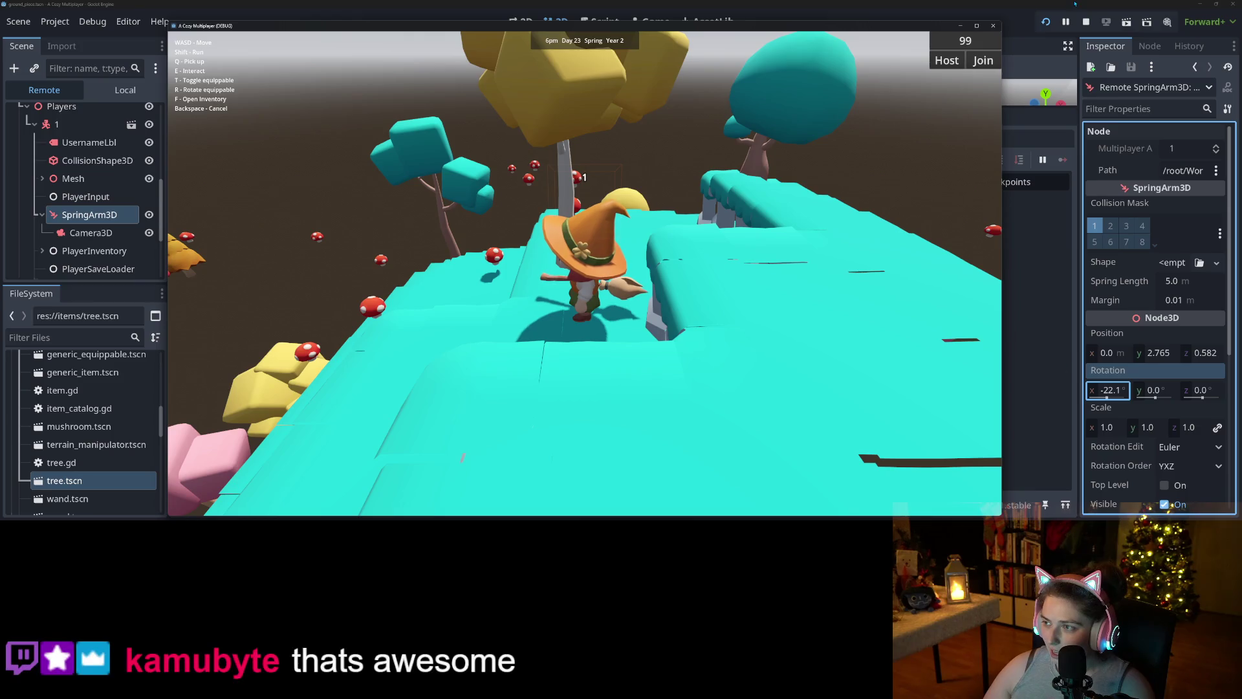
left_click(1085, 24)
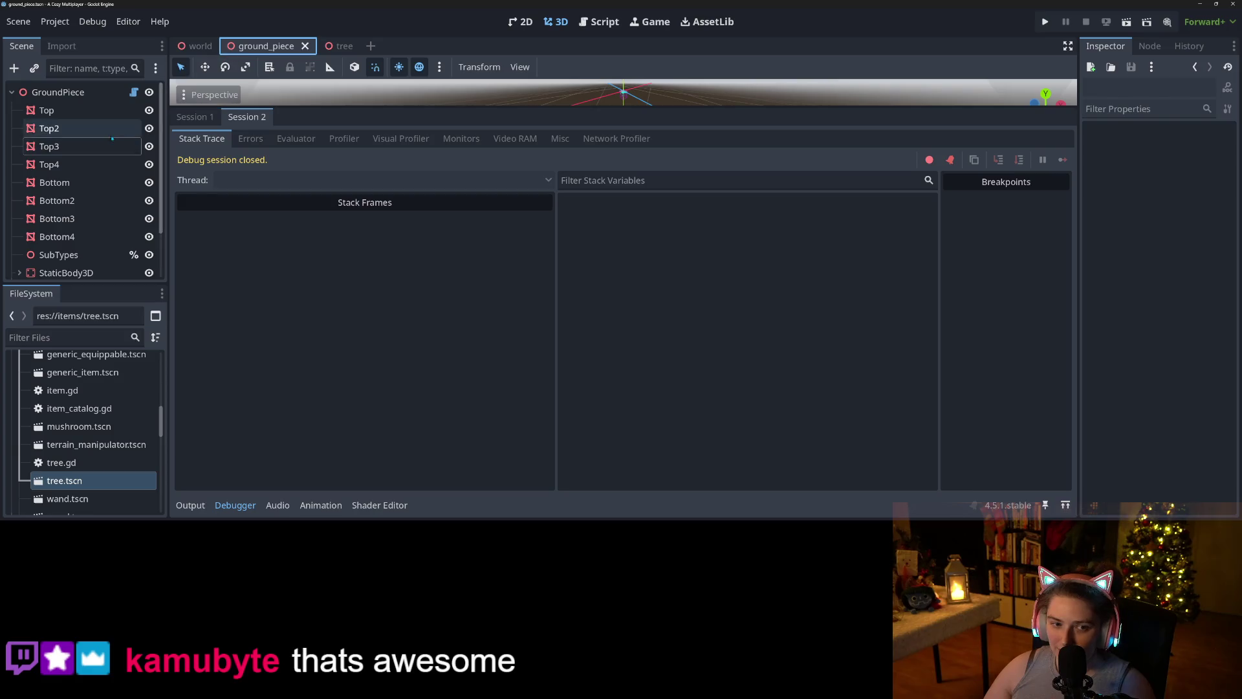
- Set the Top2 ground mesh material's Flatness to 3.0 and save the ground_piece scene
left_click(49, 128)
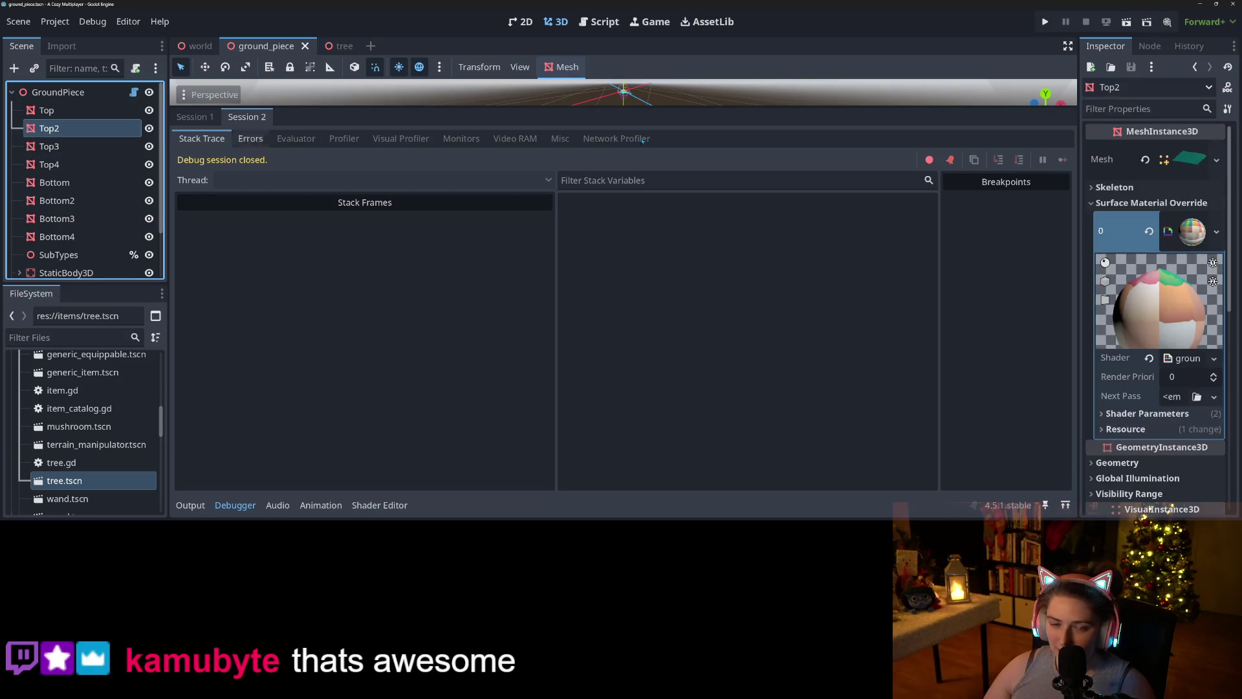
left_click(1134, 415)
scroll(1118, 452, "down", 2)
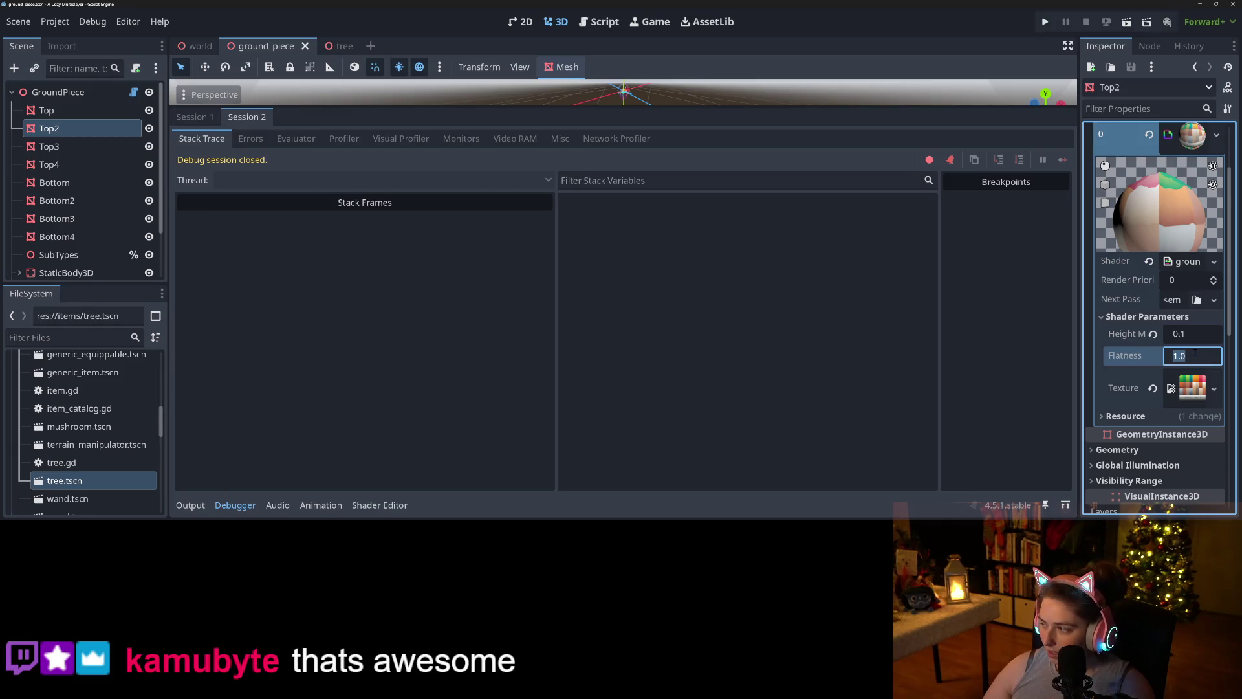
type("3")
key("Return")
key("ctrl+s")
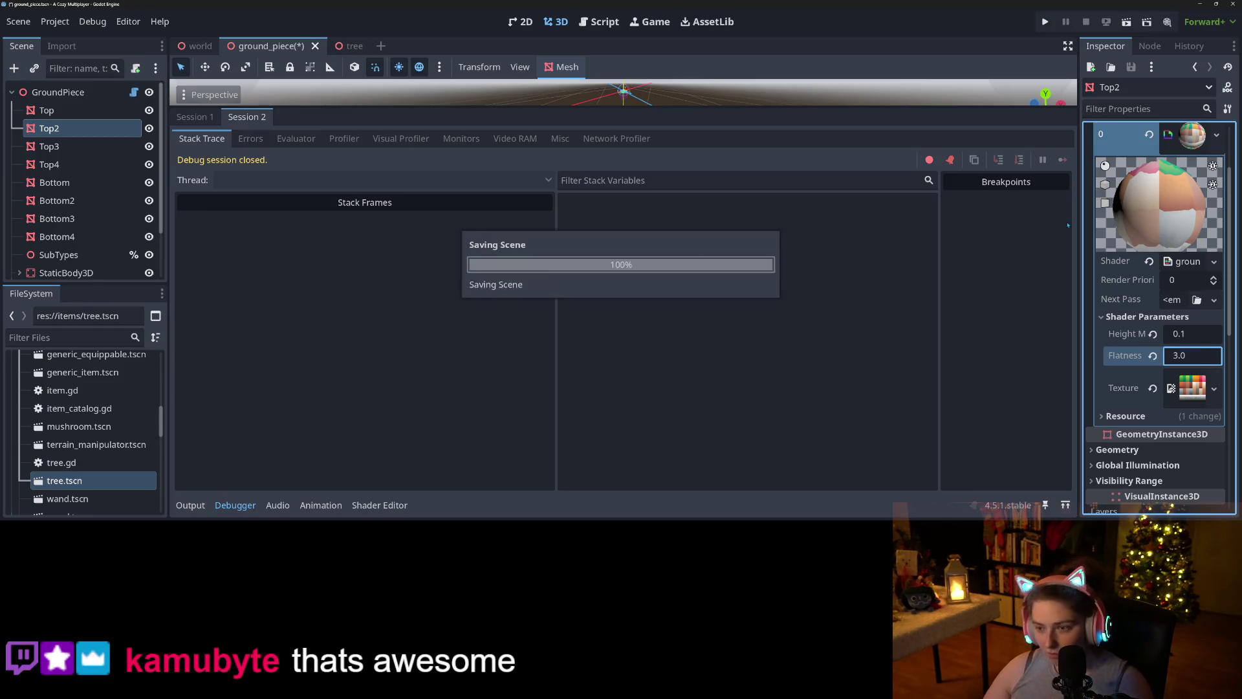
- Run the game and load a saved world in each game window
left_click(1045, 21)
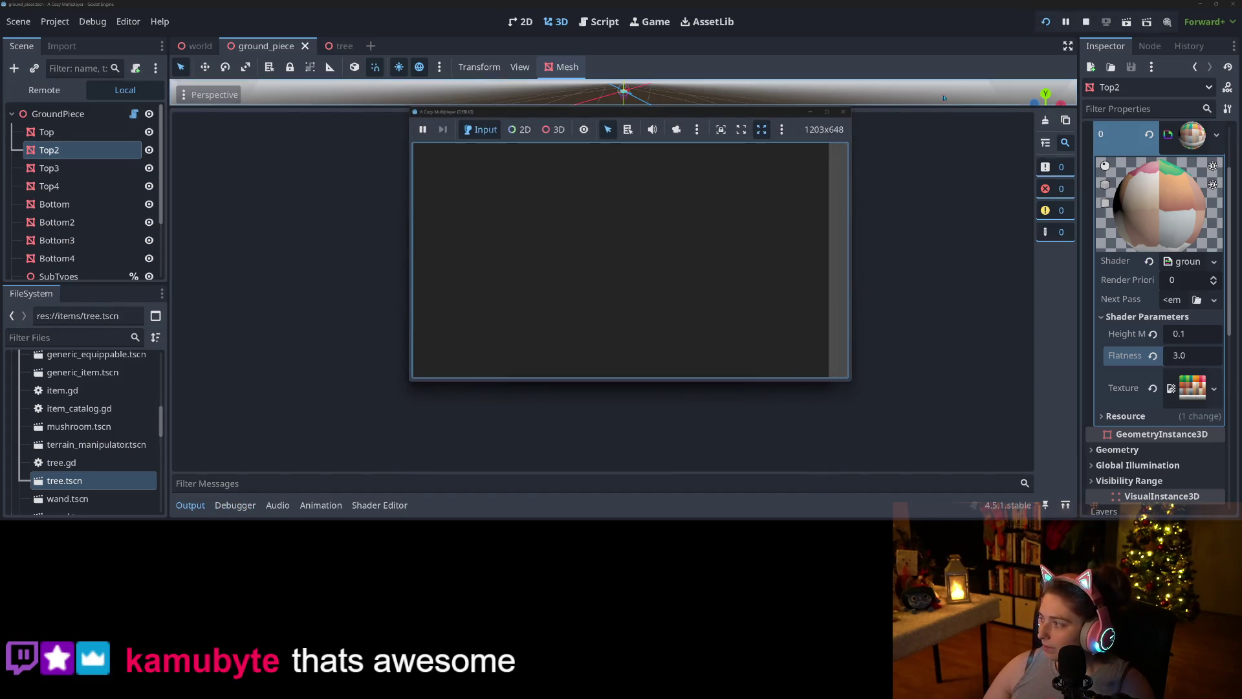
left_click_drag(678, 115, 655, 2)
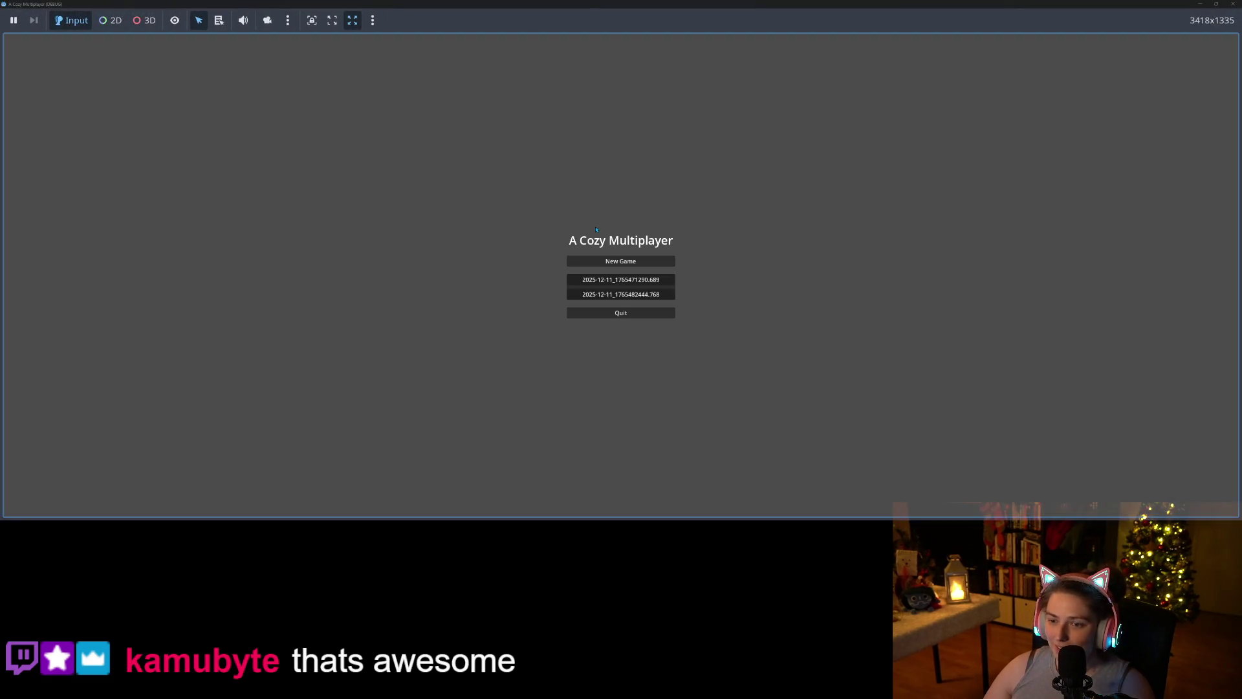
left_click(614, 281)
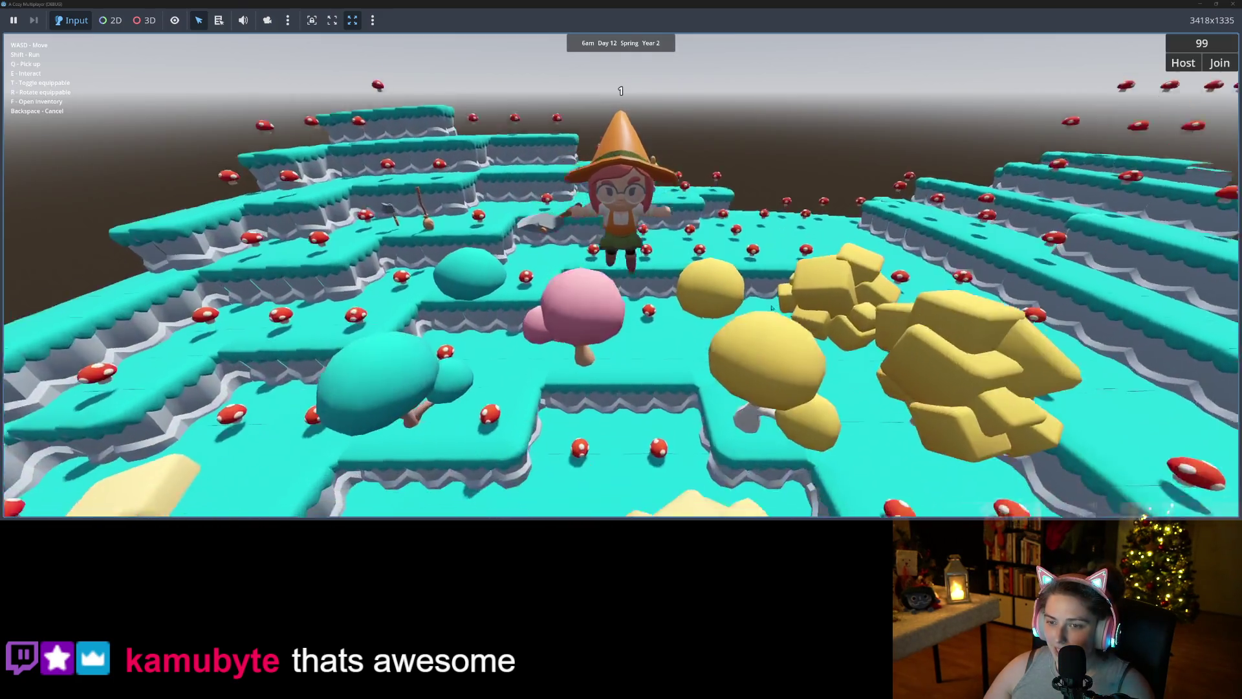
mouse_move(731, 3)
left_mouse_down()
mouse_move(730, 129)
mouse_move(658, 148)
left_mouse_up()
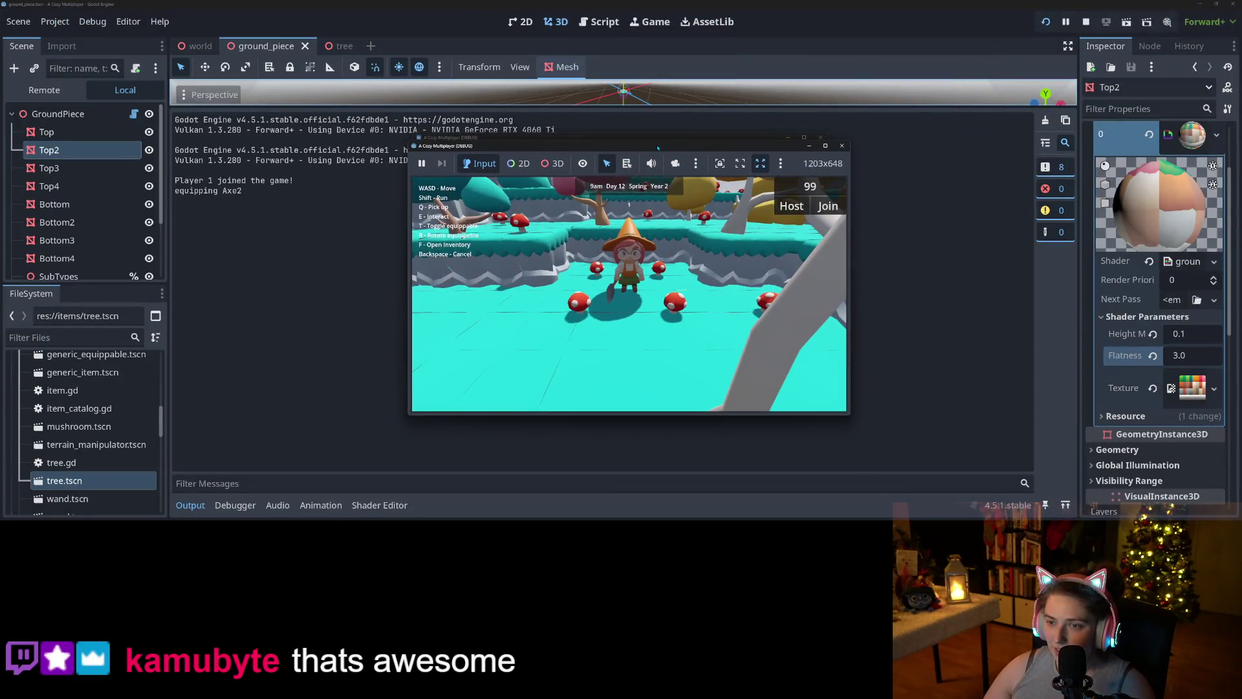
left_click(658, 139)
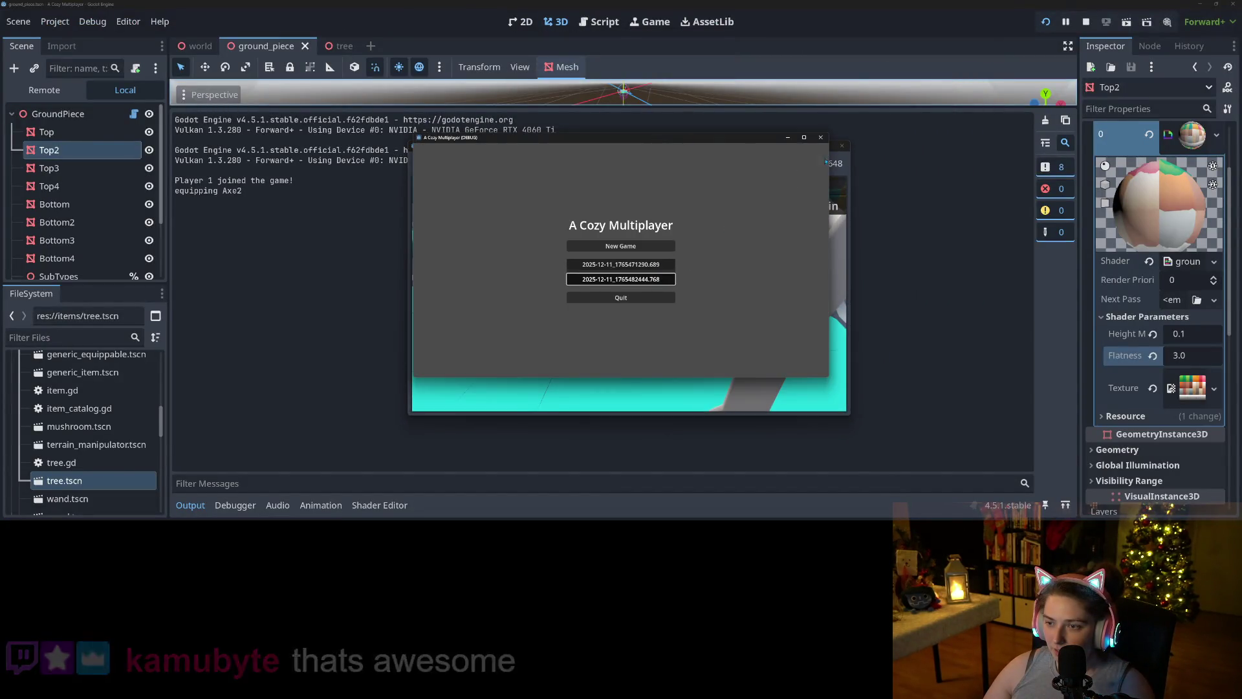
left_click(657, 279)
- Walk the character down the steps and across the turquoise terrain to the ledges
key("s")
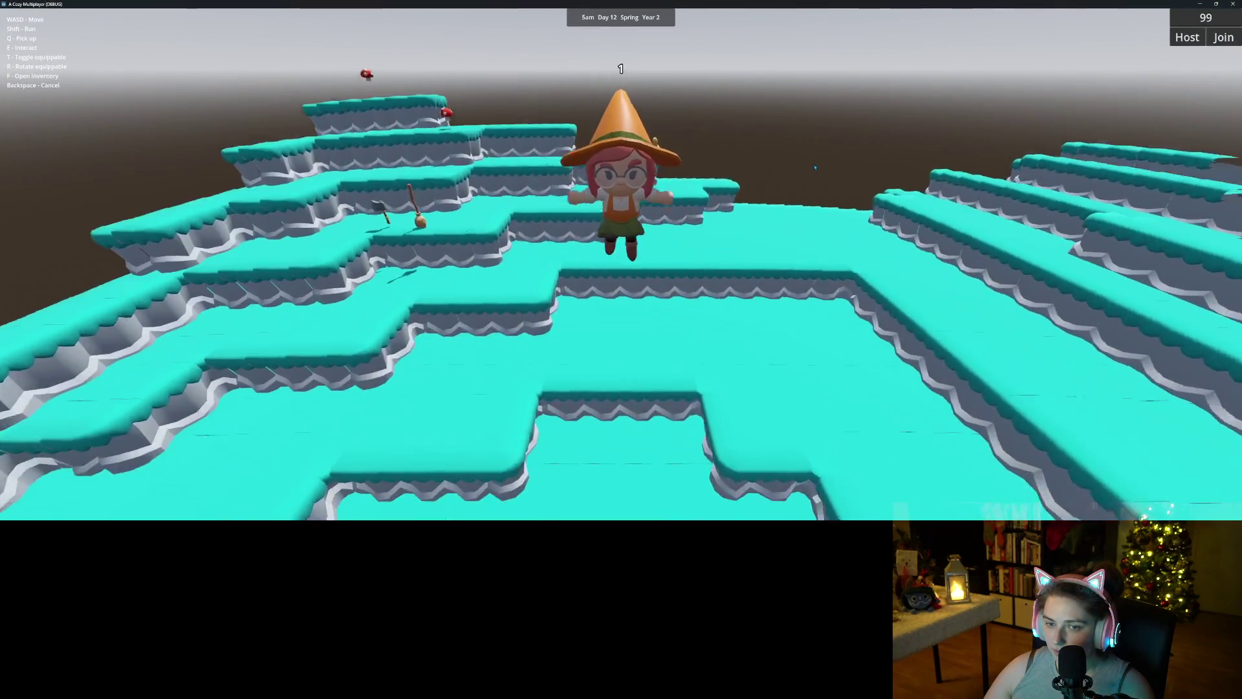
key("w")
key("w")
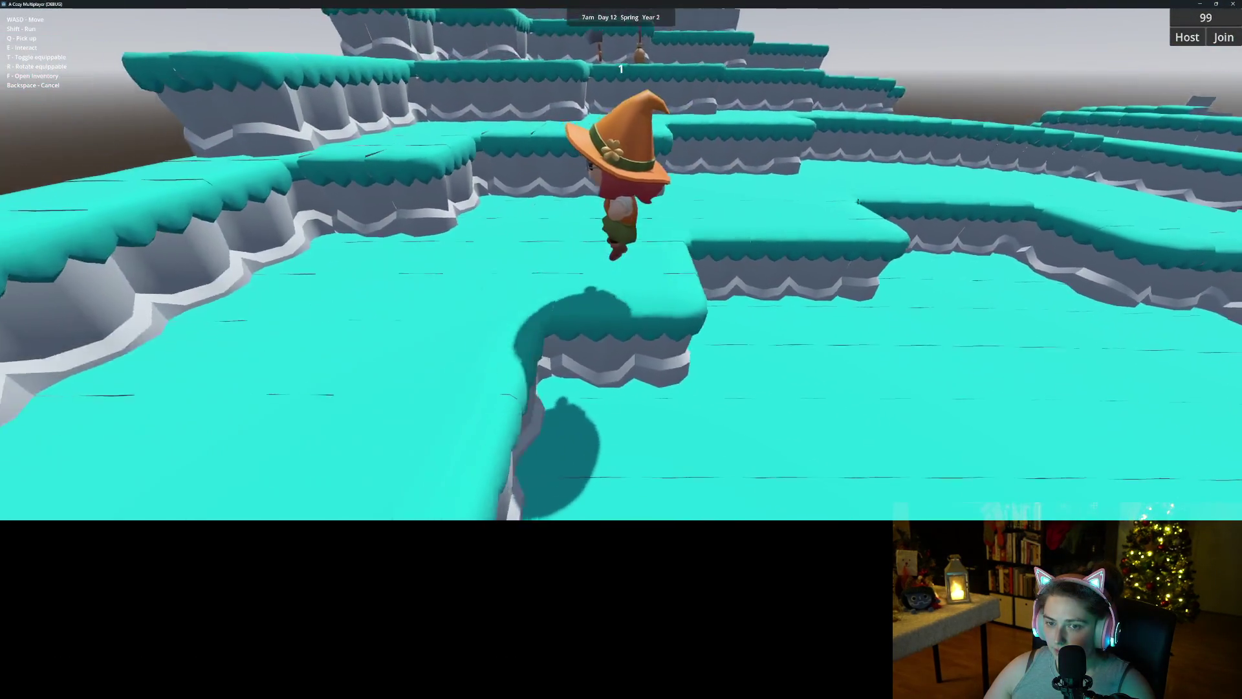
key("w")
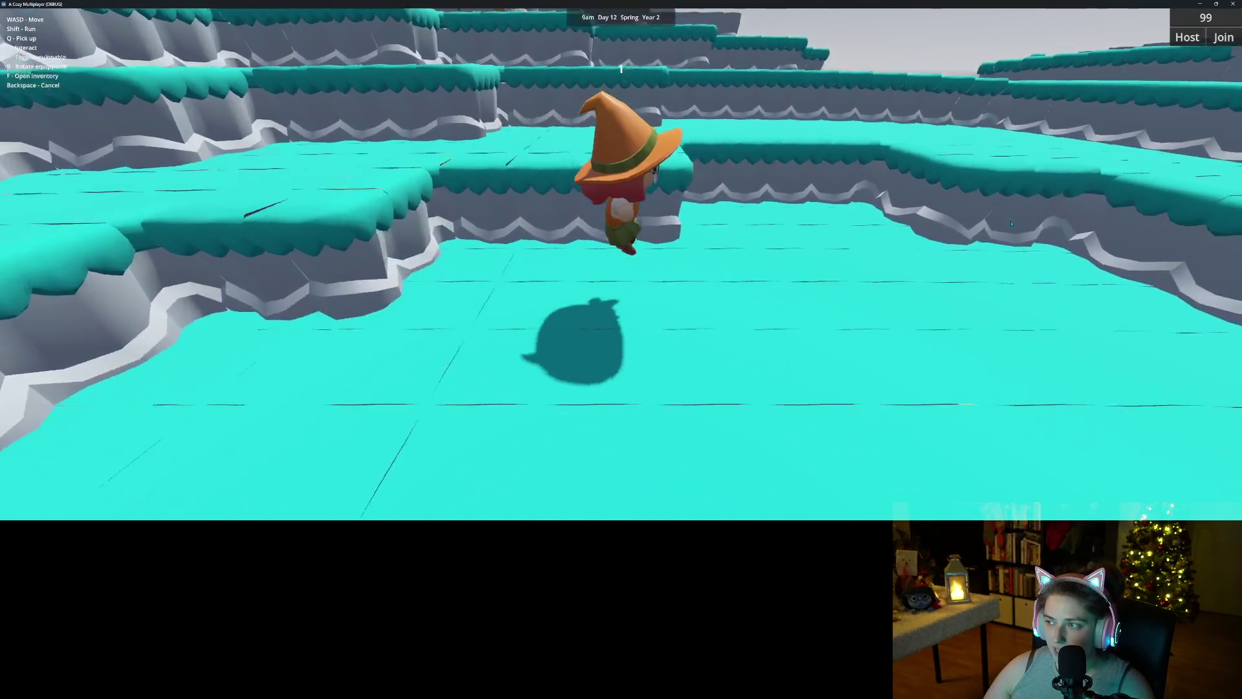
key("d")
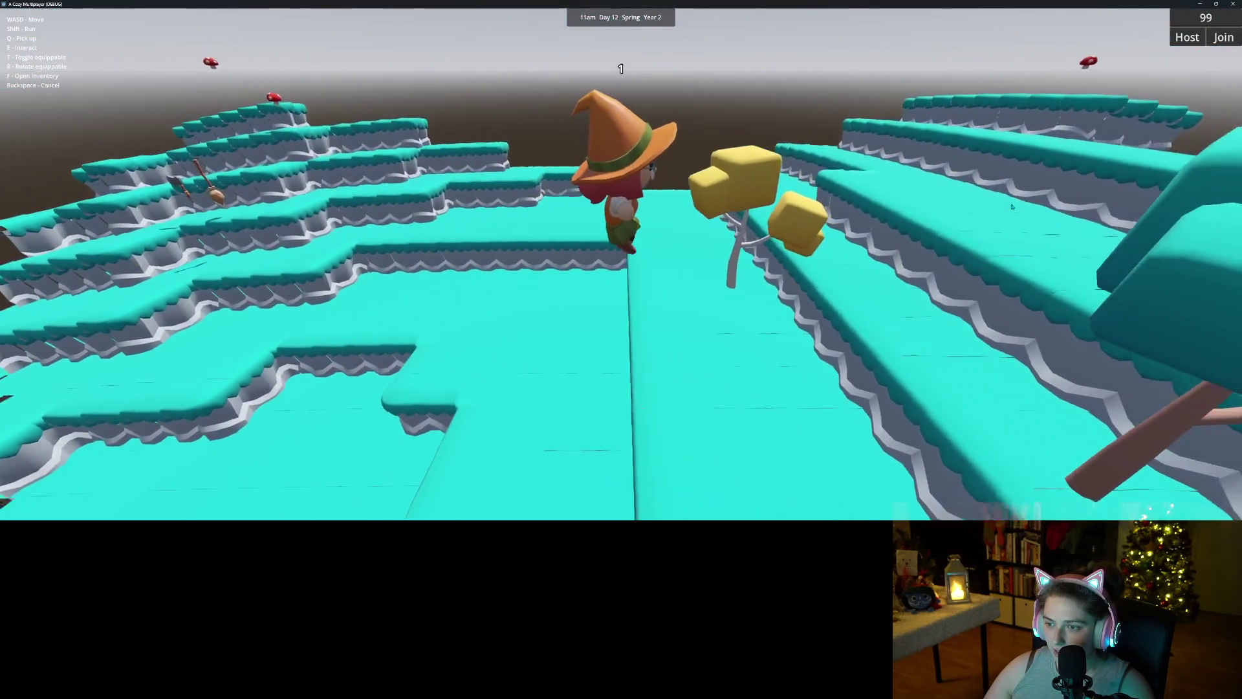
key("w")
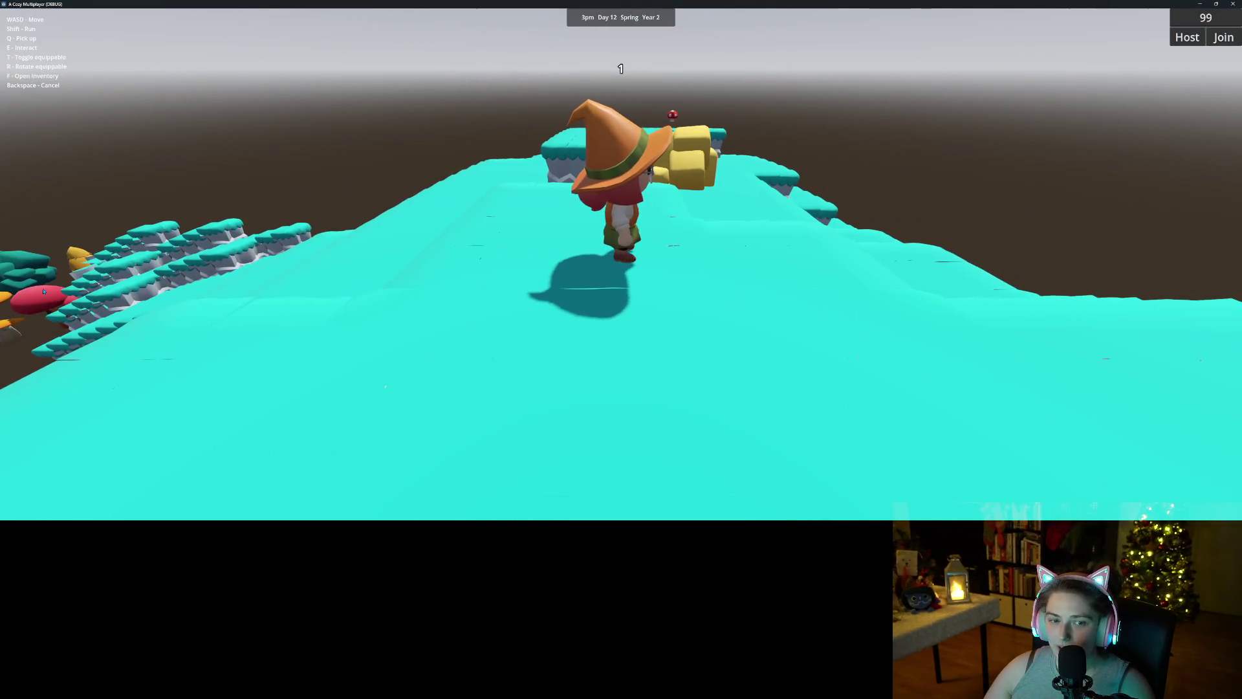
key("w")
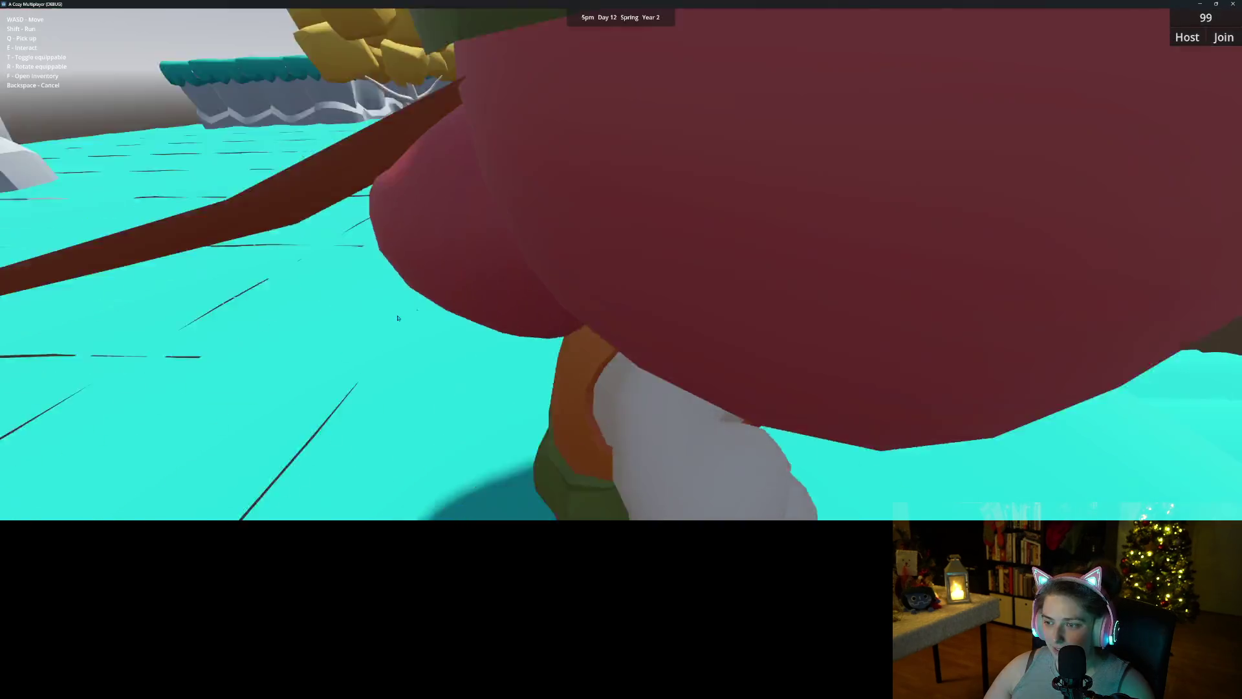
key("w")
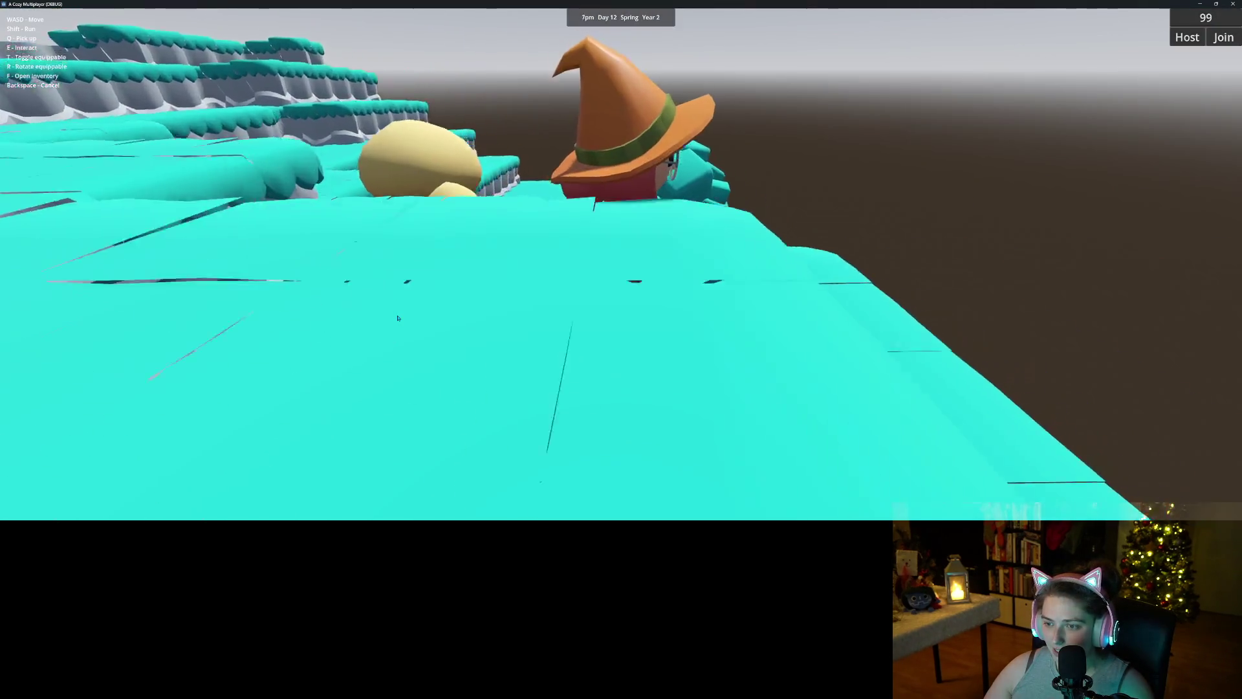
key("s")
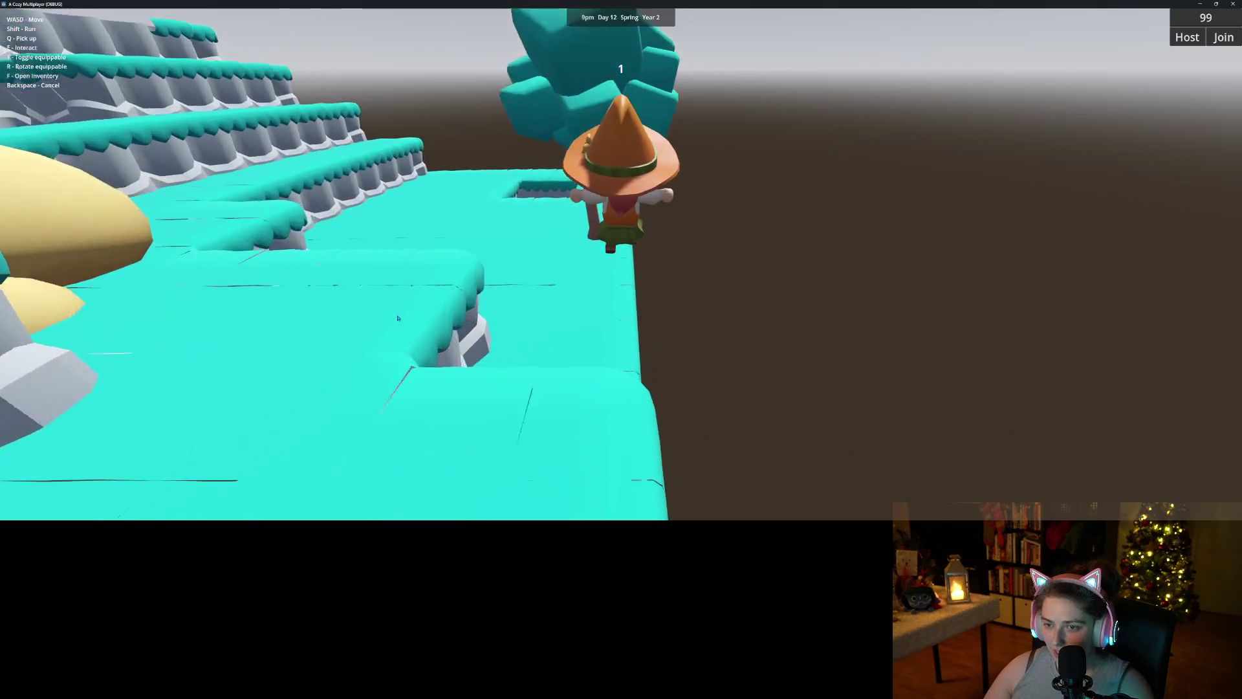
key("w")
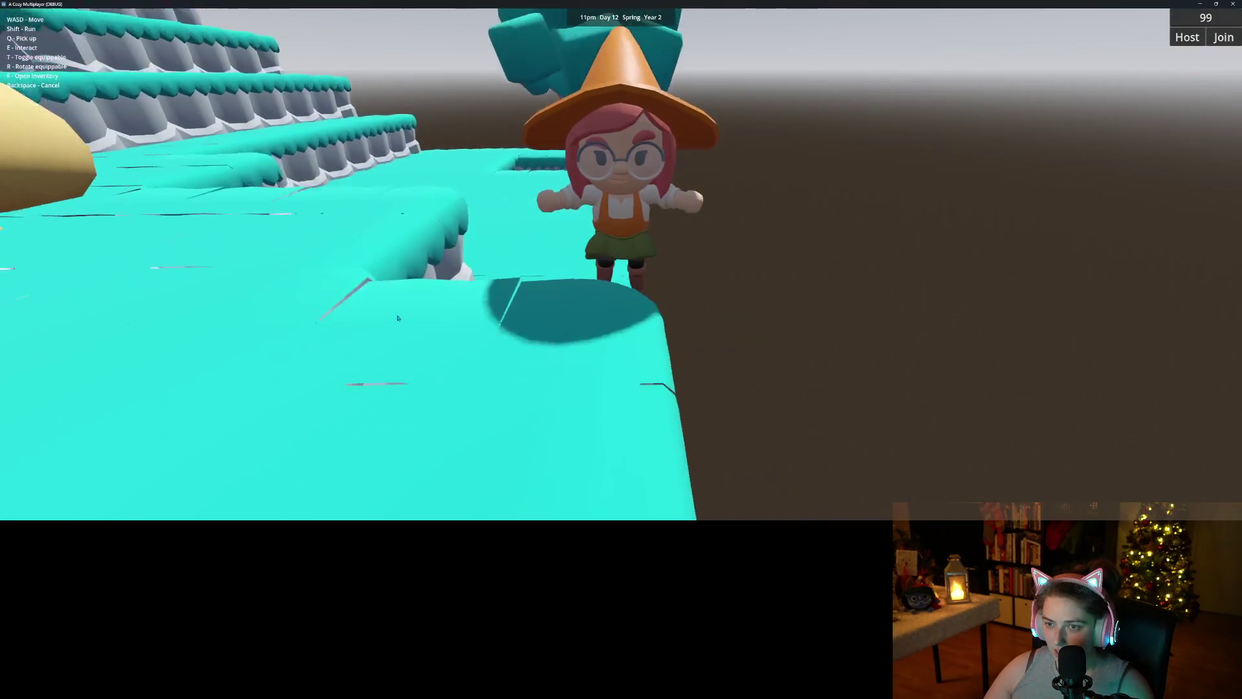
- Walk among the trees and past the pink mushrooms, then stop the game
key("s")
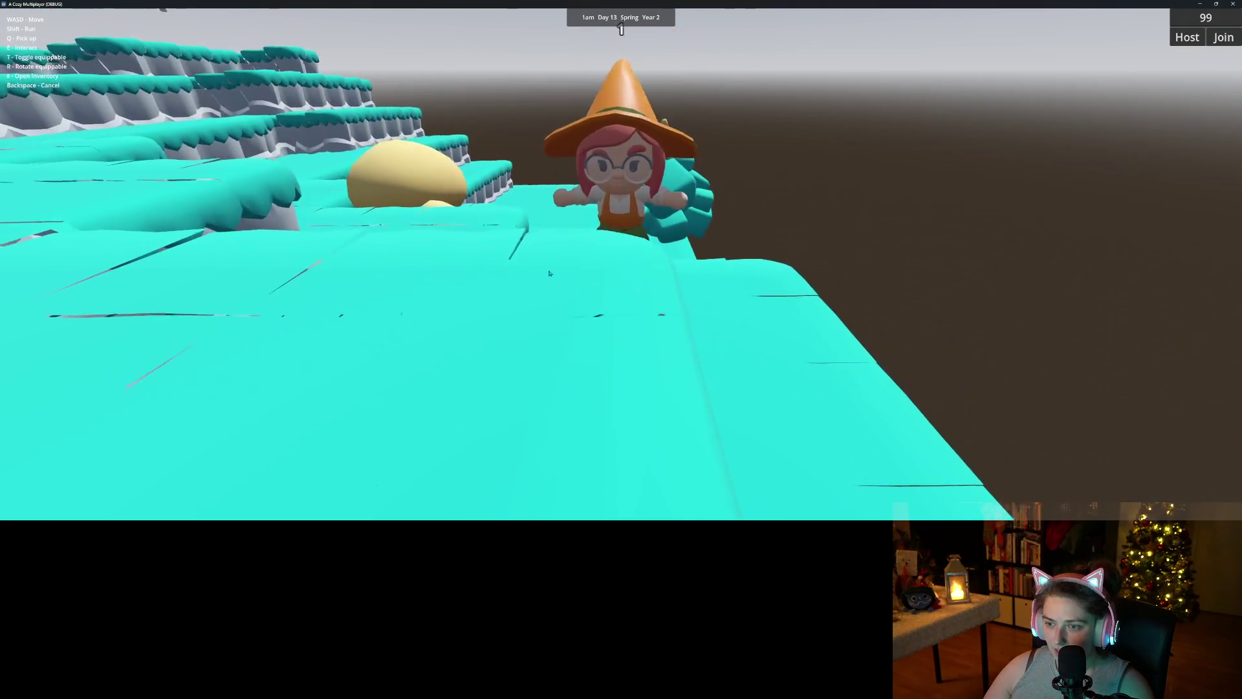
key("s")
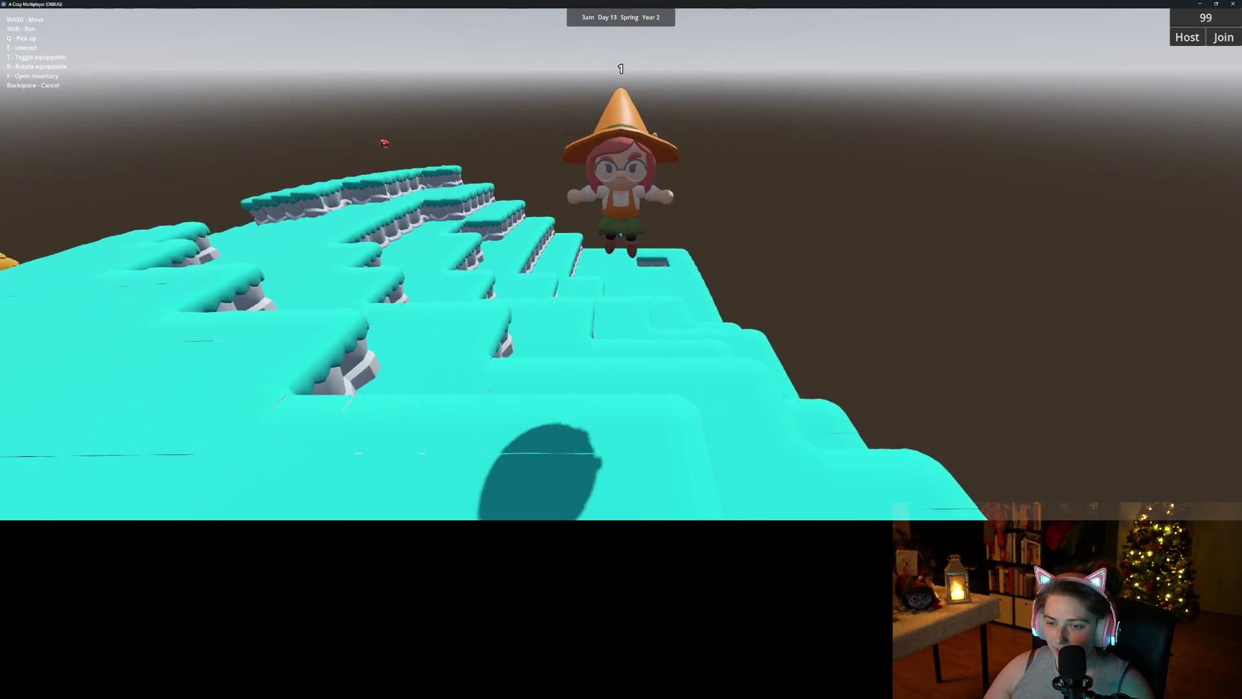
key("s")
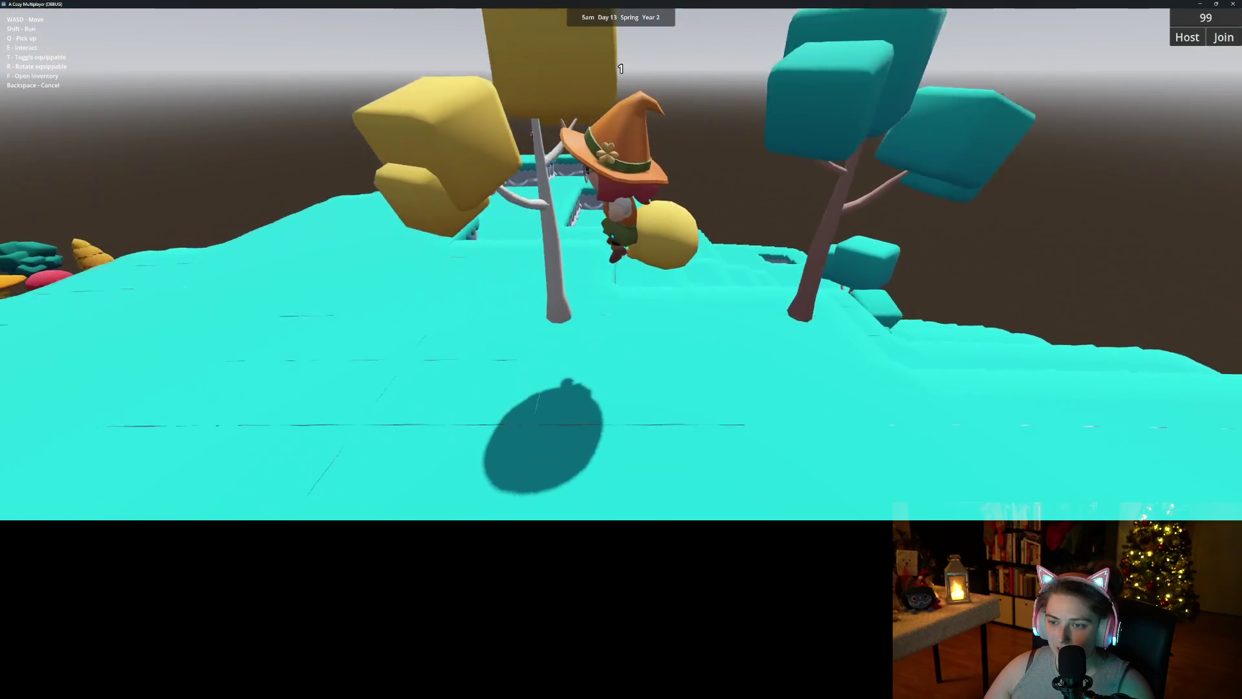
key("w")
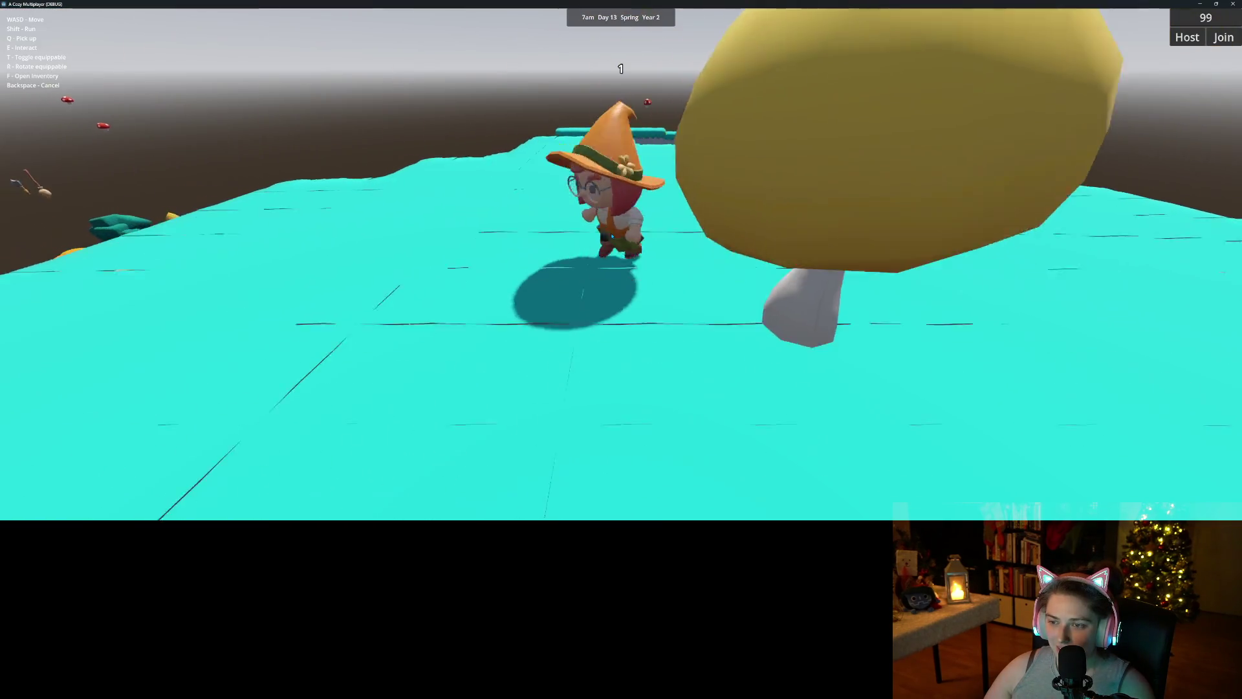
key("w")
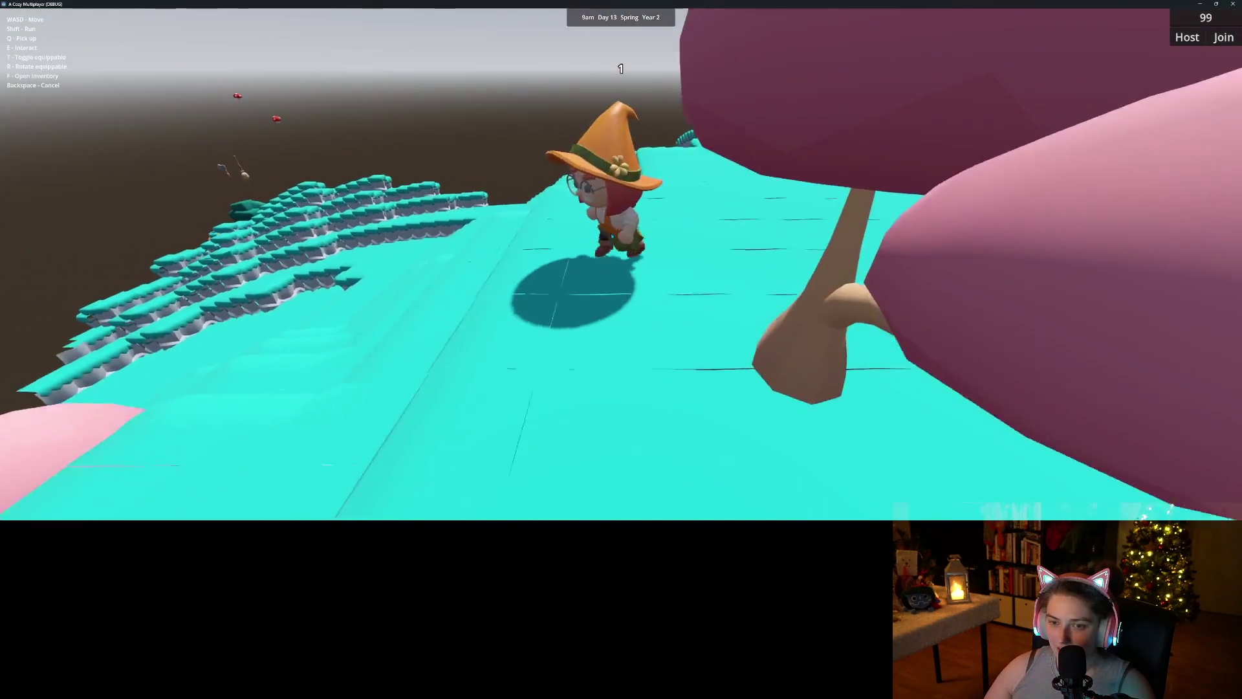
key("w")
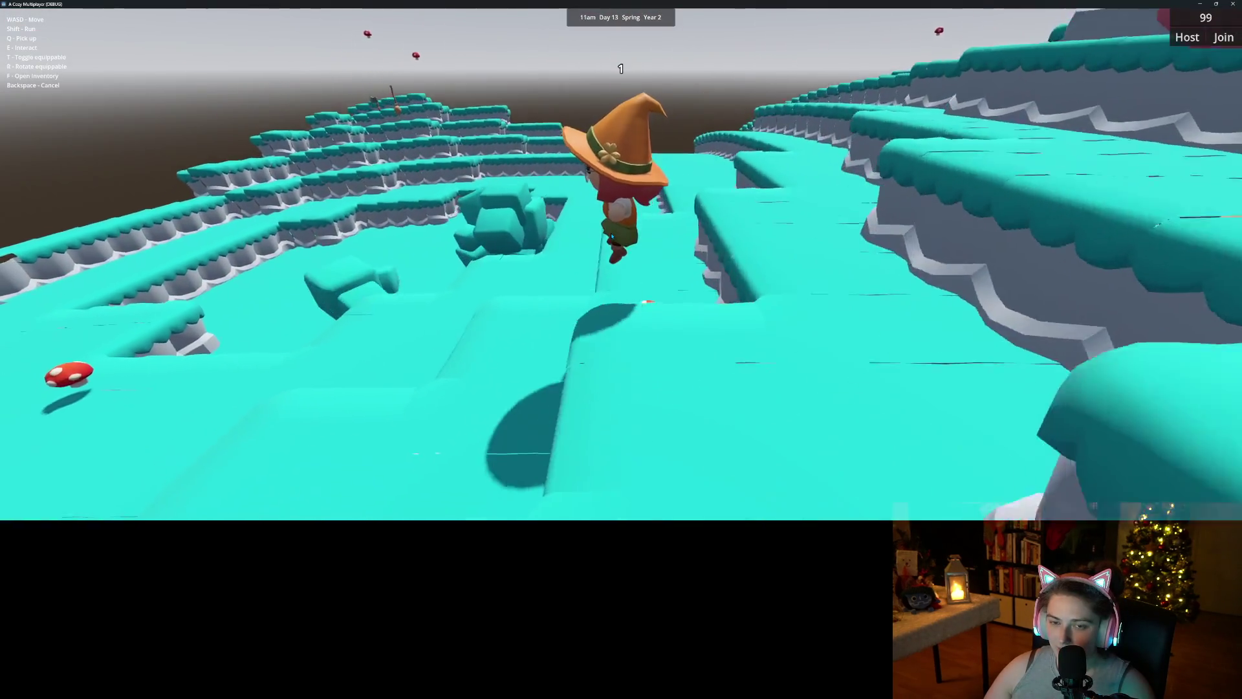
key("w")
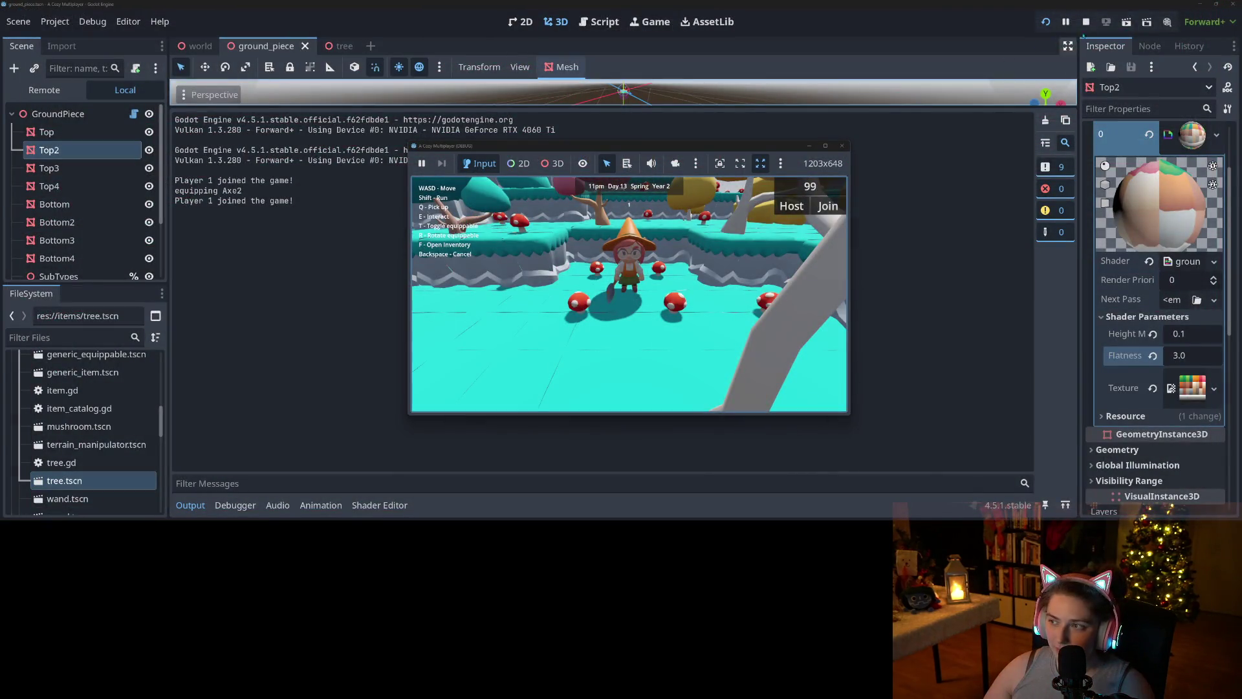
left_click(1087, 22)
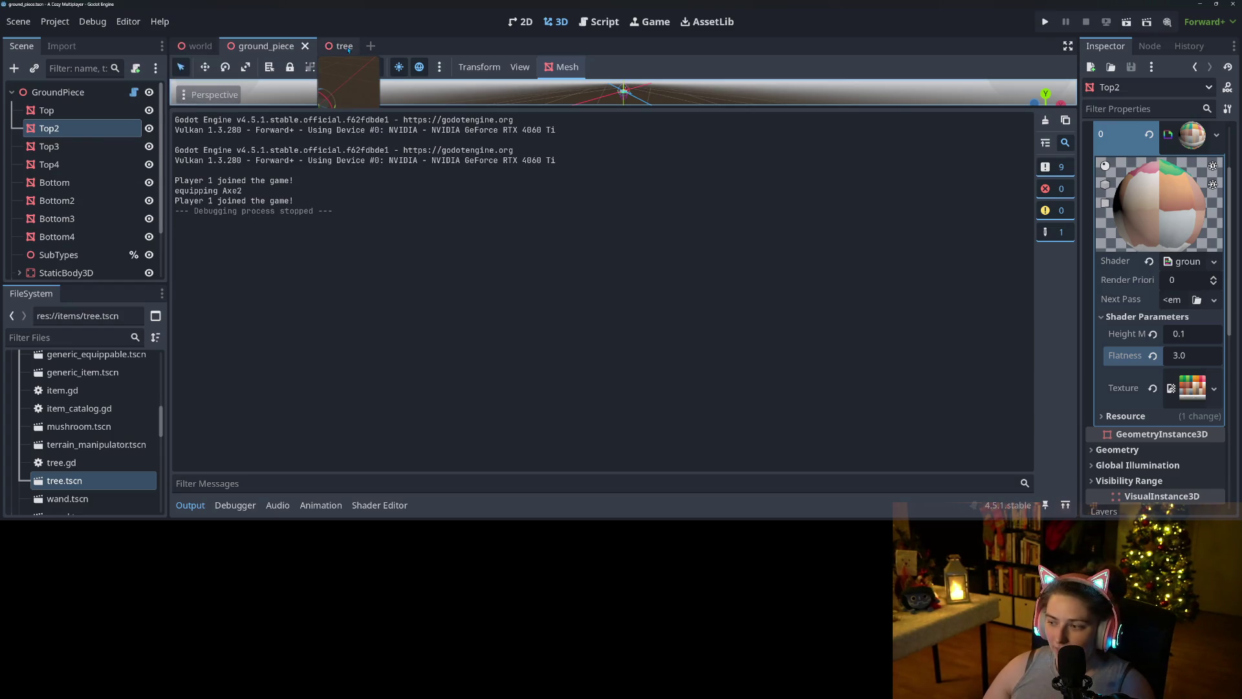
- Inspect the material on the tree scene's mesh
left_click(349, 47)
scroll(1143, 415, "down", 5)
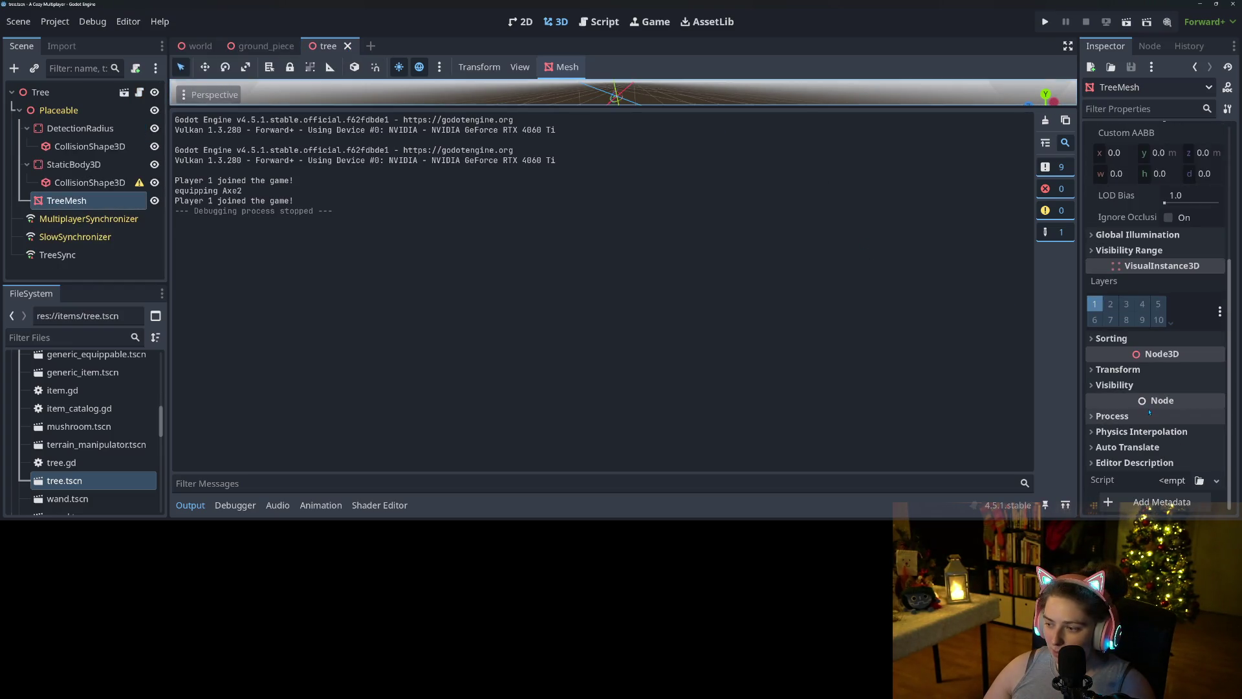
scroll(1150, 412, "up", 5)
left_click(1193, 223)
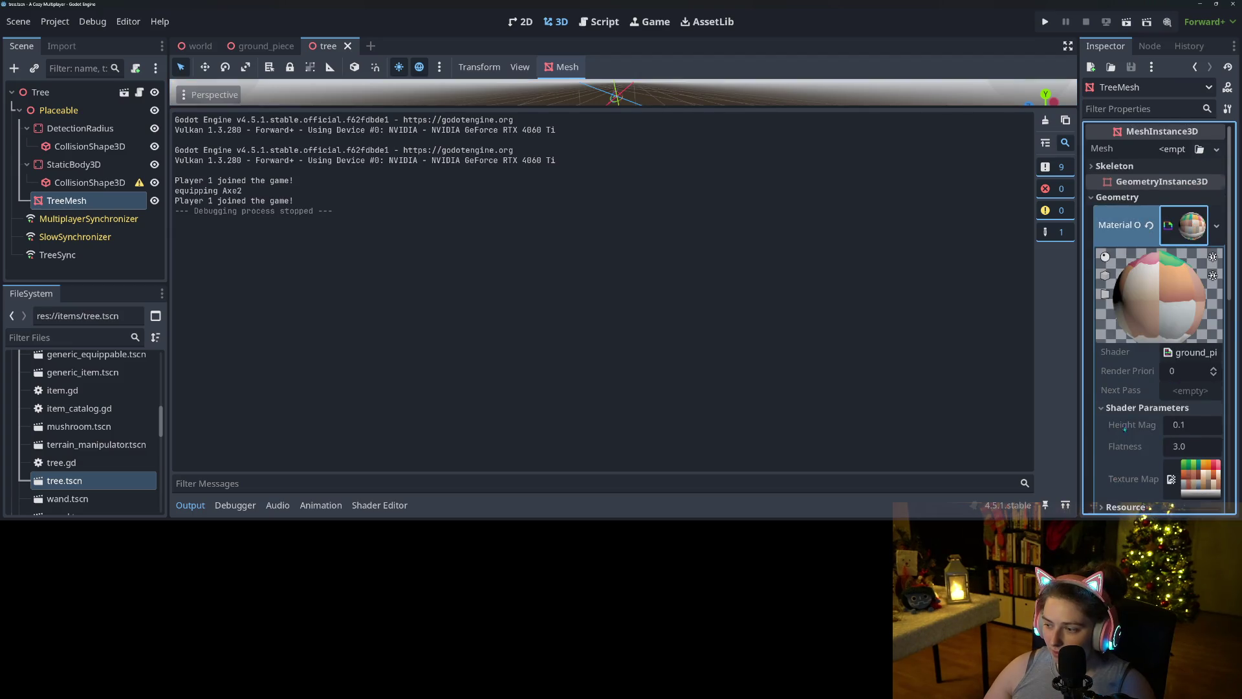
scroll(1125, 428, "down", 2)
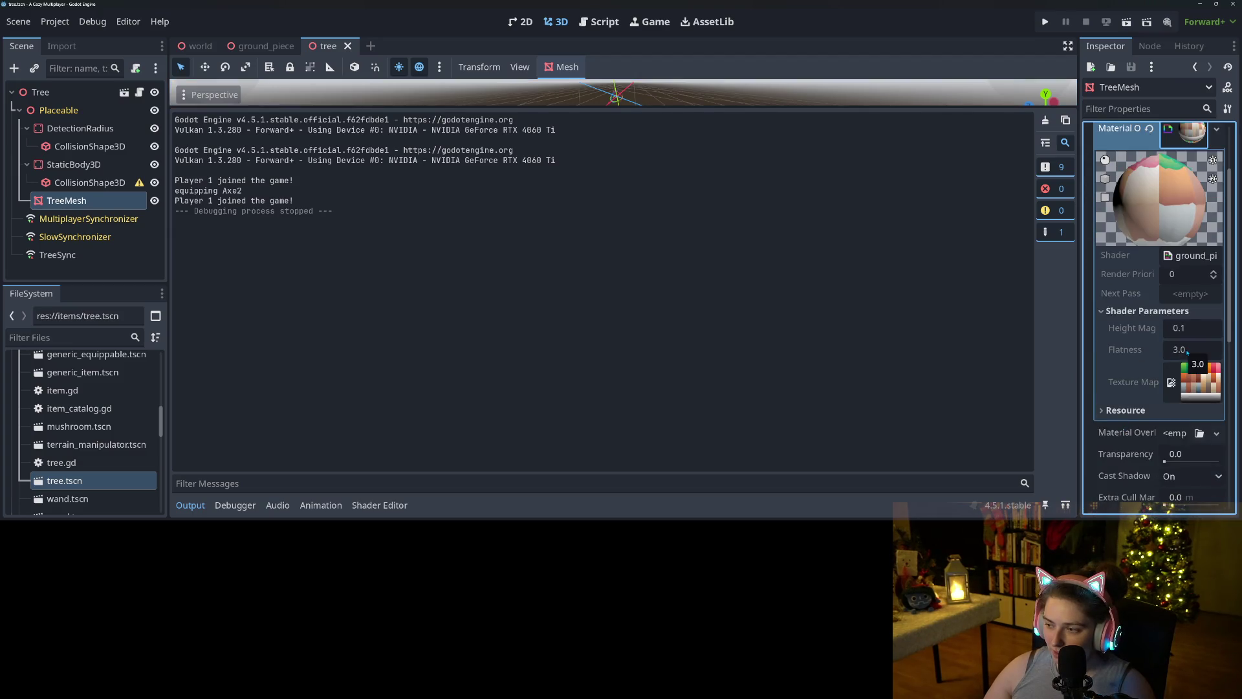
- Set the ground_piece material's Flatness to 2.0 and save the scene
left_click(265, 46)
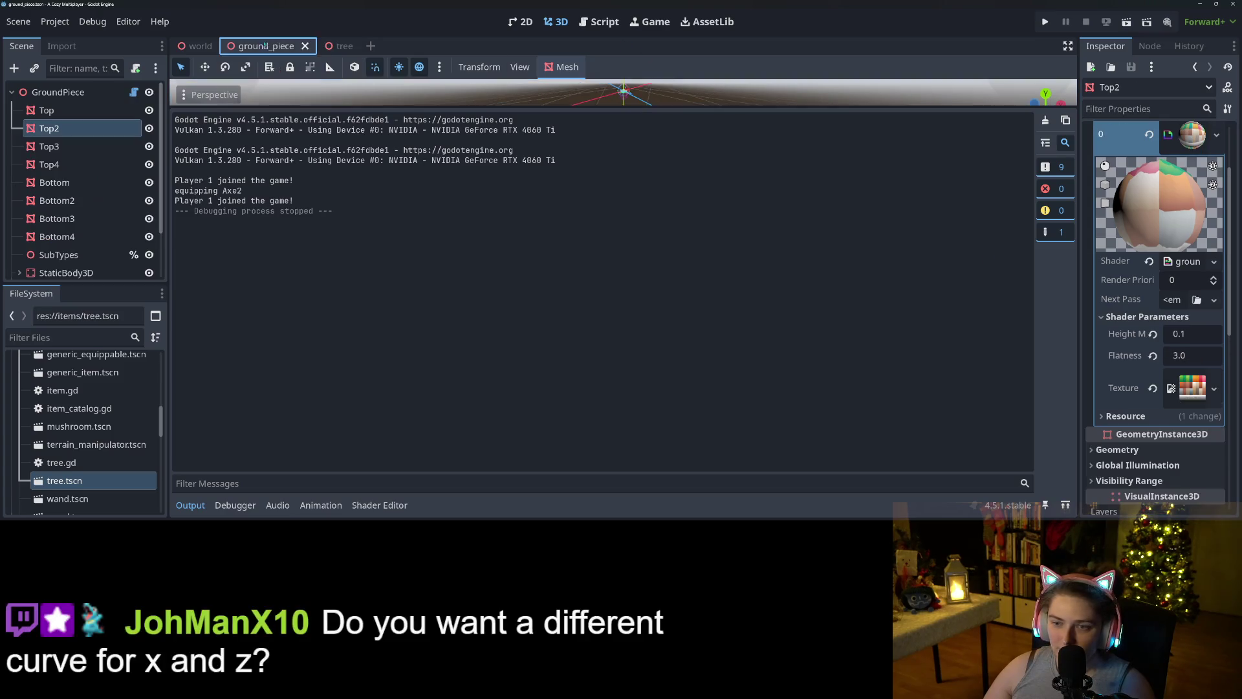
left_click(1181, 356)
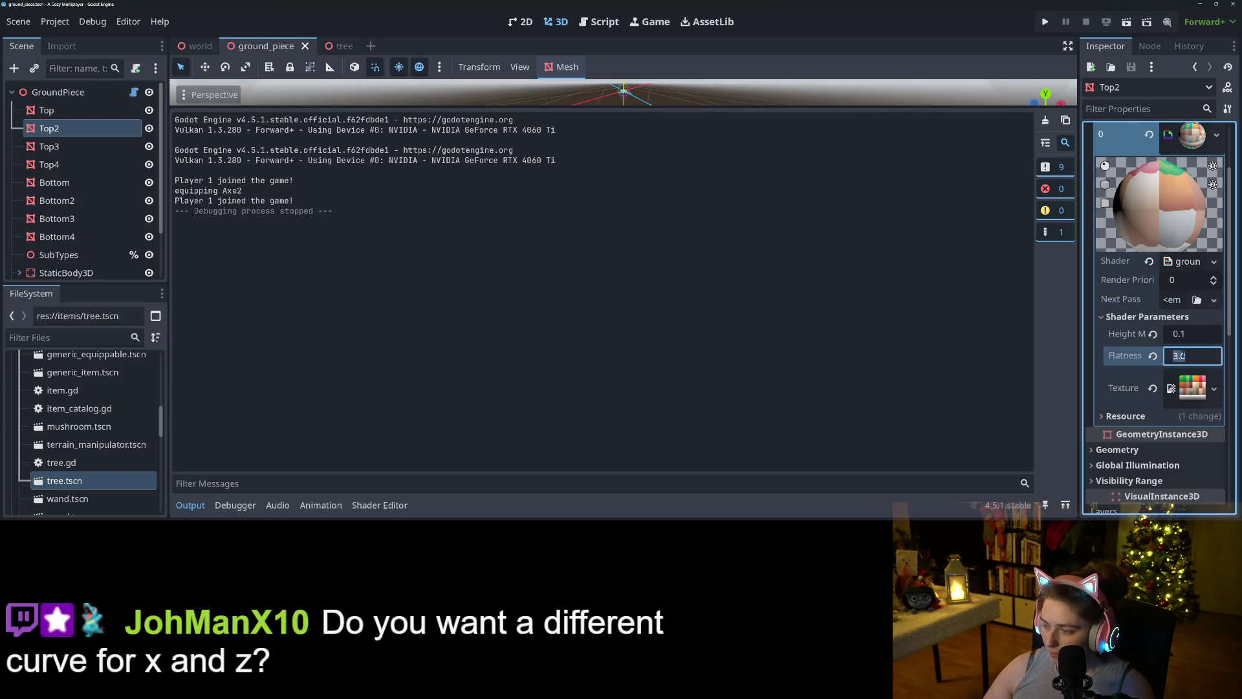
type("2")
key("Return")
key("ctrl+a")
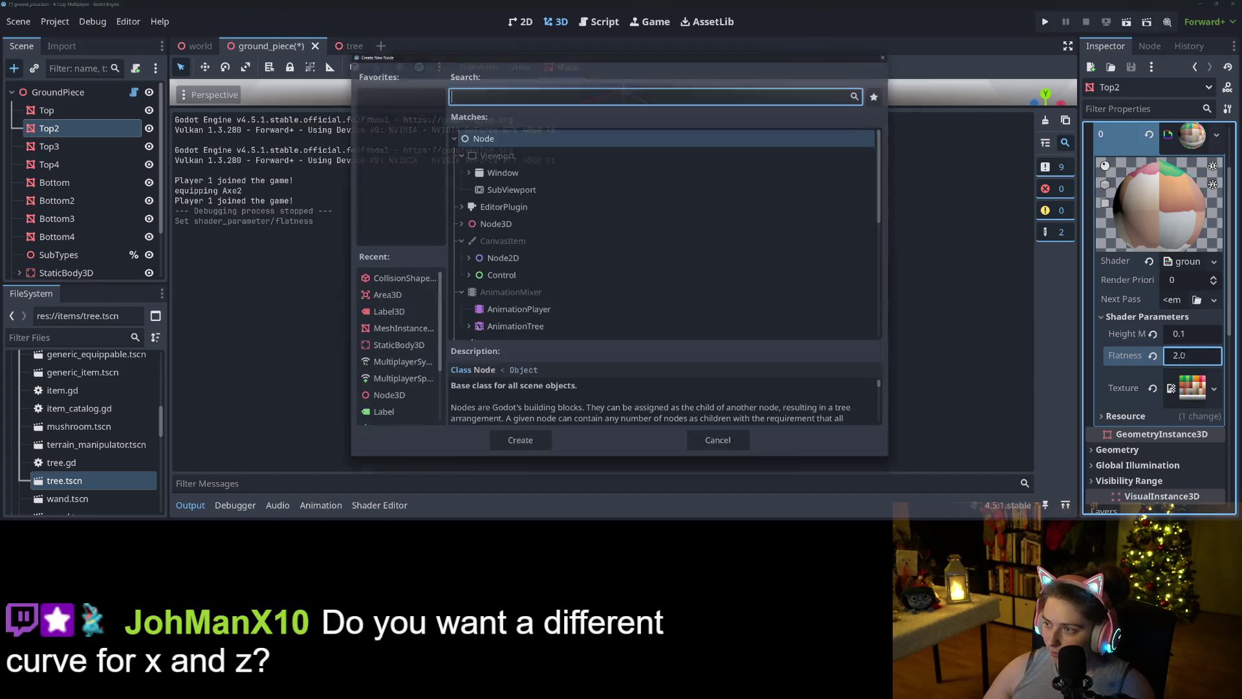
left_click(724, 452)
key("ctrl+s")
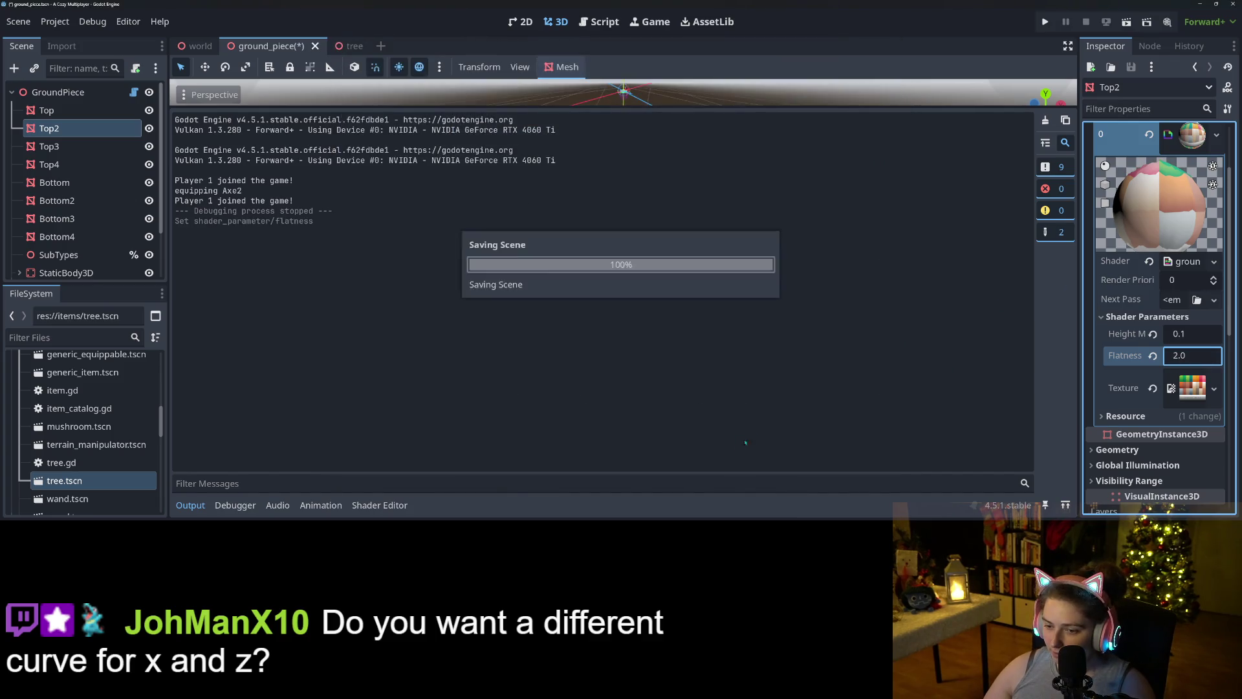
- Run the game with F5, maximize its window, and load the second saved game
key("F5")
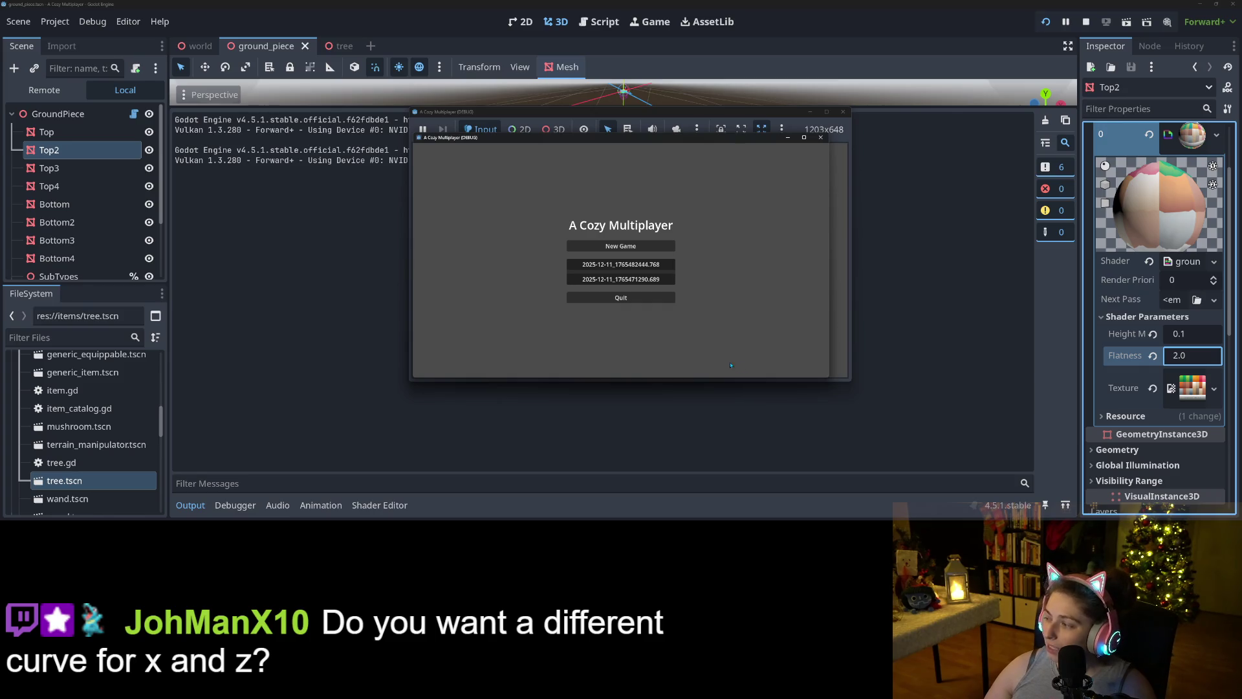
left_click(838, 105)
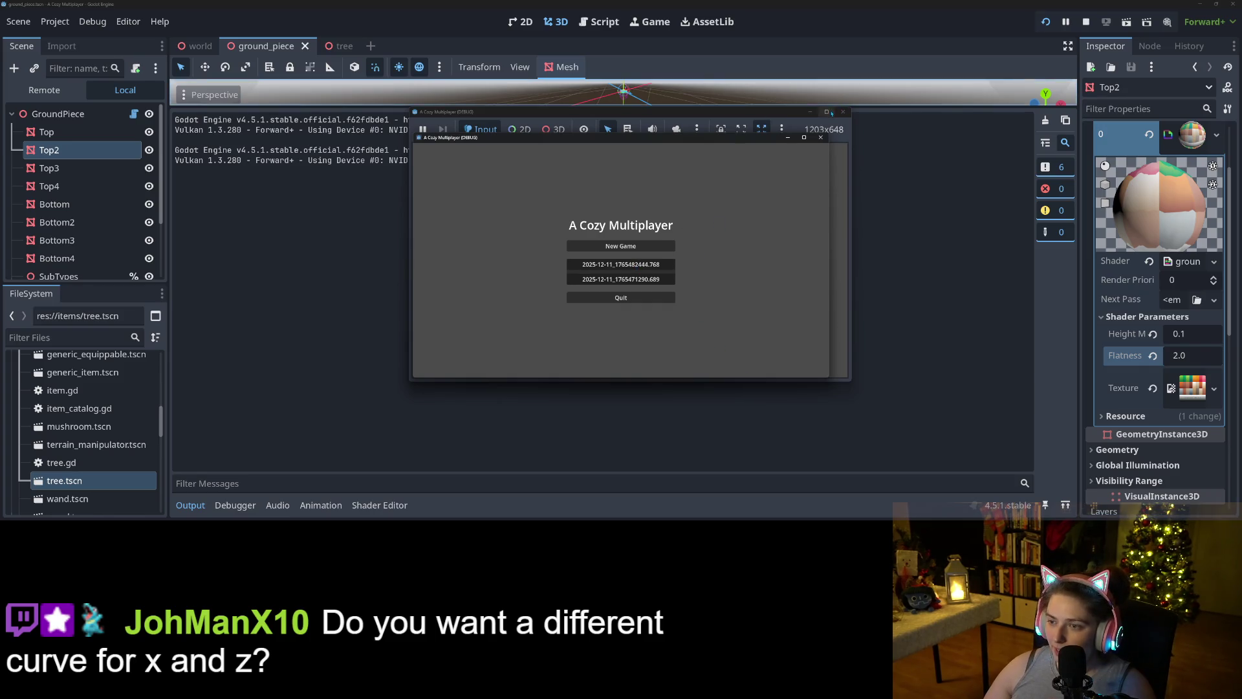
left_click(828, 112)
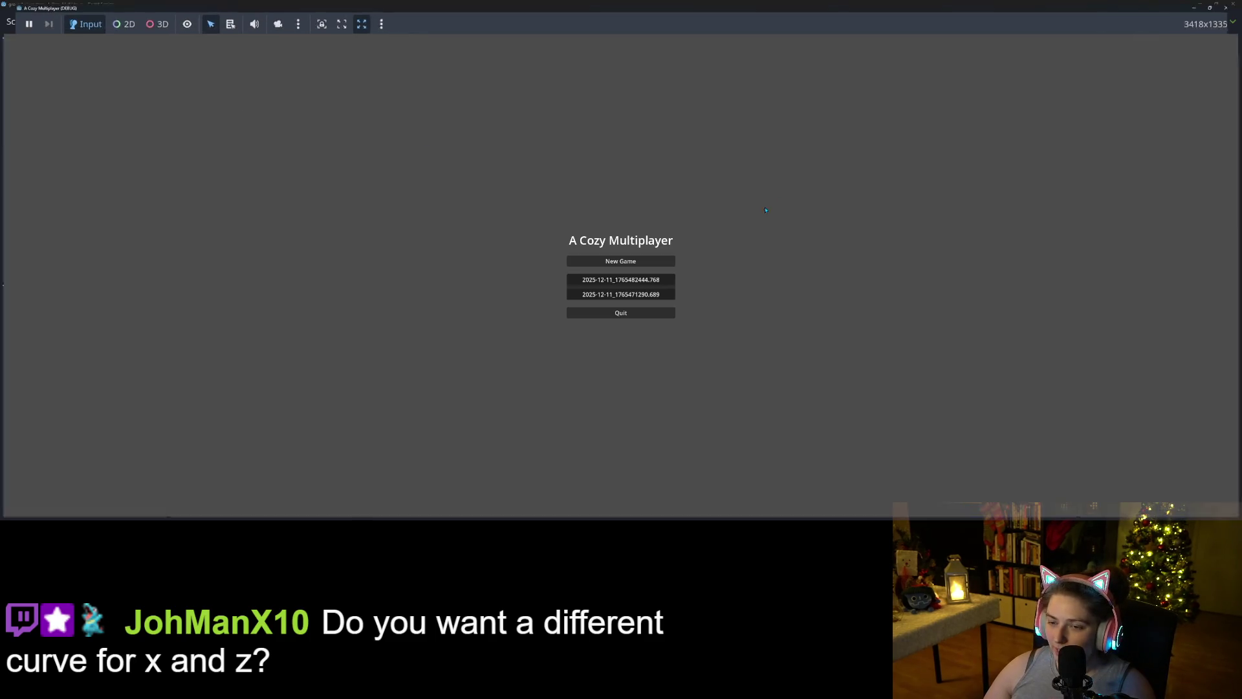
left_click(638, 298)
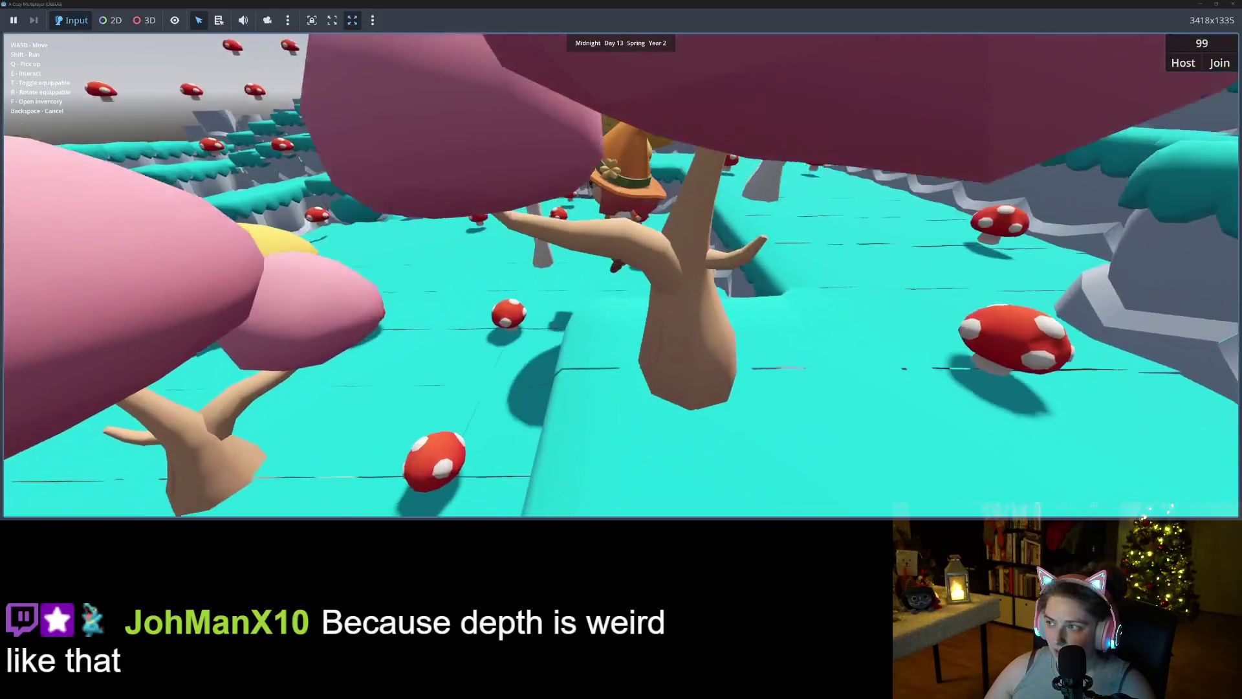
- Return from the running game to the editor and stop the test run
key("F5")
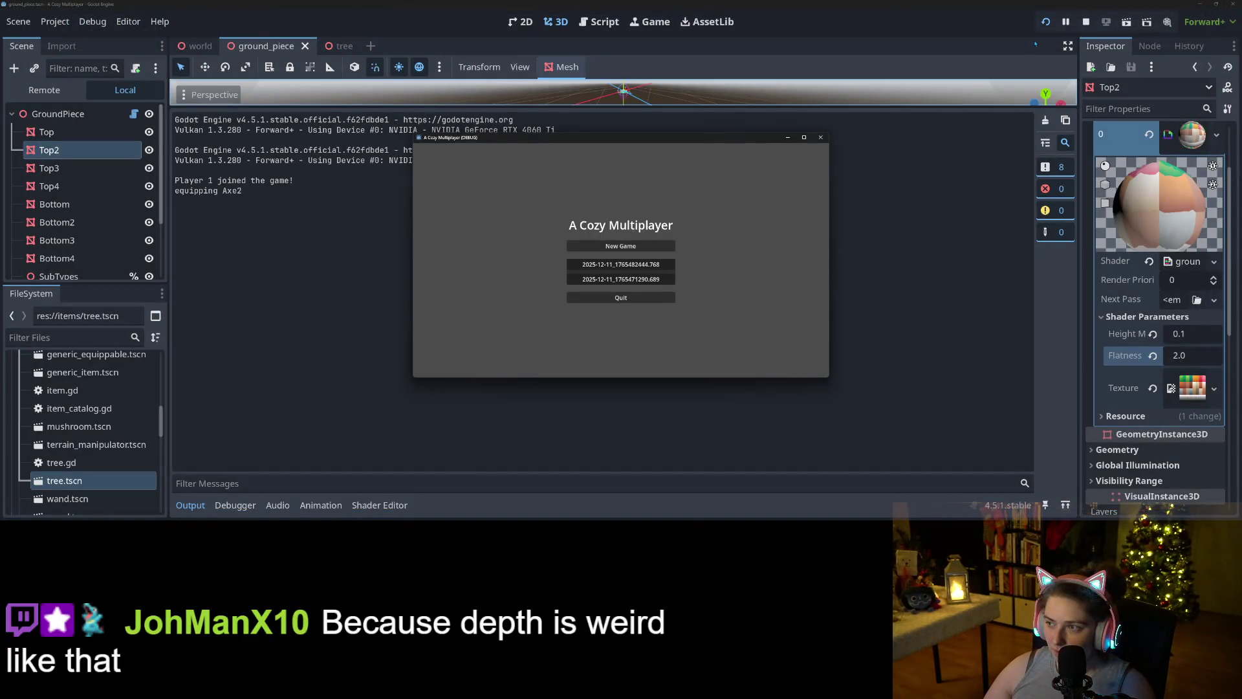
left_click(1086, 22)
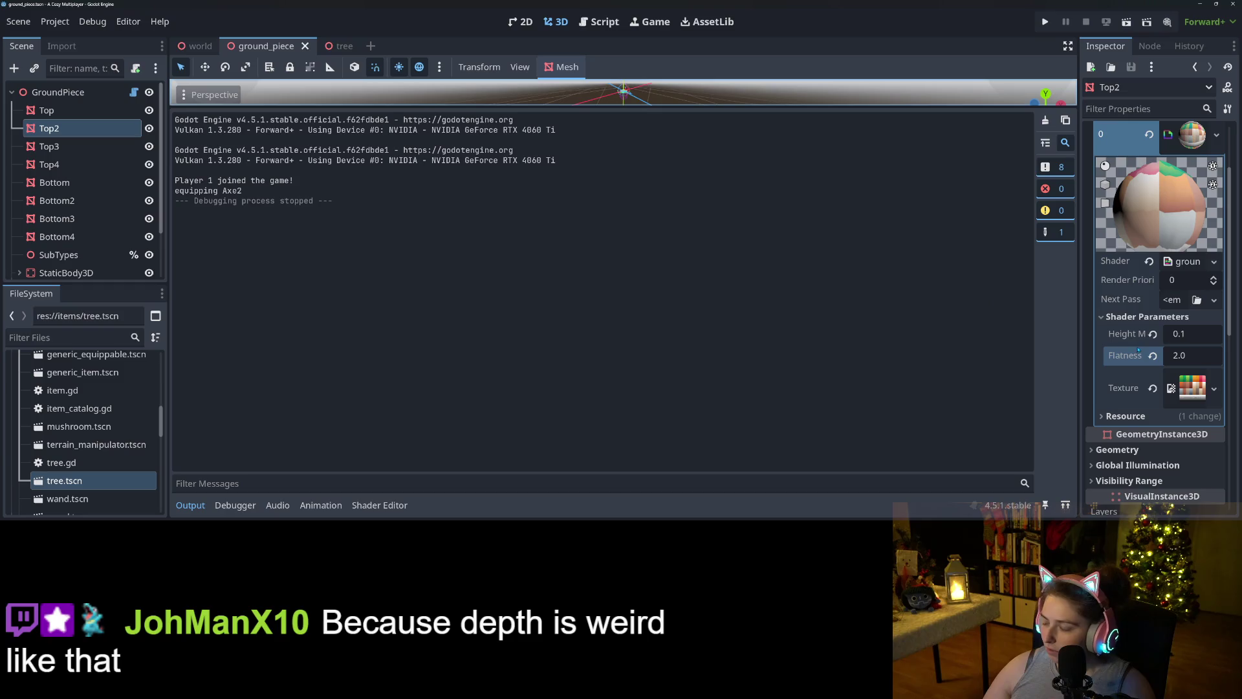
- Confirm the ground material's Flatness value of 2.0
left_click(1195, 357)
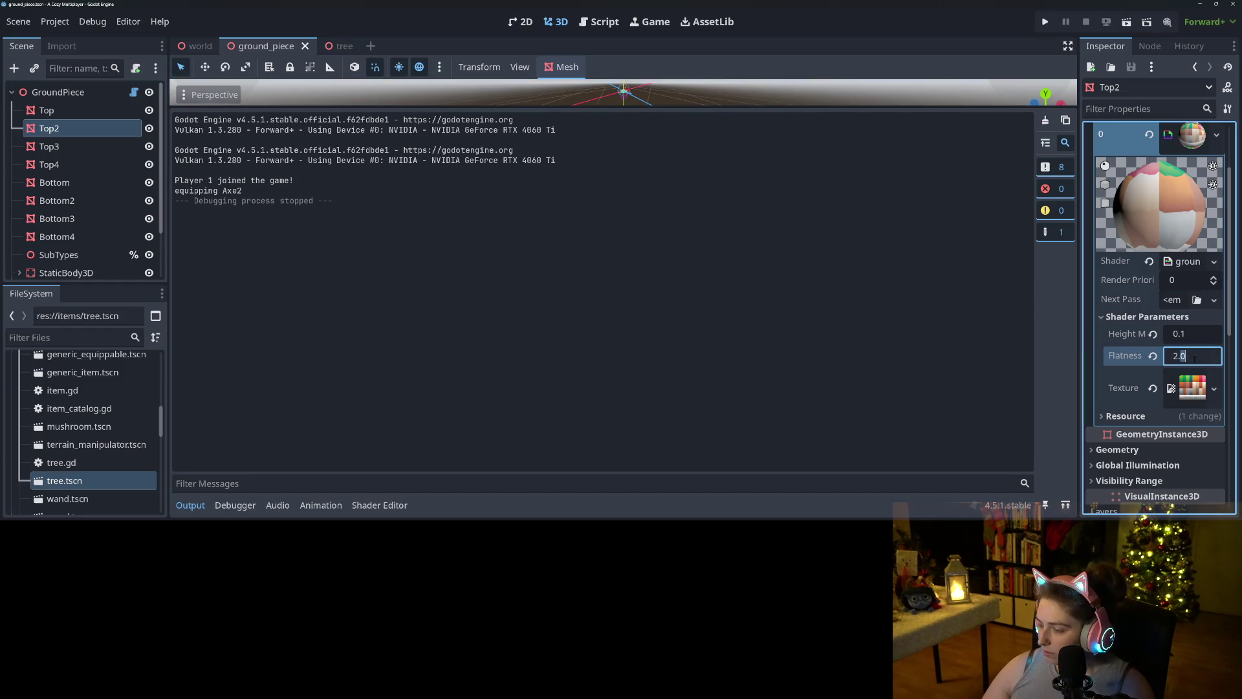
key("Return")
scroll(1147, 315, "up", 3)
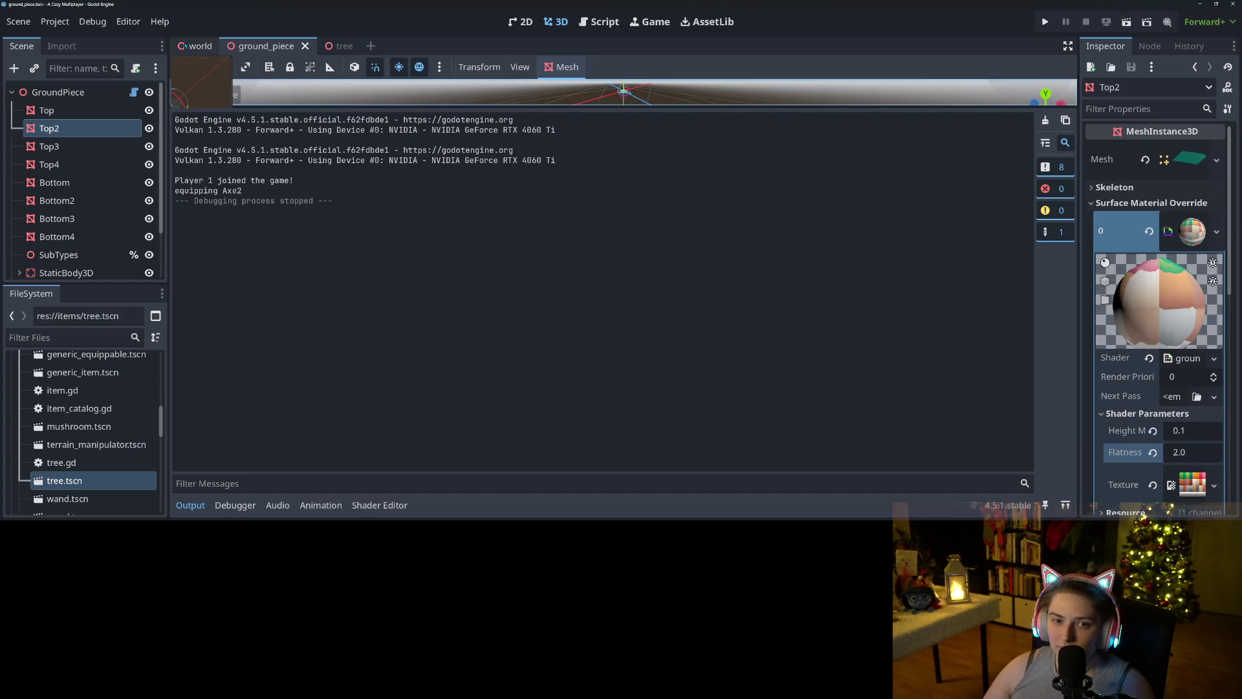
- Save the Surface Material Override as res://env/nature_curved_shader.tres and save the ground_piece scene
left_click(1217, 231)
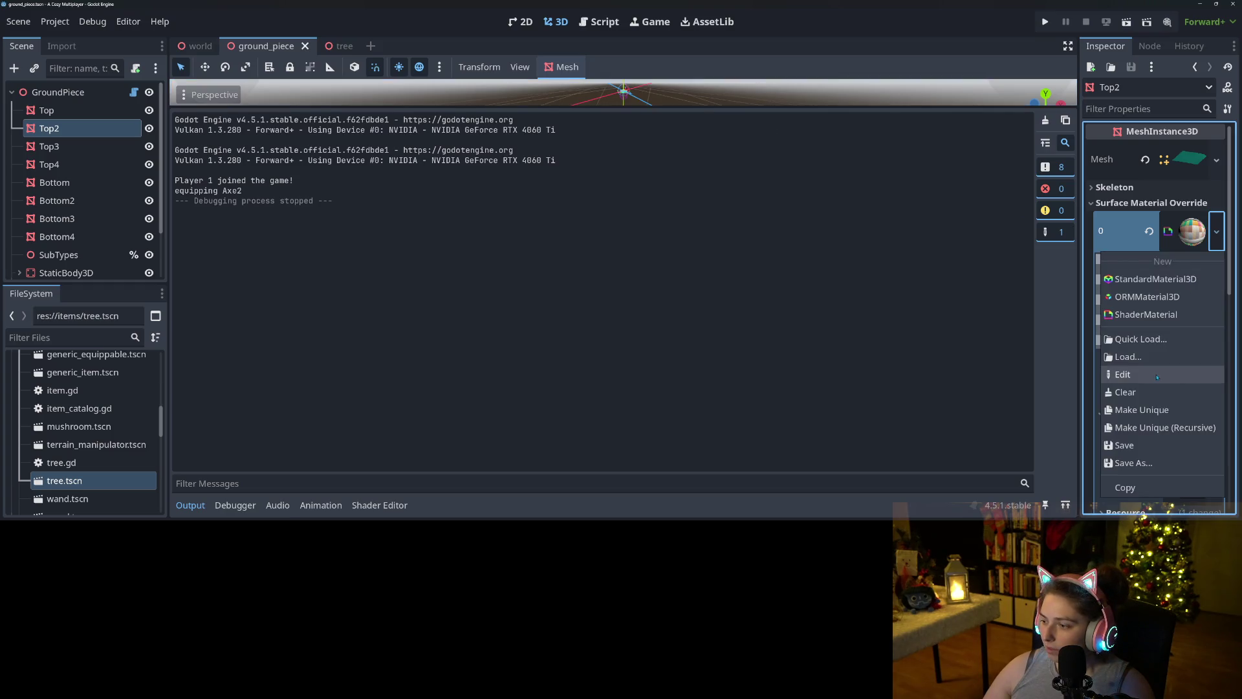
left_click(1155, 464)
type("nature_curved_shader.tres")
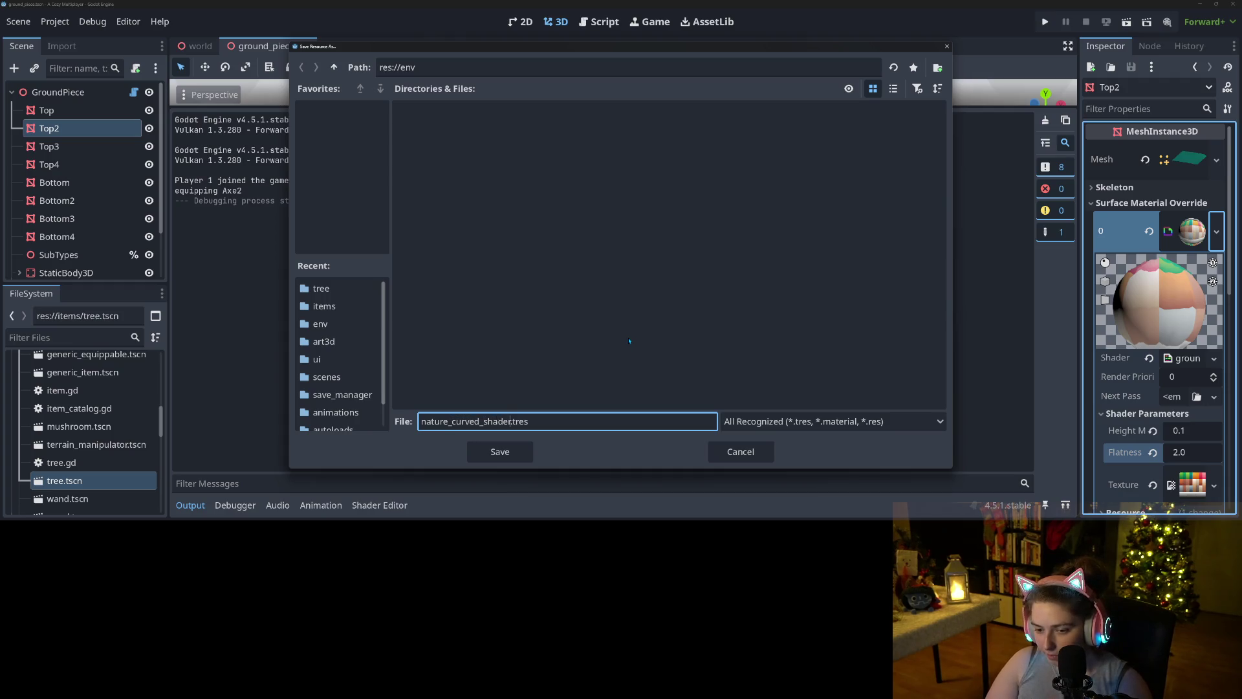
key("Return")
key("ctrl+s")
key("ctrl+Tab")
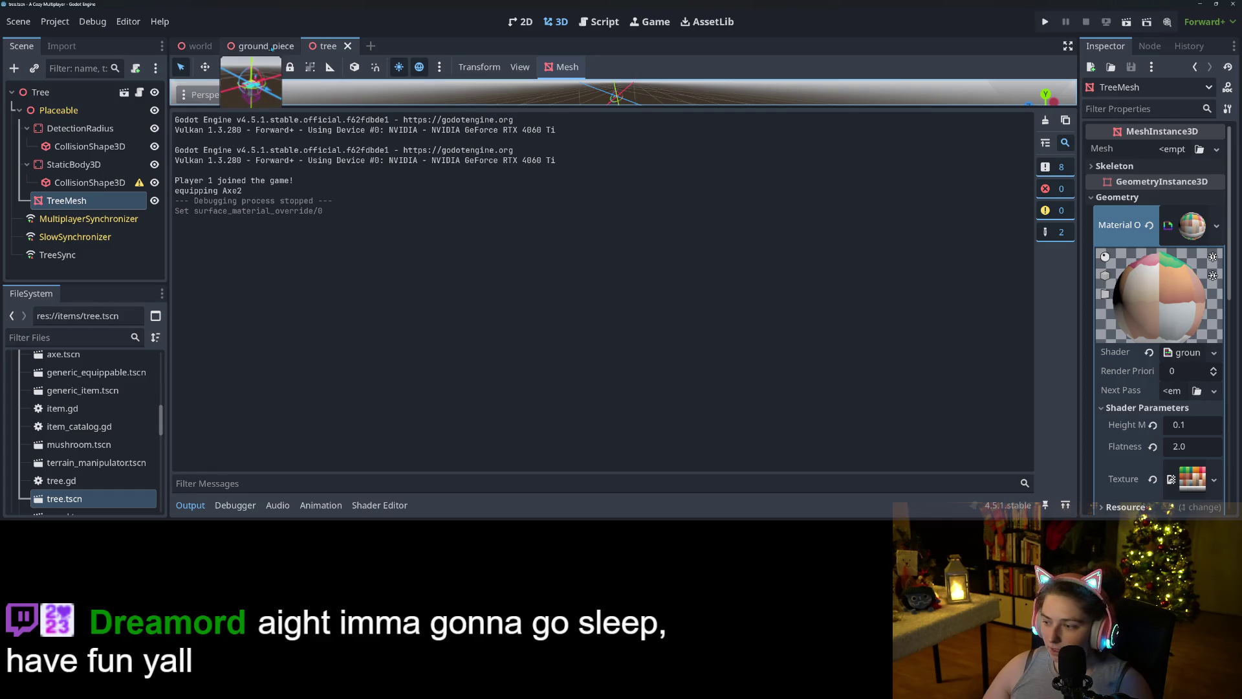
left_click(283, 48)
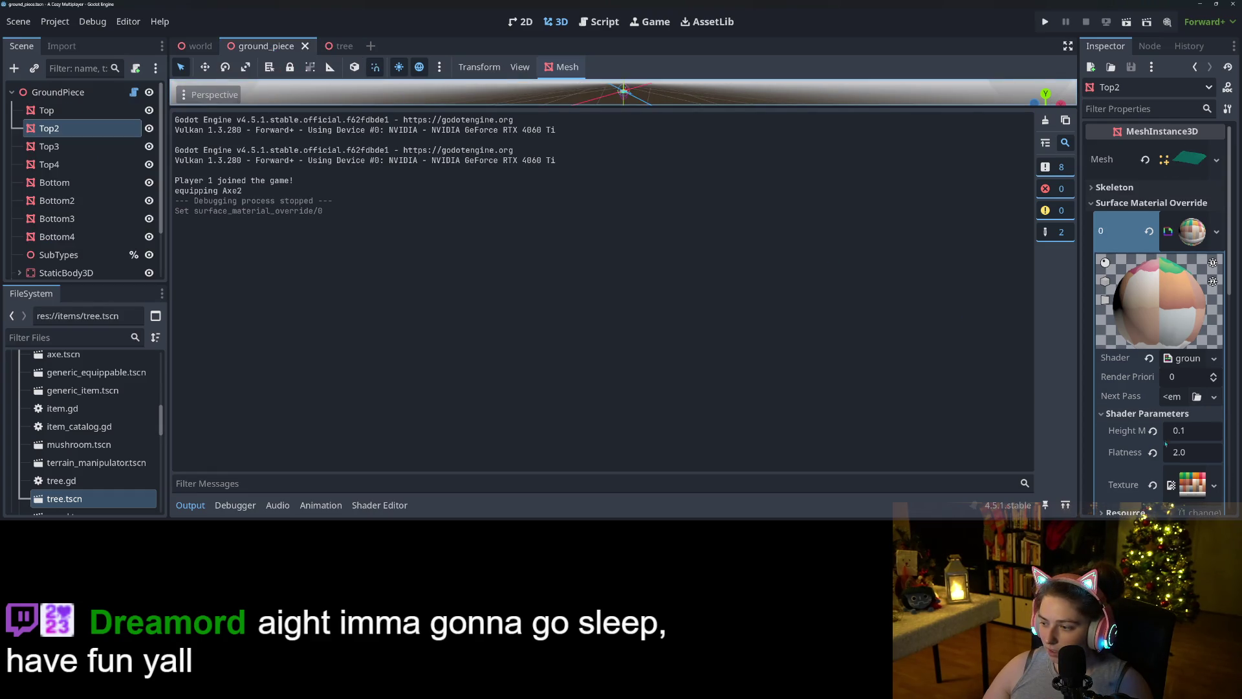
- In ground_piece, turn off Local to Scene on the ground material so it is shared, and save
scroll(1165, 414, "down", 3)
left_click(1118, 367)
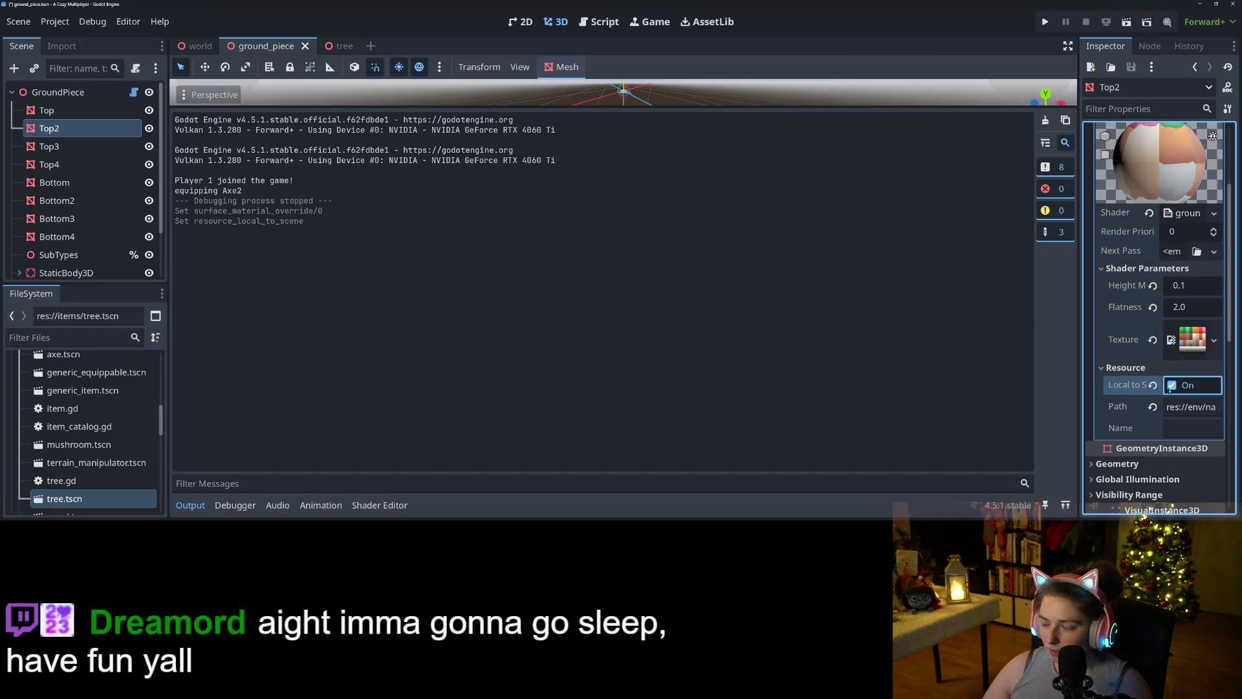
scroll(1126, 386, "up", 3)
key("ctrl+s")
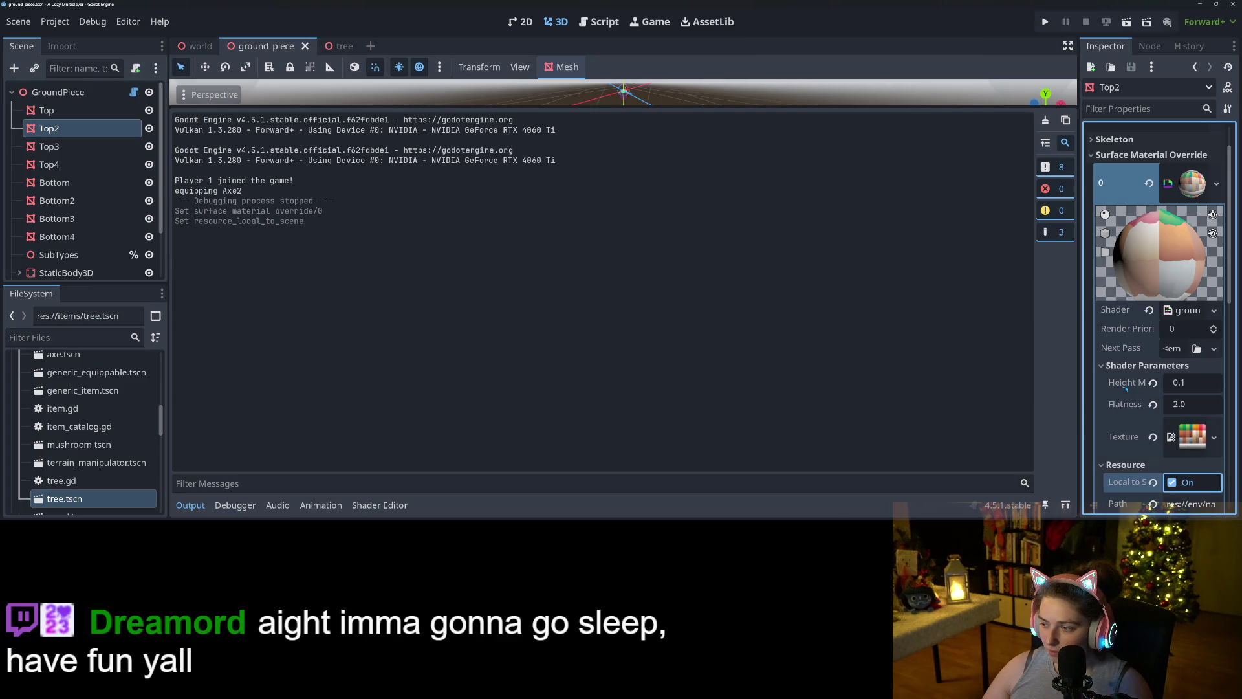
left_click(1172, 483)
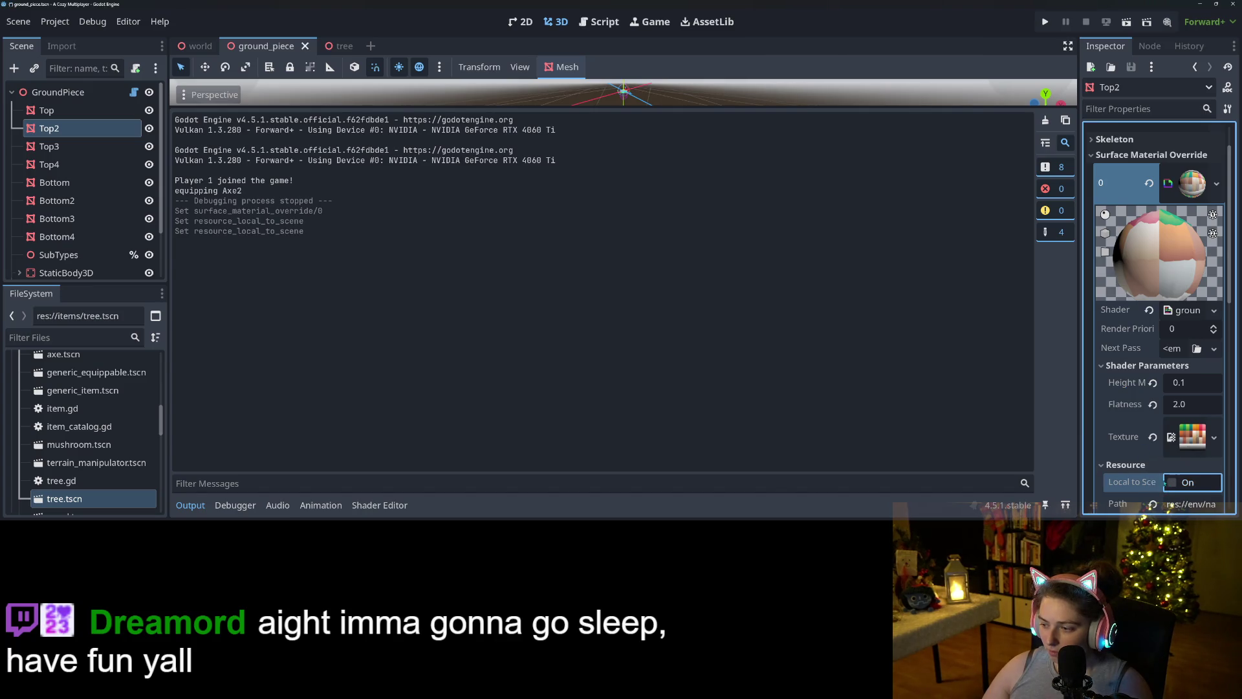
- From the tree scene, run the game and load the first saved game
key("ctrl+Tab")
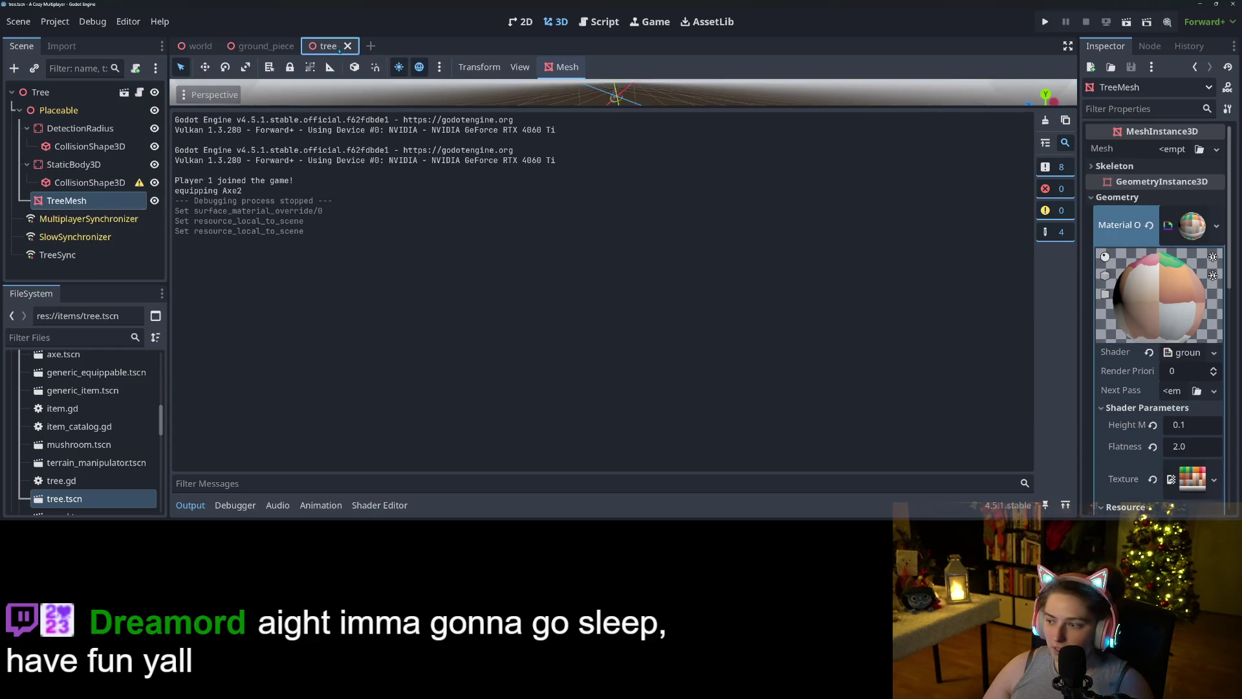
scroll(1120, 438, "down", 2)
scroll(1120, 439, "up", 2)
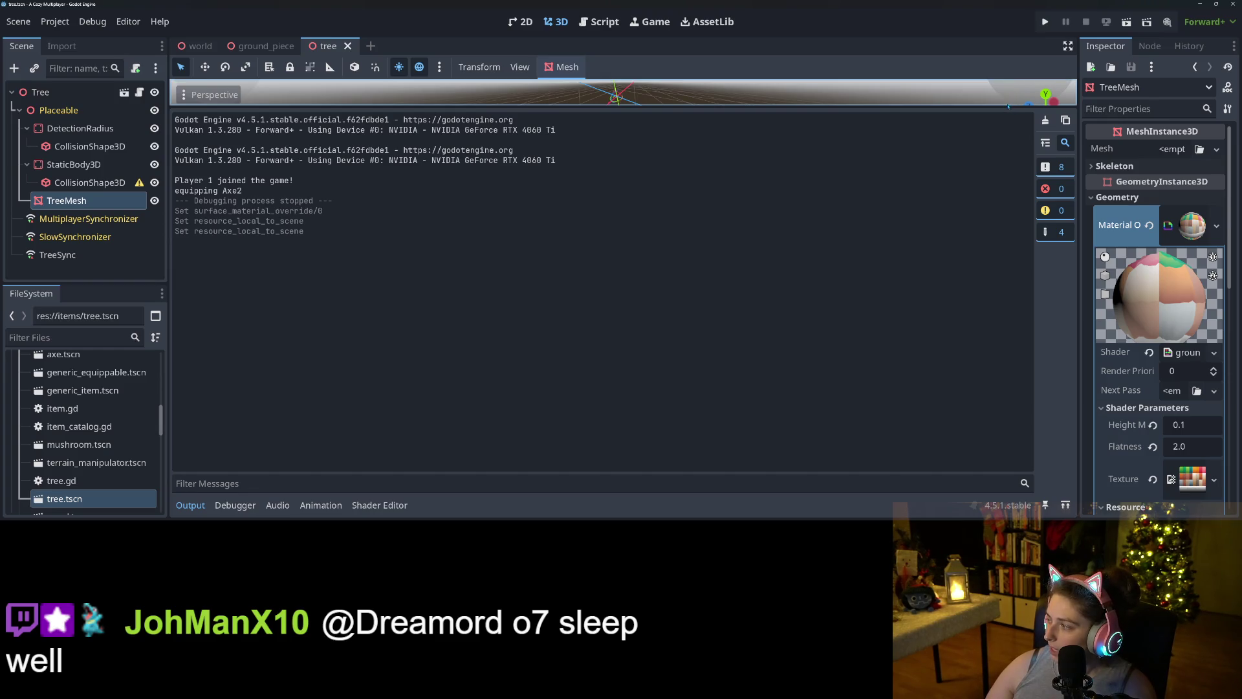
left_click(1045, 22)
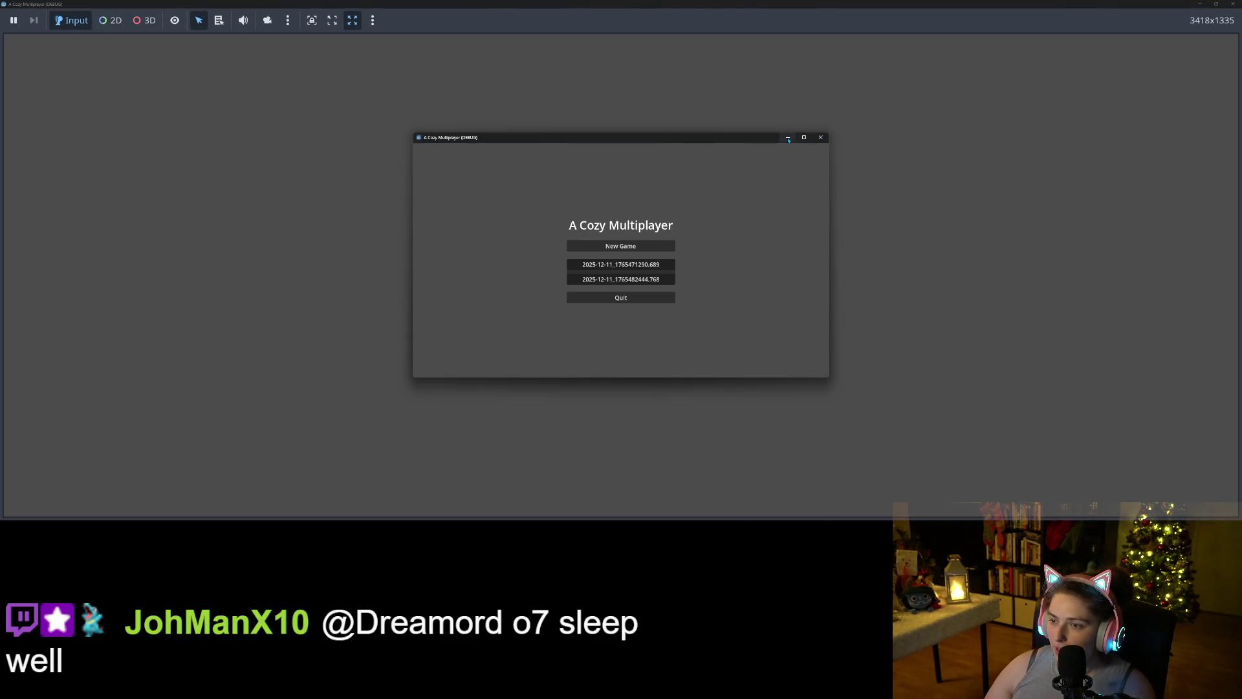
left_click(639, 280)
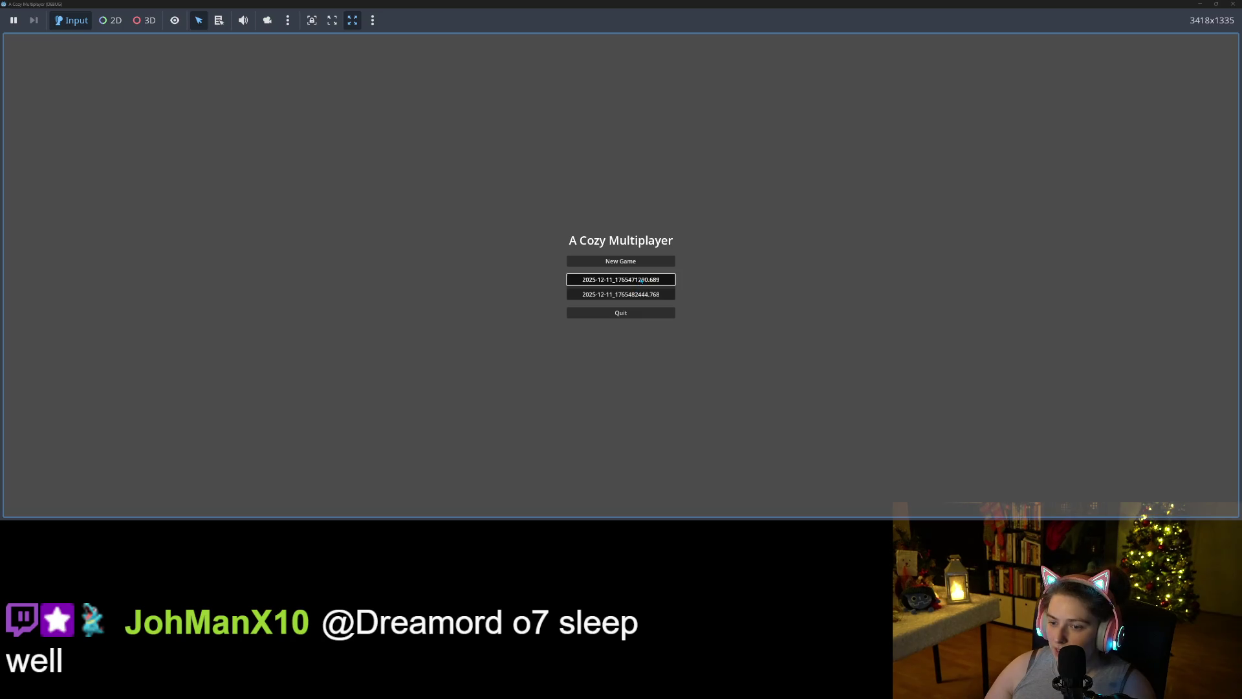
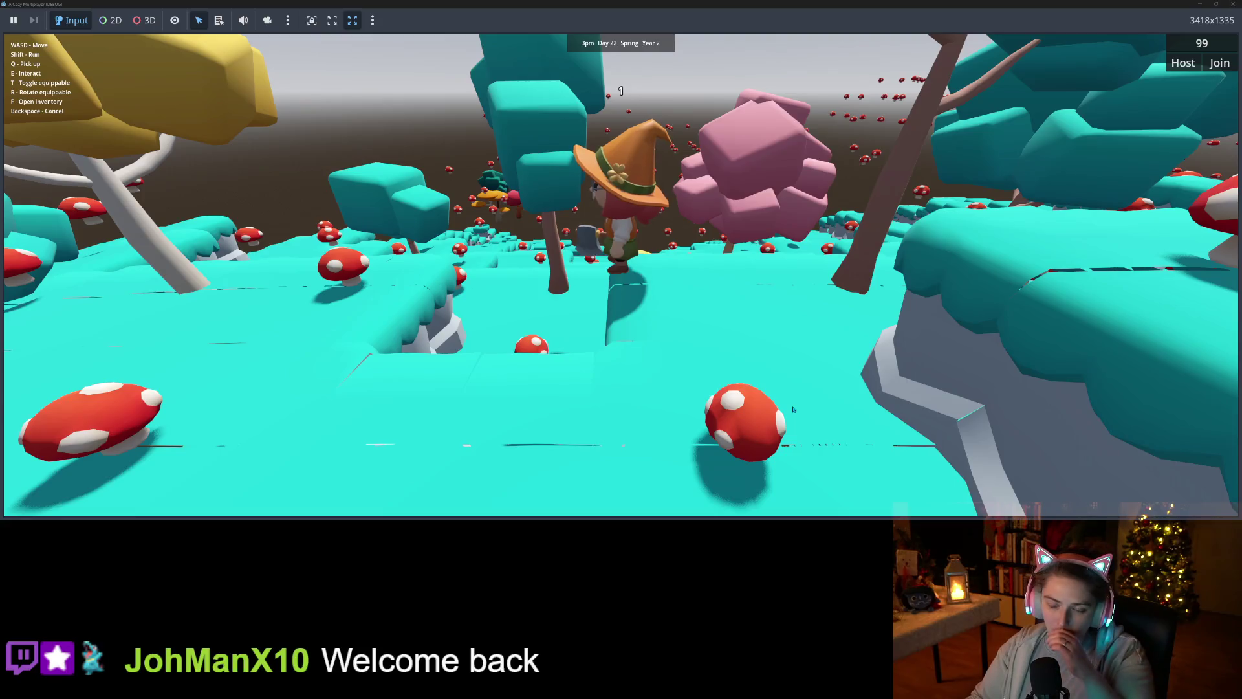
- Walk the character across the platform through the mushroom level, then return to the editor
key("w")
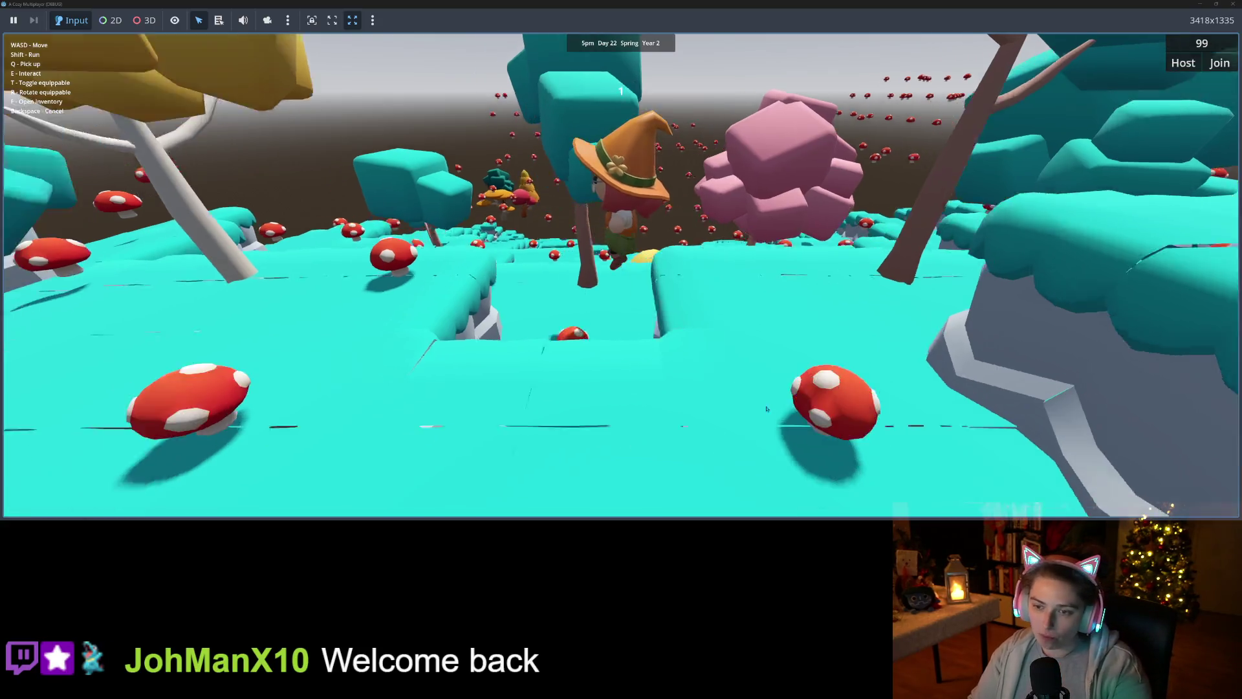
key("space")
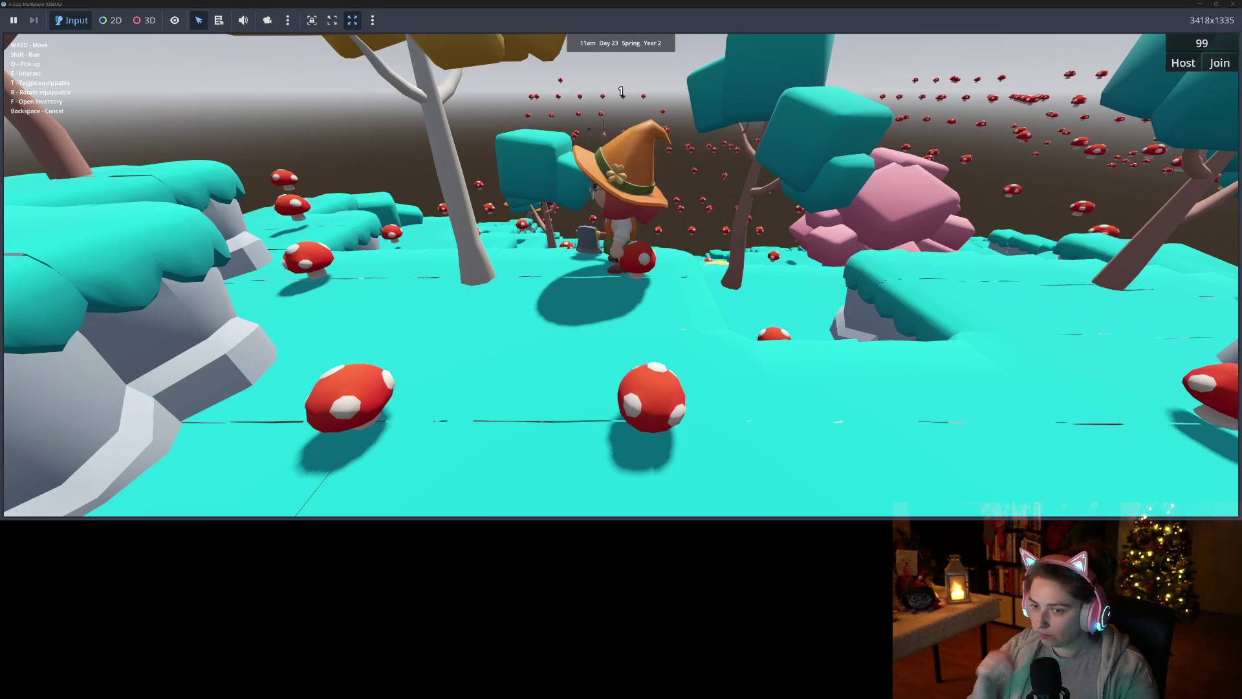
key("w")
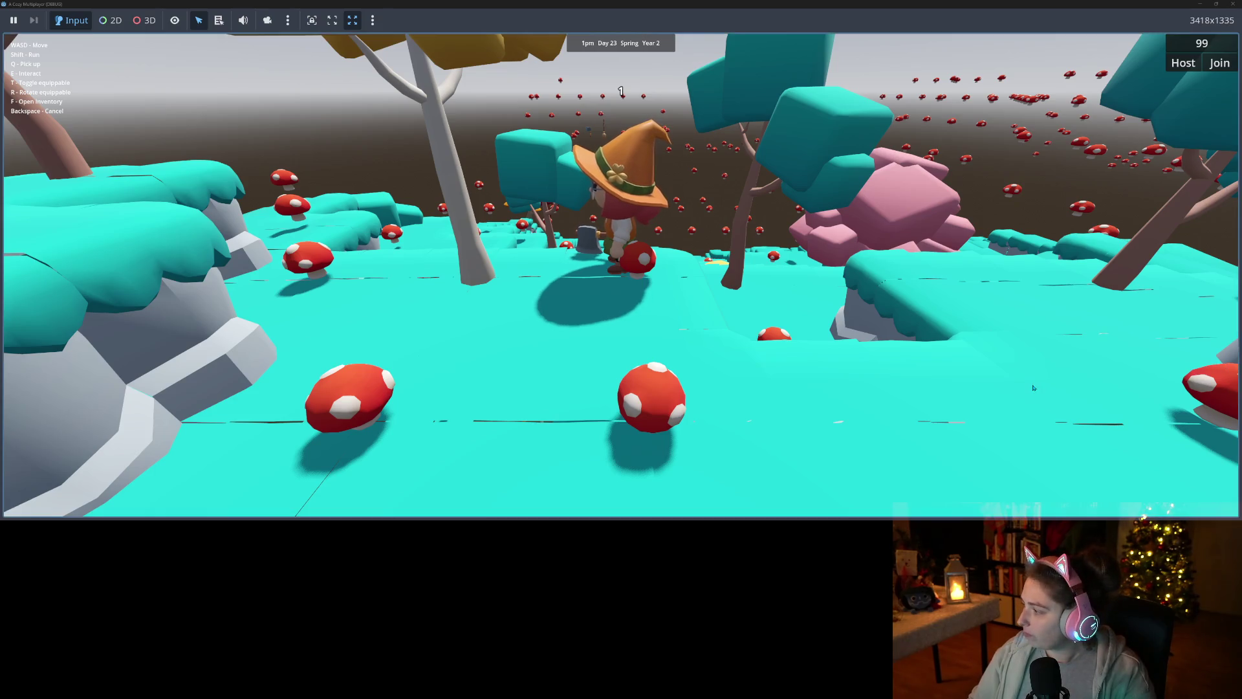
key("w")
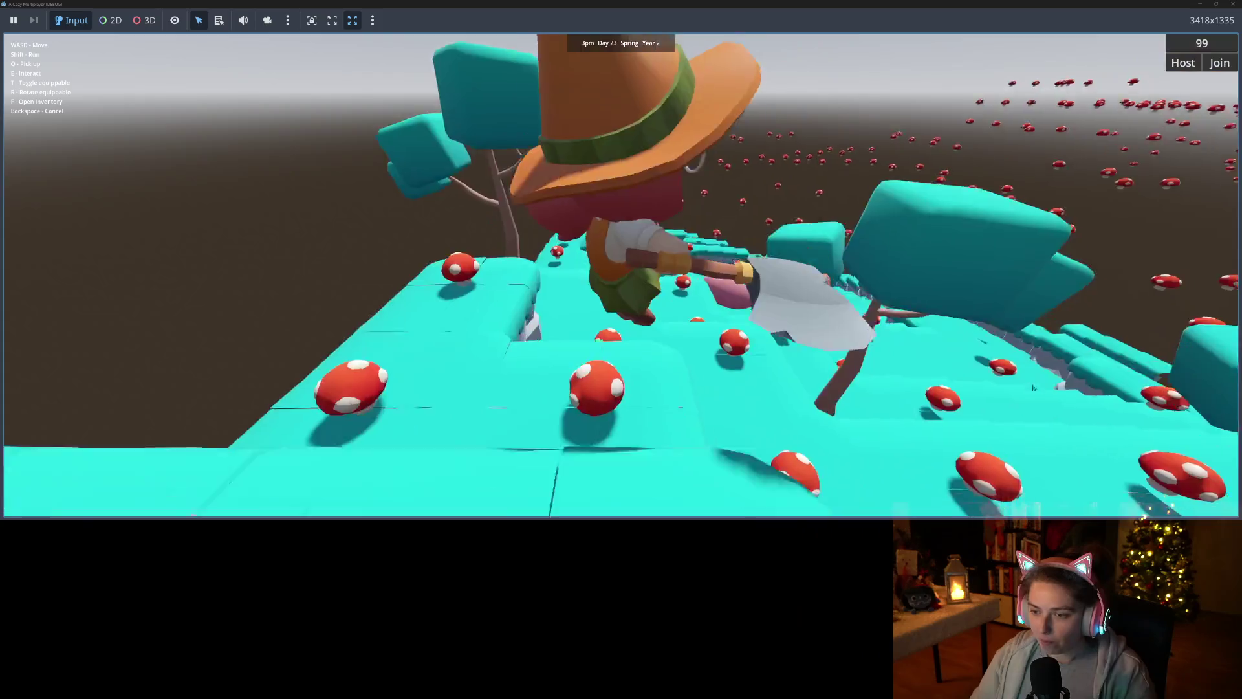
key("w")
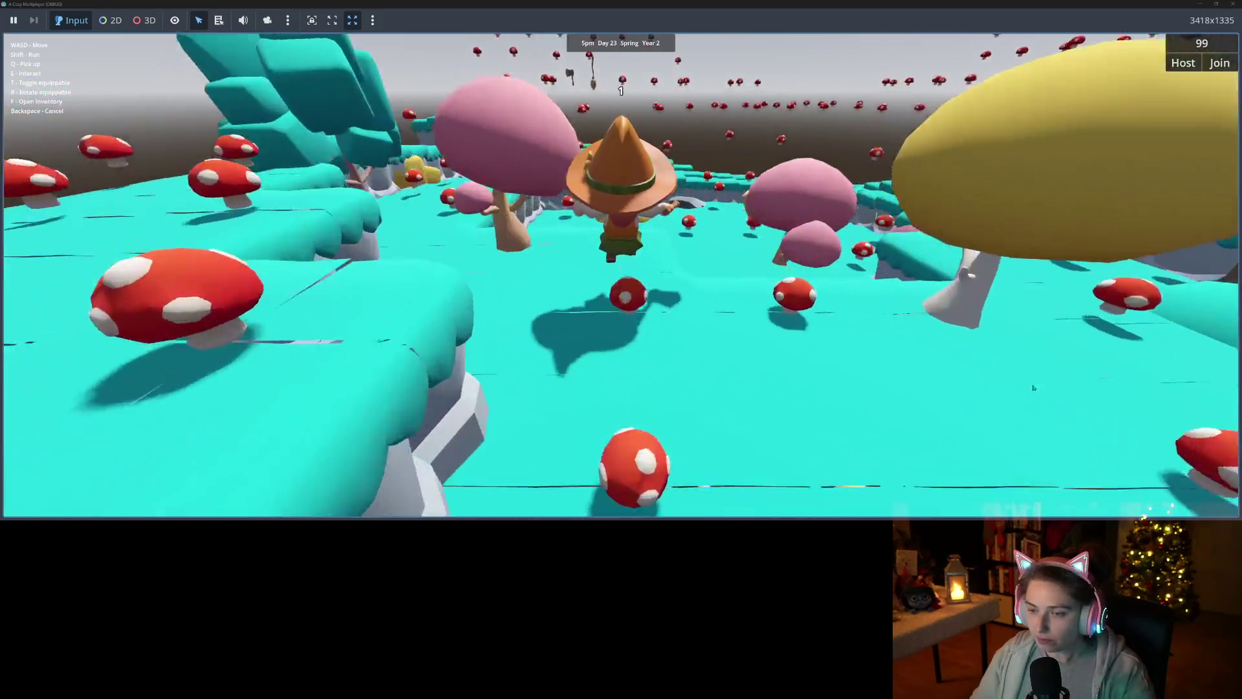
key("w")
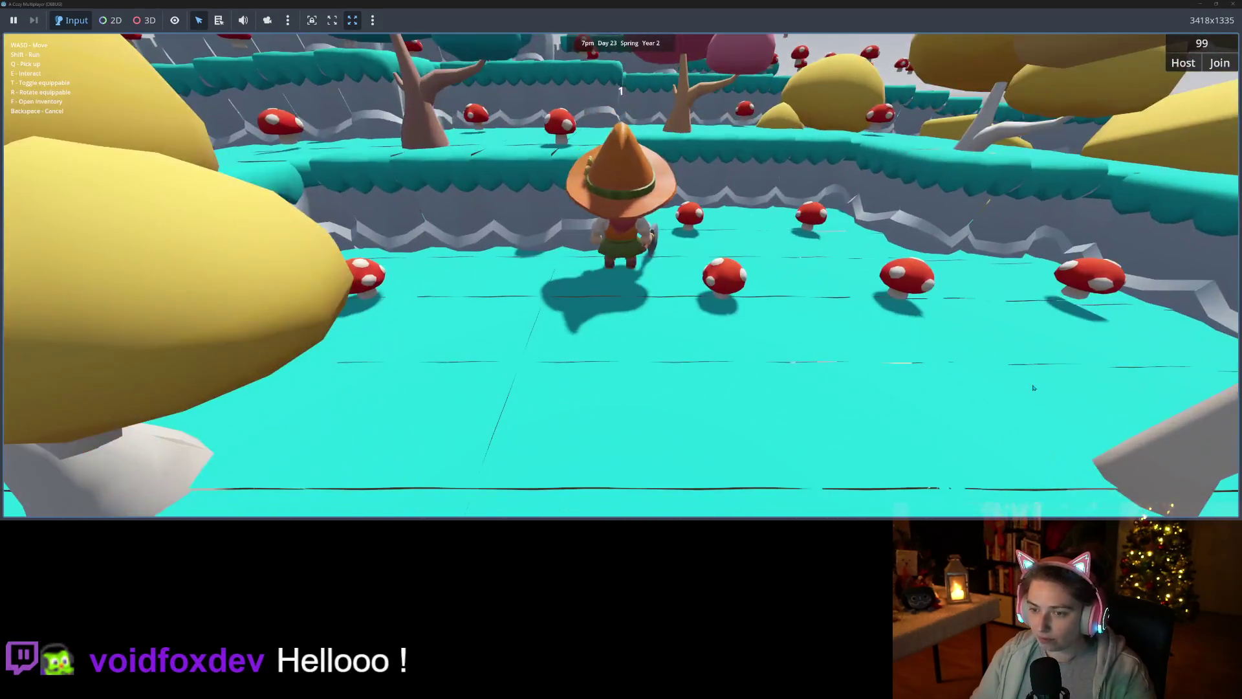
key("w")
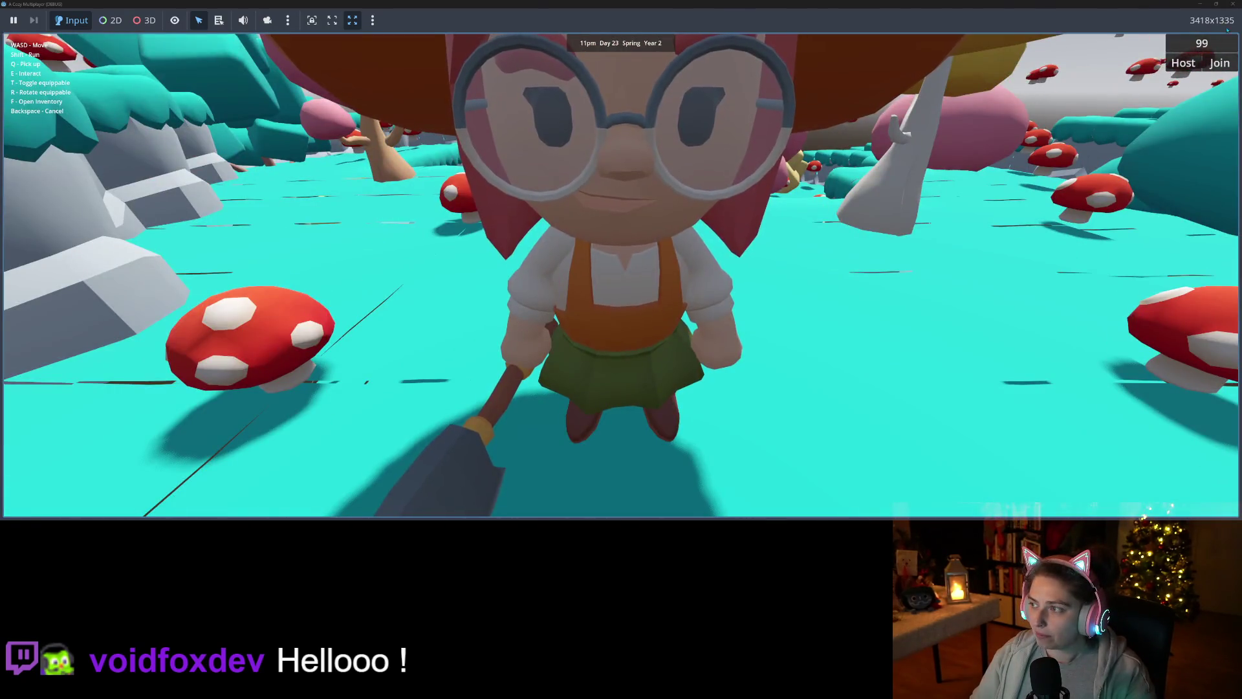
key("F8")
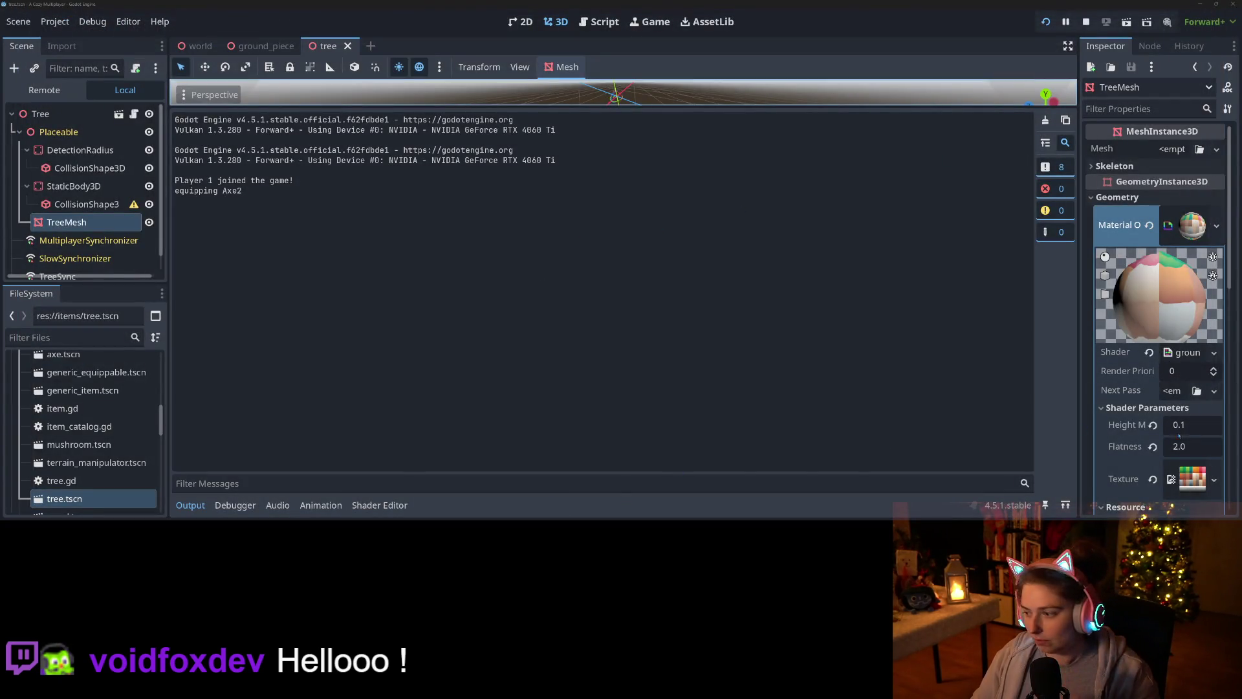
- Set the tree material's Flatness shader parameter to 1.0
left_click(1201, 449)
type("1")
key("Return")
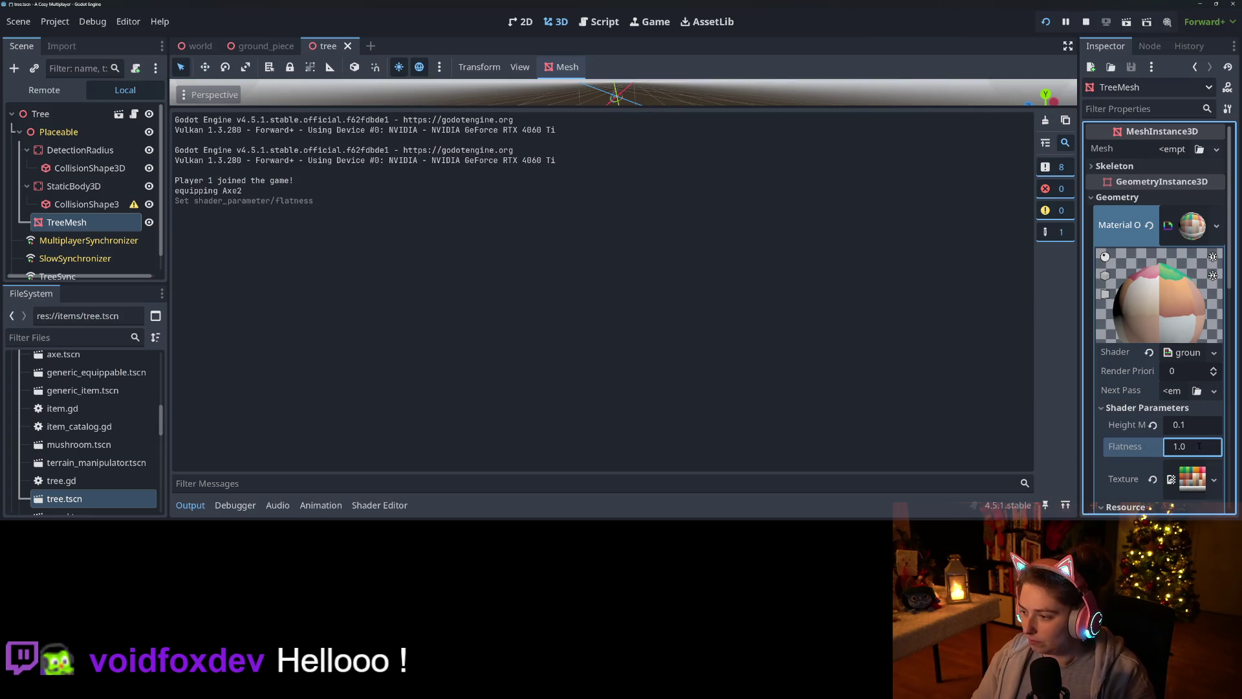
- Relaunch the game from the second save to check the change, then stop it
key("F5")
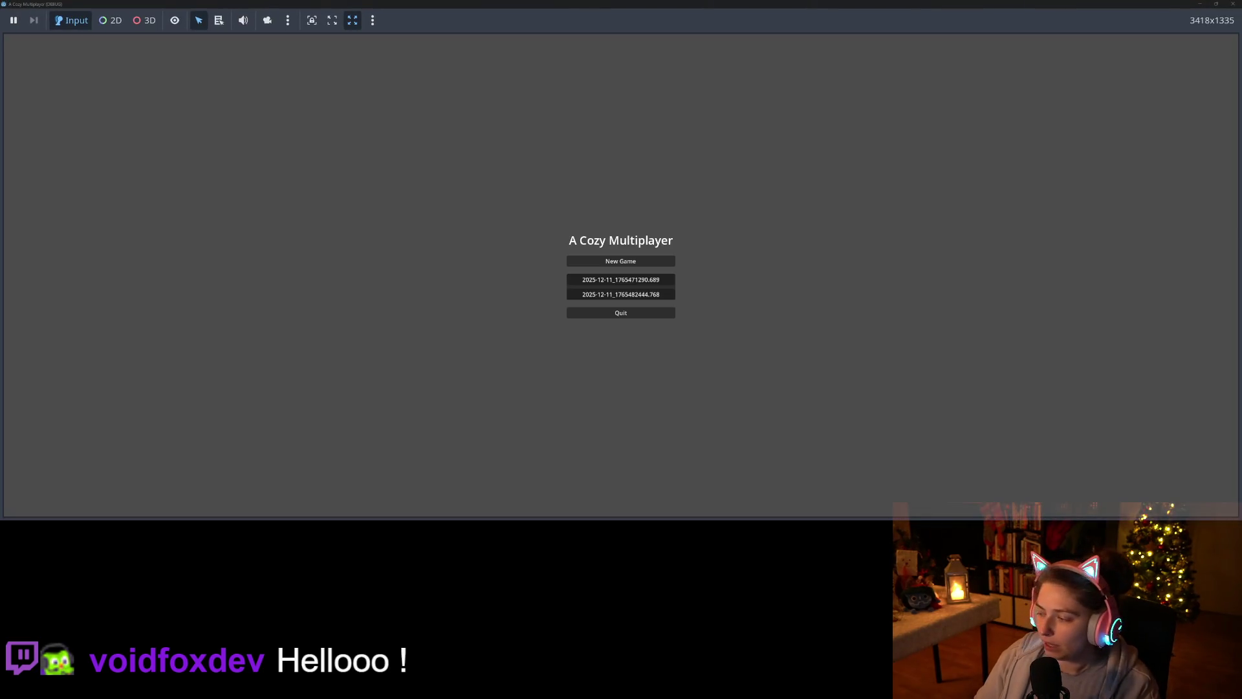
left_click(606, 296)
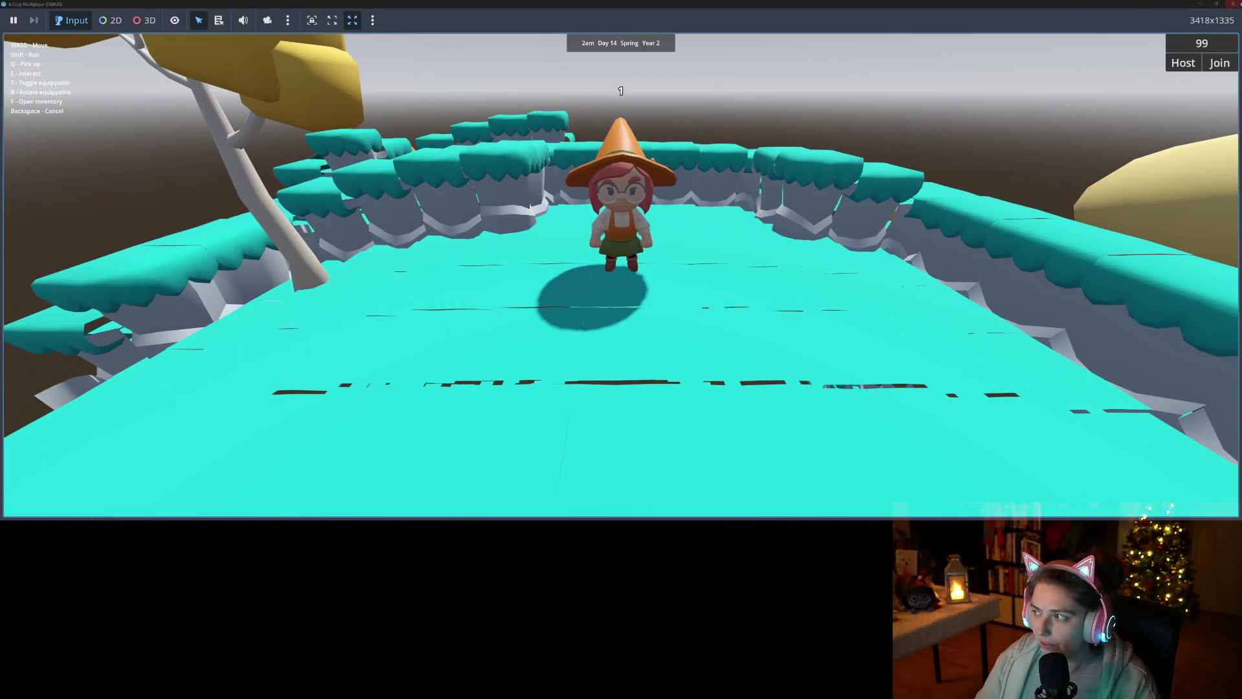
key("alt+Tab")
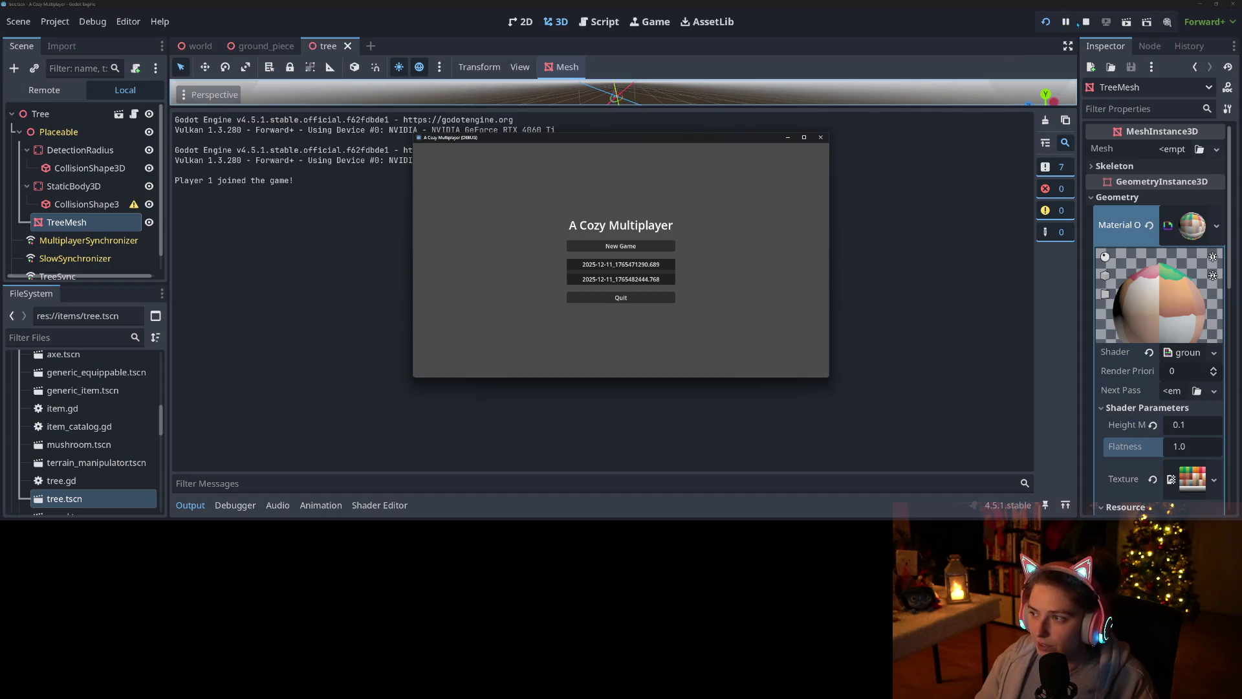
left_click(1086, 21)
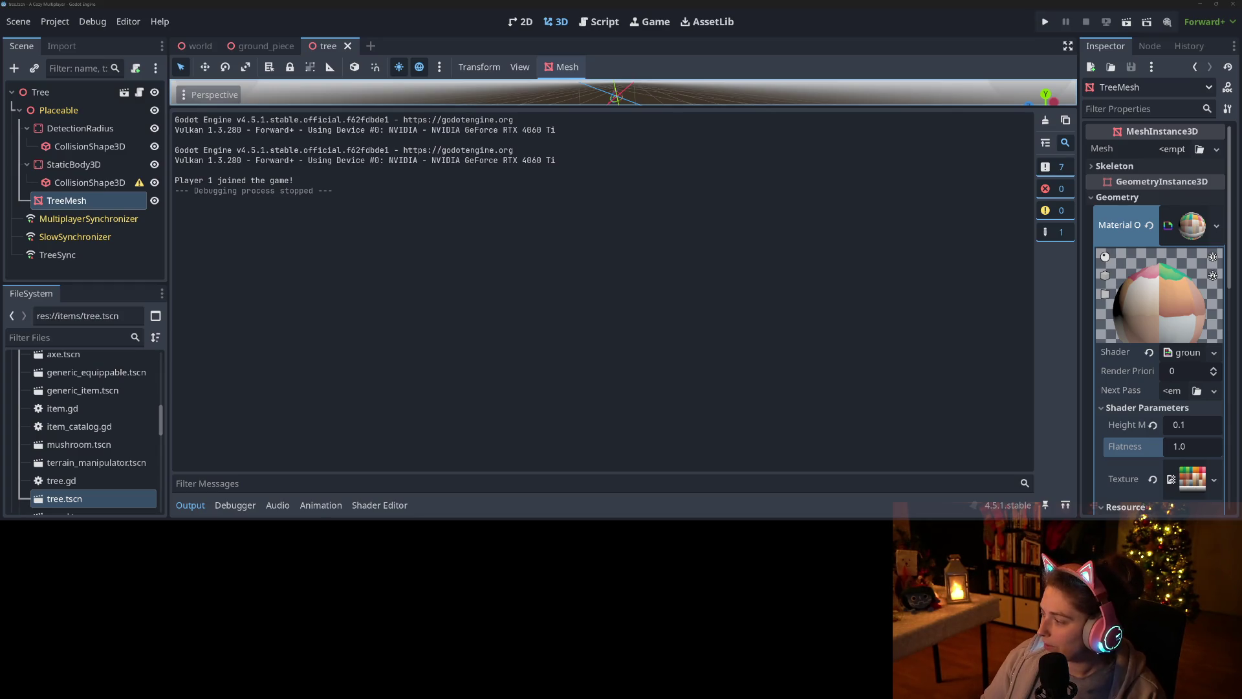
key("alt+Tab")
- Resize and reposition the GitHub Desktop window so the diffs are readable
mouse_move(431, 4)
left_mouse_down()
mouse_move(425, 32)
mouse_move(444, 53)
left_mouse_up()
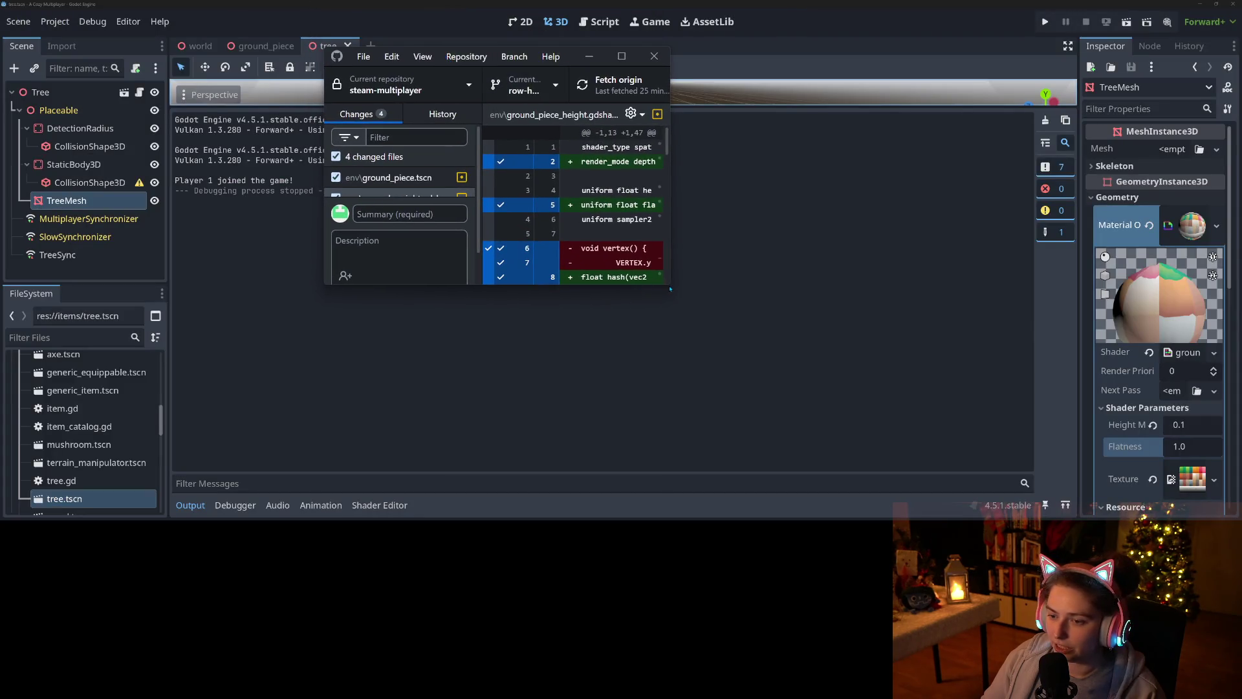
left_click_drag(669, 284, 1032, 505)
left_click_drag(605, 62, 541, 19)
- Review diffs of ground_piece.tscn, ground_piece_height.gdshader, nature_curved_shader.tres and tree.tscn, then minimize
left_click(377, 150)
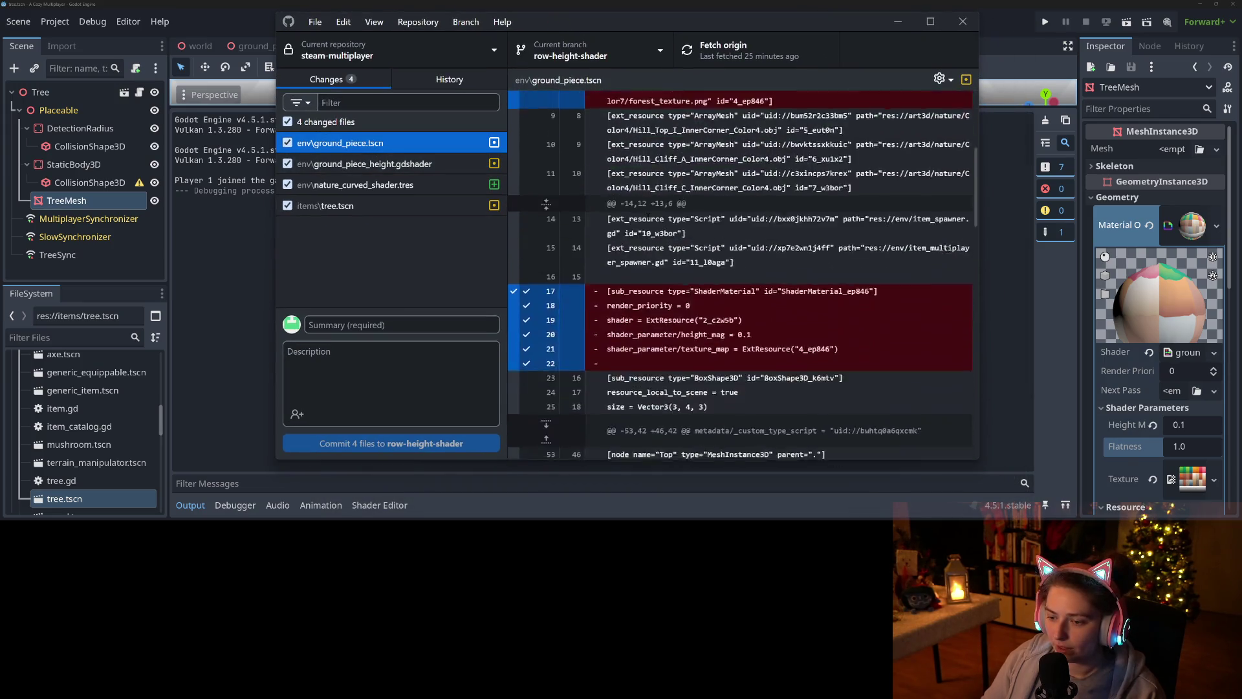
left_click(398, 164)
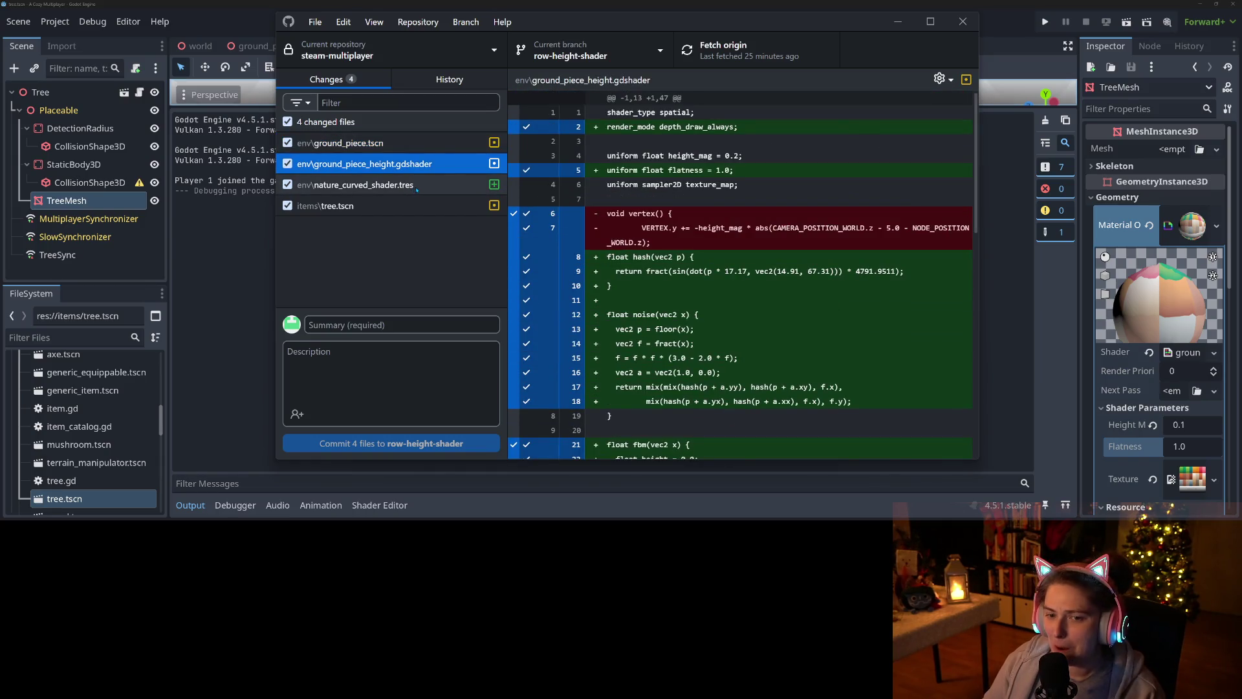
left_click(417, 186)
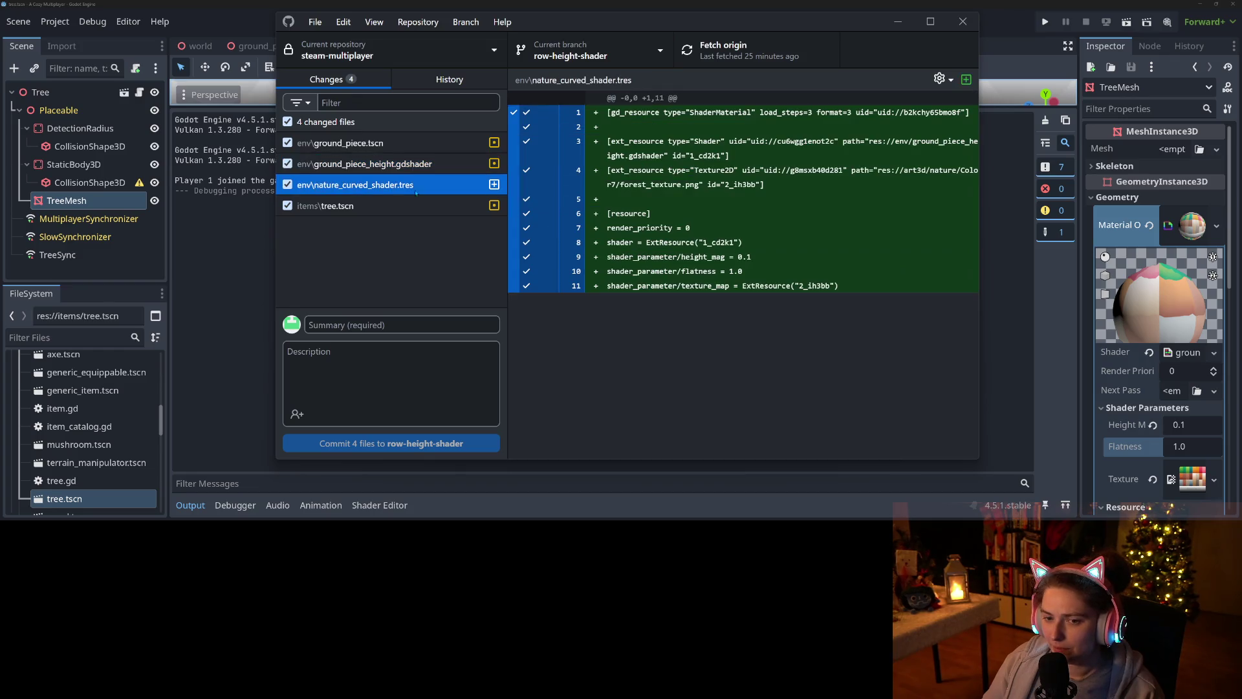
left_click(388, 205)
left_click(898, 21)
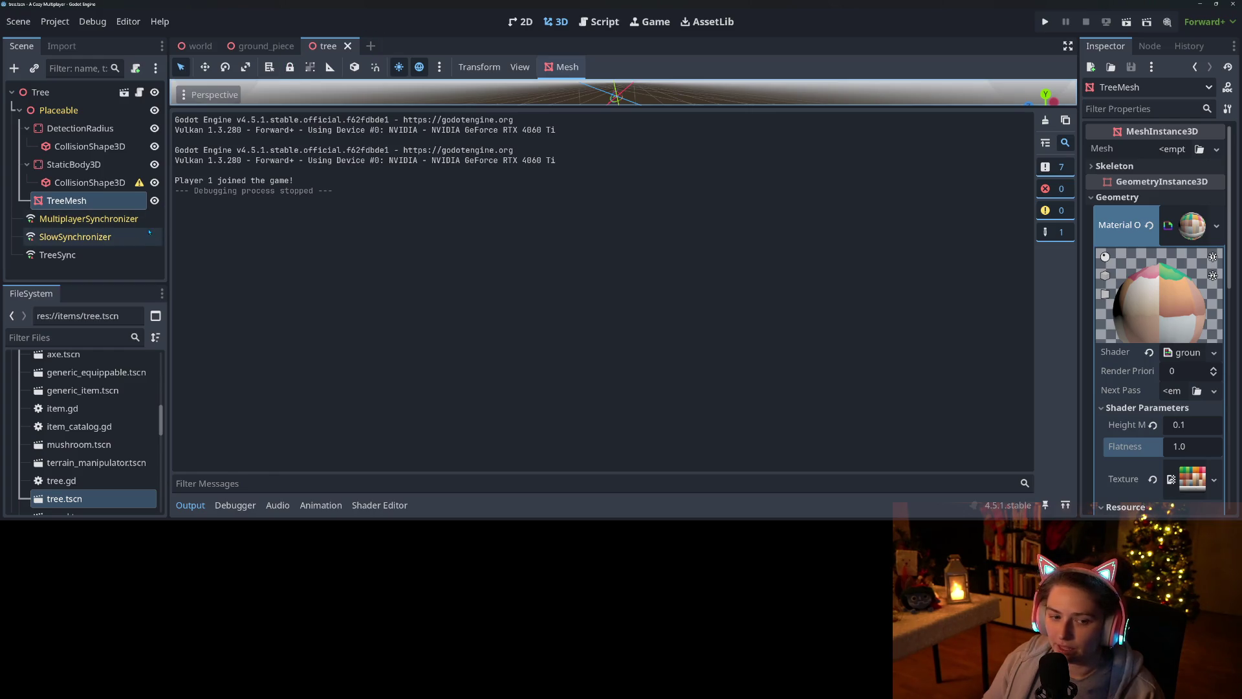
- Open wood.tscn and select its WoodLogB mesh
scroll(98, 486, "down", 1)
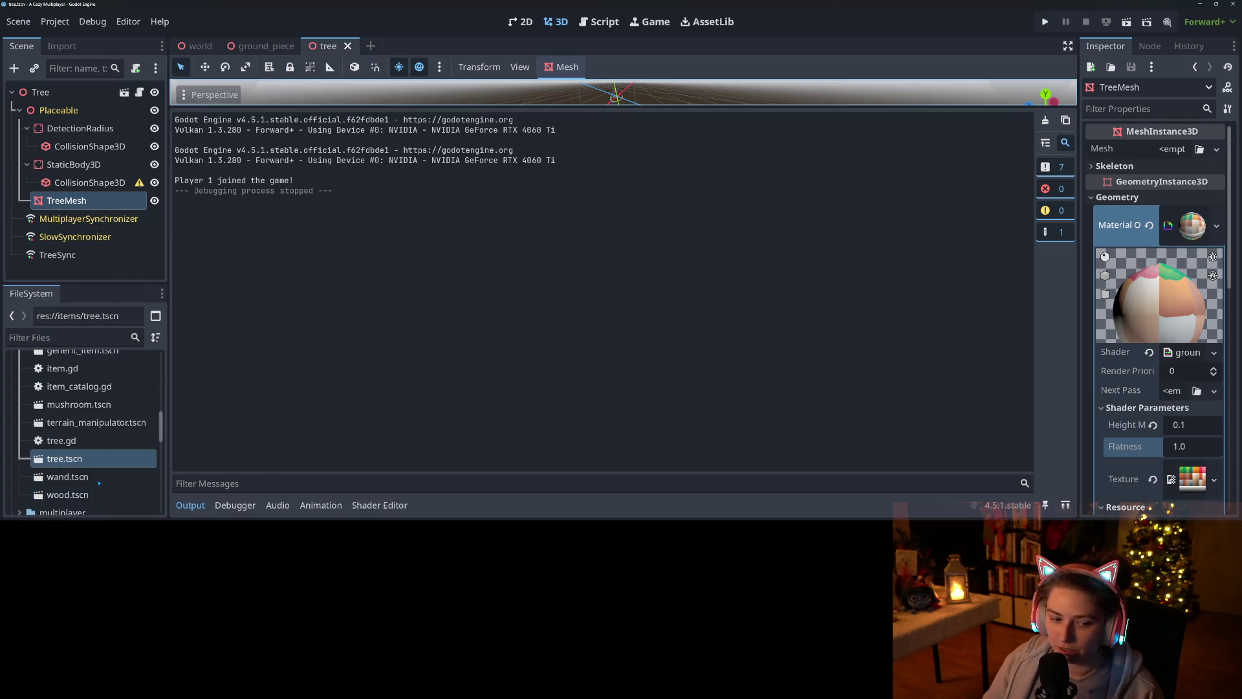
double_click(67, 494)
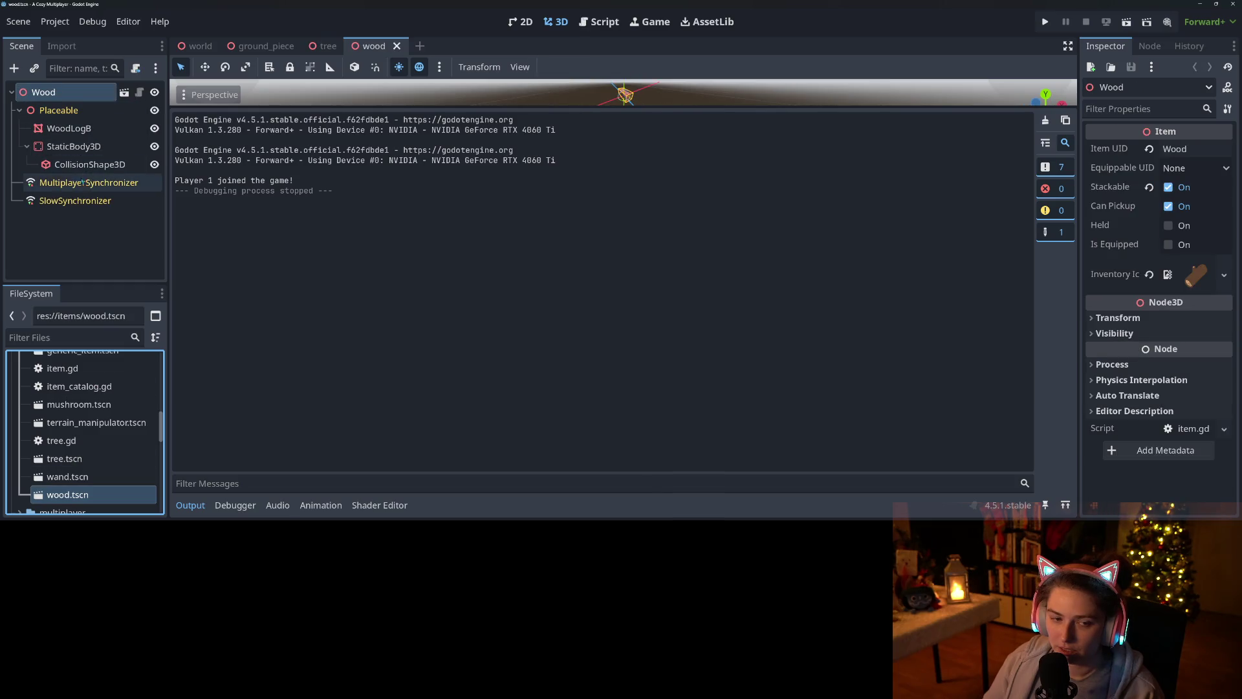
left_click(64, 128)
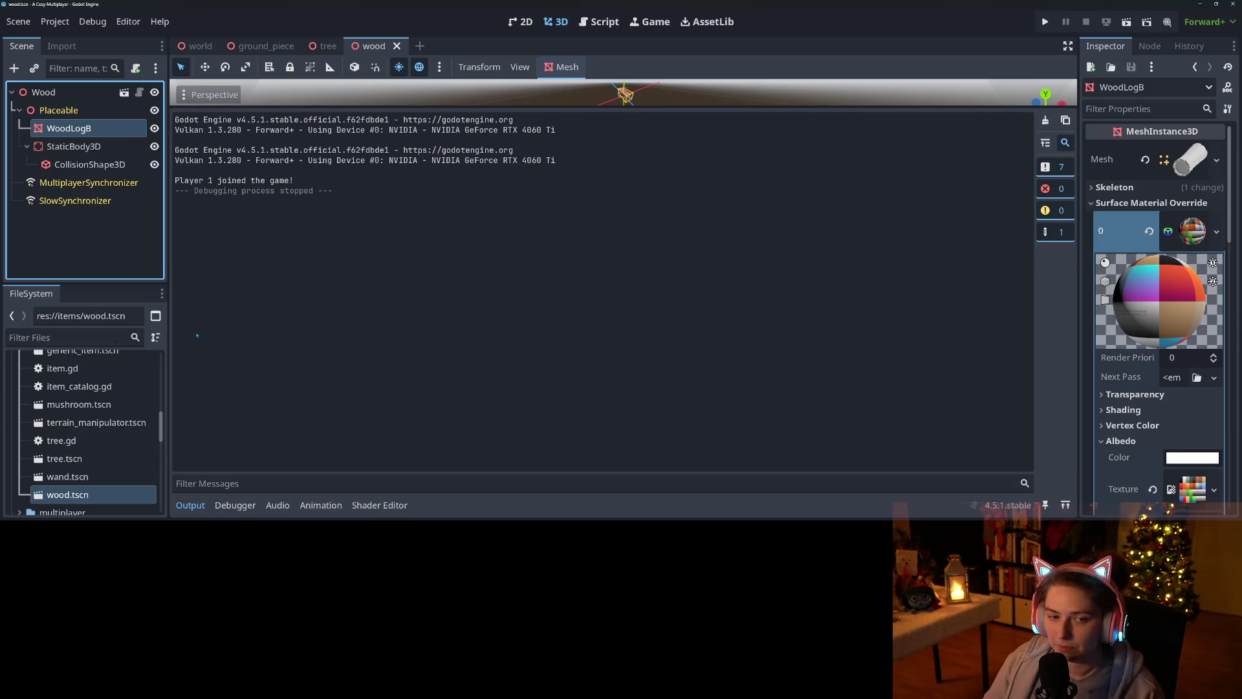
left_click(89, 165)
left_click(73, 128)
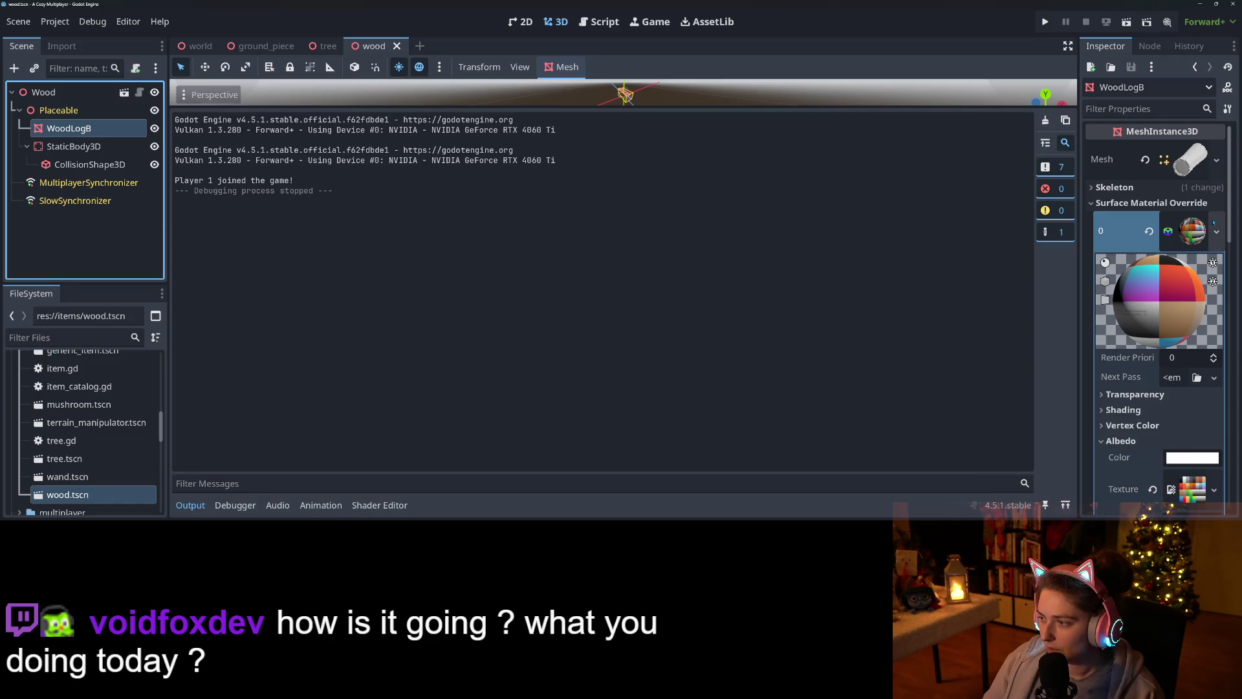
- Enlarge the log's 3D view and choose Quick Load for its Surface Material Override
left_click_drag(597, 106, 636, 403)
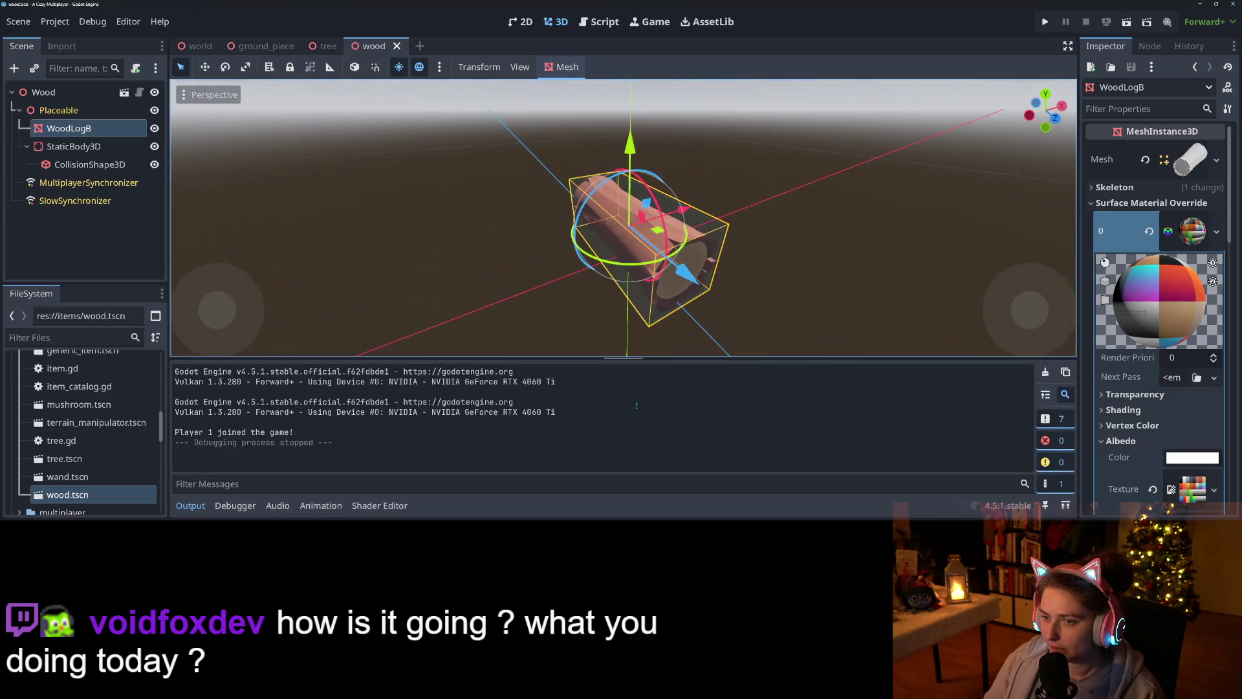
left_click_drag(611, 283, 616, 274)
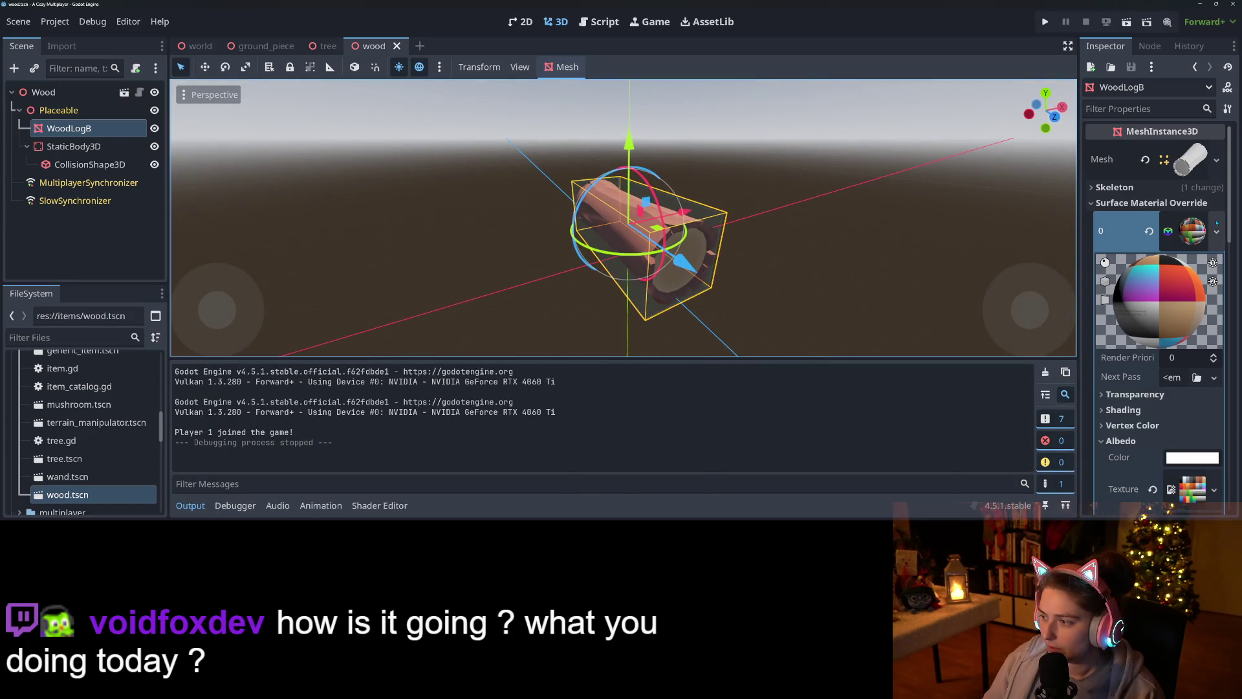
left_click(1217, 224)
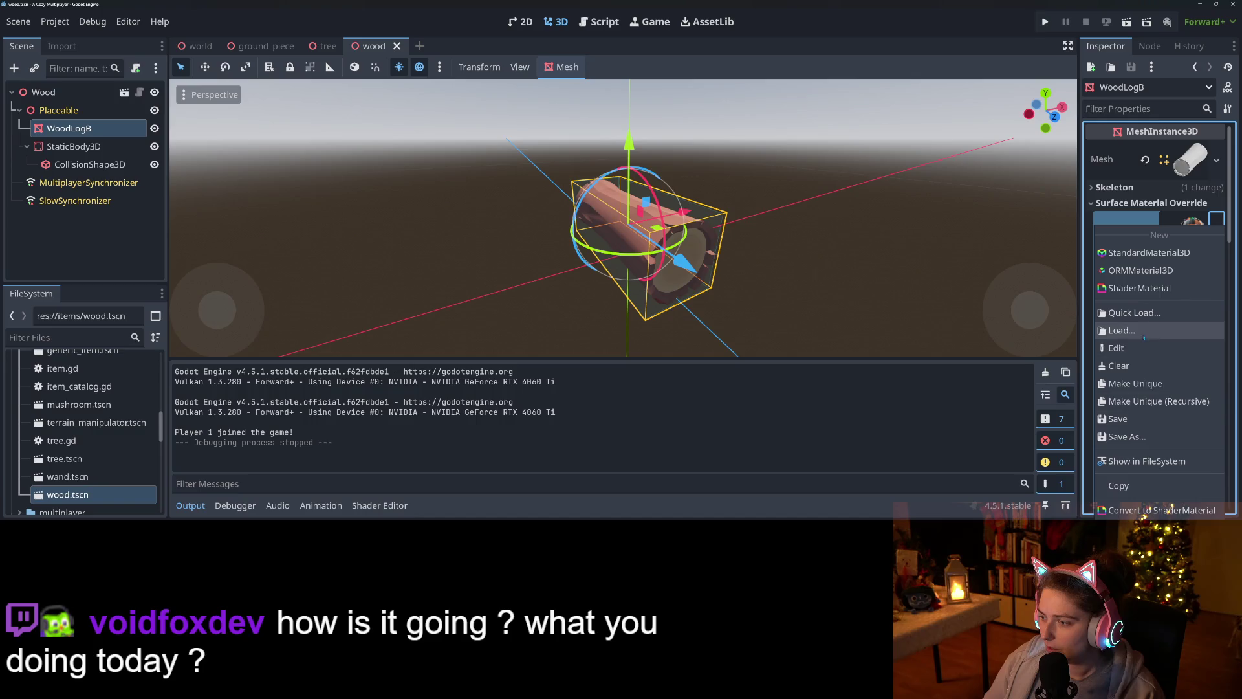
left_click(1133, 312)
- Assign nature_curved_shader as the WoodLogB surface material override
double_click(585, 118)
left_click_drag(867, 302, 745, 284)
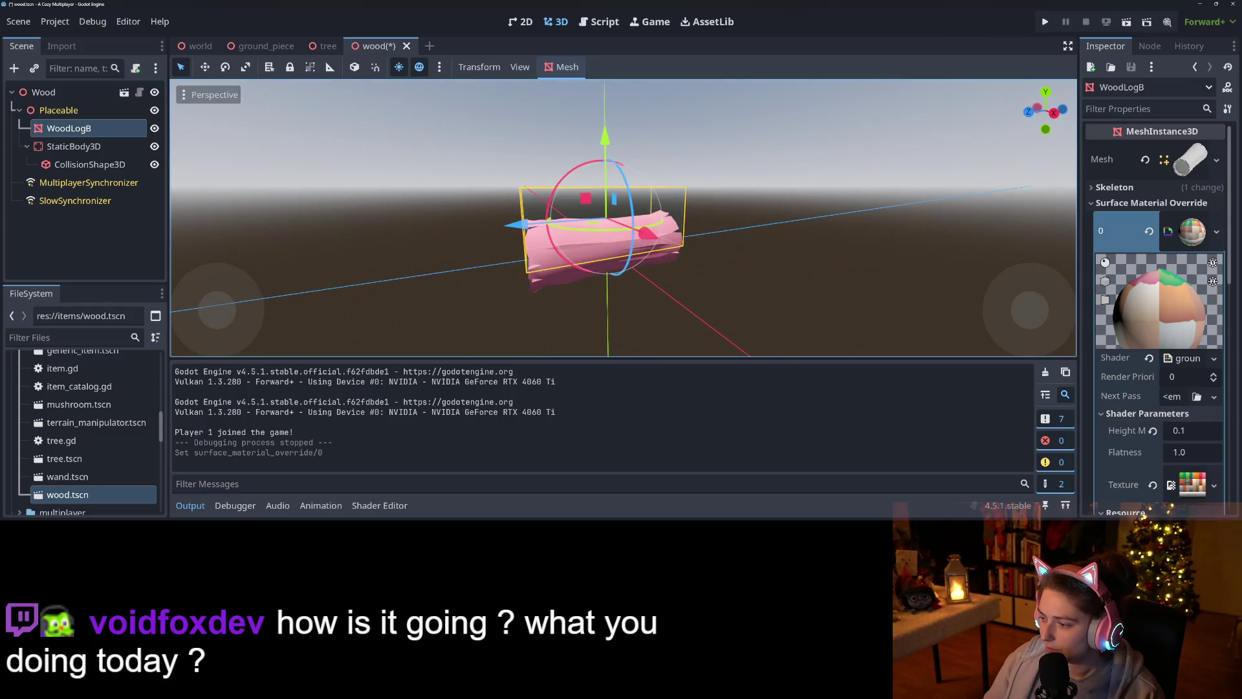
scroll(1191, 409, "down", 3)
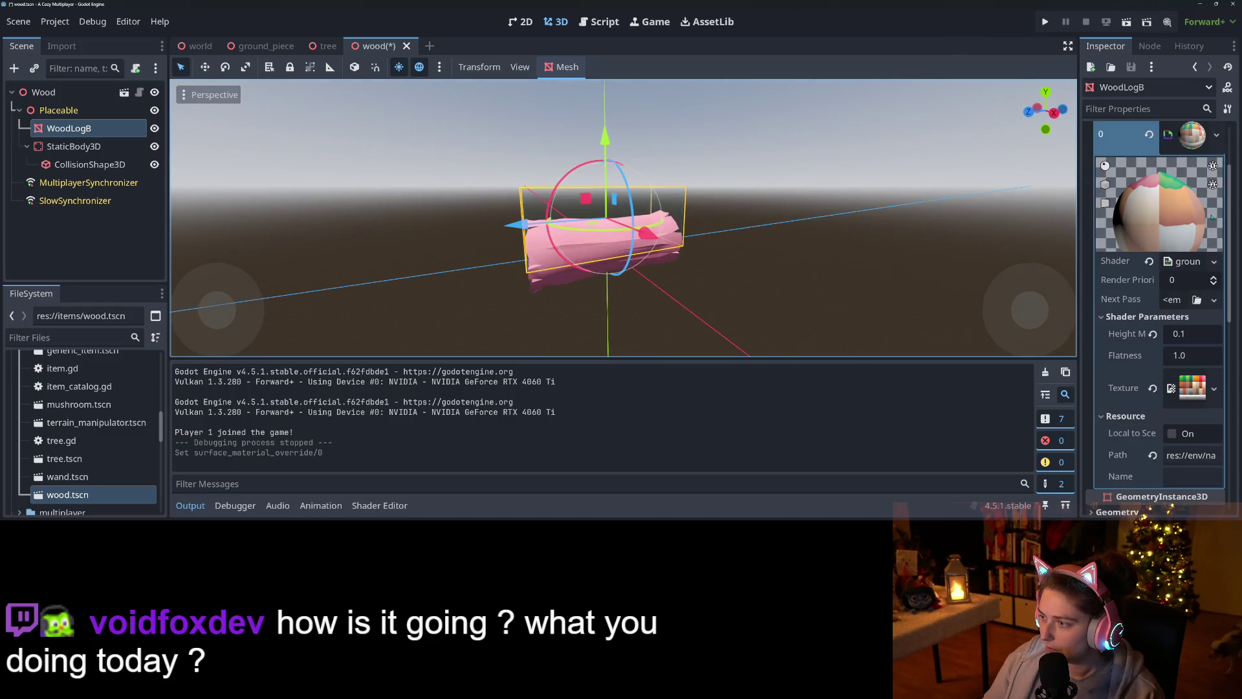
left_click(1217, 135)
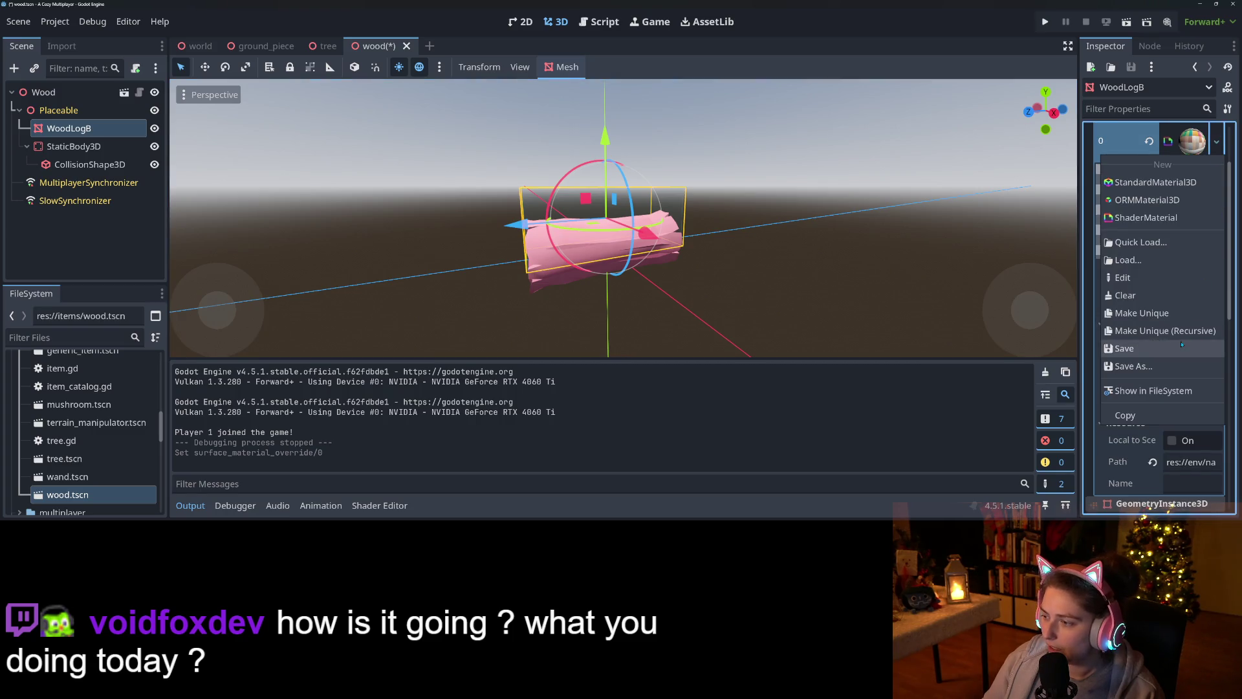
left_click(1159, 314)
- Expand the shader parameters and choose Quick Load for the Texture parameter
left_click(1145, 323)
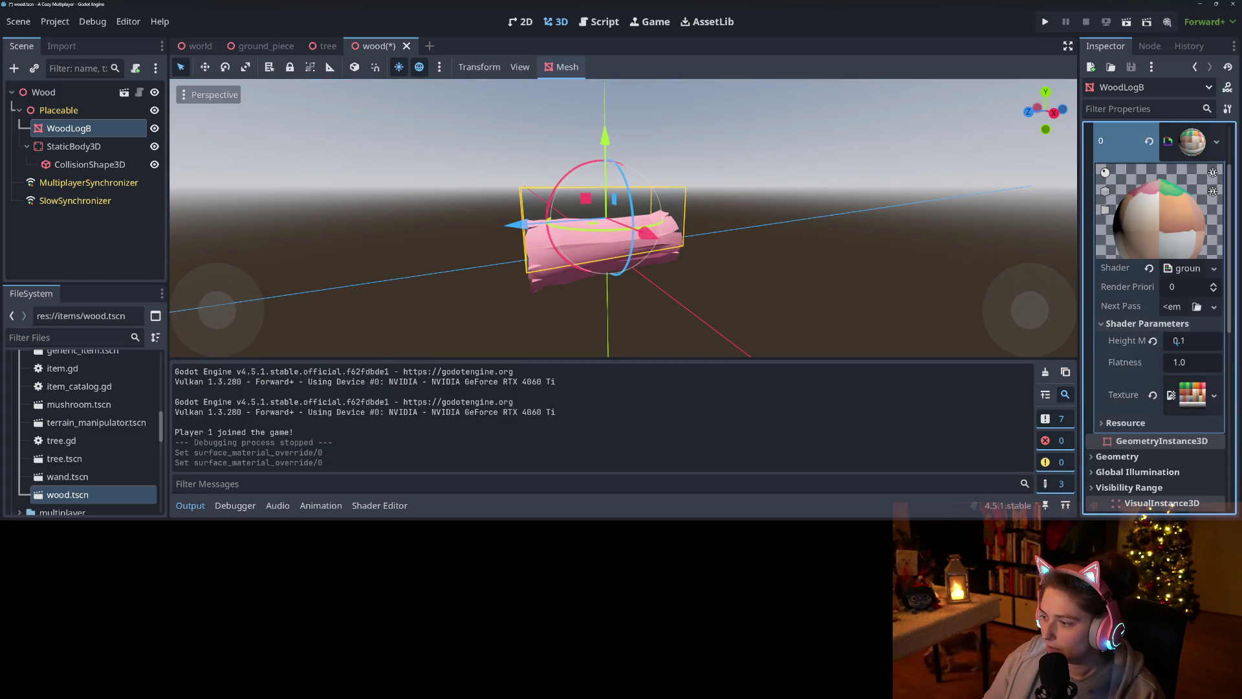
left_click(1178, 397)
left_click(1112, 355)
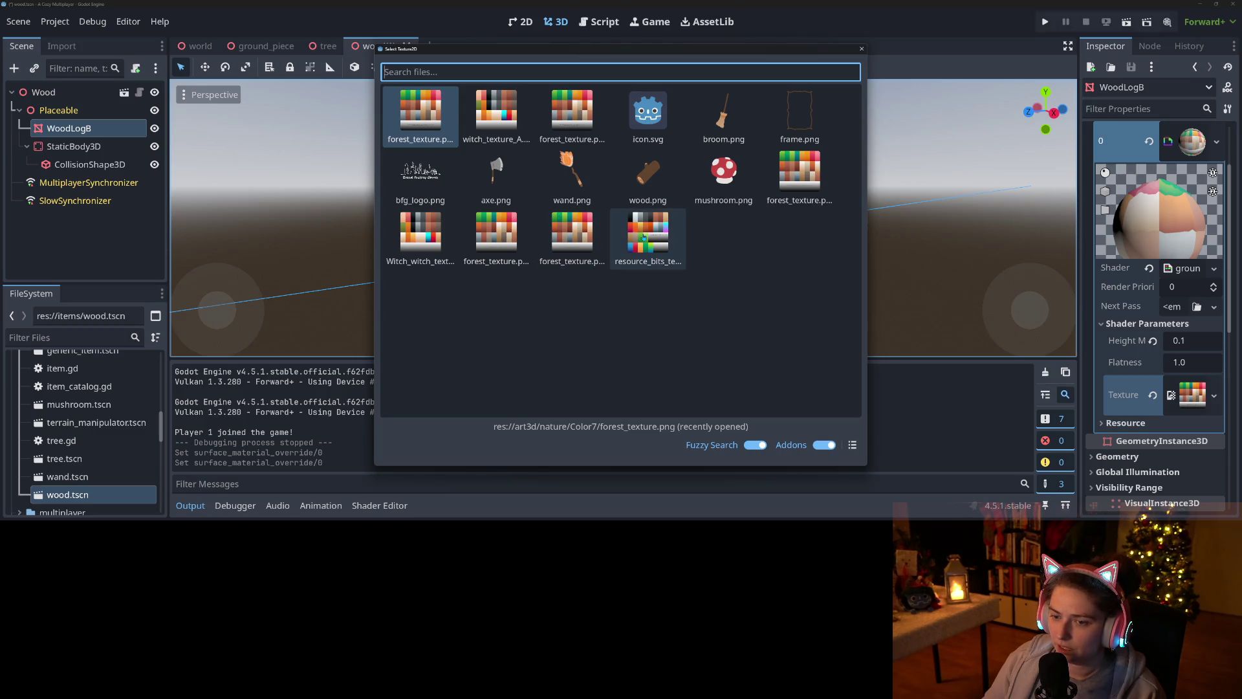
- Assign resource_bits_texture.png to the log's Texture parameter and save wood.tscn
left_click(644, 237)
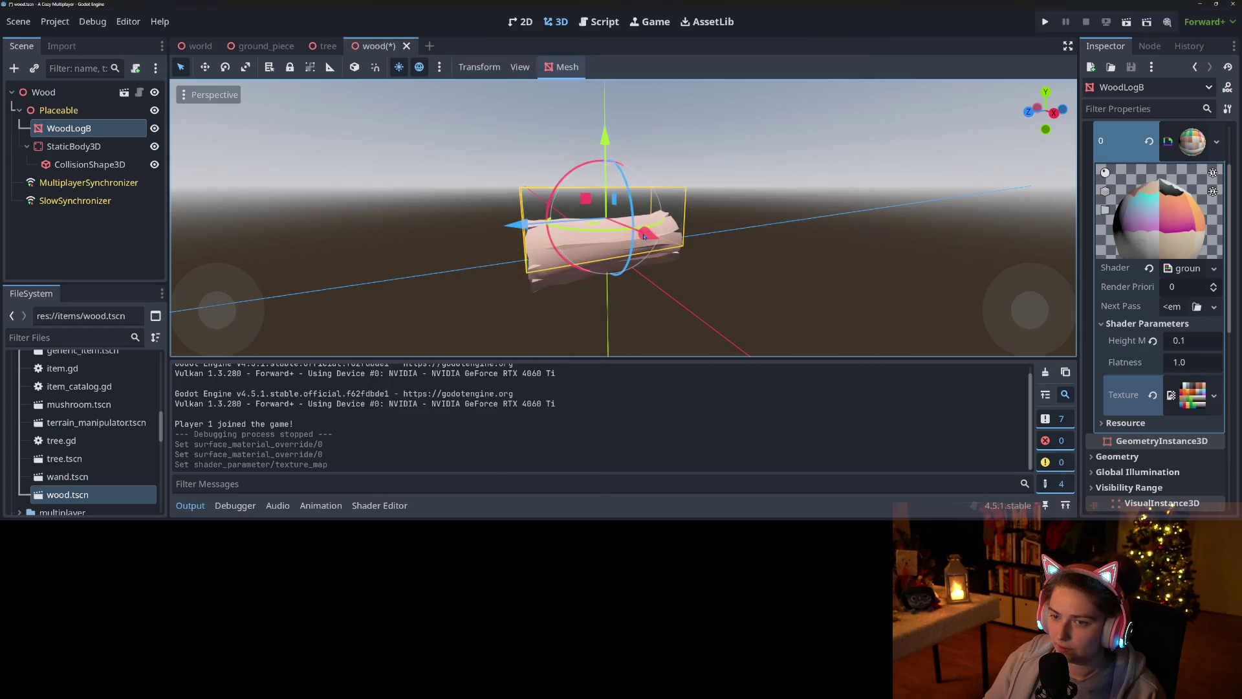
mouse_move(648, 314)
left_mouse_down()
mouse_move(723, 319)
mouse_move(564, 331)
mouse_move(632, 333)
left_mouse_up()
scroll(723, 319, "up", 2)
key("ctrl+s")
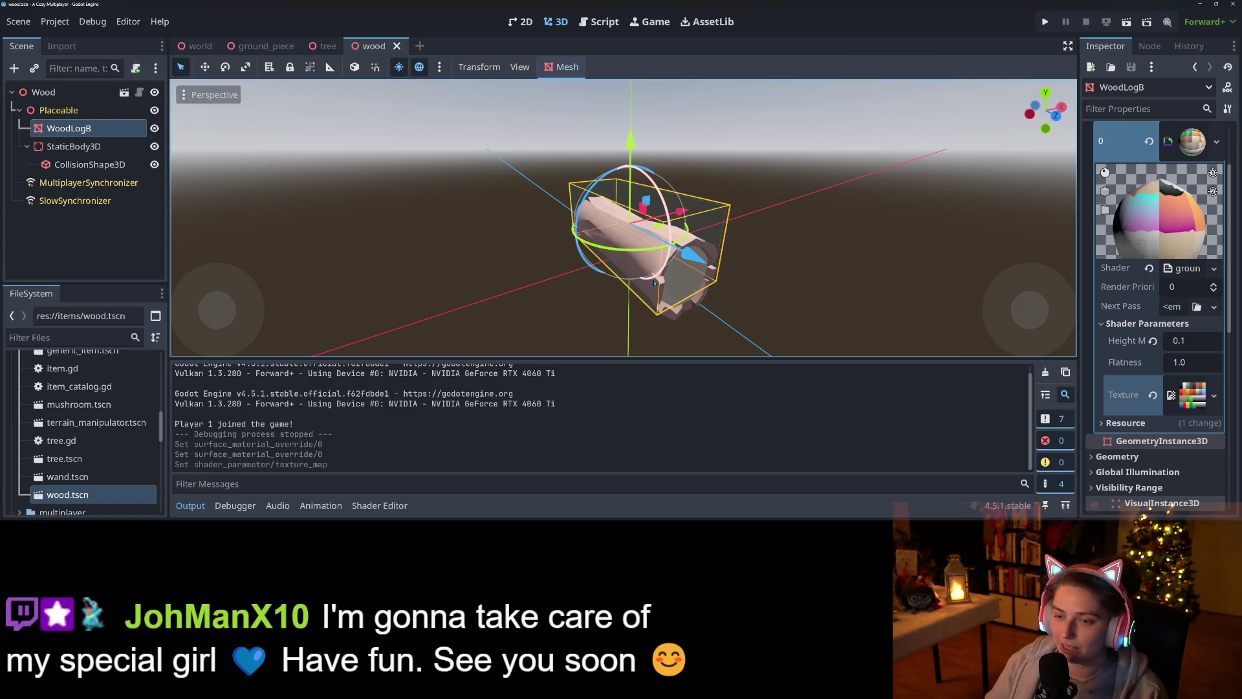
- Inspect the textured log from several angles, then open mushroom.tscn
mouse_move(659, 316)
left_mouse_down()
mouse_move(486, 304)
mouse_move(665, 323)
mouse_move(633, 312)
left_mouse_up()
scroll(632, 312, "down", 5)
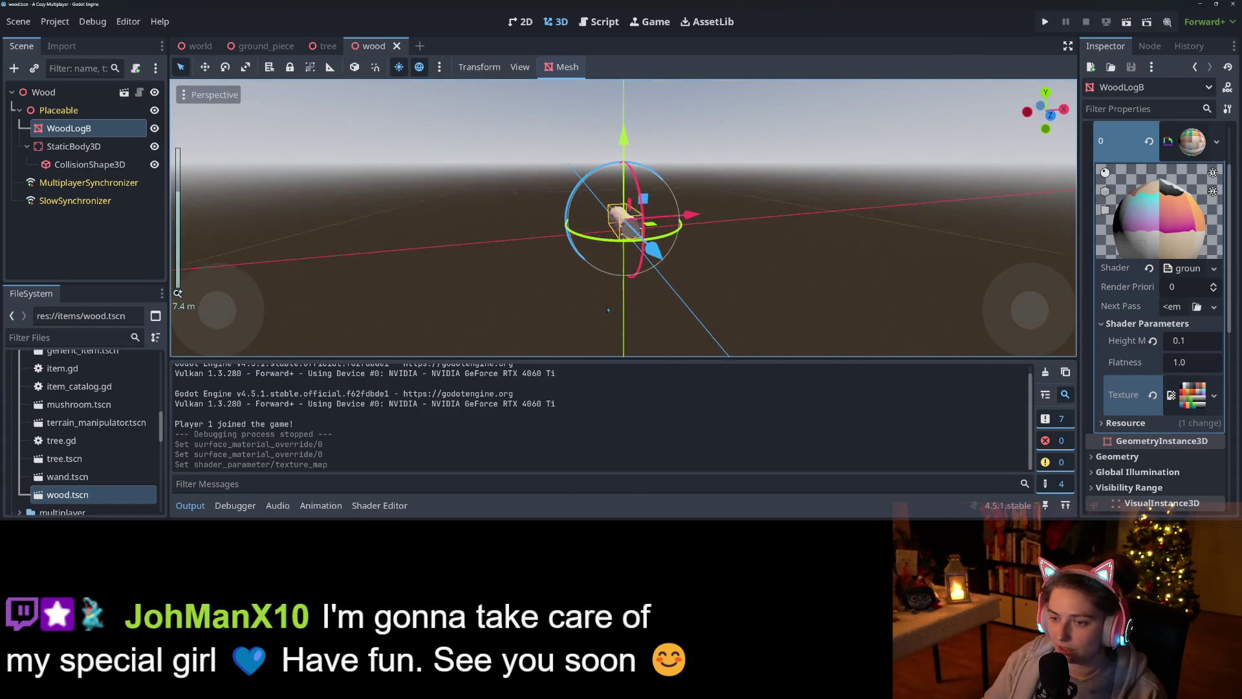
scroll(583, 308, "up", 6)
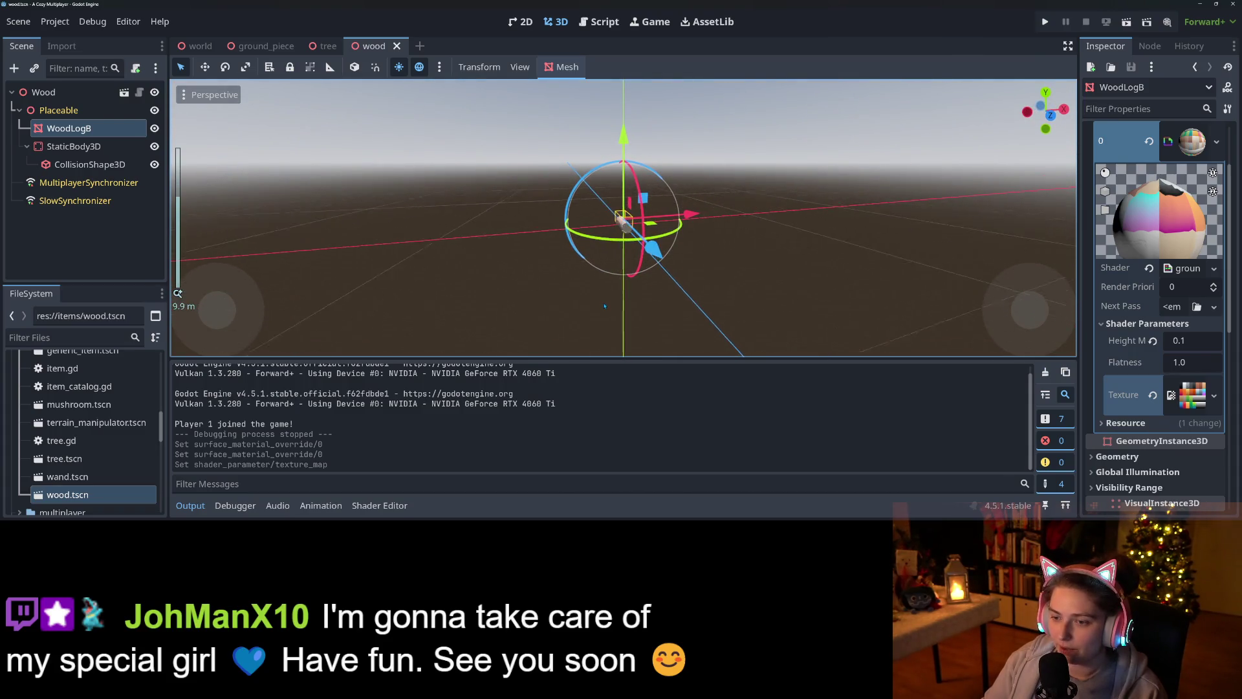
mouse_move(575, 308)
left_mouse_down()
mouse_move(632, 306)
mouse_move(601, 313)
left_mouse_up()
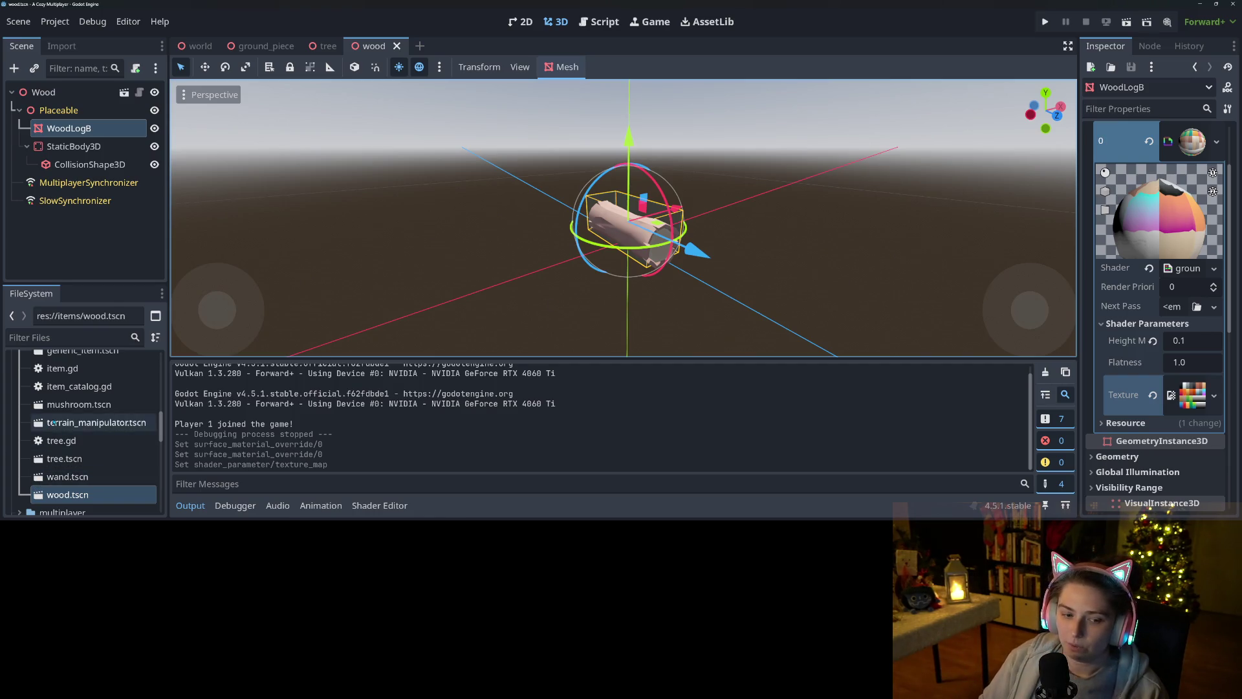
double_click(60, 408)
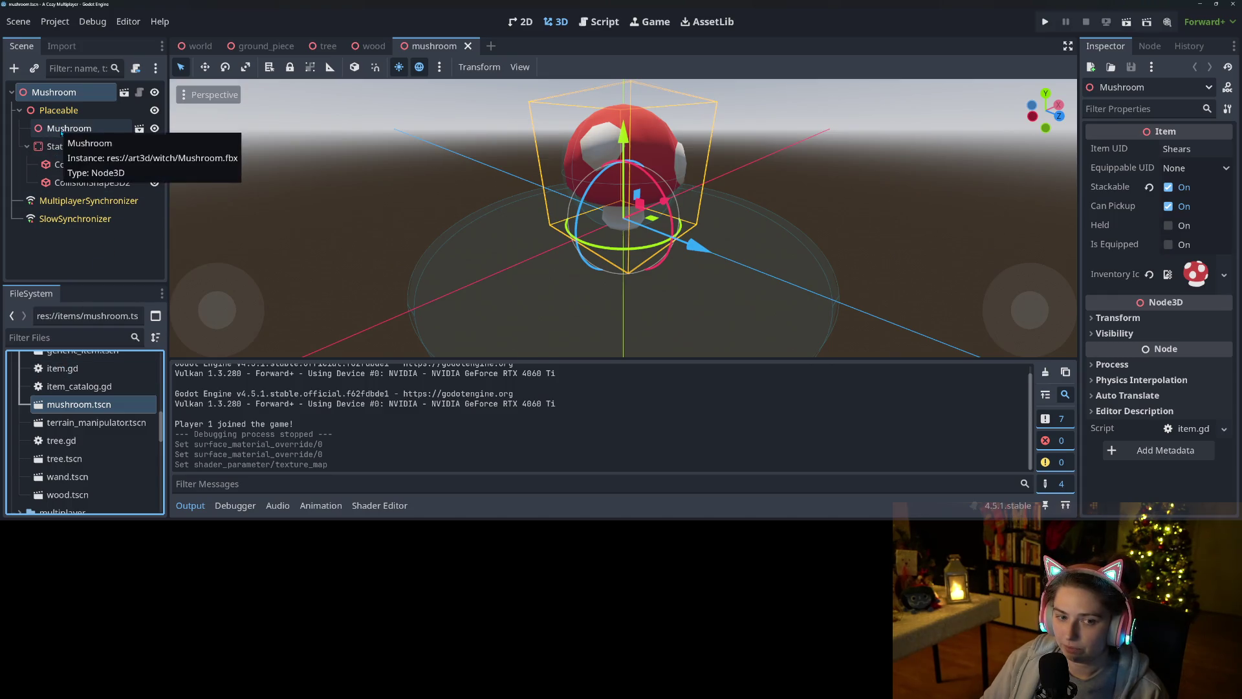
- Make the Mushroom's children editable and load nature_curved material into its Surface Material Override 0
right_click(61, 129)
left_click(115, 390)
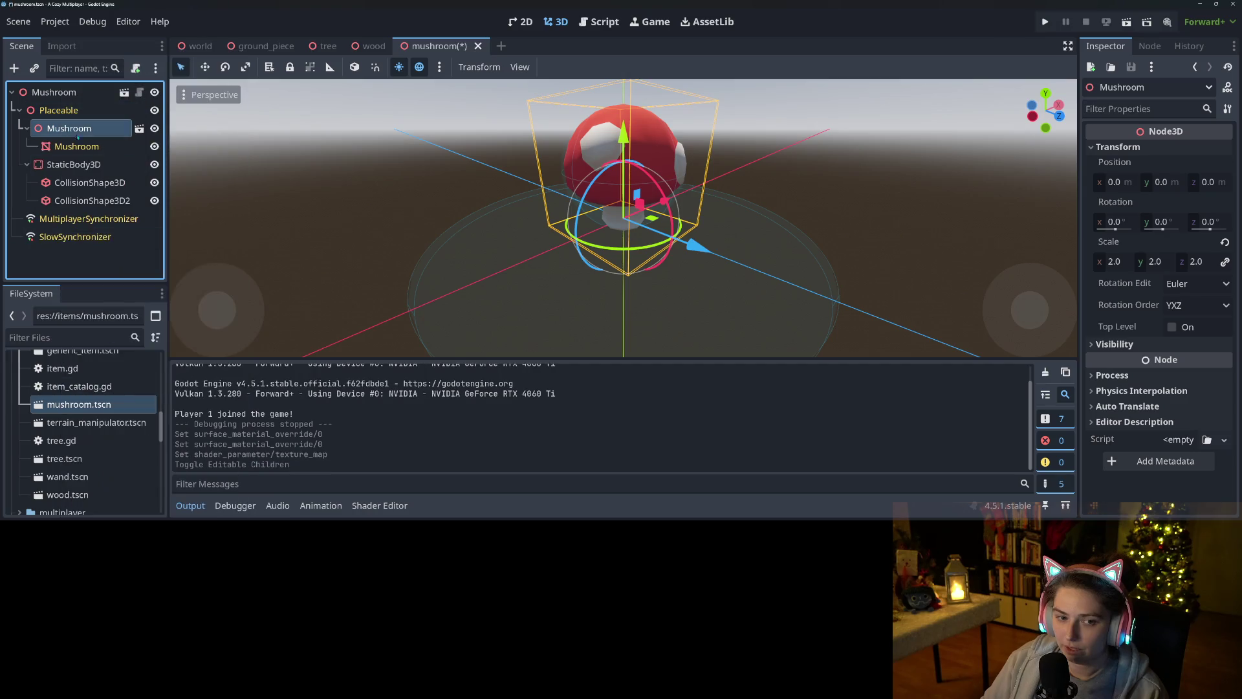
left_click(76, 146)
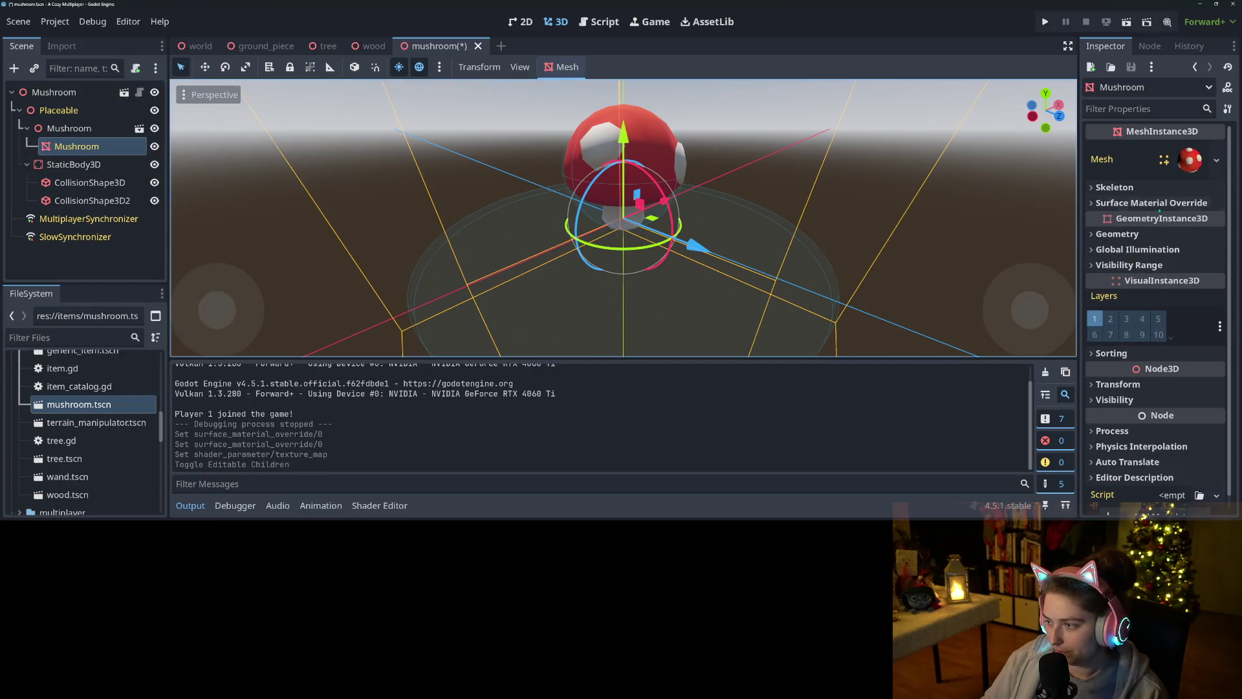
left_click(1161, 203)
left_click(1201, 221)
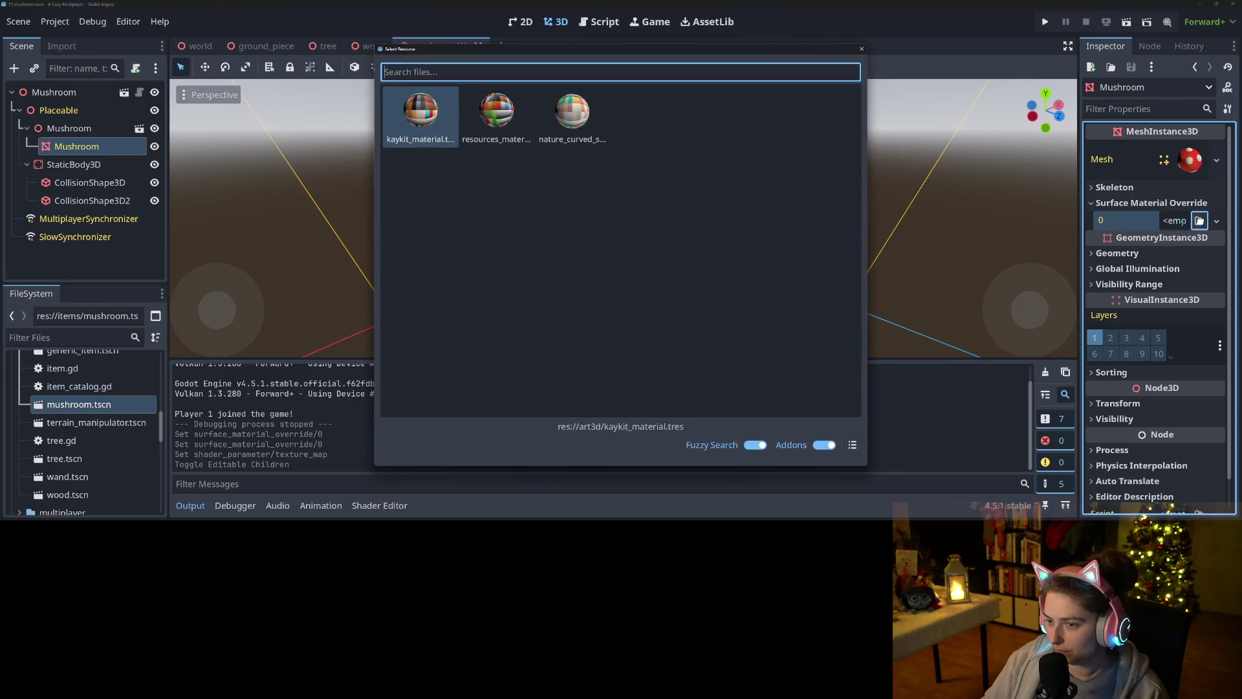
double_click(596, 128)
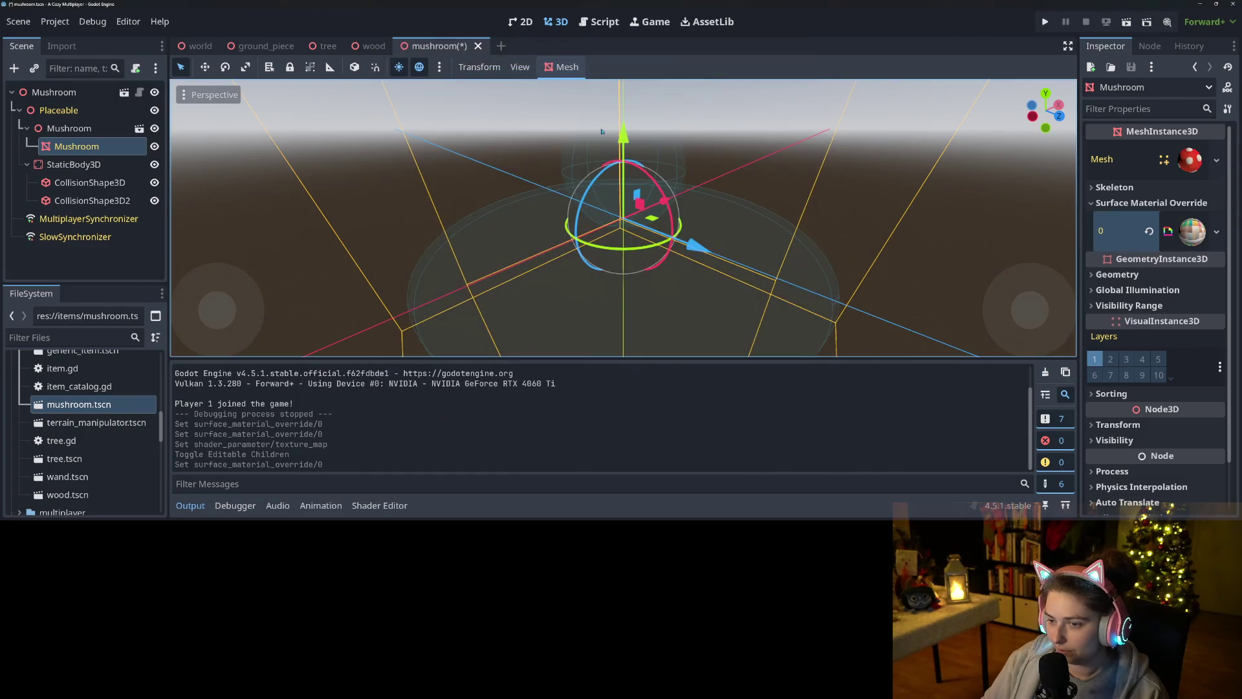
scroll(678, 246, "down", 5)
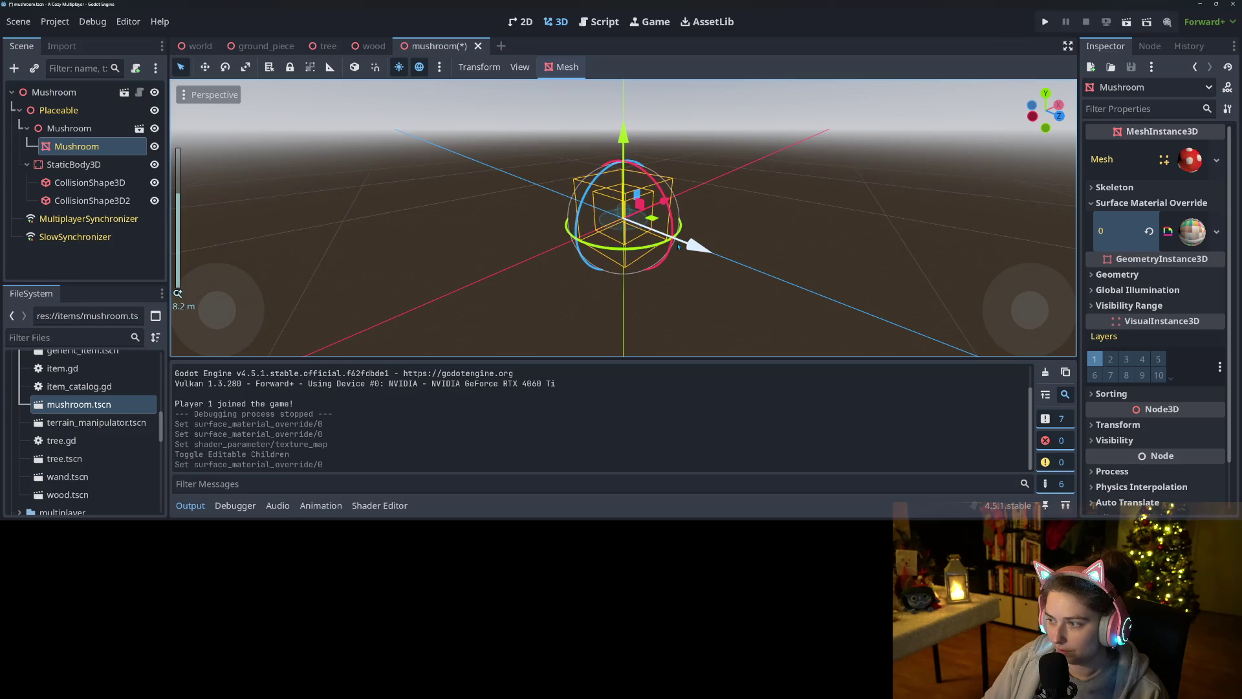
left_click_drag(671, 242, 766, 247)
scroll(766, 247, "up", 5)
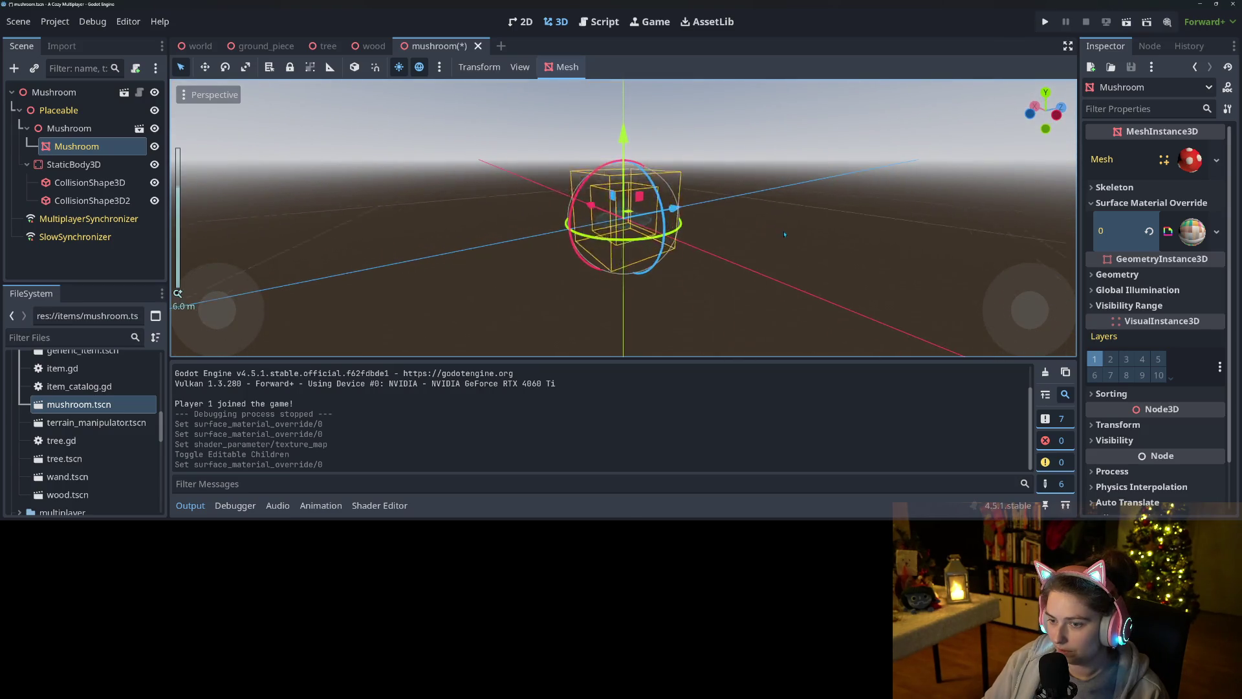
- Make the mushroom's curved shader material unique
left_click(1192, 231)
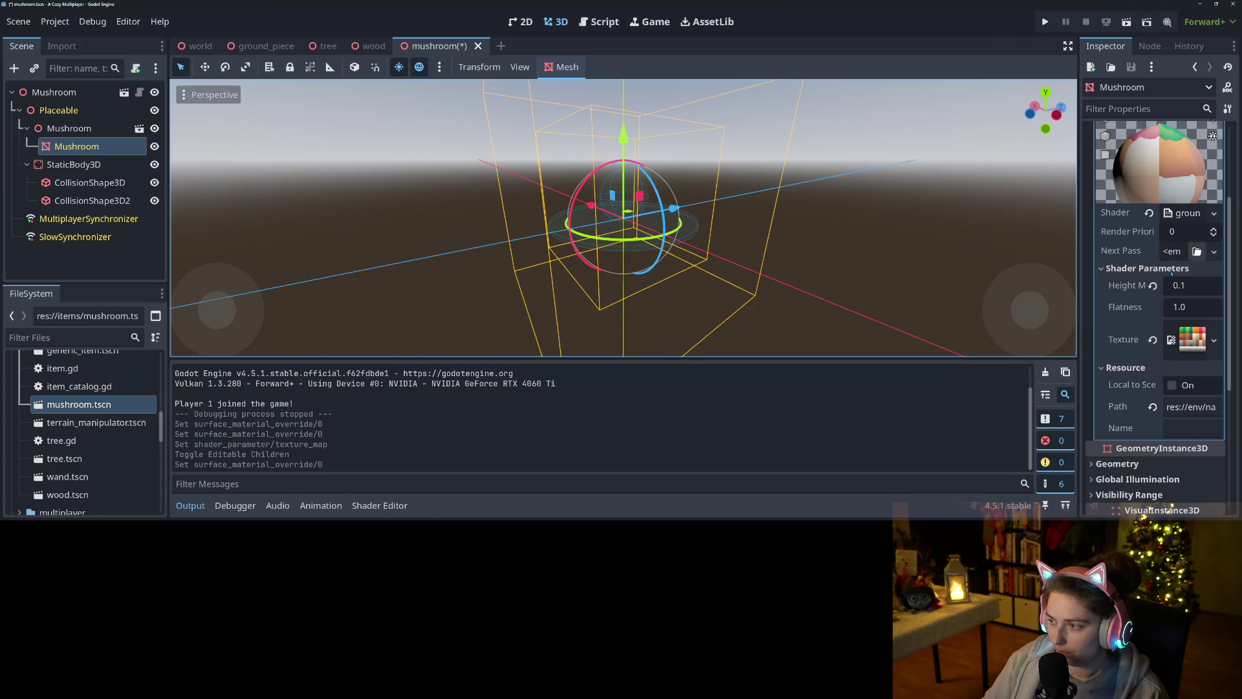
scroll(1139, 294, "up", 3)
left_click(1217, 183)
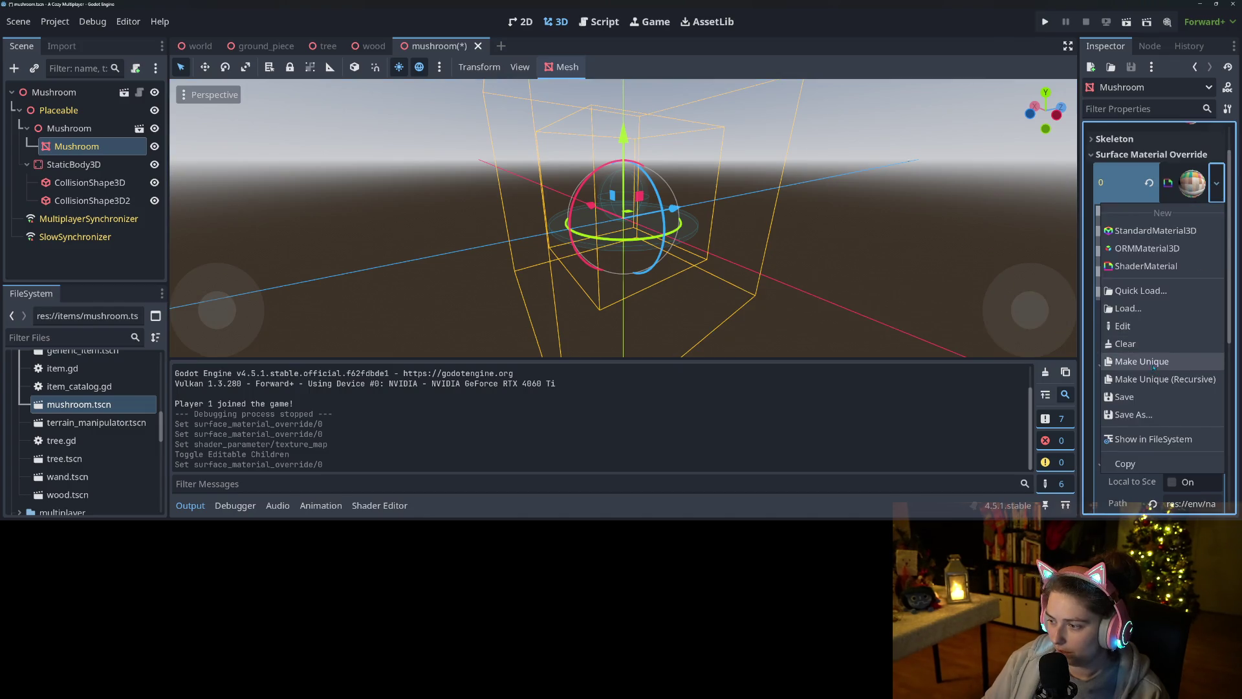
left_click(1165, 362)
- Load the witch texture into the material's Texture parameter and save mushroom.tscn
left_click(1160, 366)
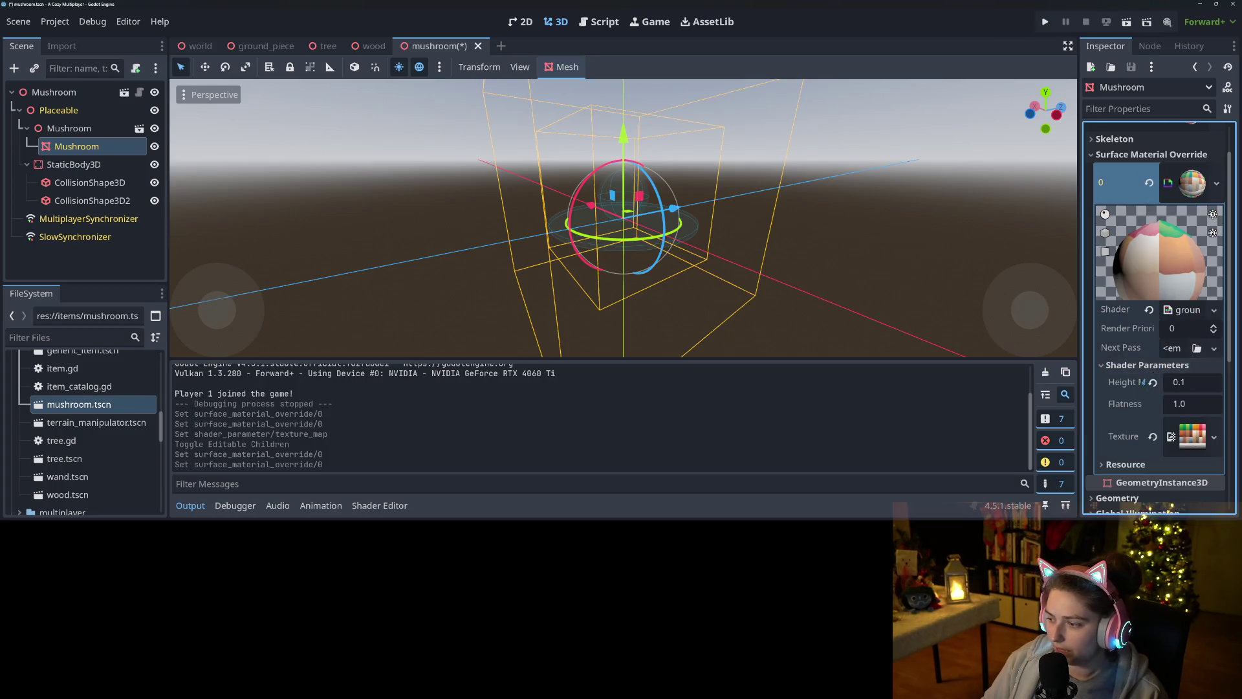
scroll(1160, 367, "down", 3)
left_click(1199, 374)
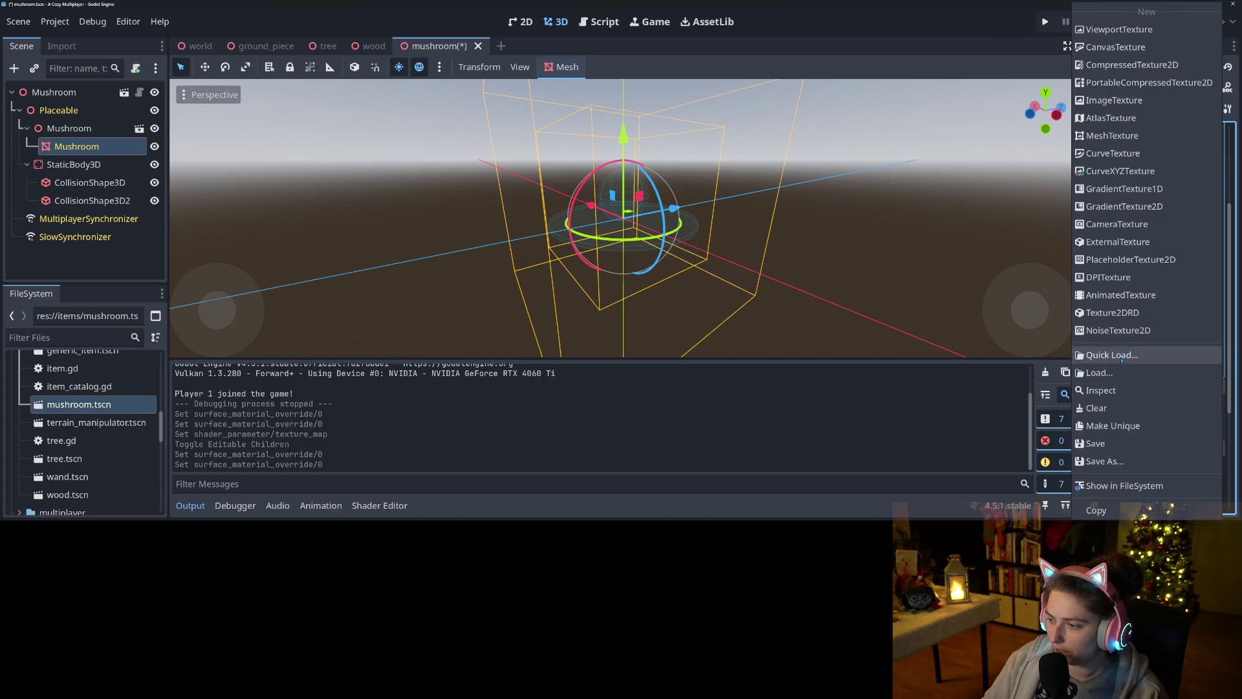
left_click(1194, 355)
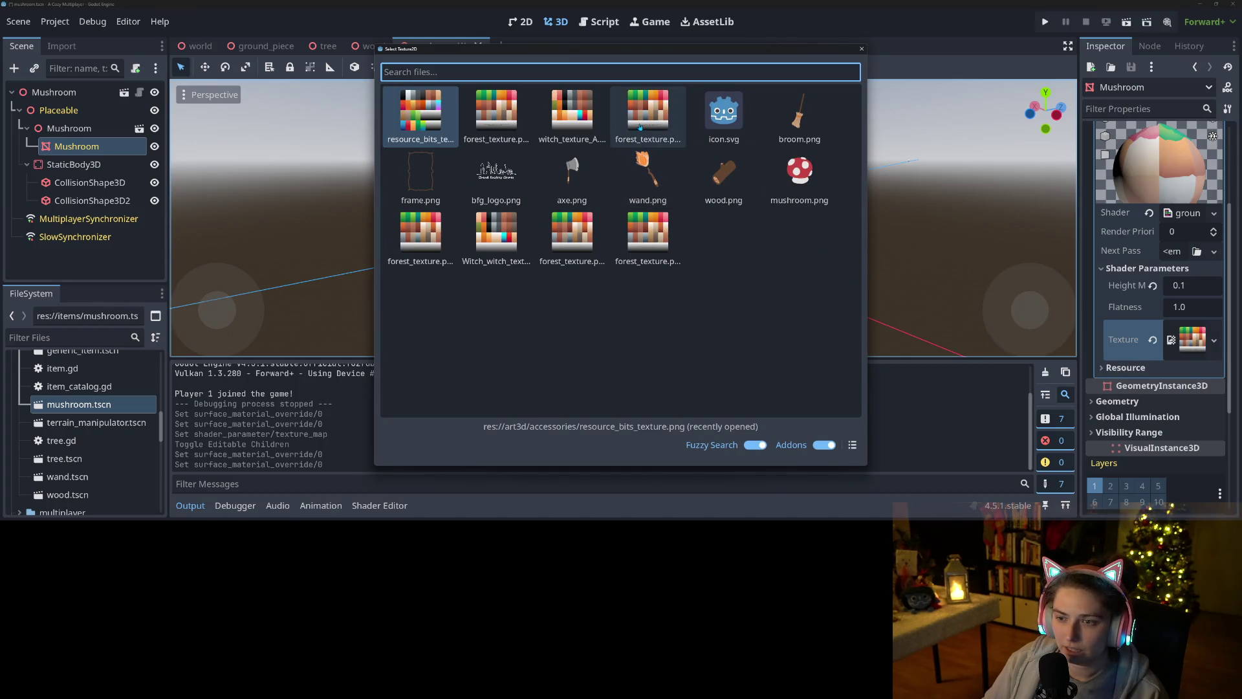
double_click(575, 129)
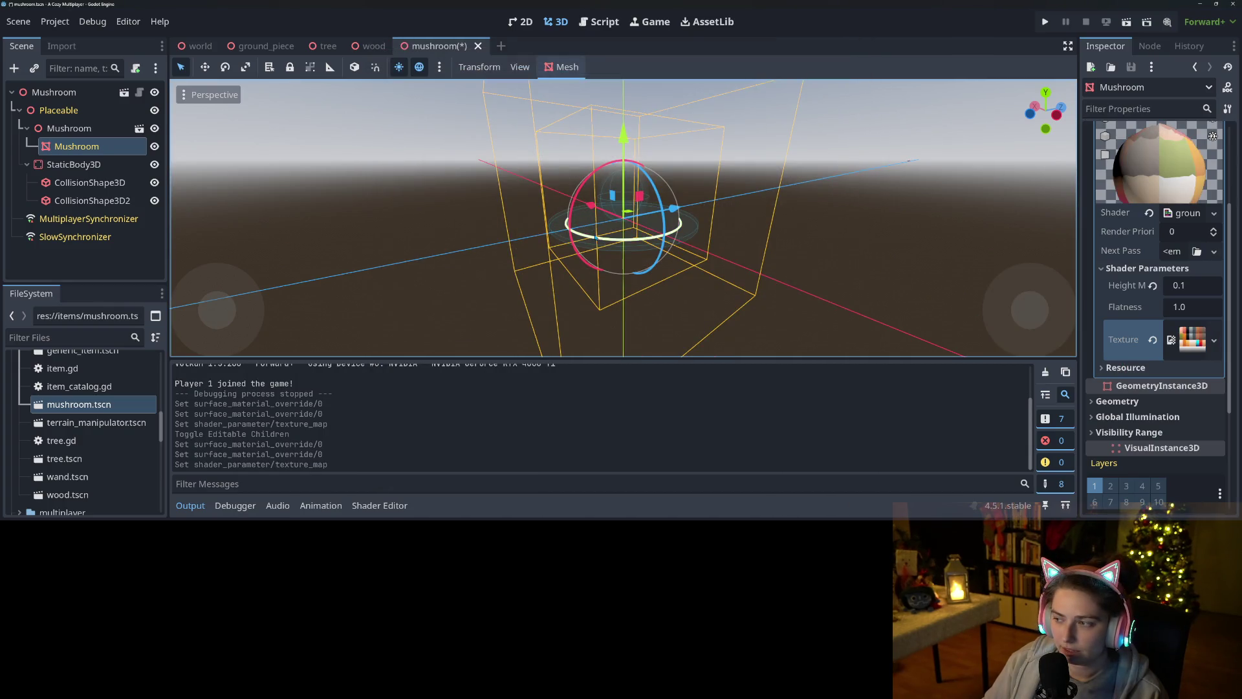
scroll(597, 237, "down", 8)
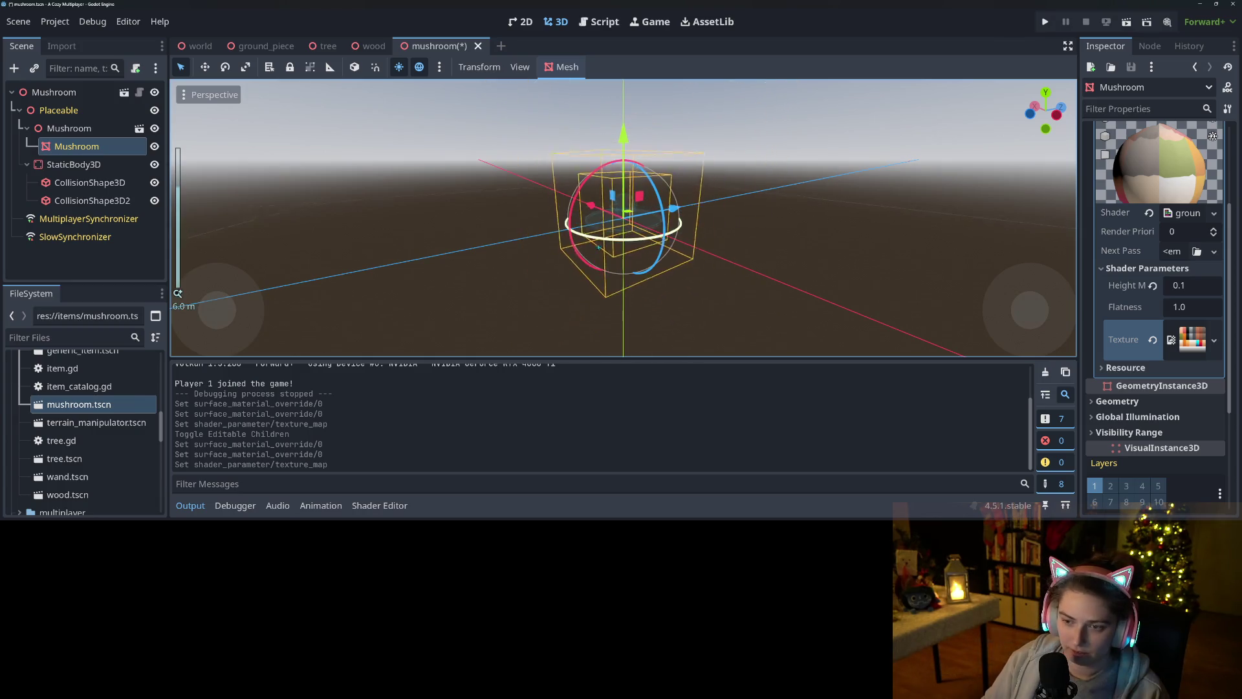
left_click_drag(623, 258, 675, 250)
key("ctrl+s")
scroll(675, 250, "up", 10)
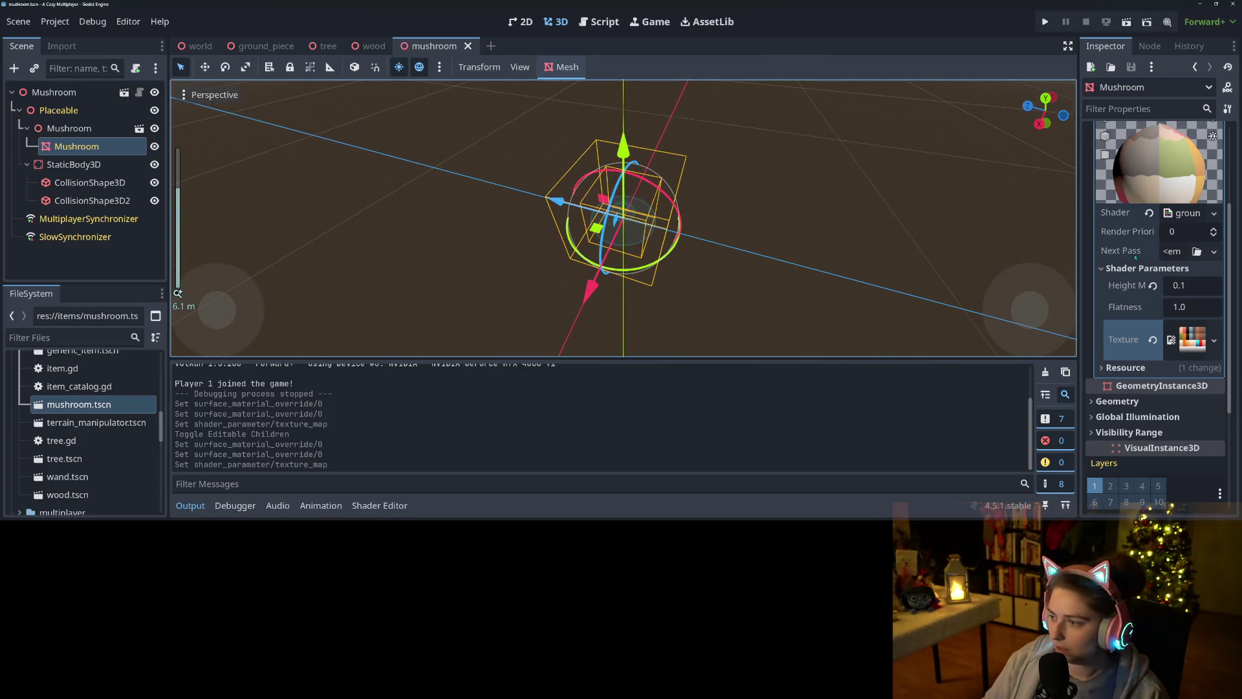
- Copy the surface slot 0 material, paste it into Geometry > Material Override, and save mushroom.tscn
scroll(1139, 257, "up", 3)
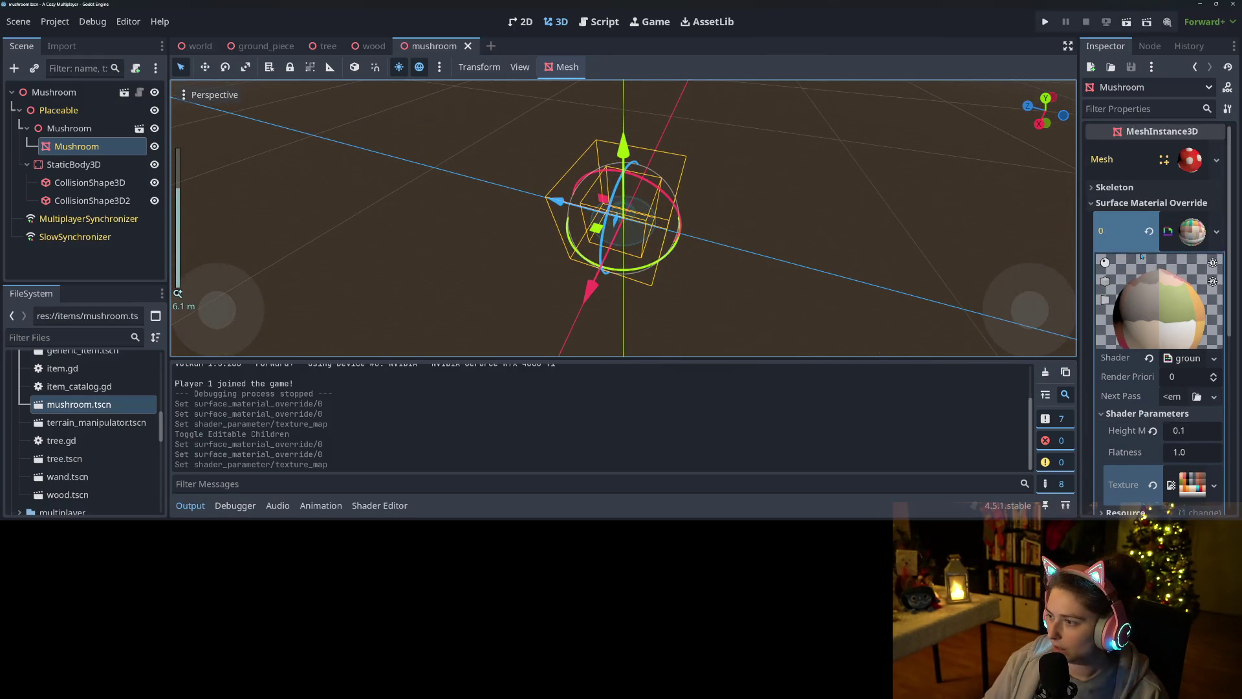
right_click(1121, 238)
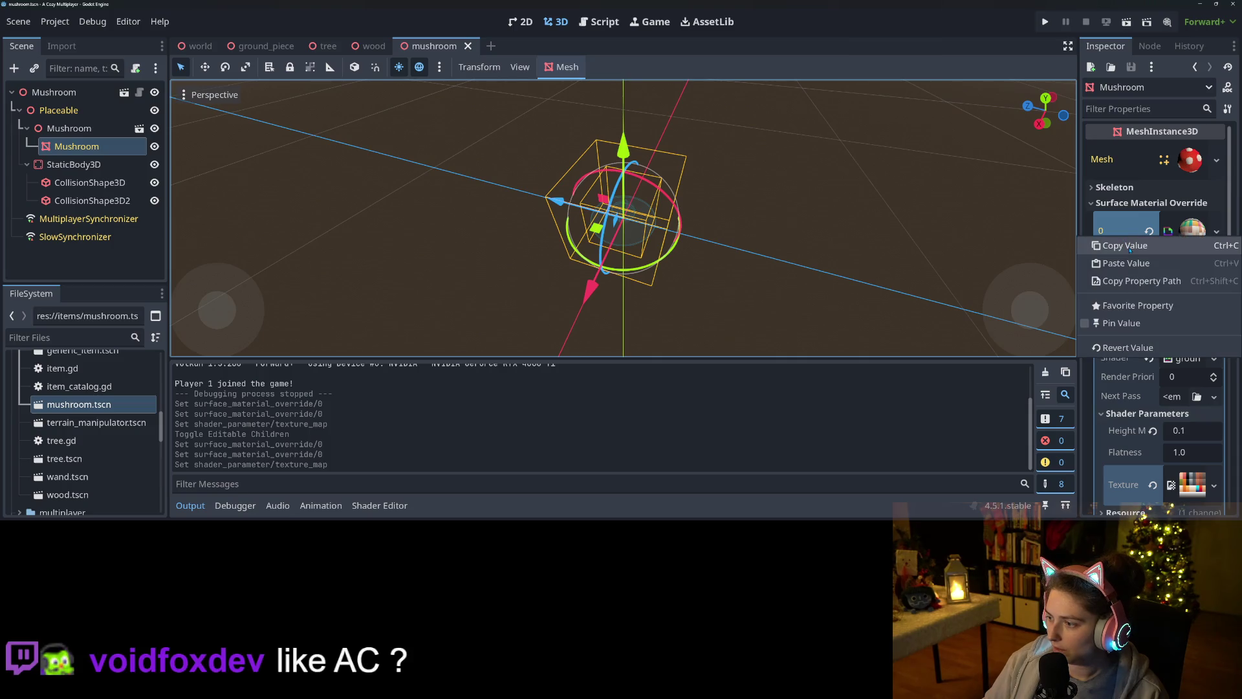
left_click(1149, 231)
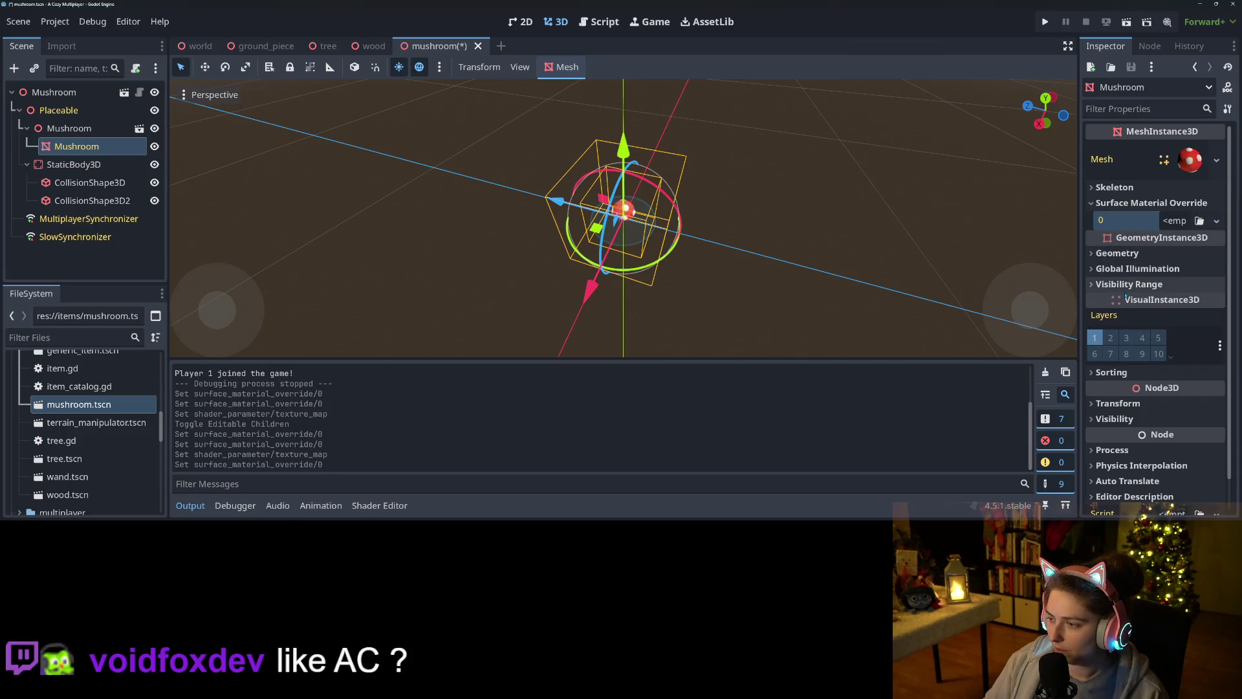
left_click(1138, 254)
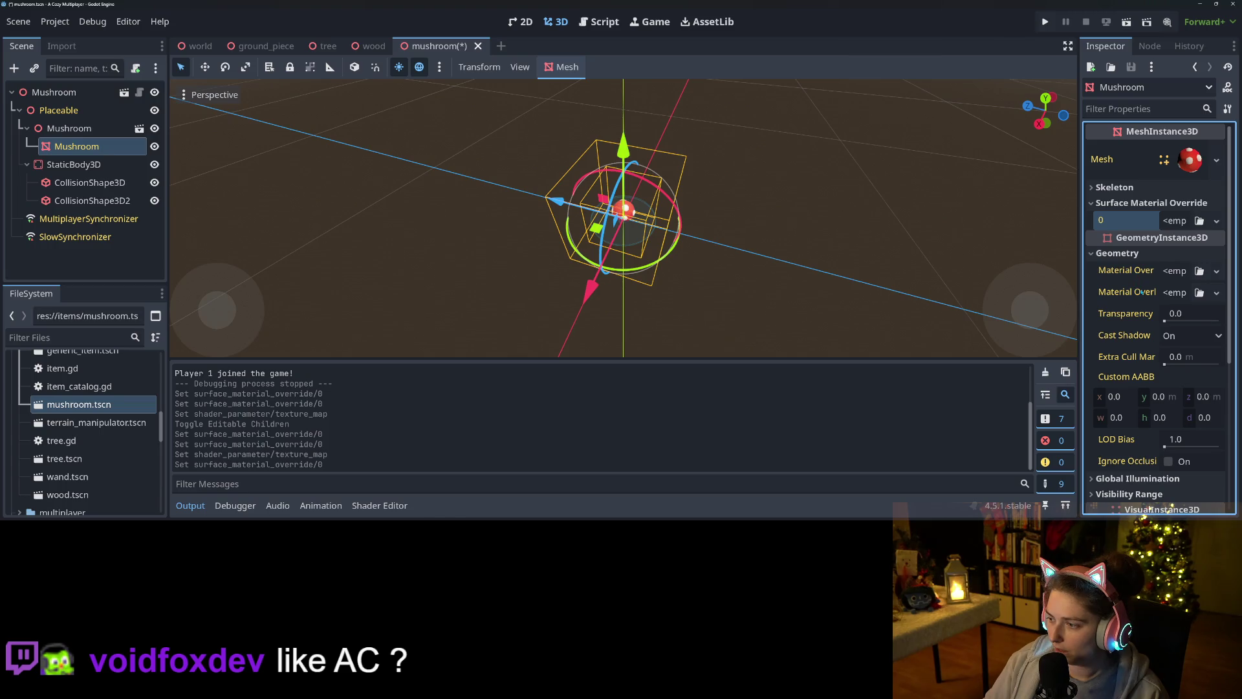
mouse_move(1146, 292)
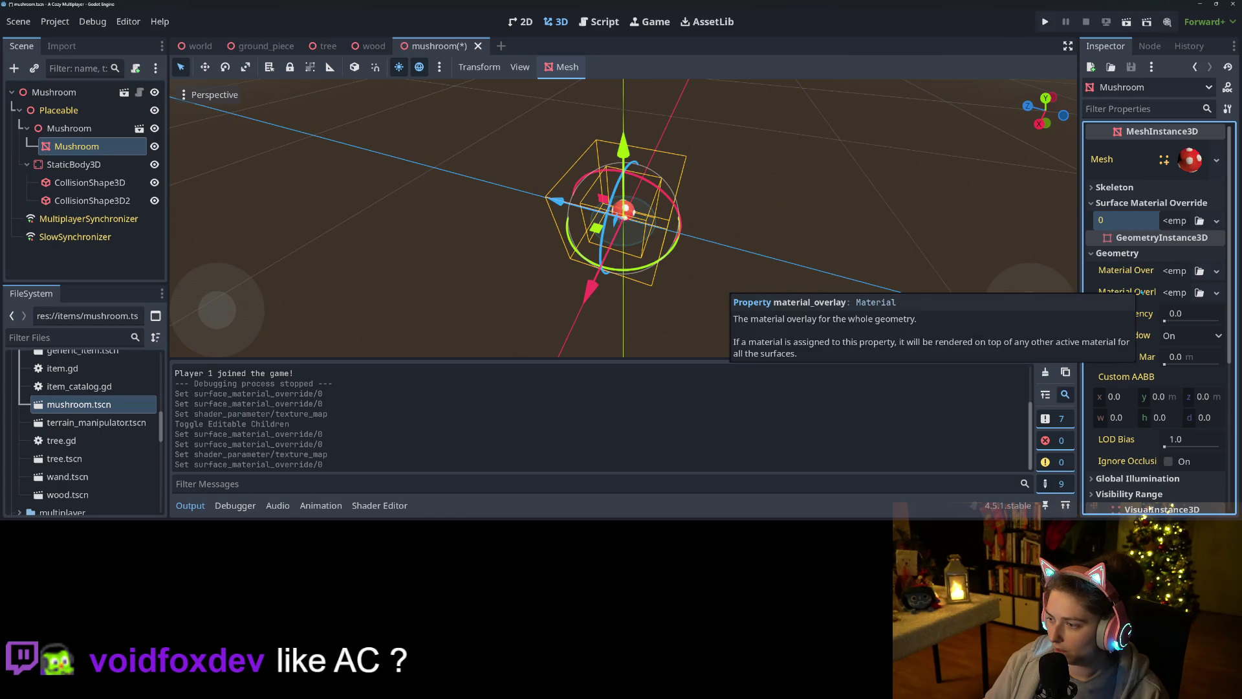
right_click(1139, 273)
left_click(1146, 296)
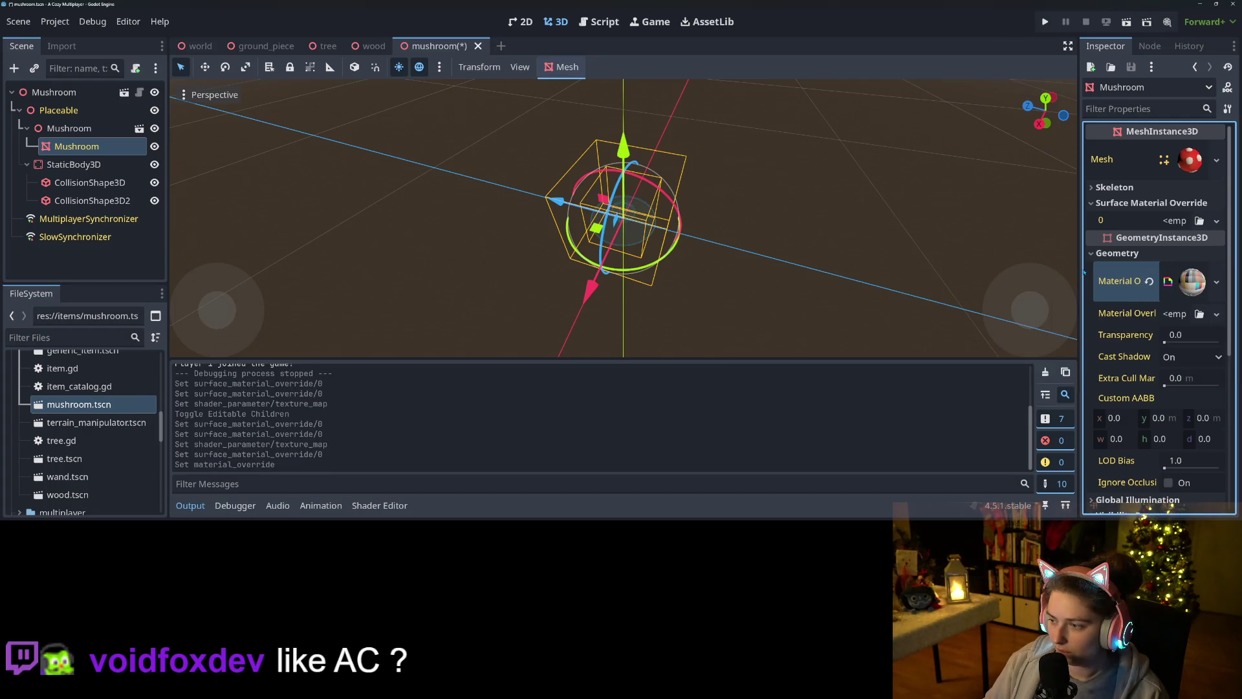
left_click_drag(1081, 273, 981, 255)
scroll(777, 240, "up", 5)
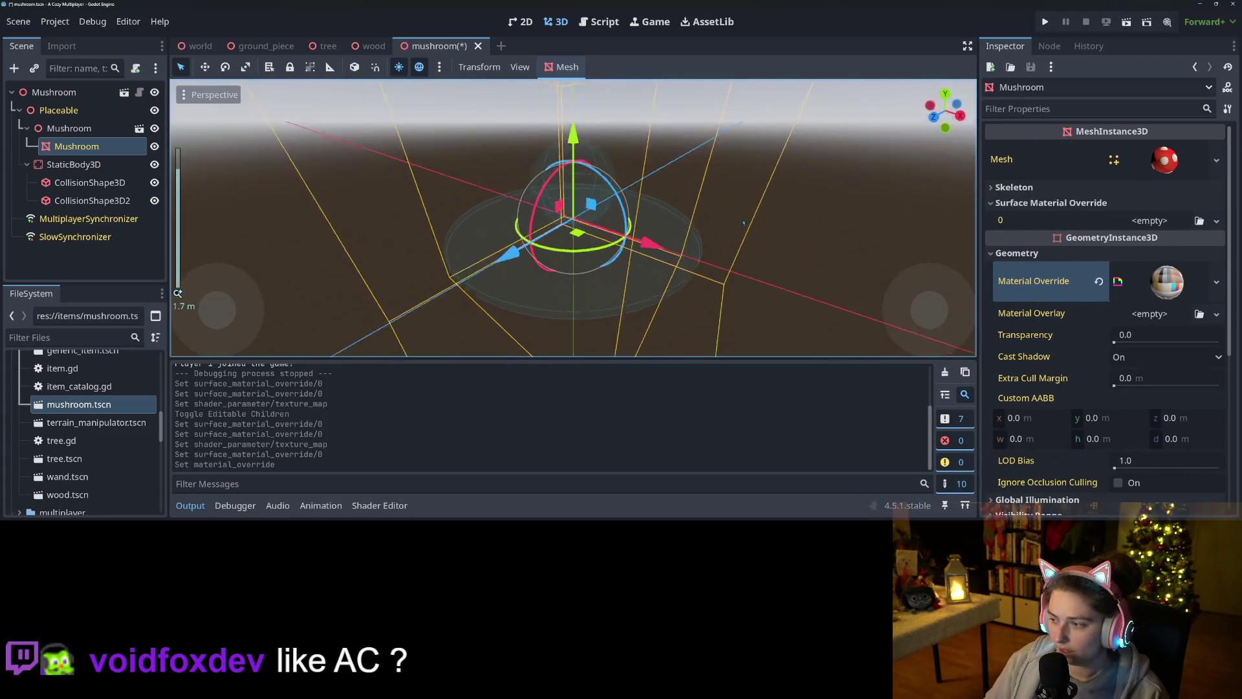
left_click_drag(744, 222, 757, 227)
key("ctrl+s")
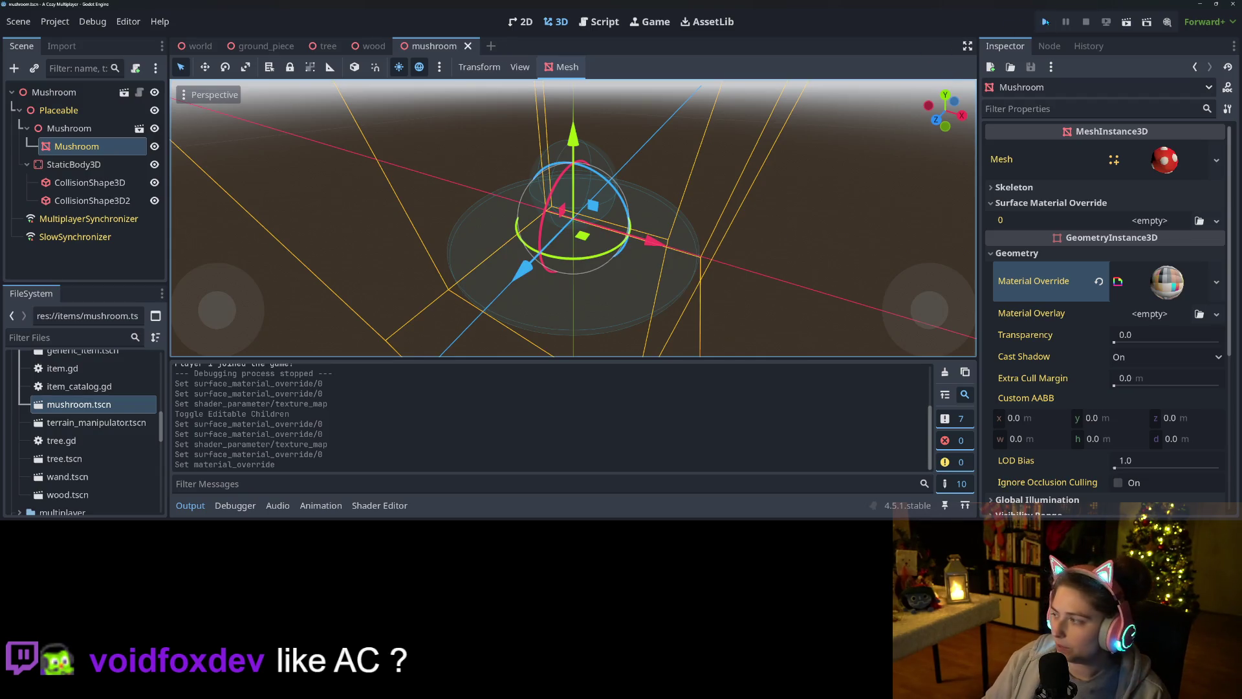
- Launch the project with Run Project to test the mushroom in-game
left_click(1046, 22)
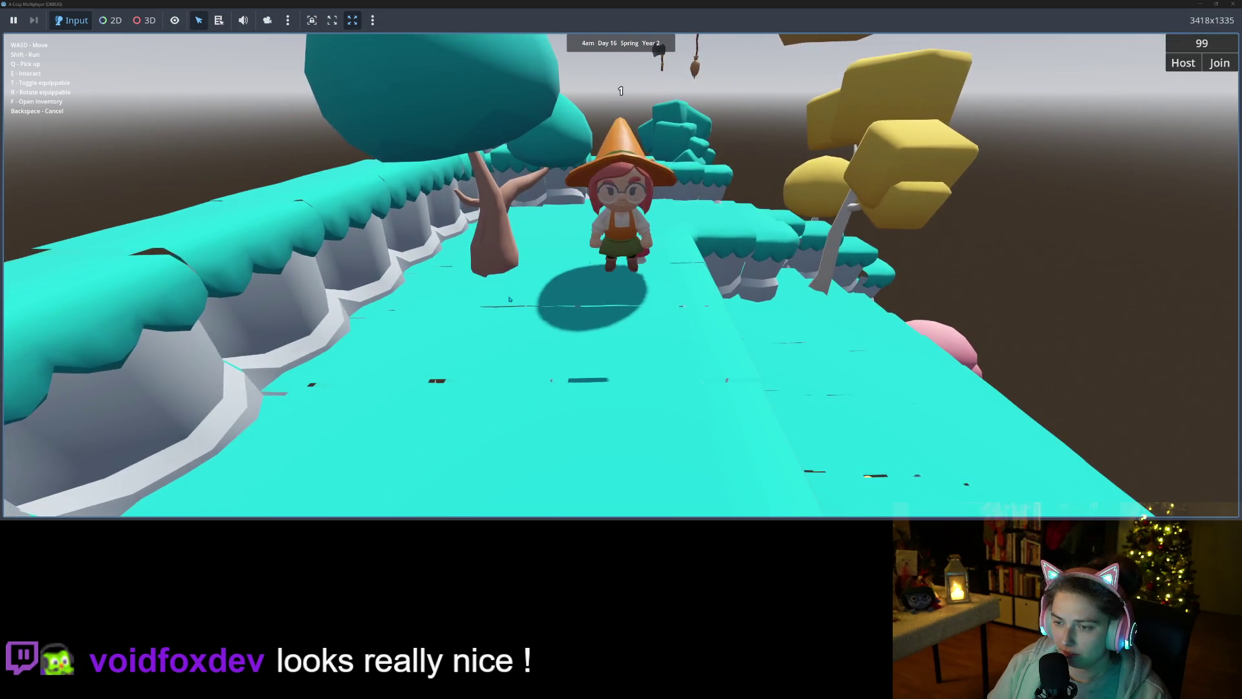
- Walk the witch along the path to the mushroom, then restore the game to a 1203x648 window
key("w")
key("w")
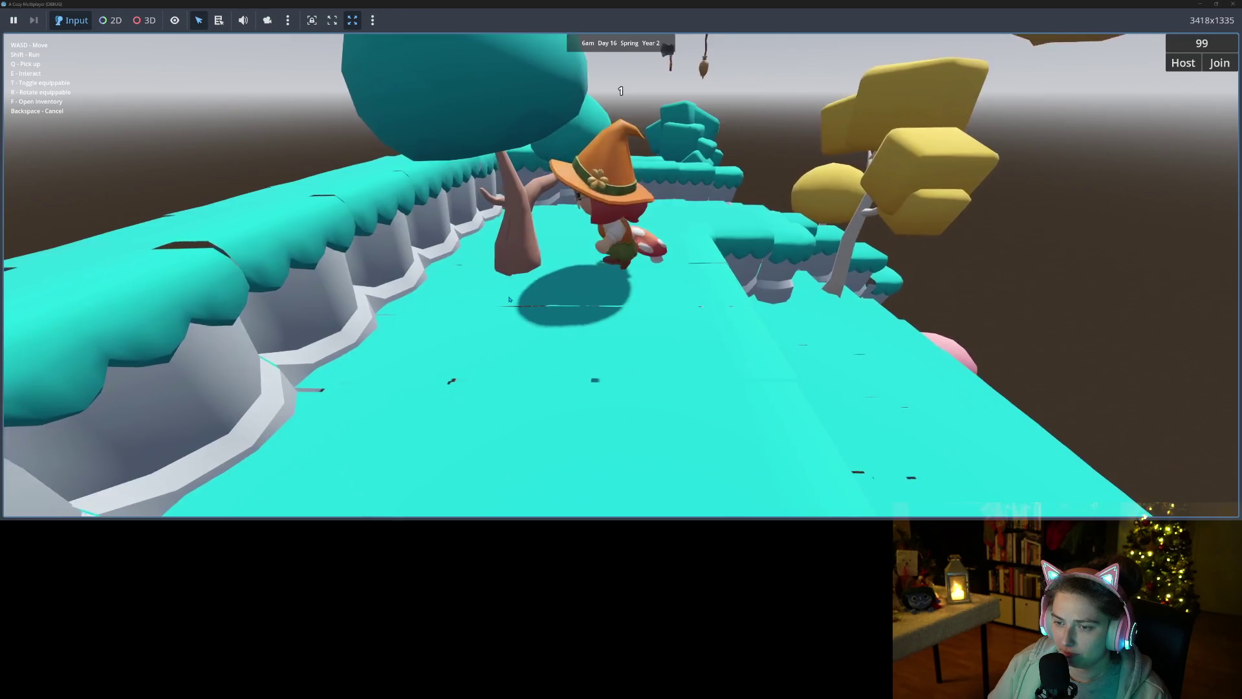
key("w")
key("w")
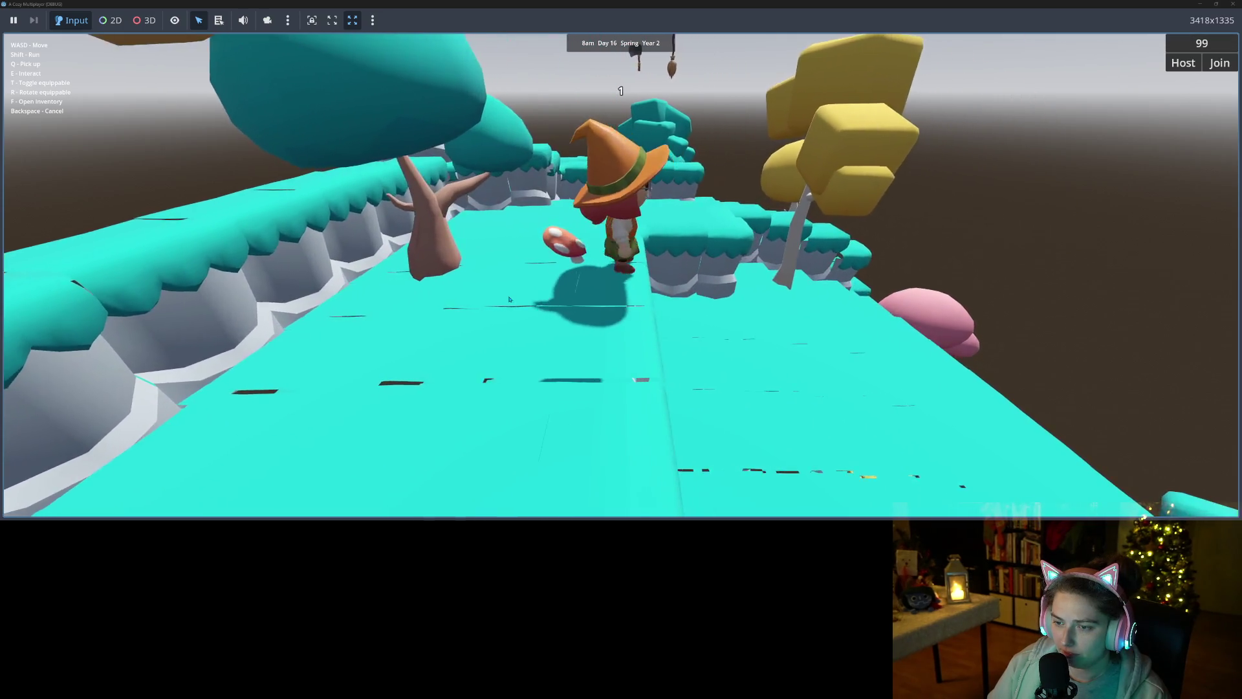
key("w")
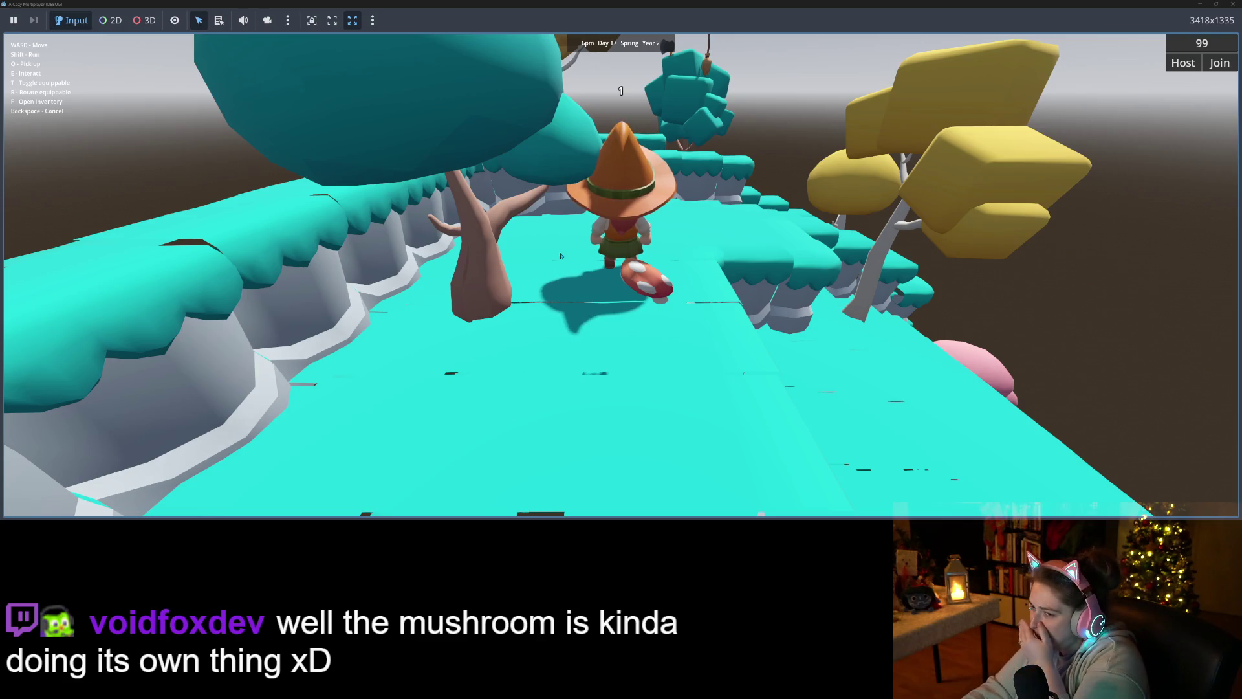
mouse_move(743, 4)
left_mouse_down()
mouse_move(744, 43)
mouse_move(663, 120)
left_mouse_up()
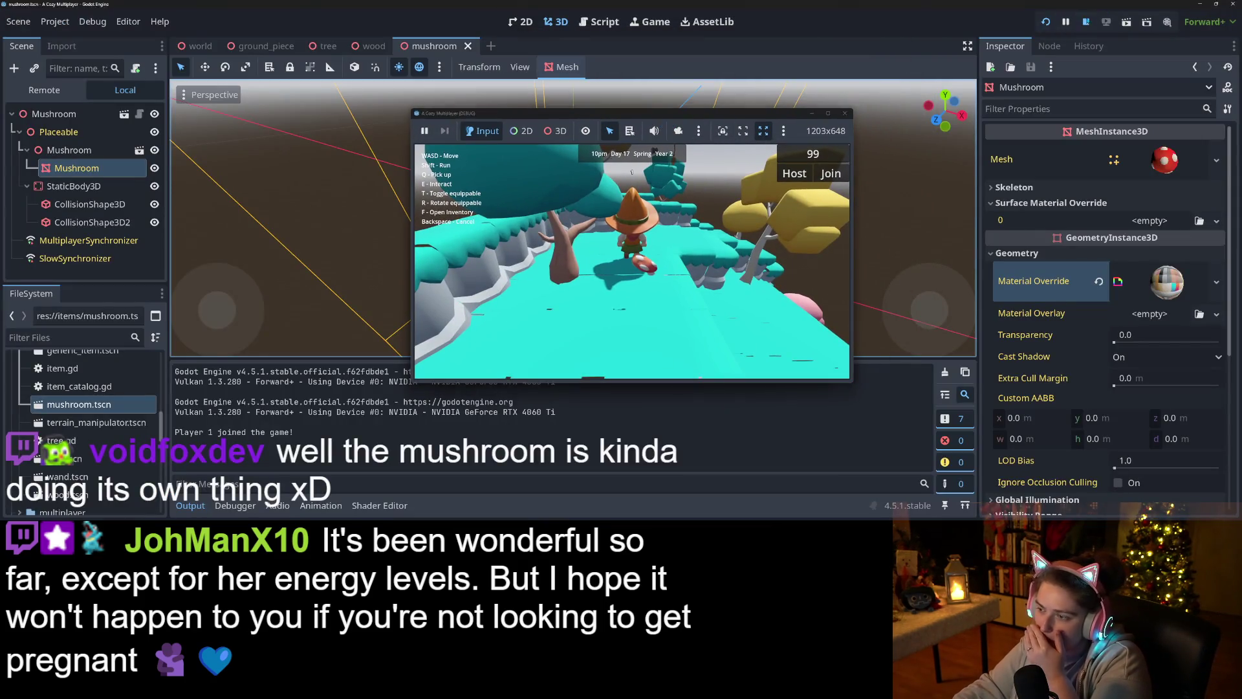
- Stop the running game and open the ground shader in an enlarged Shader Editor panel
left_click(844, 114)
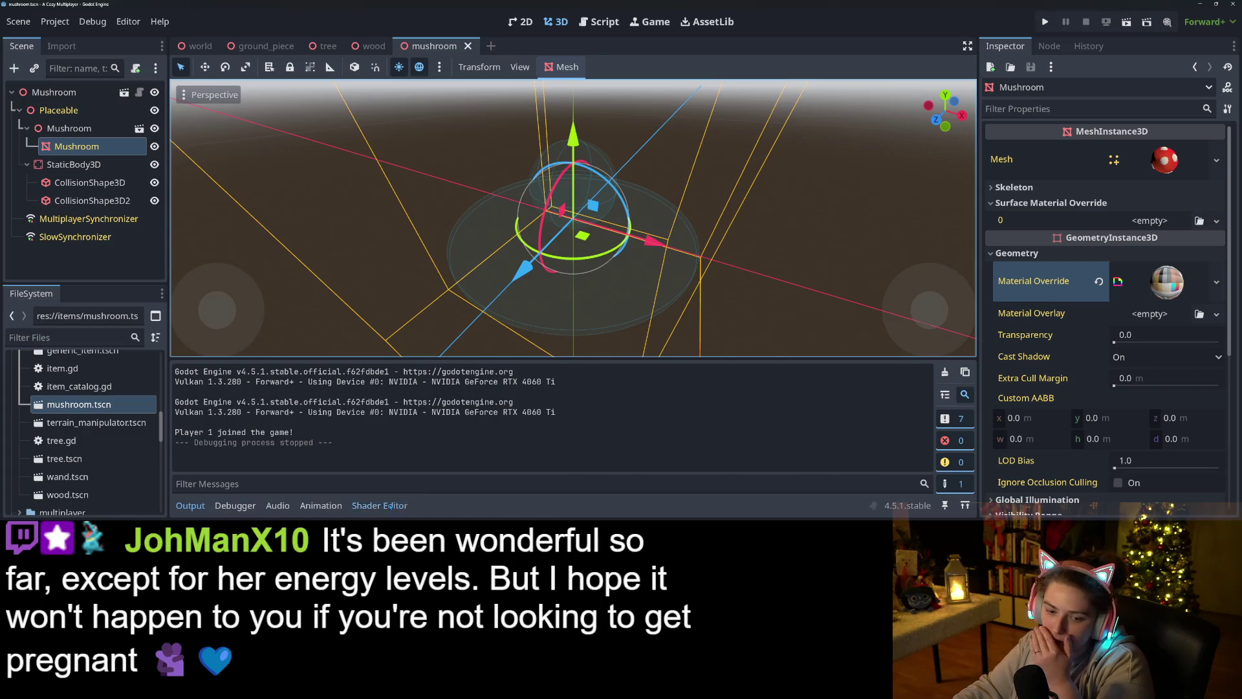
left_click(392, 505)
left_click_drag(771, 300, 768, 59)
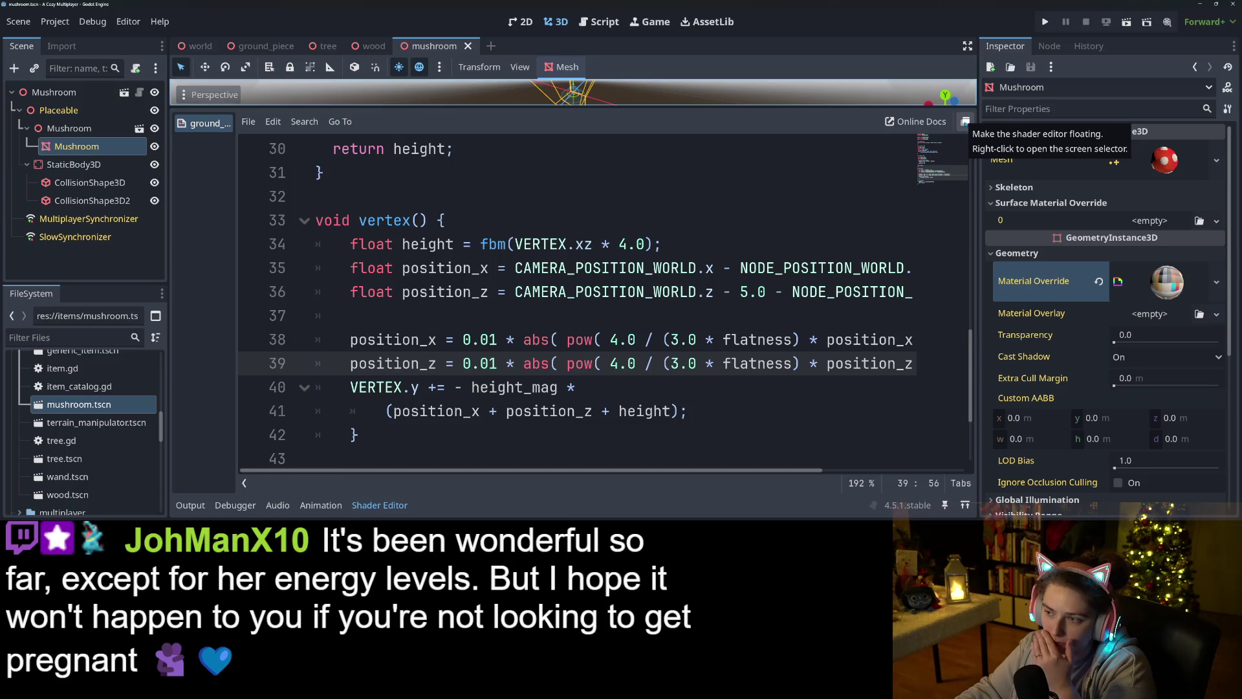
- Detach the Shader Editor into its own maximized window and put the caret on the VERTEX.y line
left_click(966, 121)
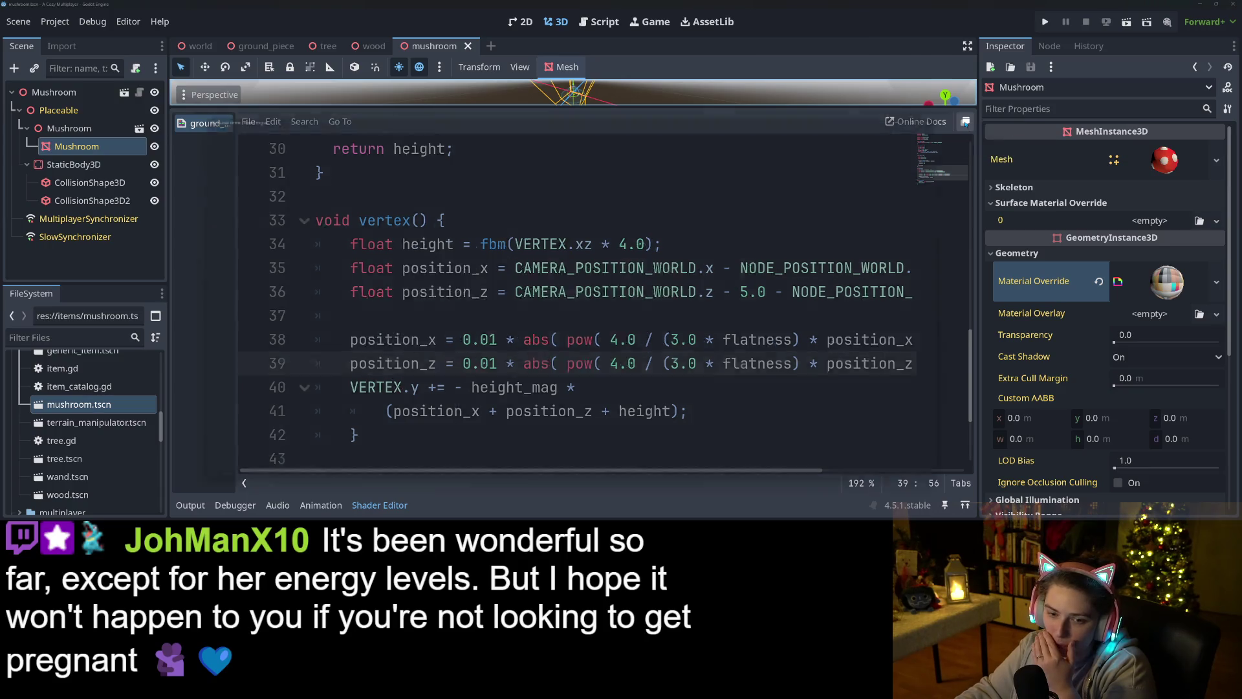
double_click(774, 110)
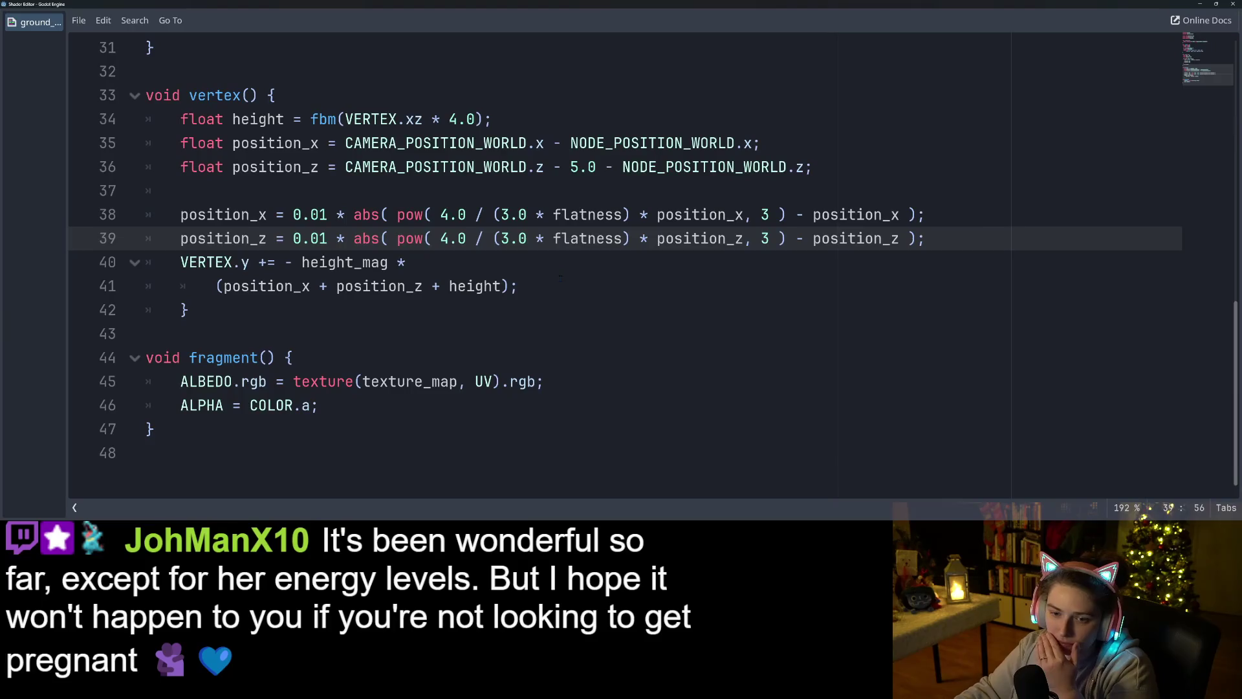
scroll(568, 371, "up", 2)
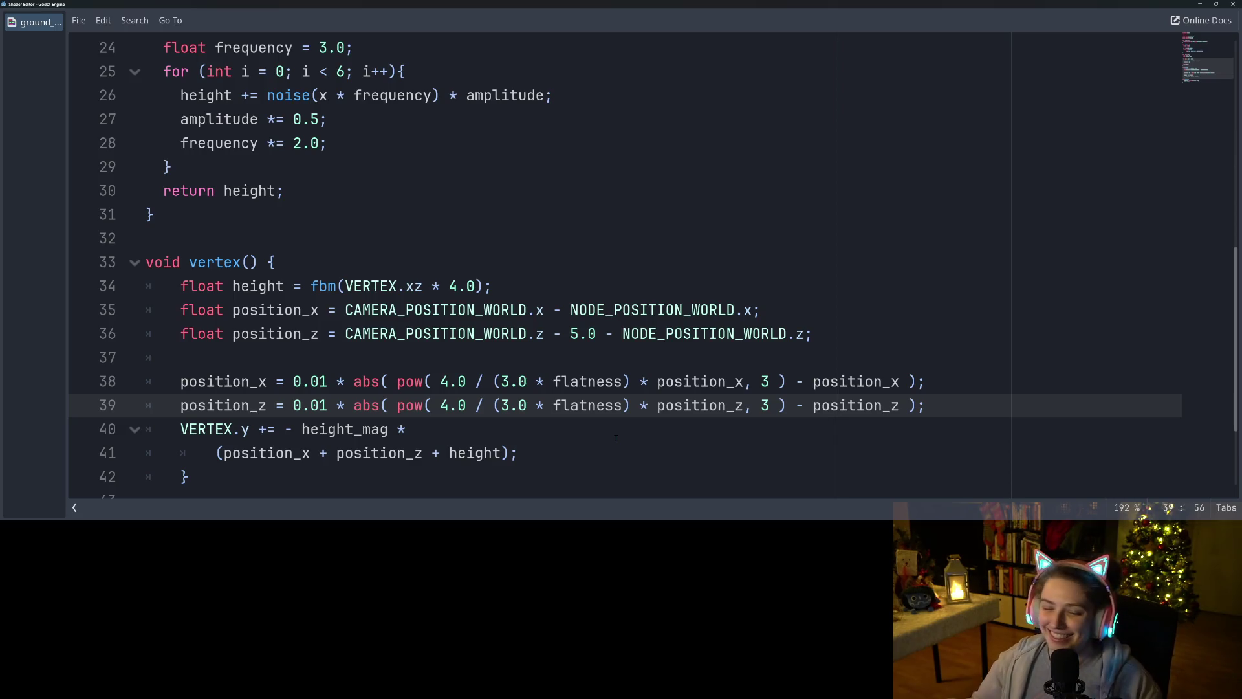
left_click(616, 438)
- Review where position_x, NODE_POSITION_WORLD and CAMERA_POSITION_WORLD are used in the vertex code
key("Up")
key("Up")
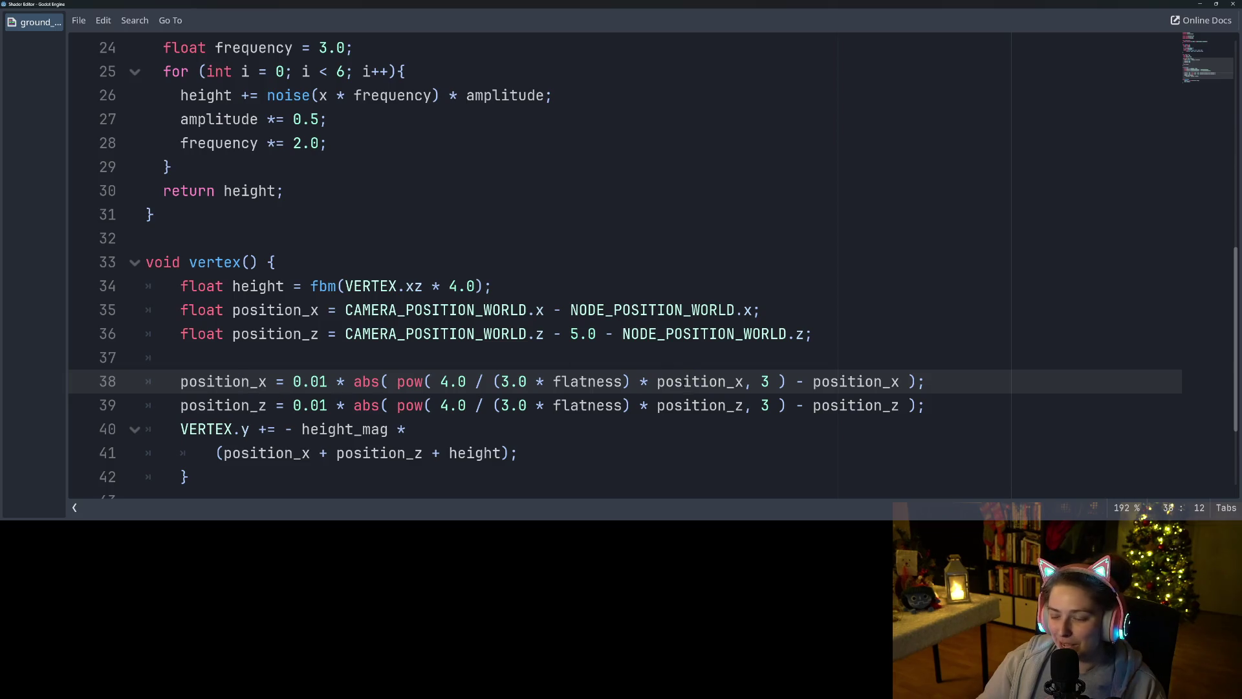
double_click(683, 381)
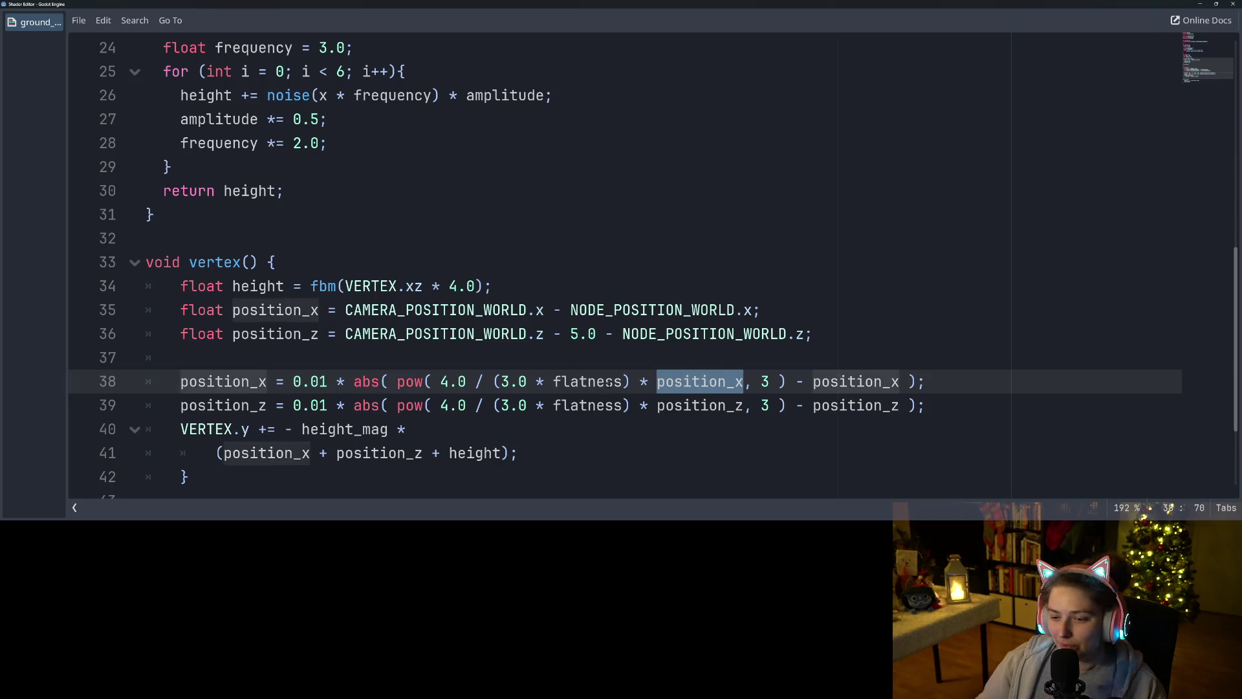
double_click(435, 310)
double_click(648, 310)
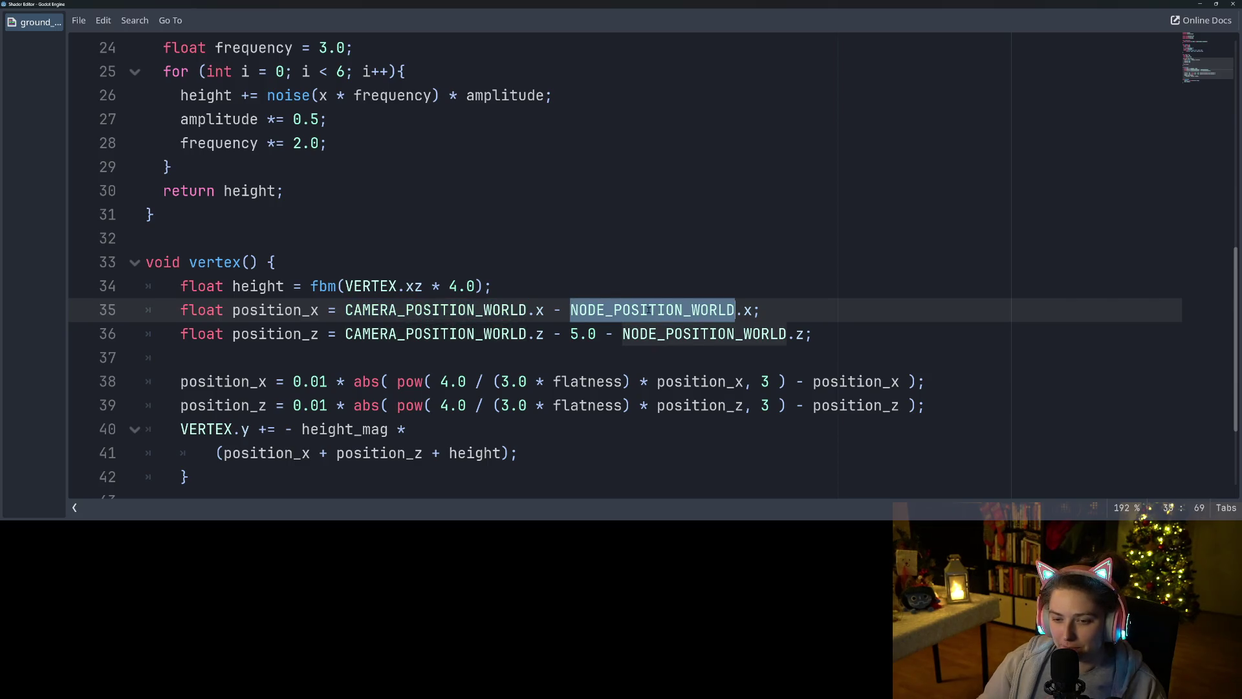
double_click(499, 312)
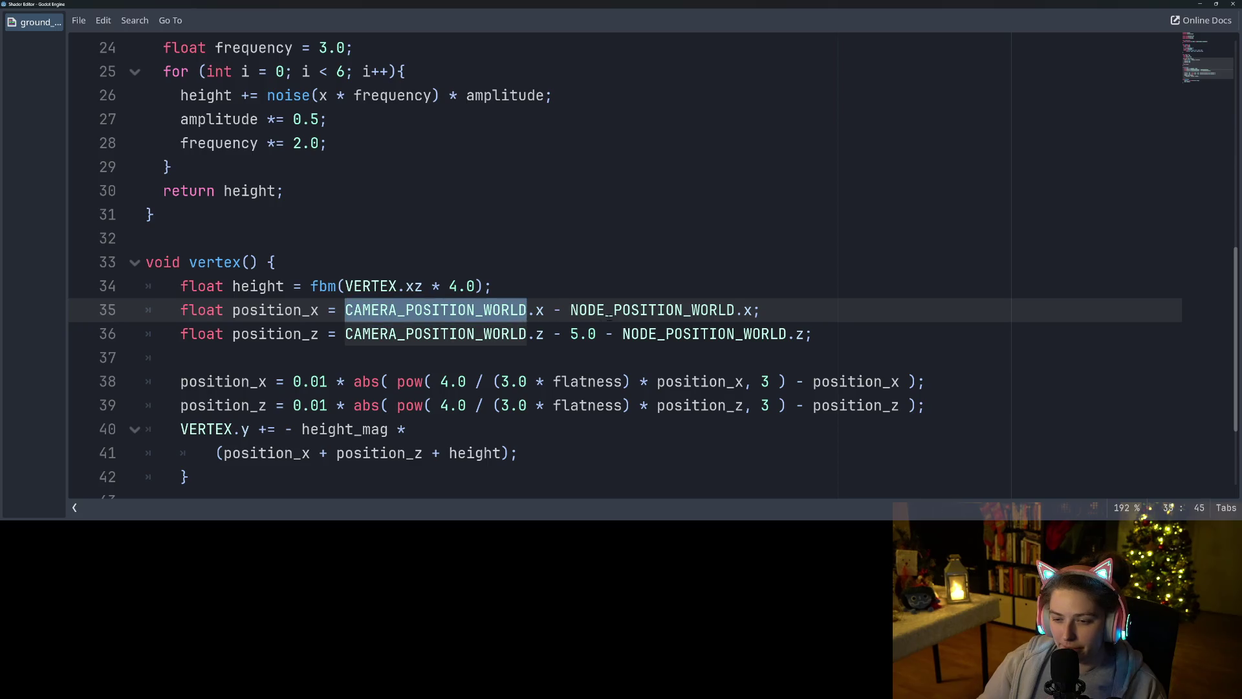
double_click(611, 312)
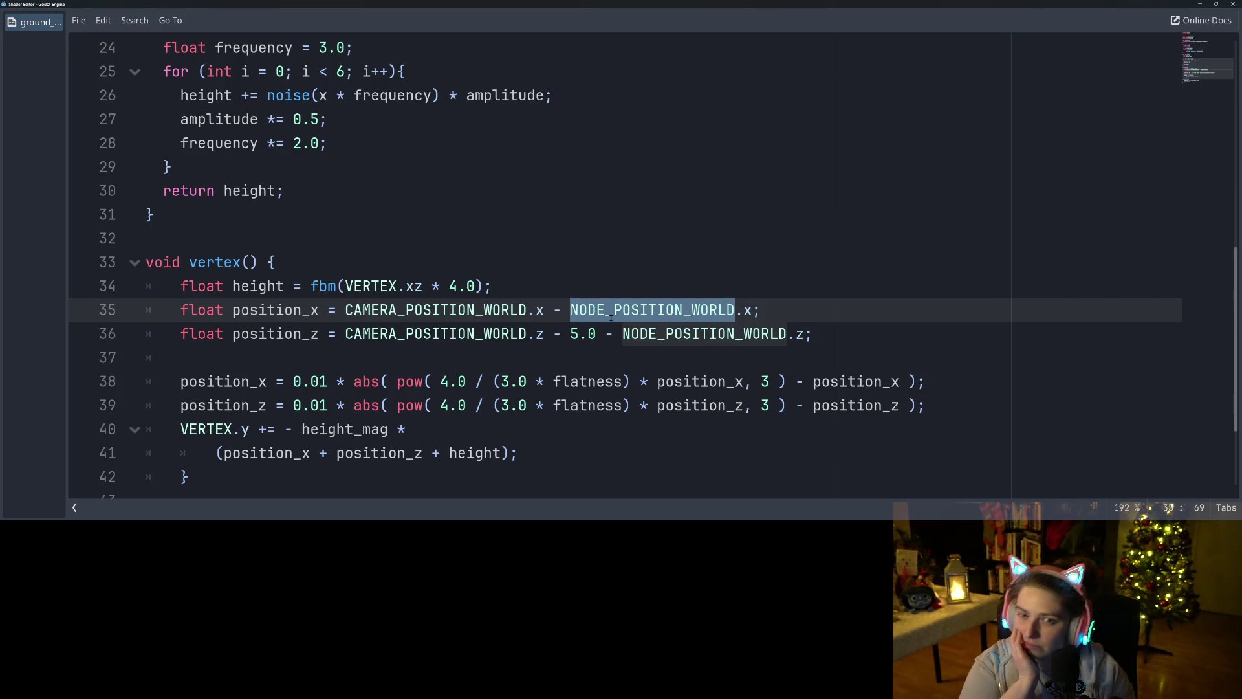
- Delete the ' + height' term from the VERTEX.y offset on line 41
scroll(533, 285, "up", 2)
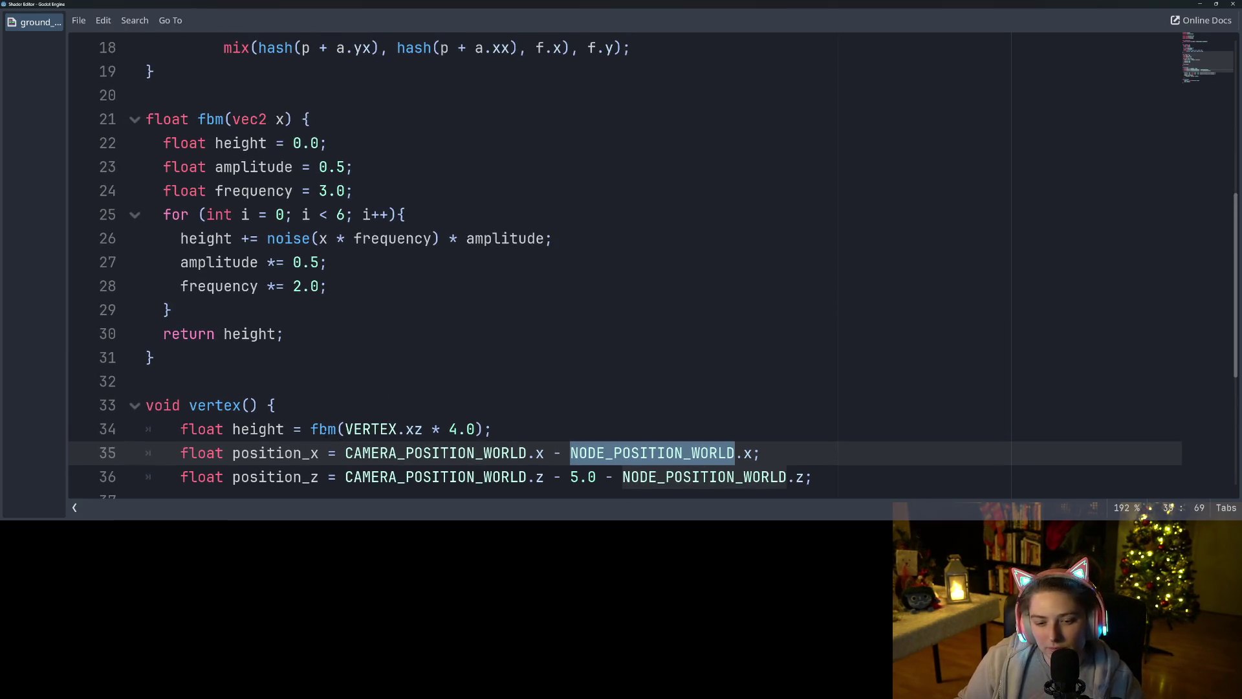
left_click(324, 429)
double_click(259, 429)
scroll(621, 259, "down", 3)
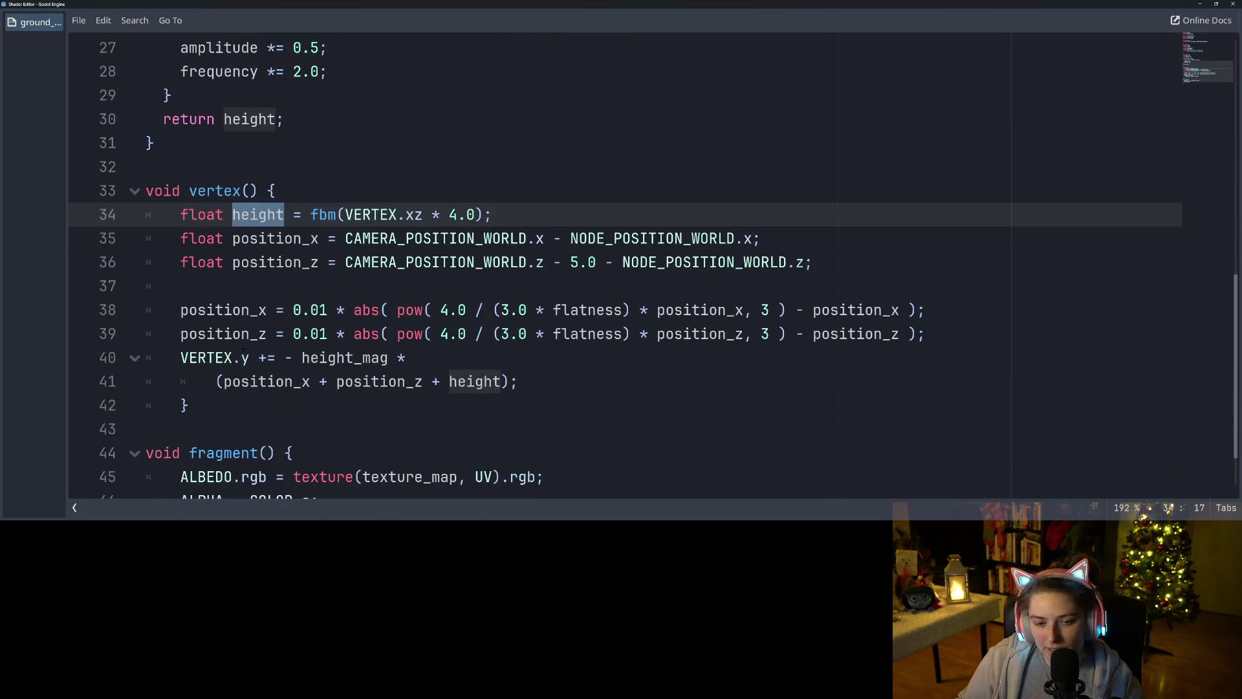
left_click_drag(501, 381, 423, 381)
key("BackSpace")
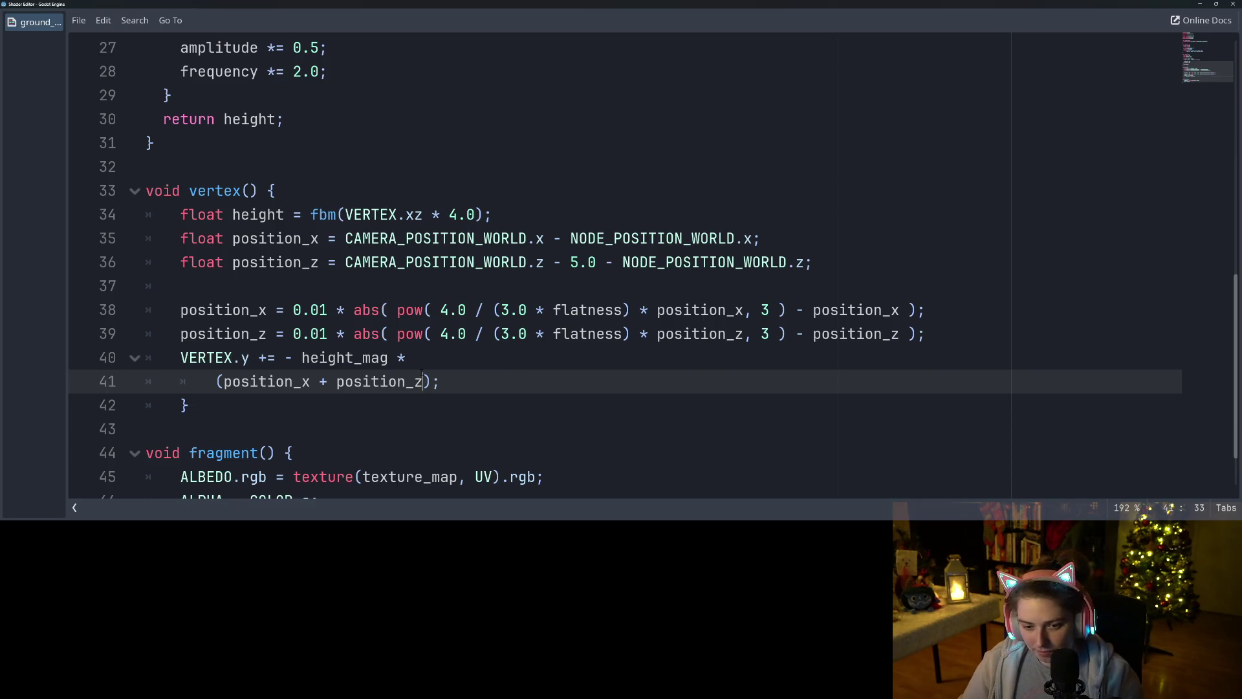
- Comment out line 34's fbm height calculation with // and close the shader window
left_click(181, 215)
type("//")
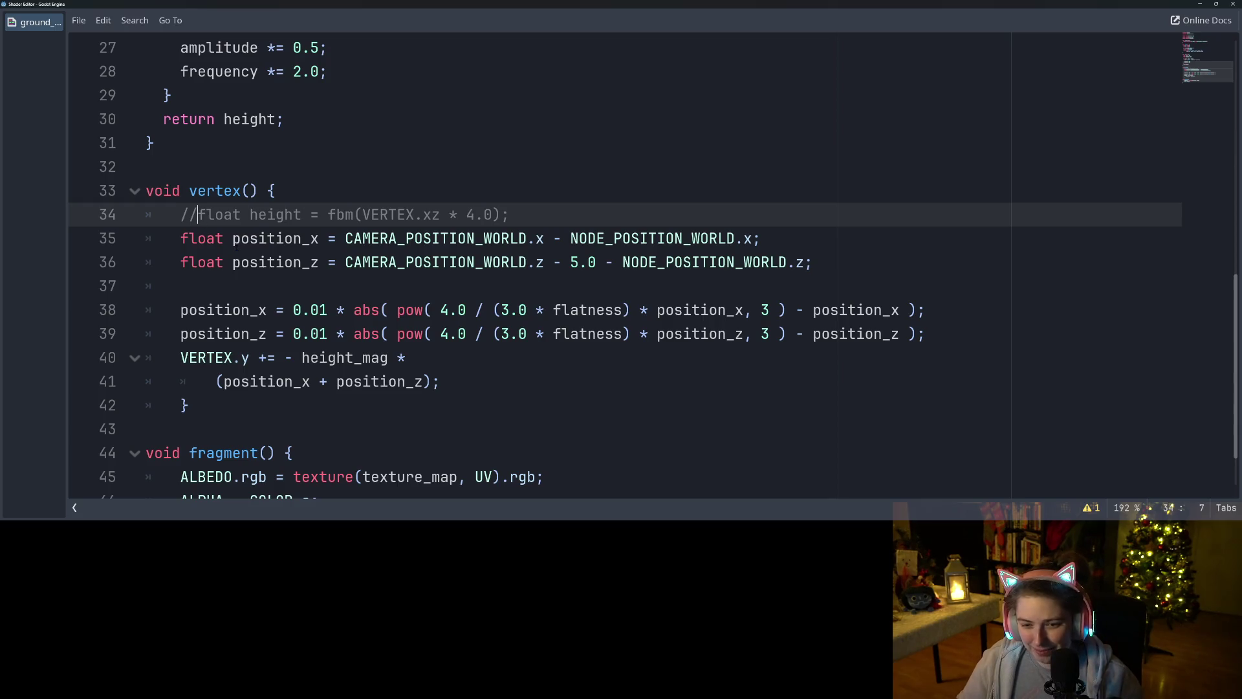
left_click(1201, 4)
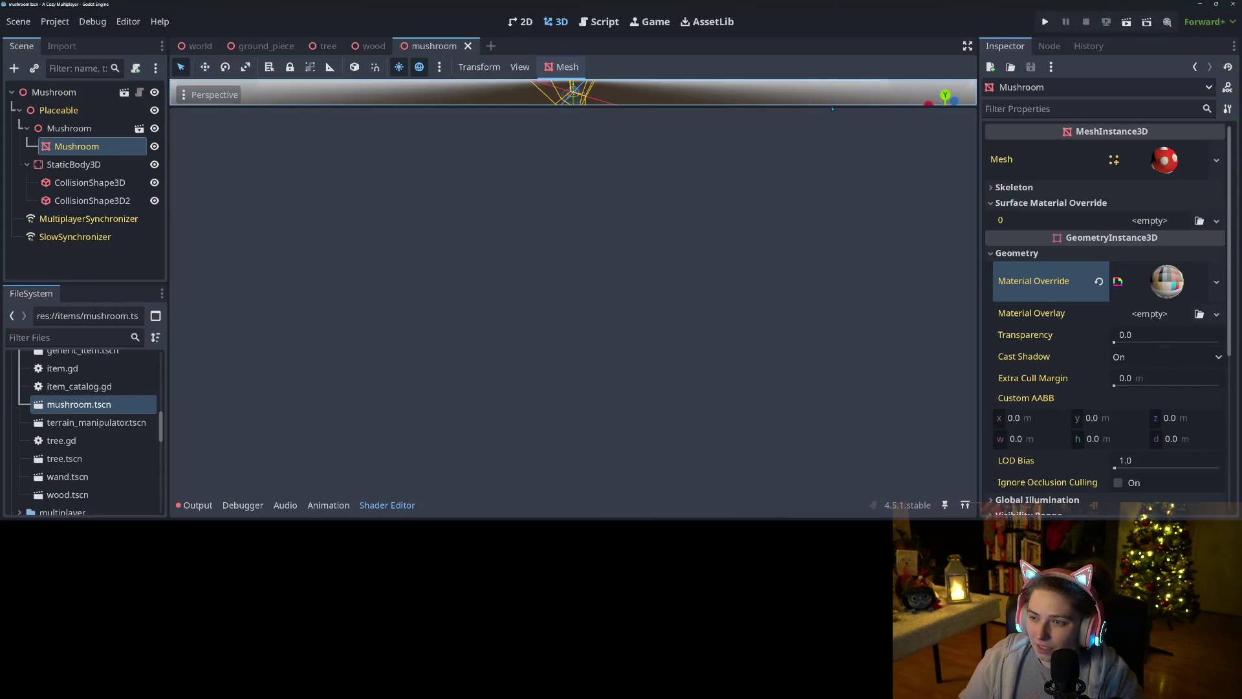
- Run the project, load the first save, walk the witch around, then stop the game
left_click(1046, 22)
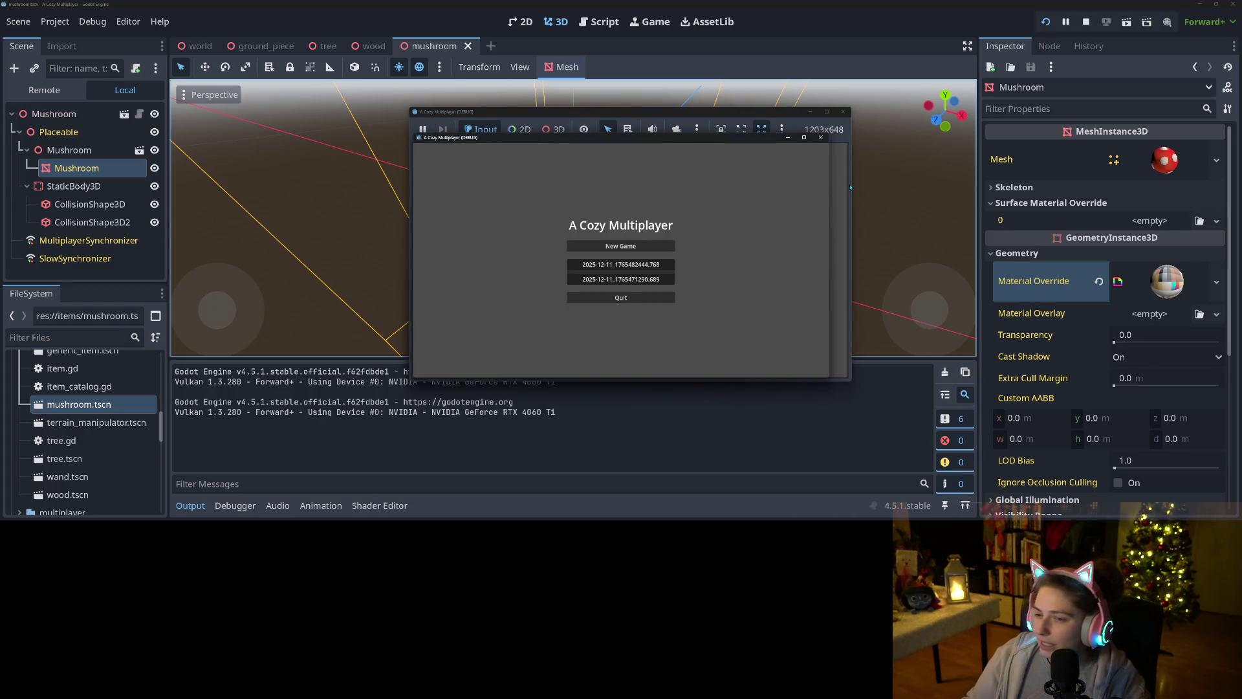
left_click(626, 265)
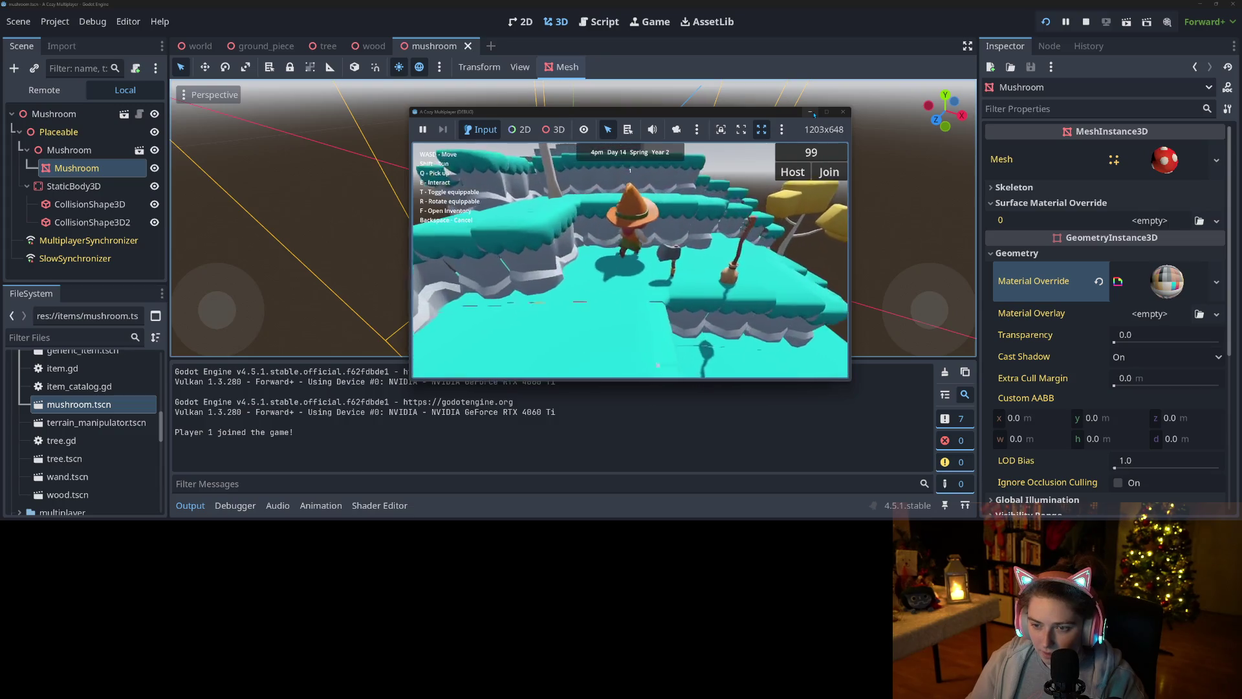
key("w")
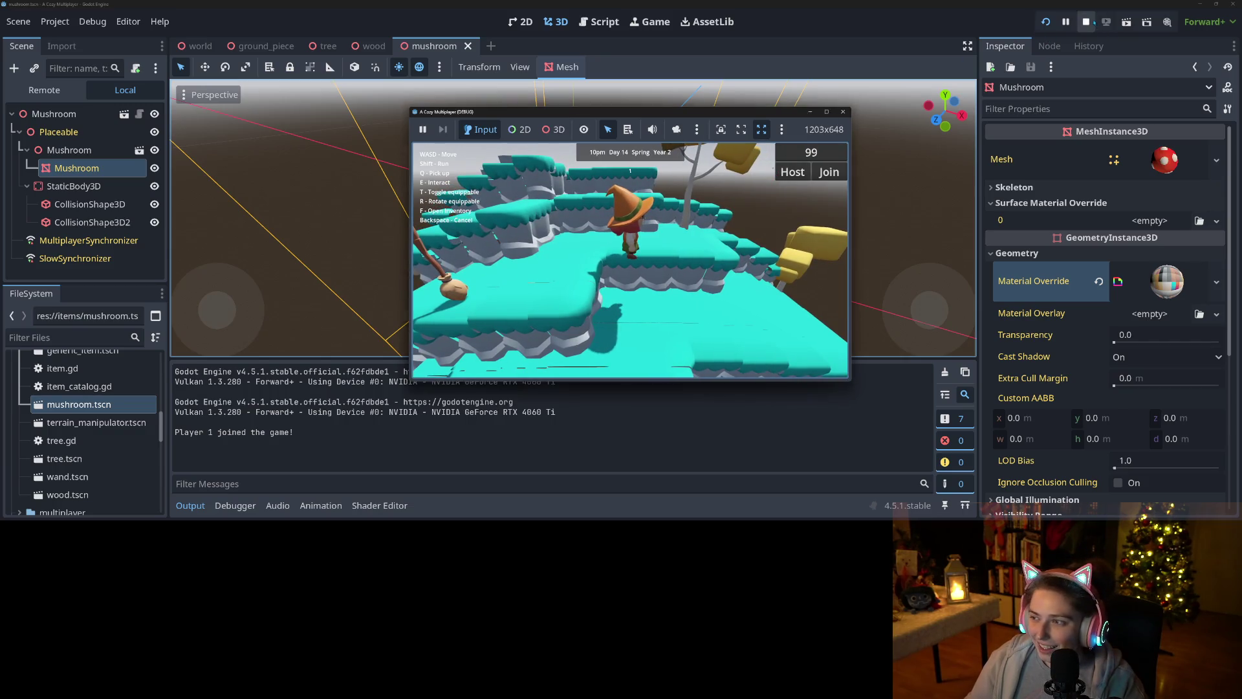
left_click(1086, 22)
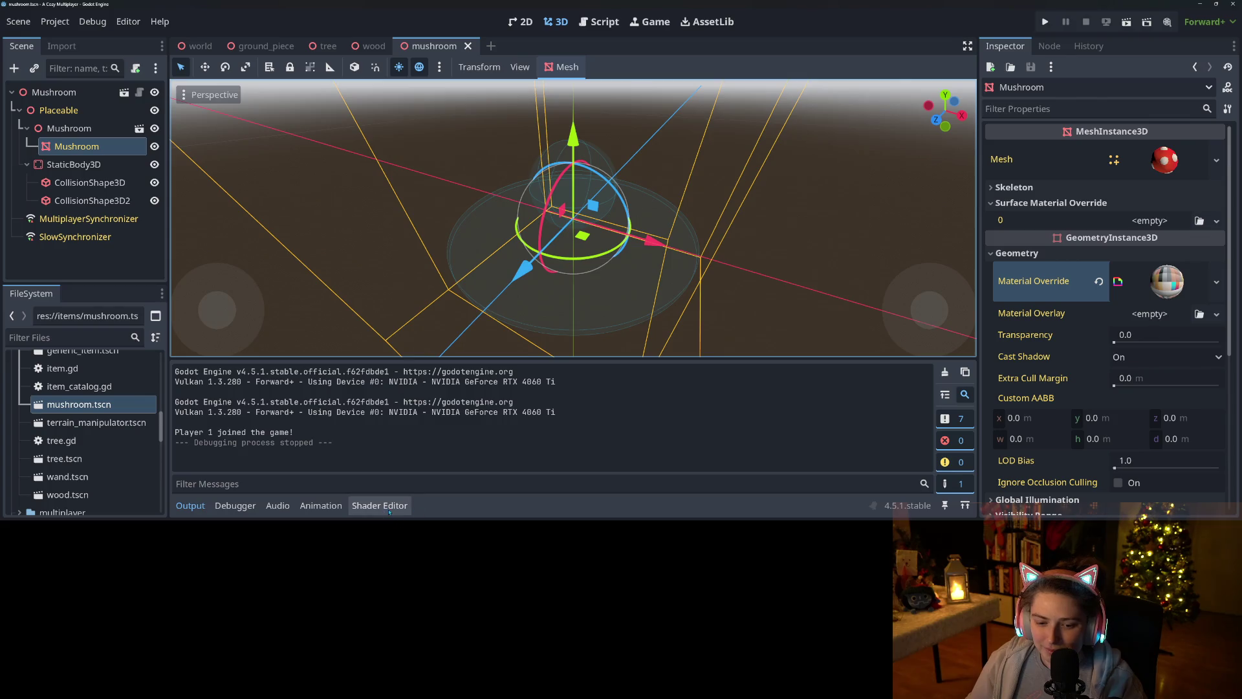
- Collapse the Output panel, look over the shader window, then switch to Graphtoy in the browser
left_click(379, 505)
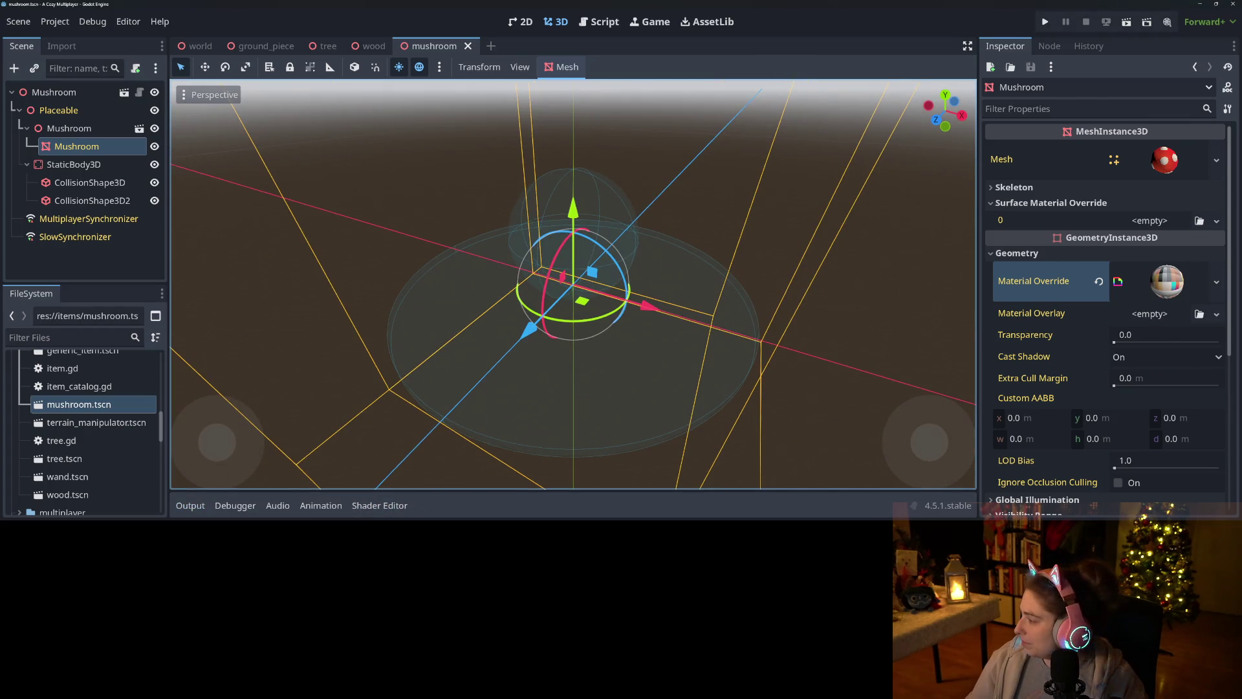
key("alt+Tab")
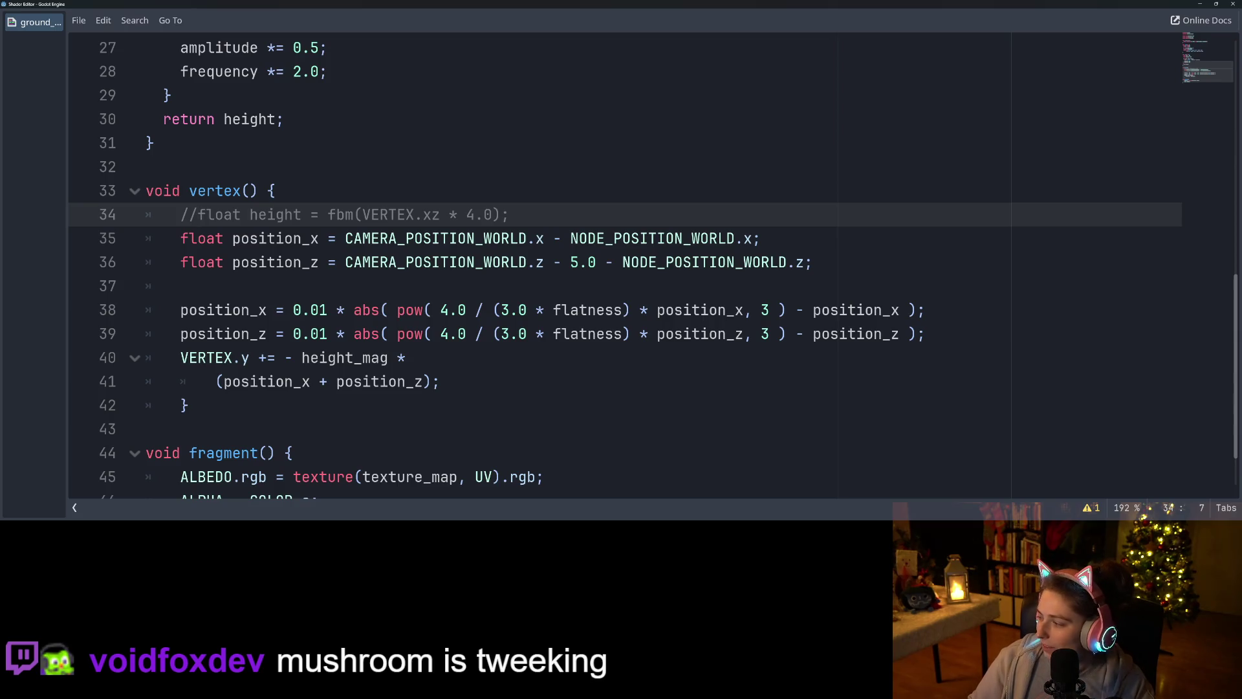
key("alt+Tab")
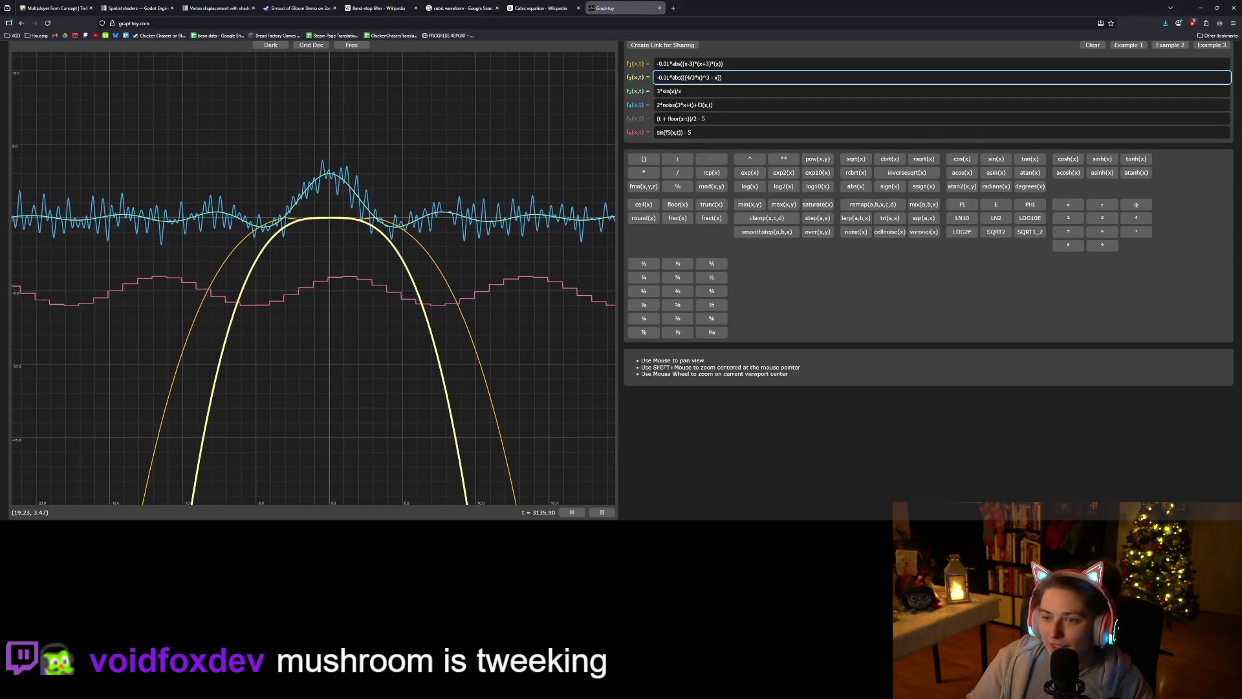
- Bring up the Spatial shaders docs page, scroll through its built-ins, and adjust the page zoom
left_click(229, 7)
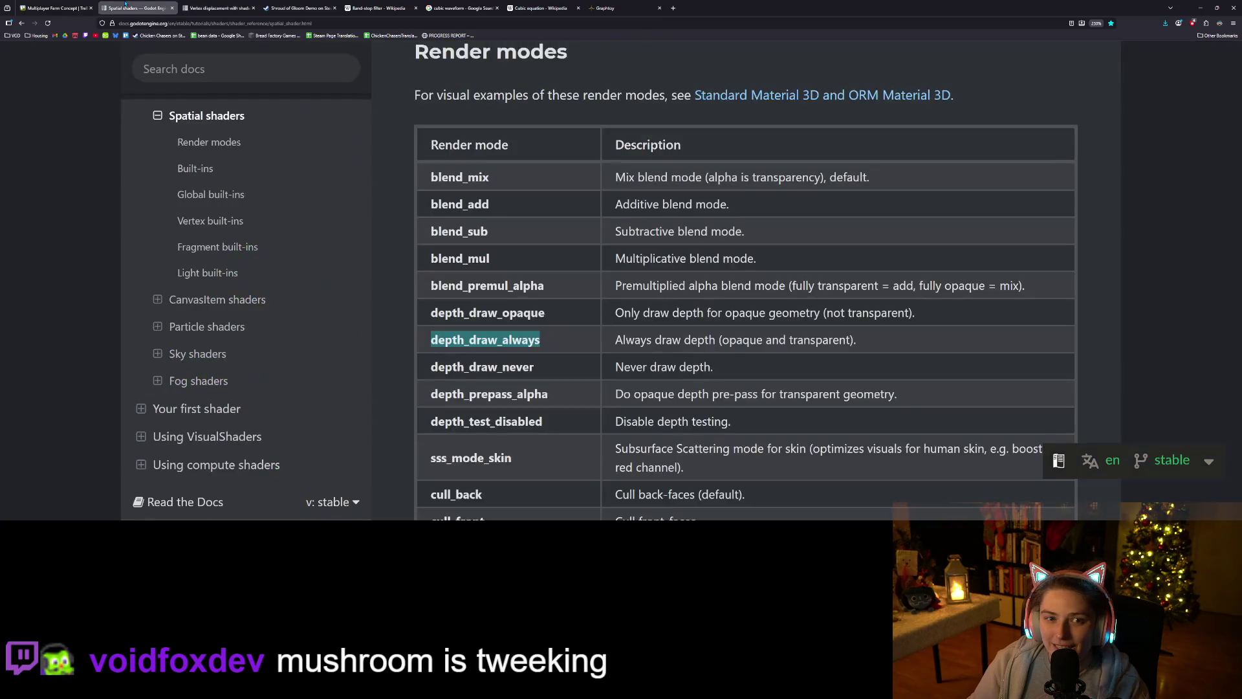
left_click(136, 7)
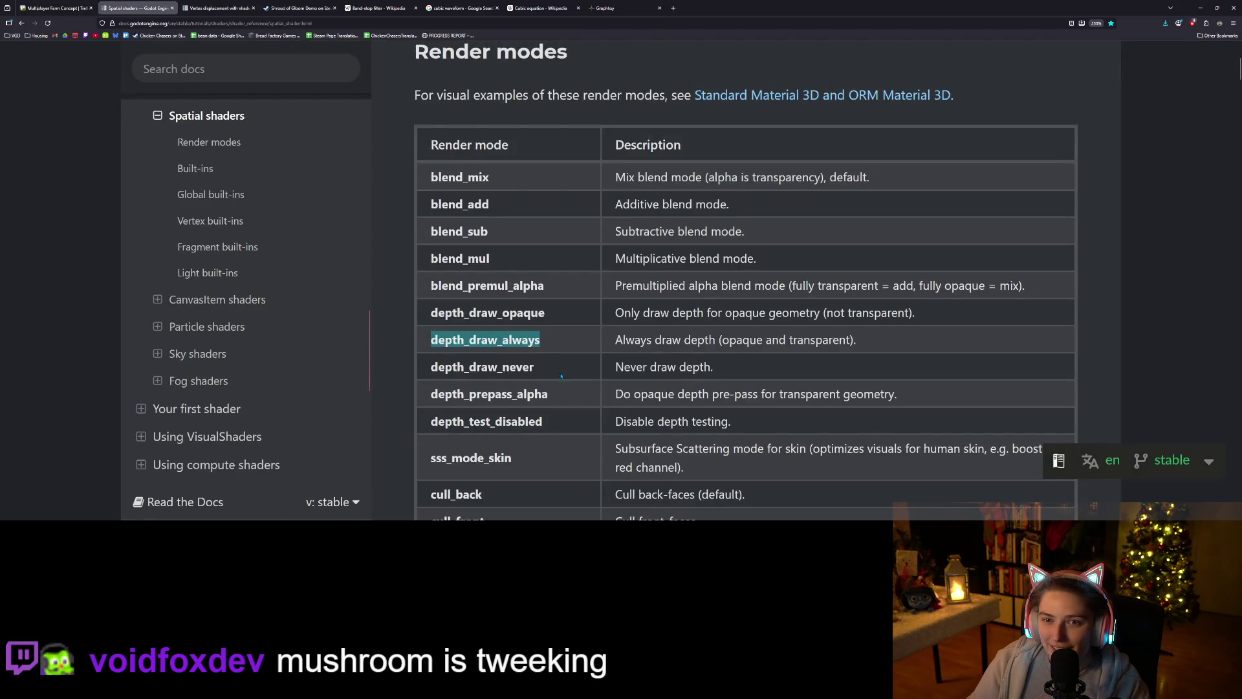
scroll(534, 349, "down", 10)
scroll(533, 349, "down", 10)
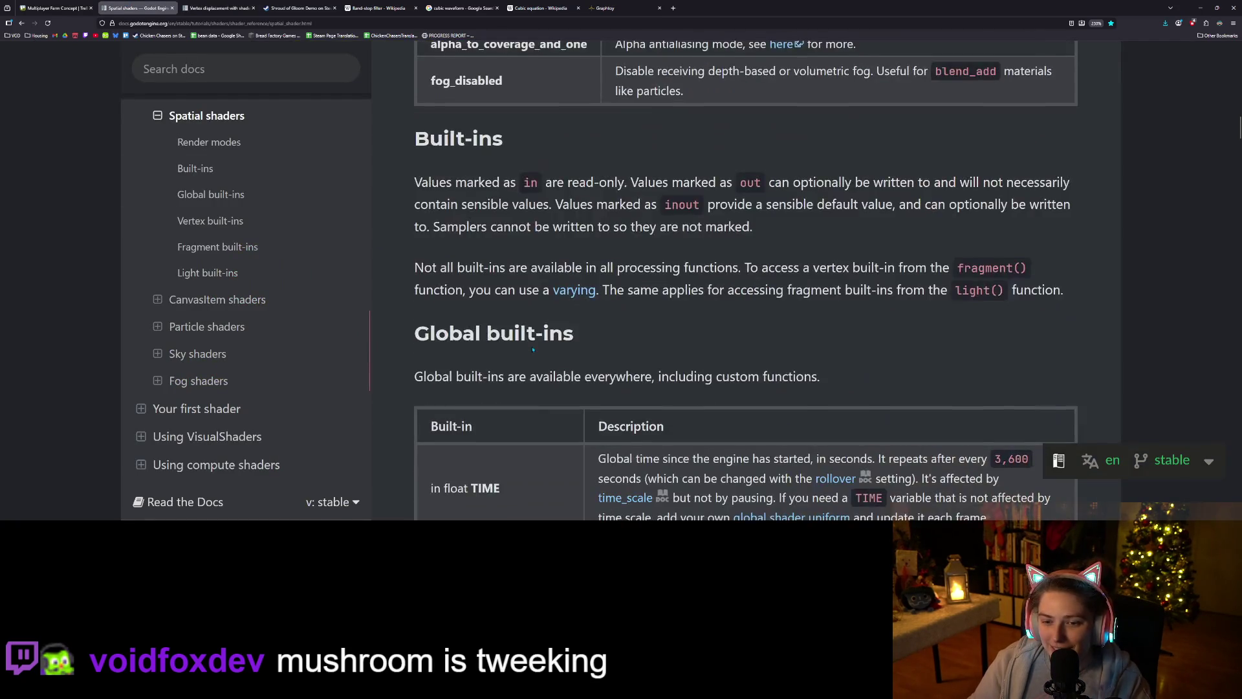
scroll(532, 347, "down", 10)
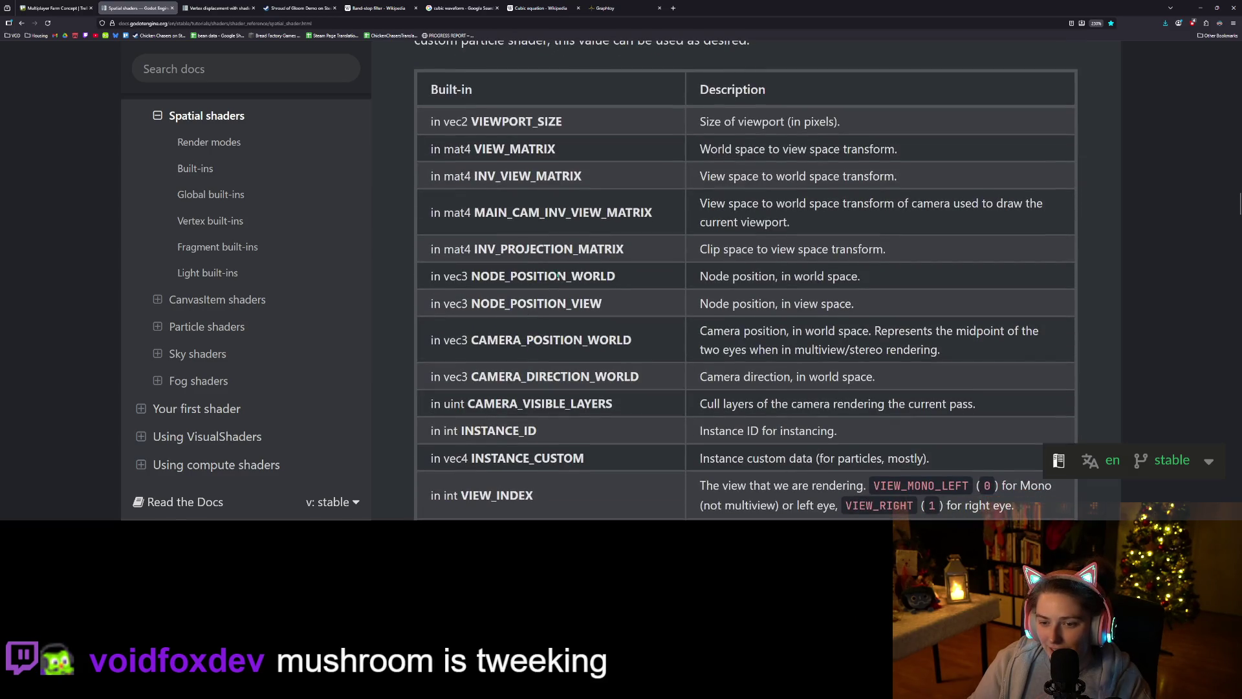
scroll(523, 315, "up", 5)
scroll(522, 316, "up", 1)
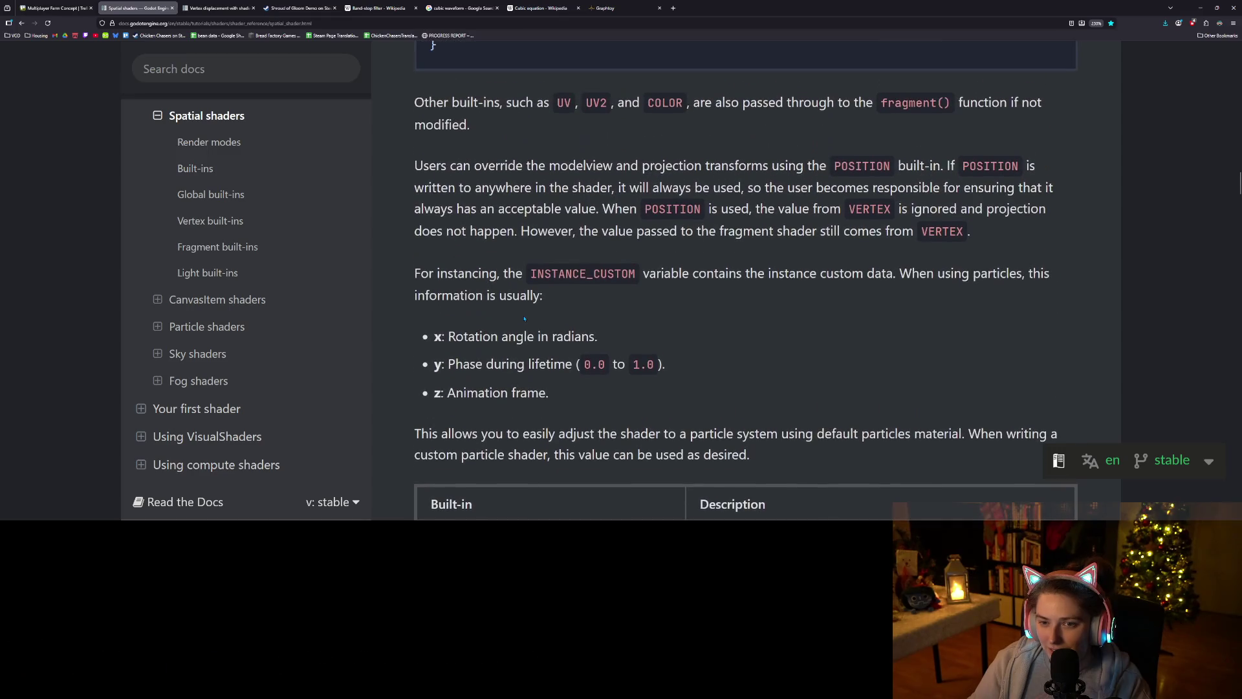
key("ctrl+minus")
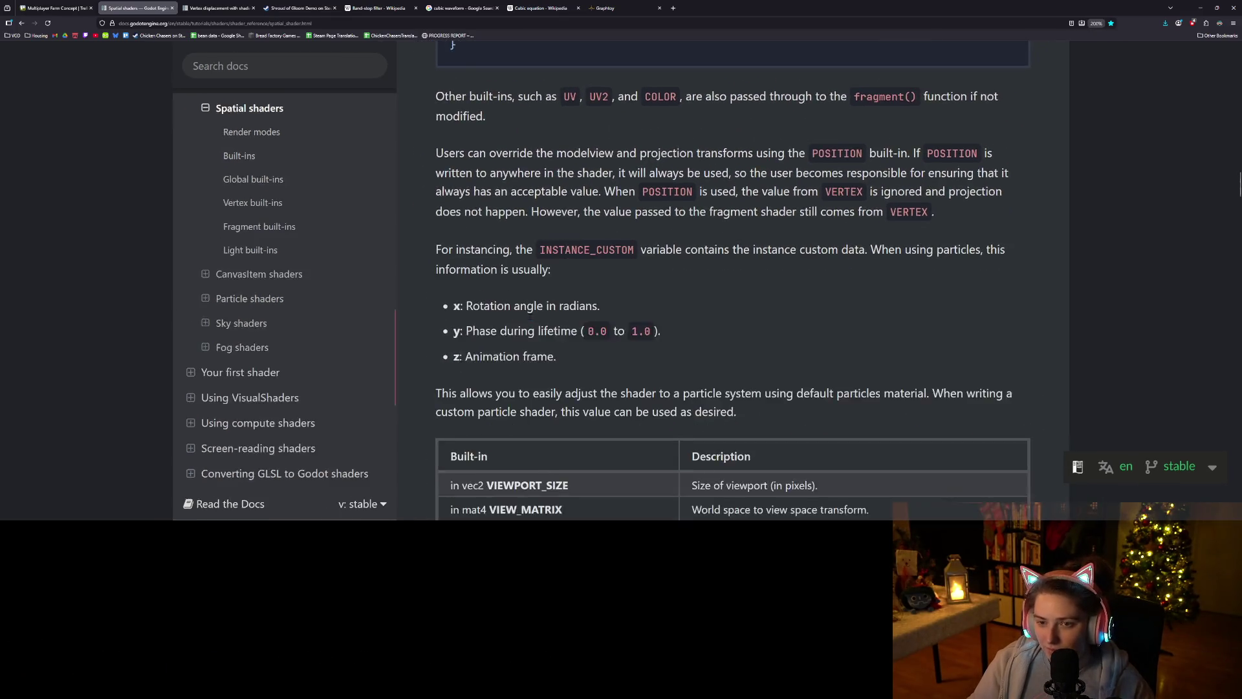
scroll(691, 405, "up", 6)
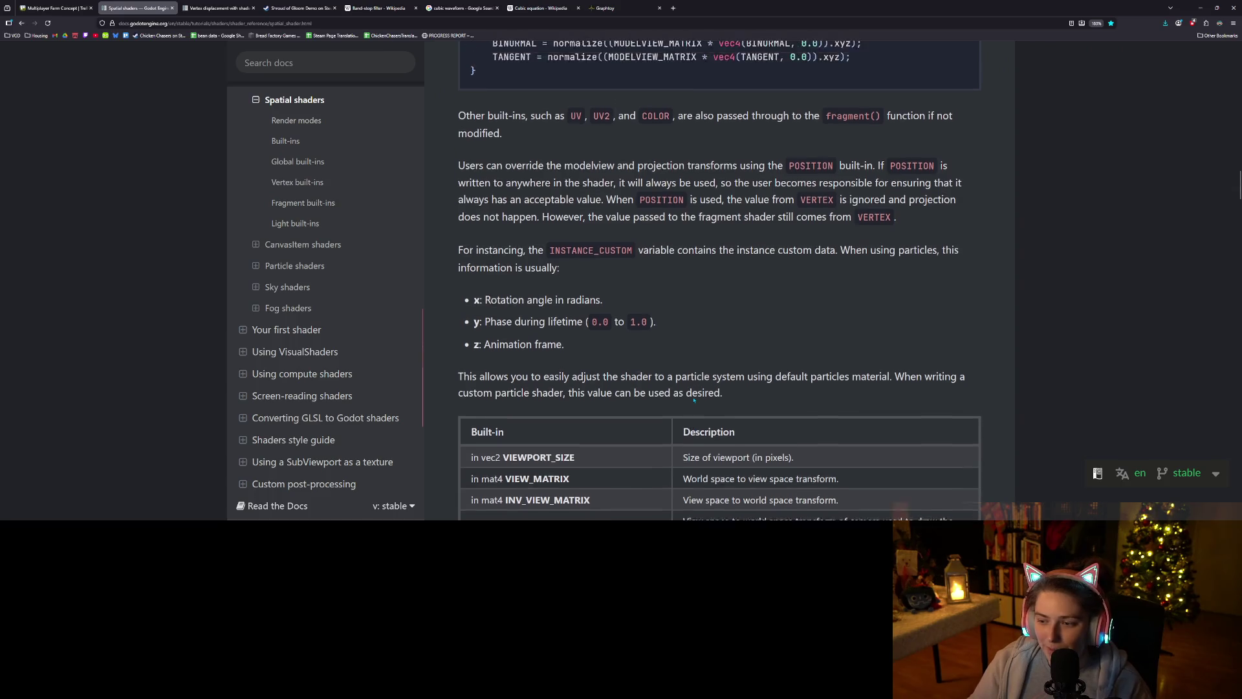
scroll(614, 371, "down", 10)
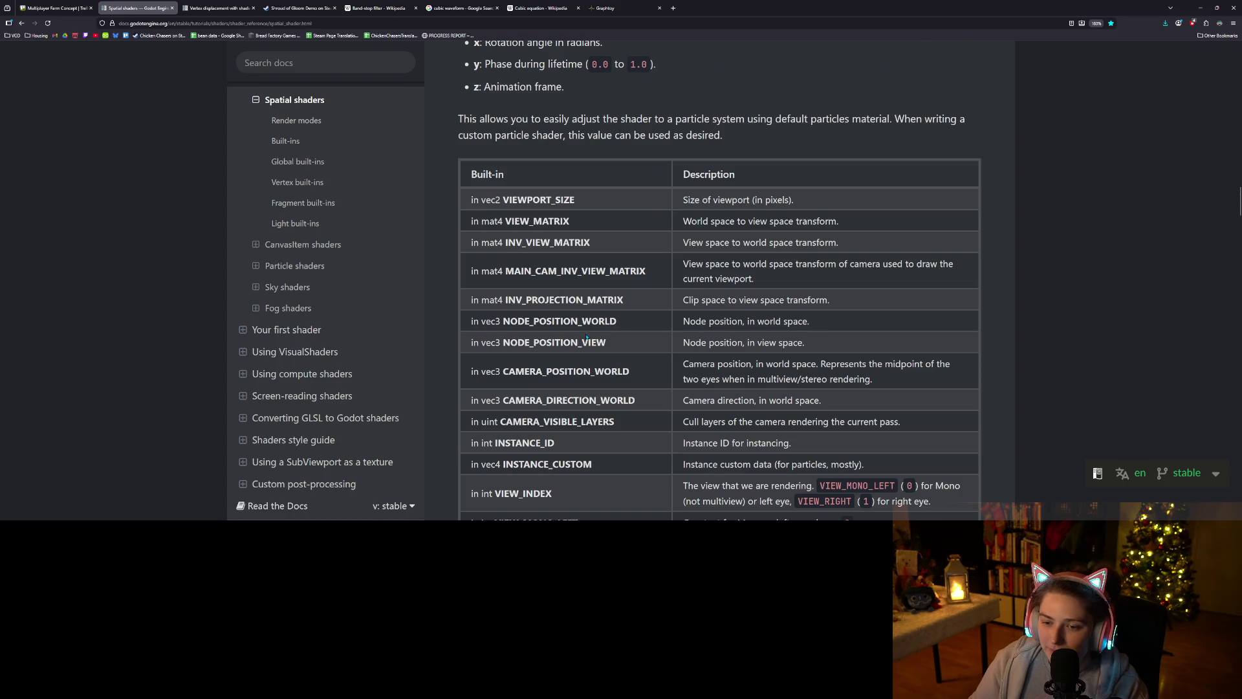
double_click(593, 319)
left_click_drag(810, 322, 669, 322)
left_click(811, 330)
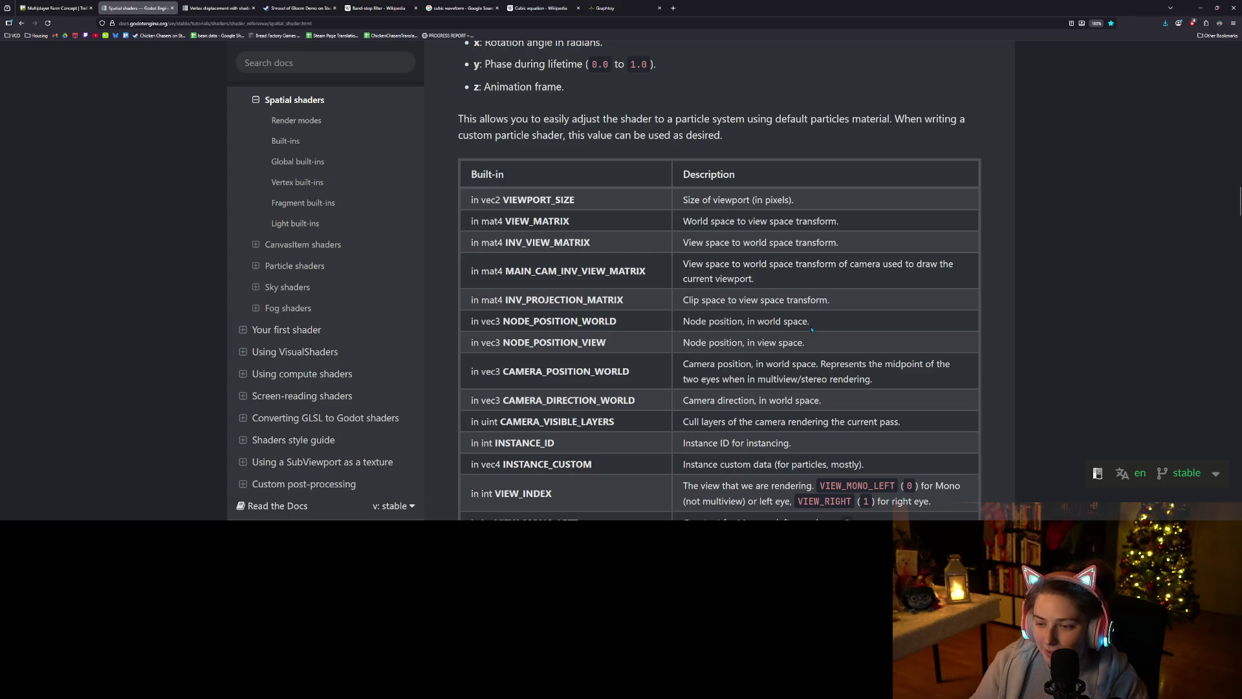
left_click_drag(809, 321, 663, 325)
left_click(673, 325)
scroll(673, 325, "down", 2)
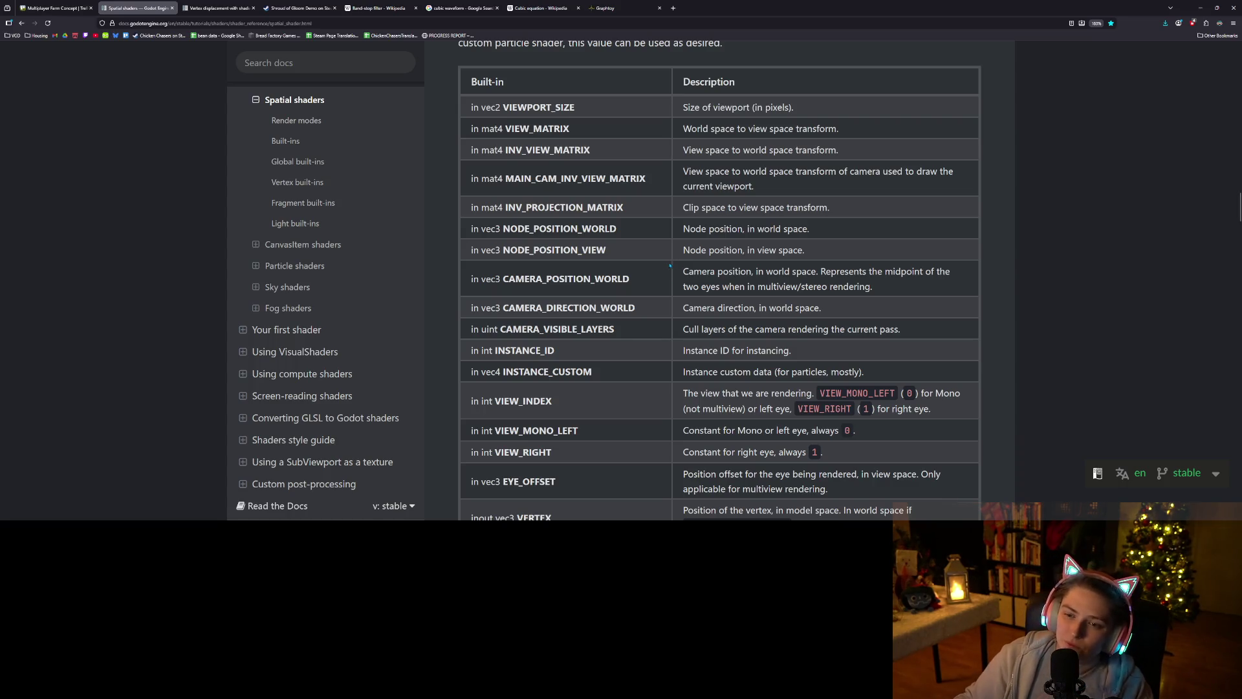
scroll(658, 277, "down", 1)
scroll(658, 277, "down", 3)
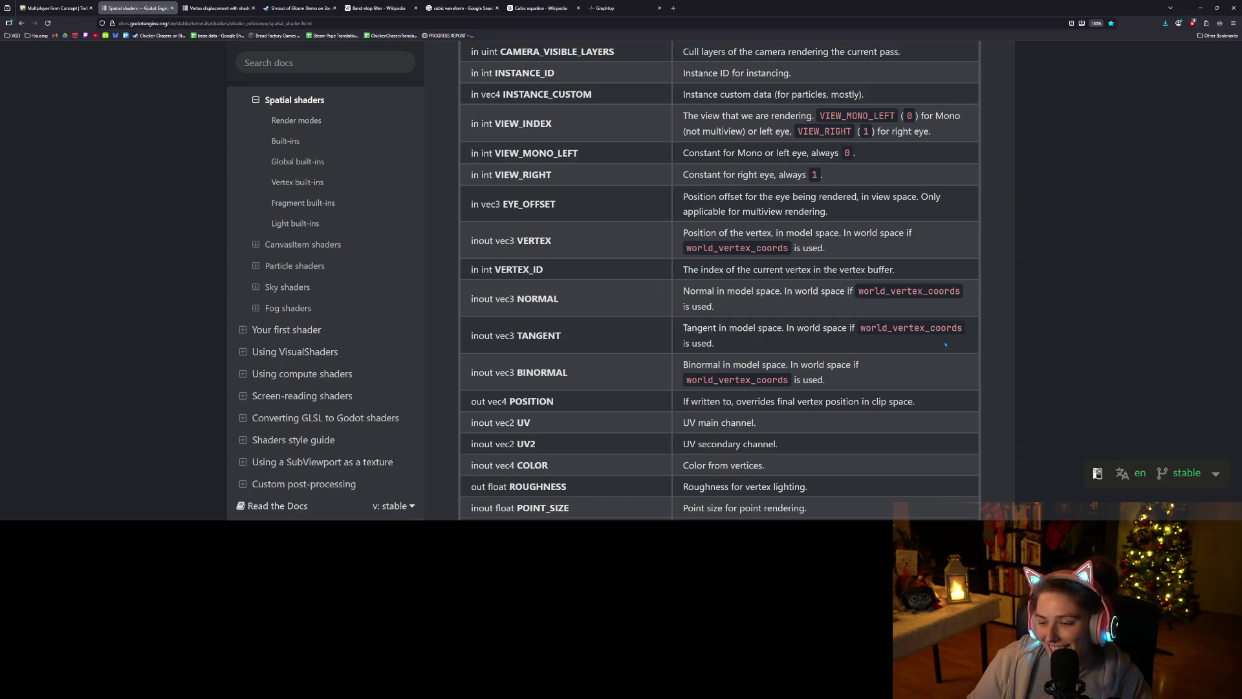
scroll(1016, 369, "down", 1)
- Scroll through the vertex and fragment built-ins tables and select FRONT_FACING
scroll(1017, 369, "down", 5)
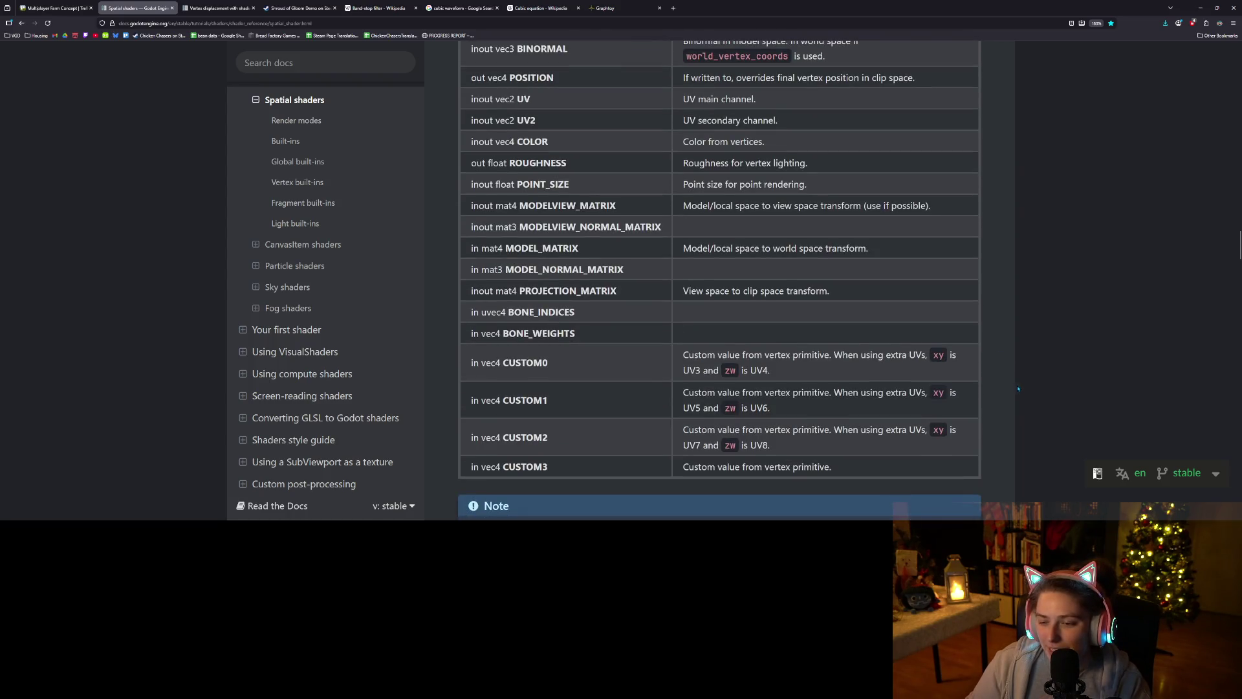
scroll(1017, 387, "down", 4)
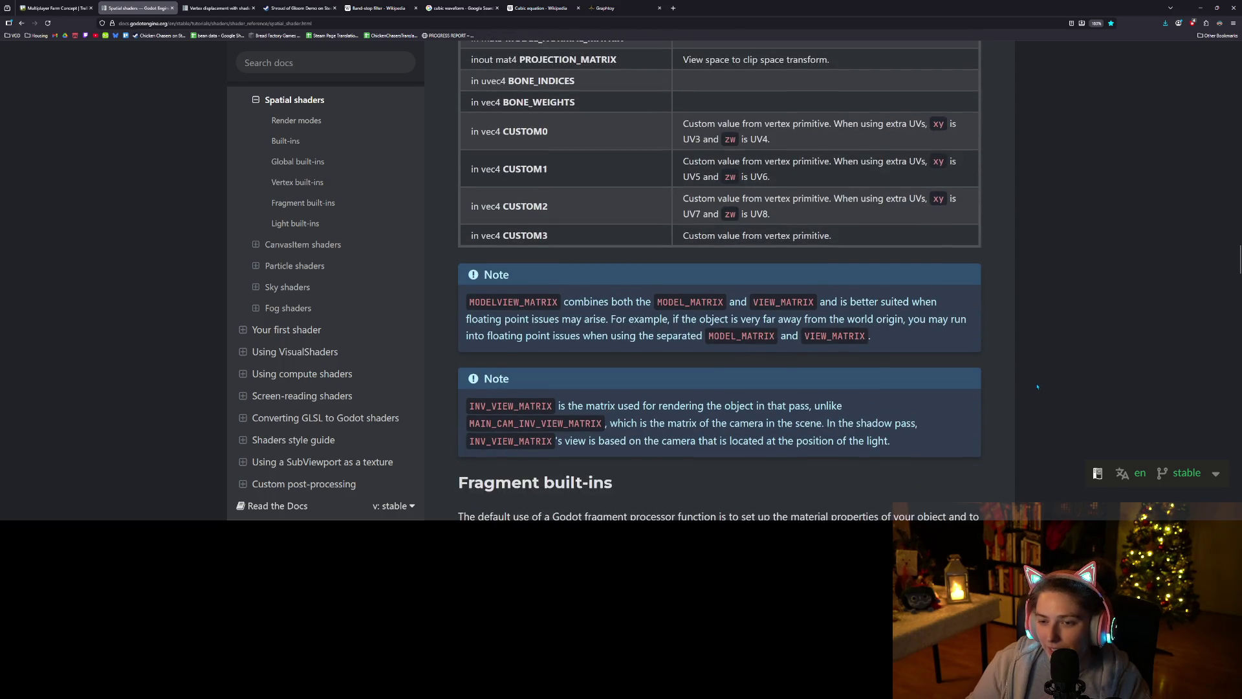
scroll(1036, 387, "down", 2)
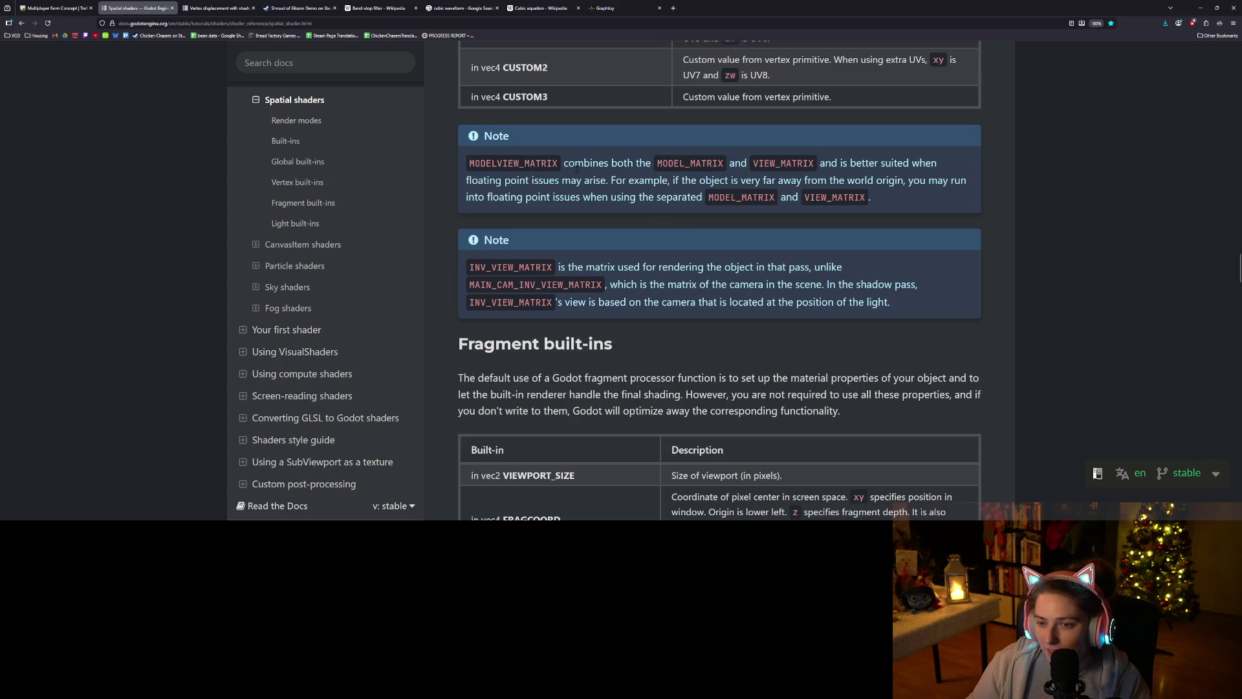
scroll(746, 171, "down", 3)
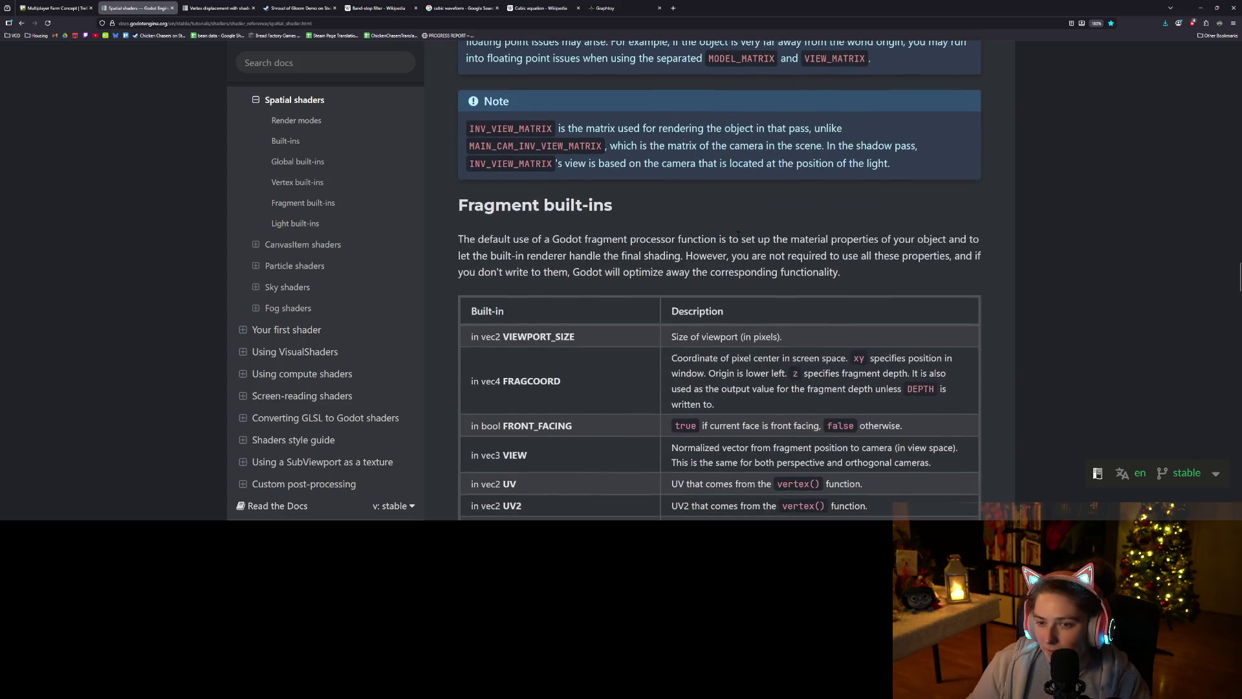
scroll(740, 238, "down", 3)
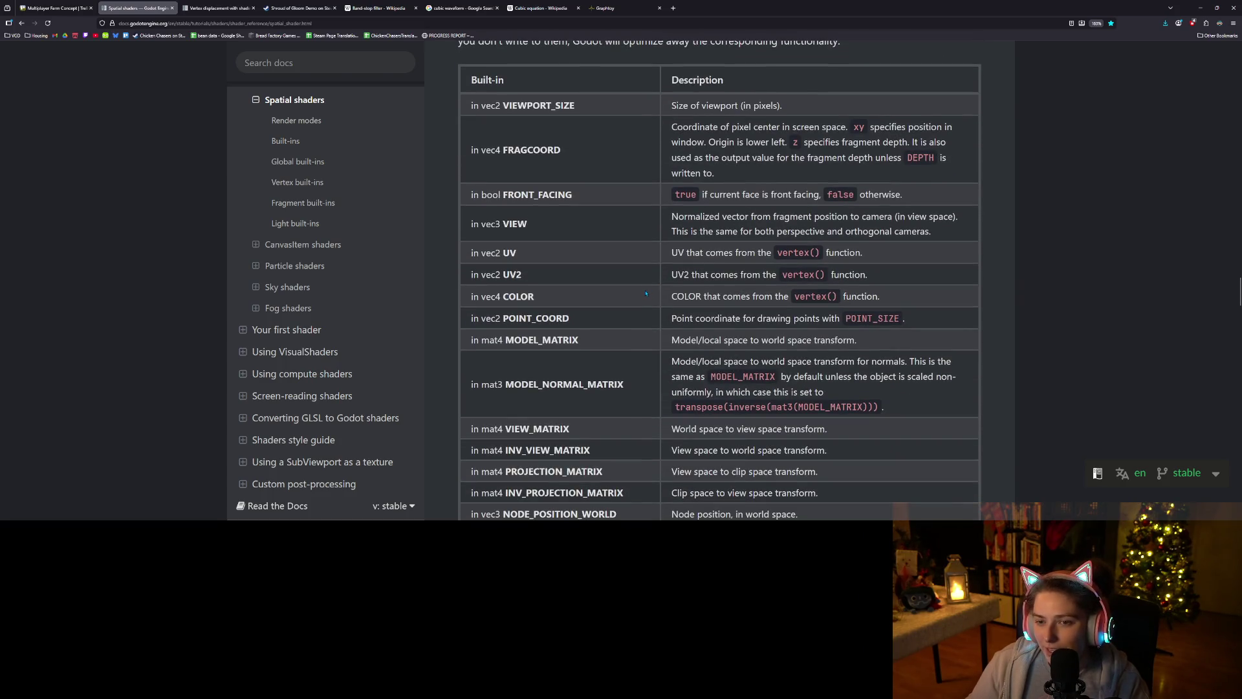
scroll(646, 294, "down", 1)
scroll(646, 298, "up", 4)
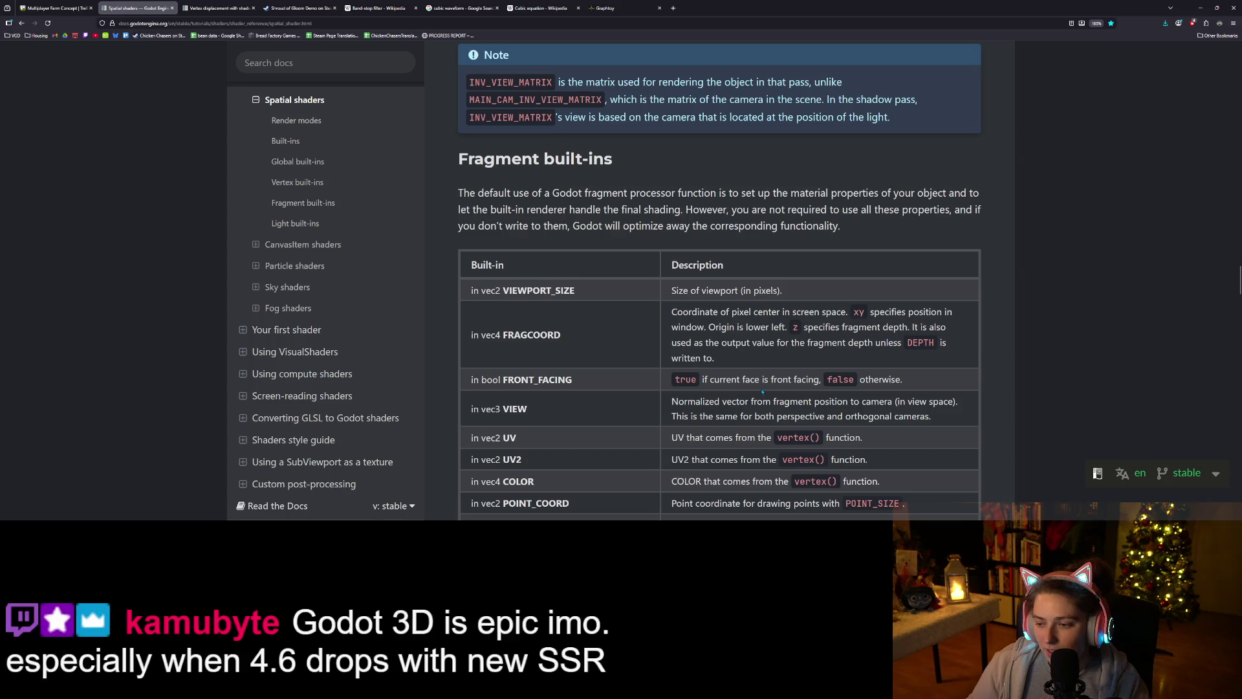
double_click(551, 378)
- Scroll back up to the vertex built-ins, then minimize the browser to reveal the shader
scroll(712, 381, "up", 7)
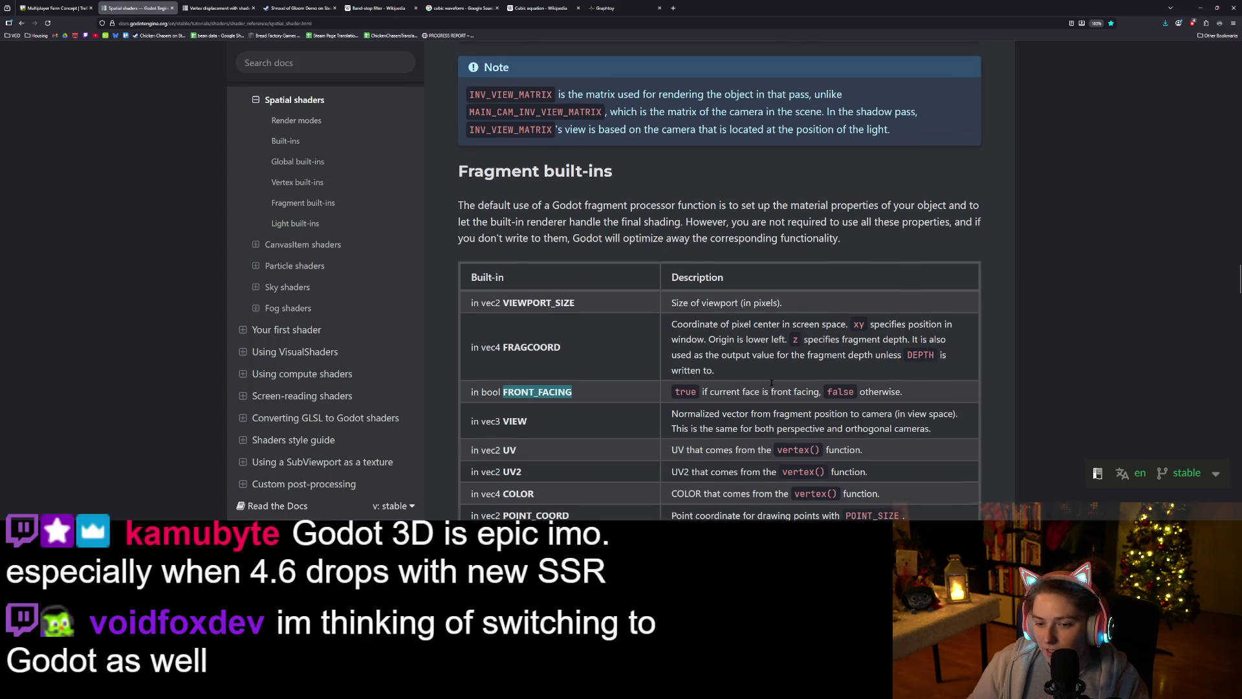
scroll(765, 386, "up", 1)
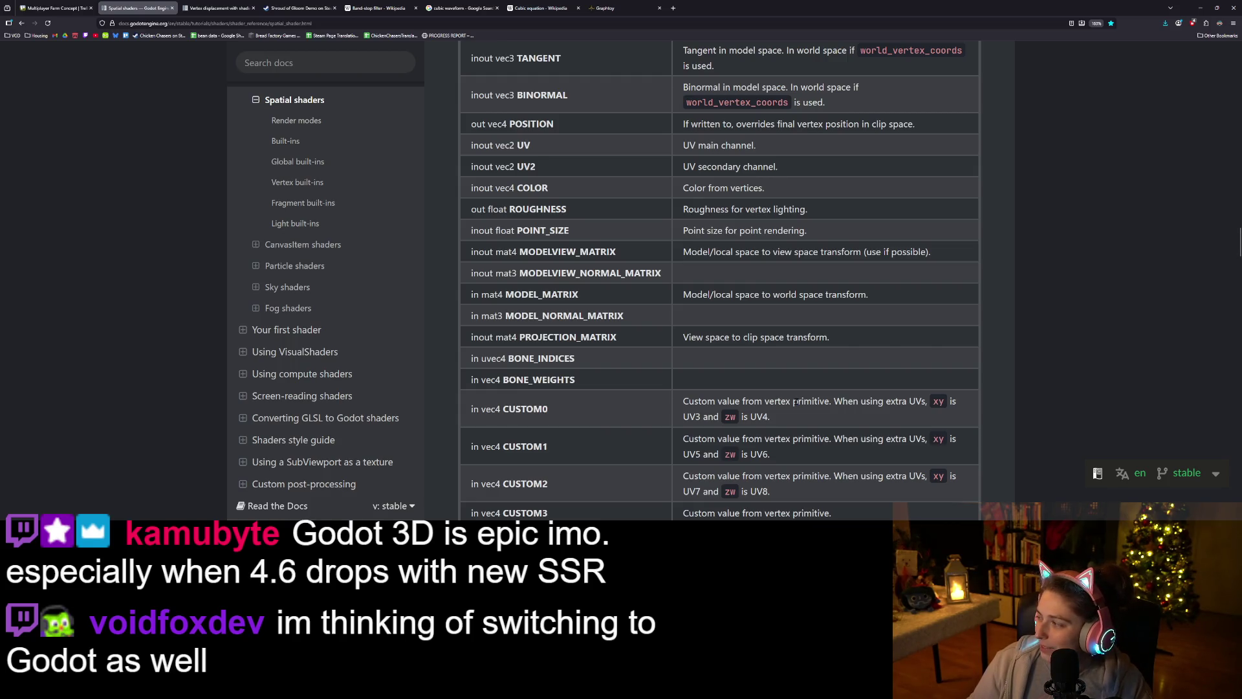
scroll(795, 402, "up", 4)
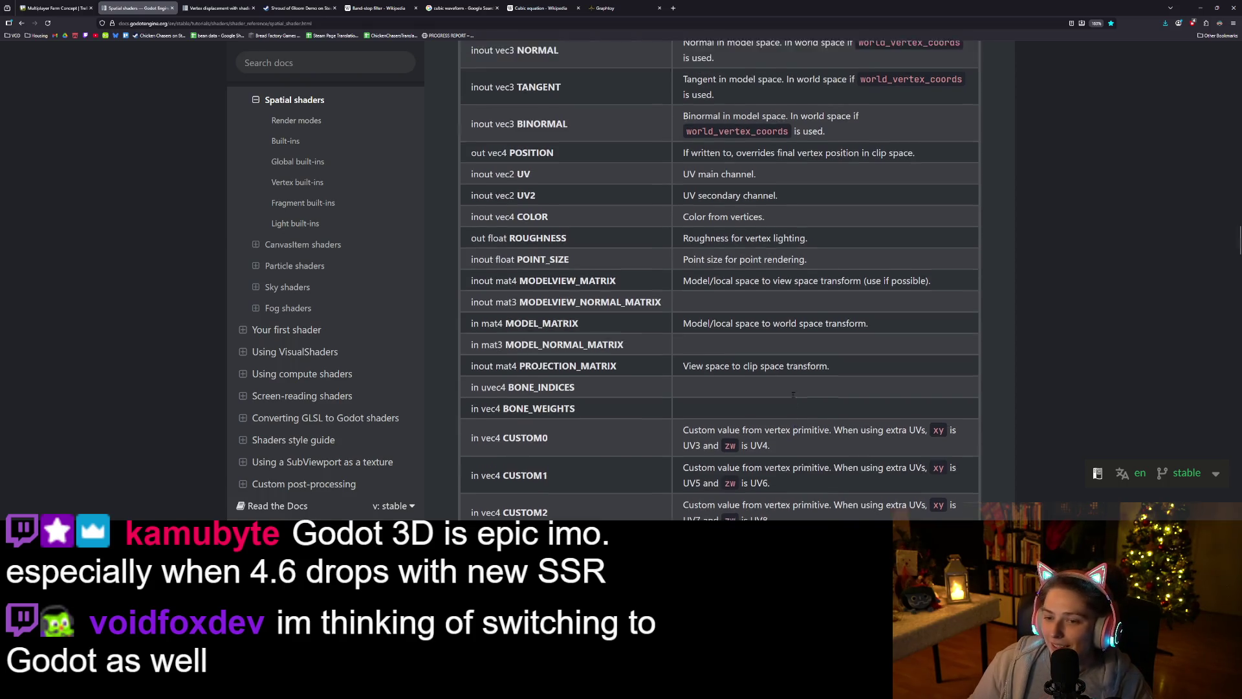
scroll(785, 398, "up", 6)
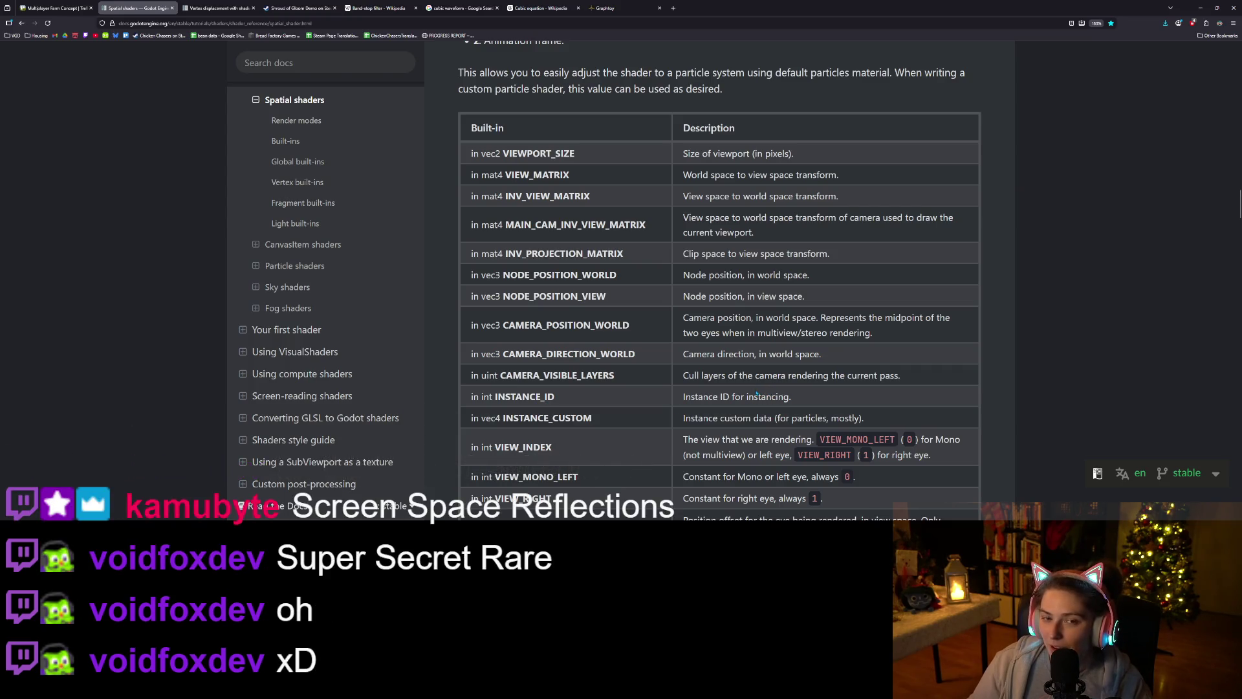
left_click(1199, 10)
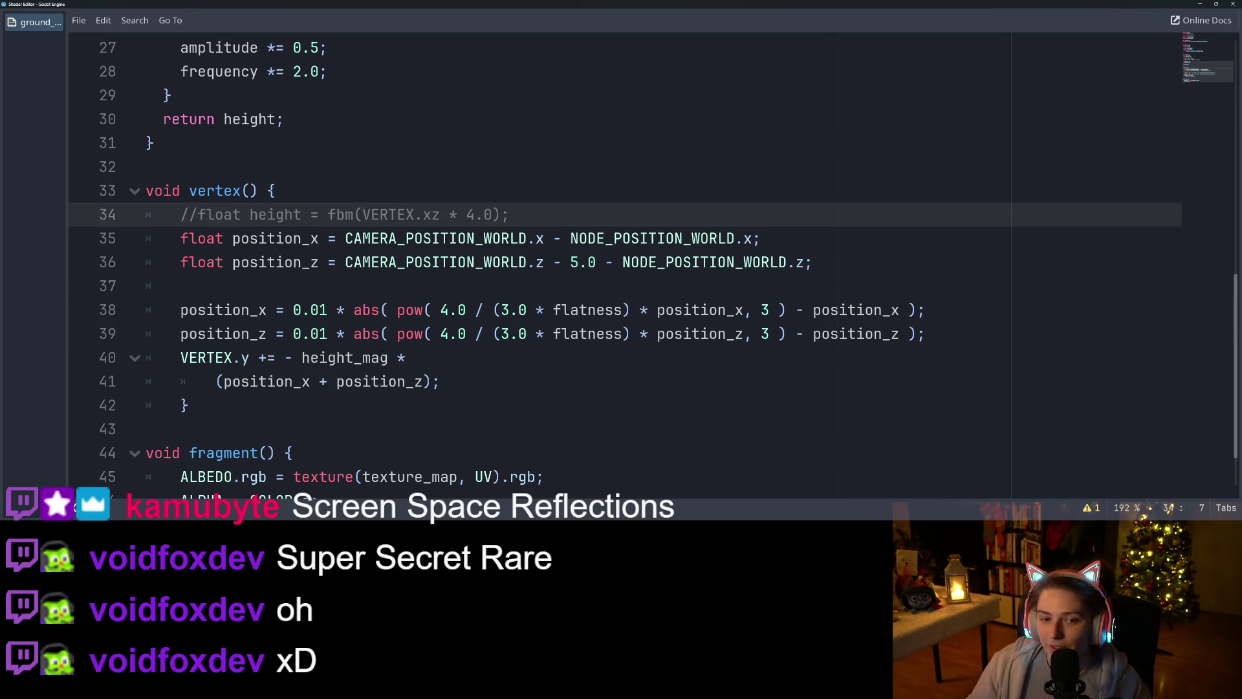
- Undo the edits to restore the fbm height and '+ height' in VERTEX.y, then check position_z
left_click(386, 339)
key("ctrl+z")
key("ctrl+z")
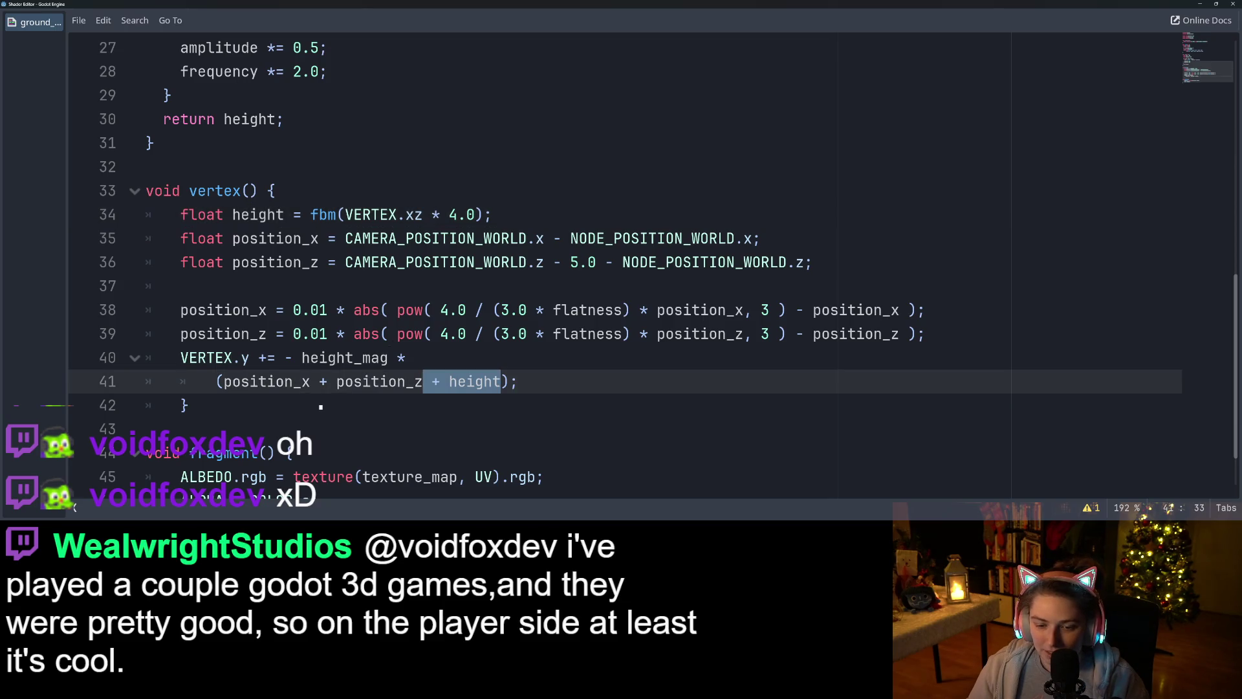
left_click(398, 337)
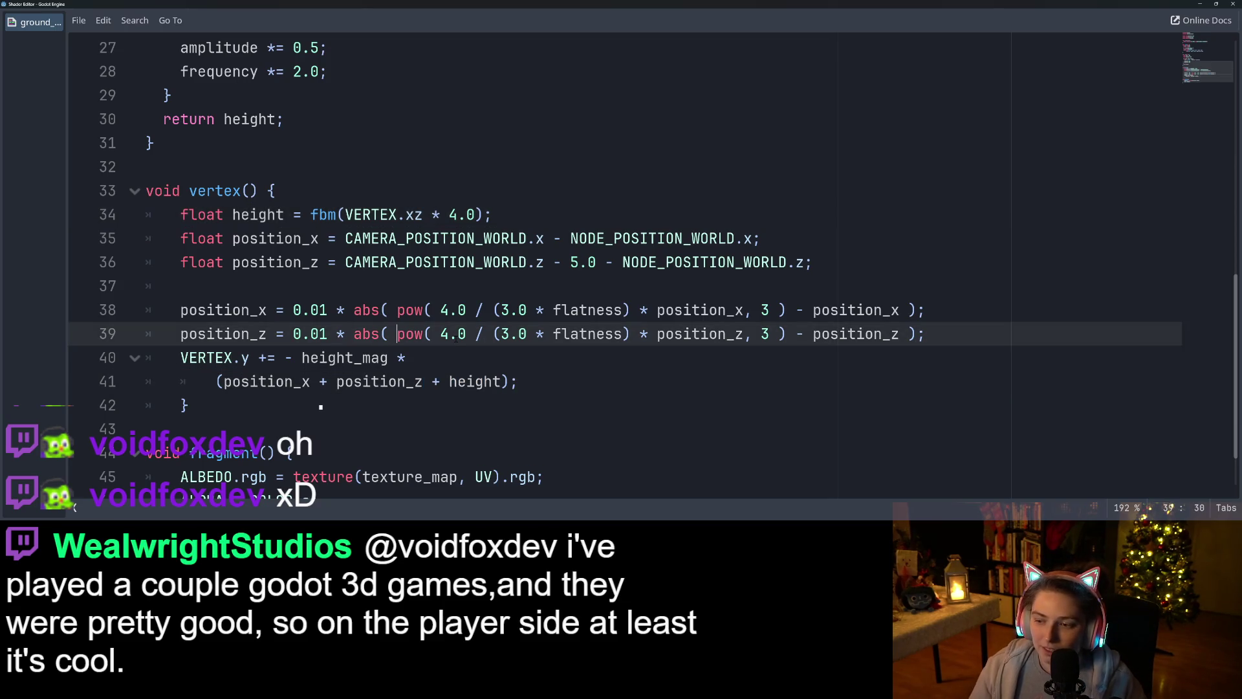
left_click(545, 334)
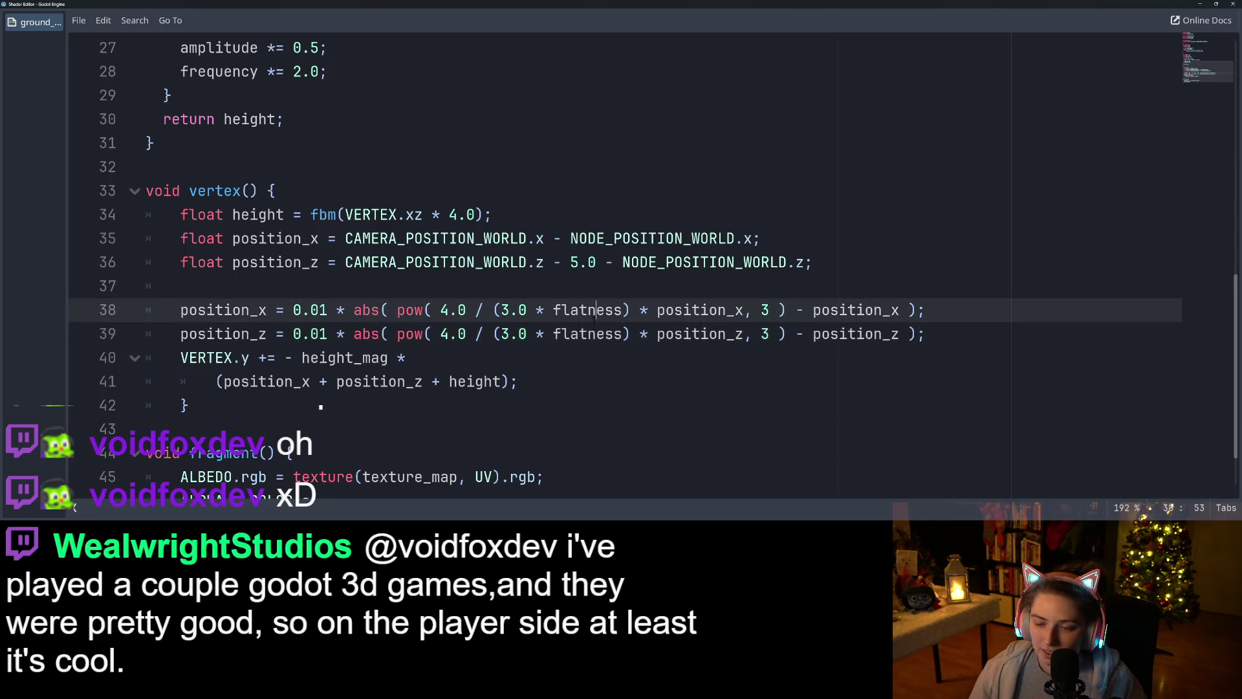
left_click(673, 333)
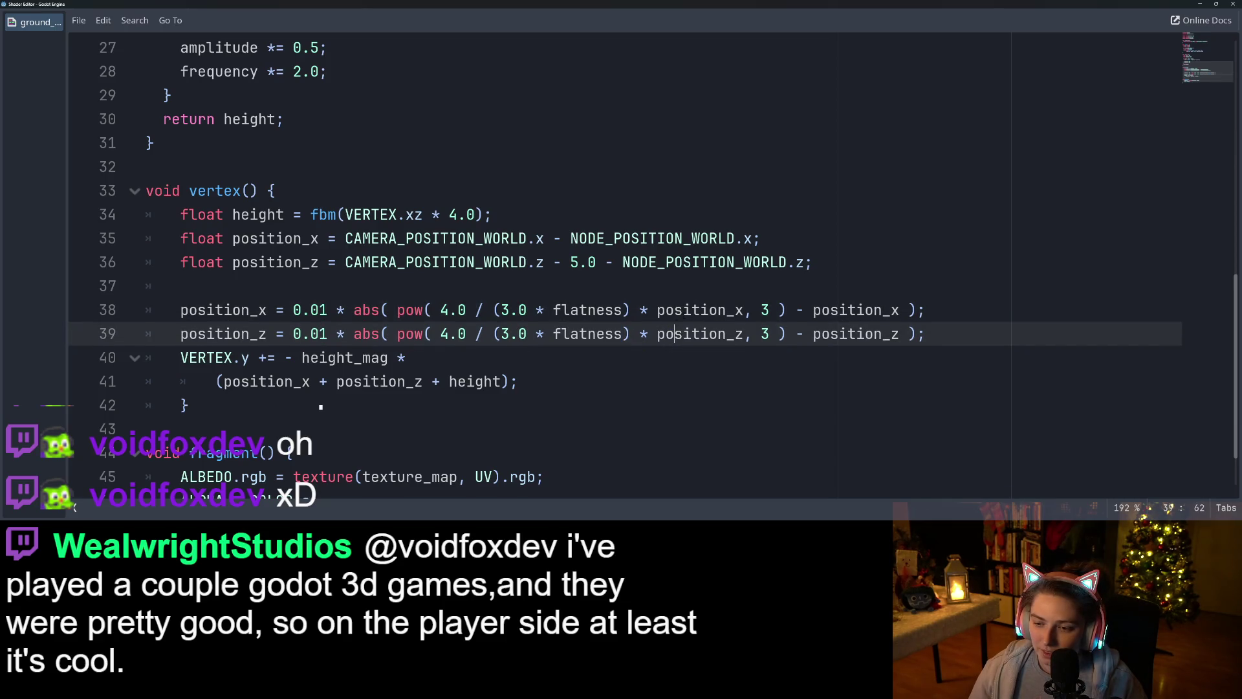
double_click(684, 311)
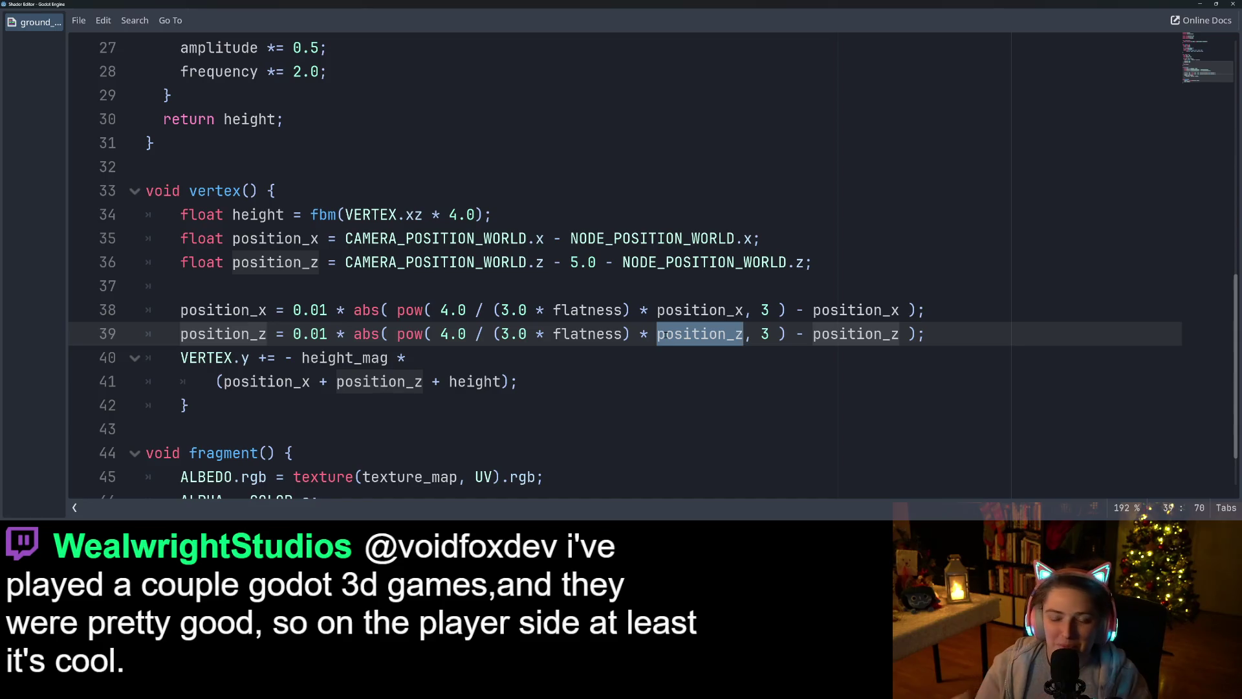
scroll(640, 395, "up", 2)
- Inspect CAMERA_POSITION_WORLD and NODE_POSITION_WORLD on line 35, then un-maximize the shader window
scroll(640, 395, "up", 1)
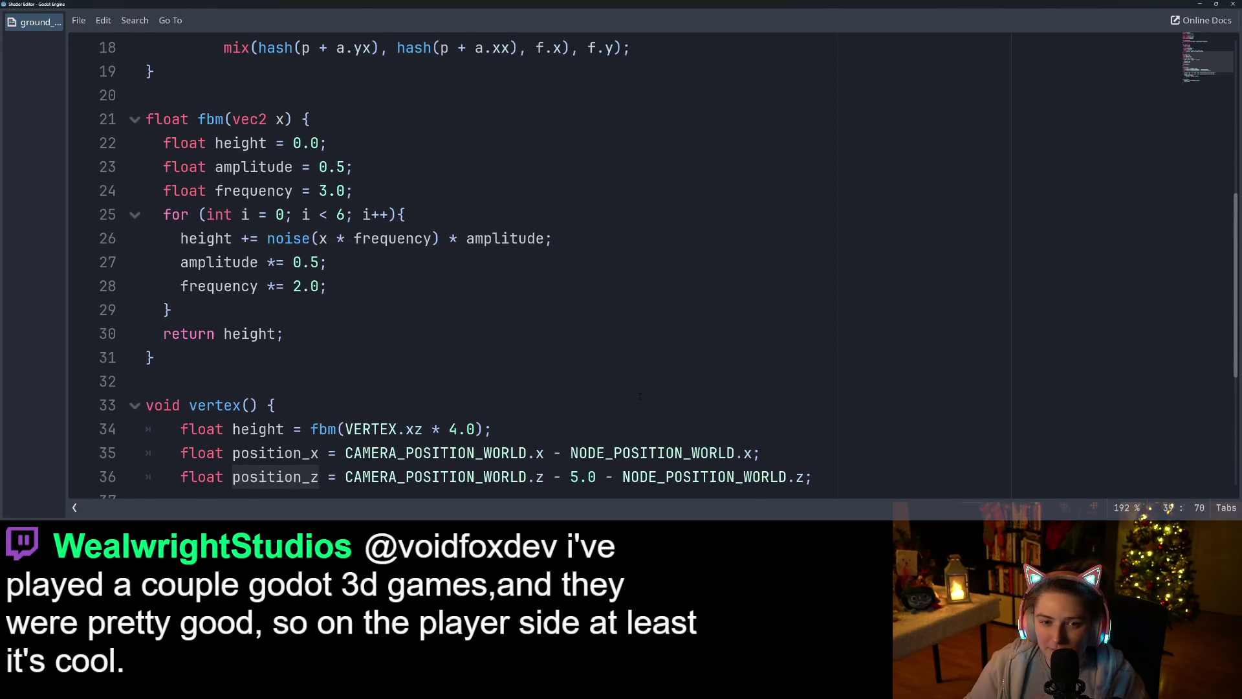
scroll(639, 396, "up", 2)
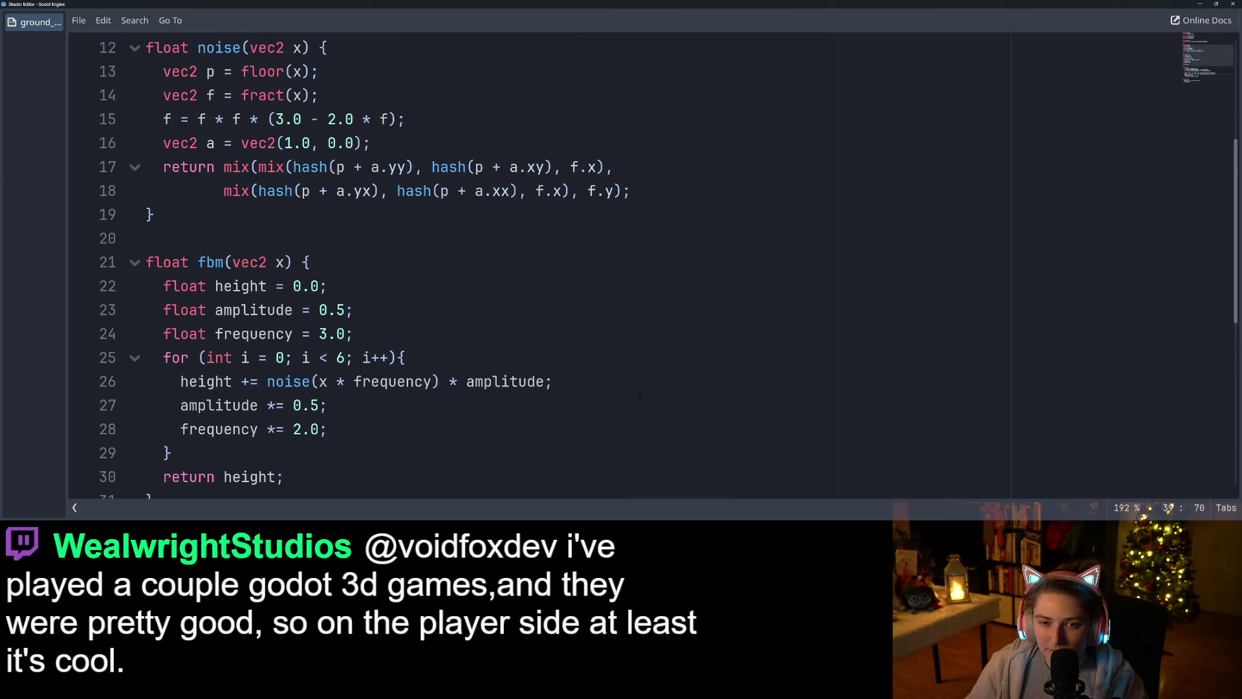
scroll(640, 396, "up", 4)
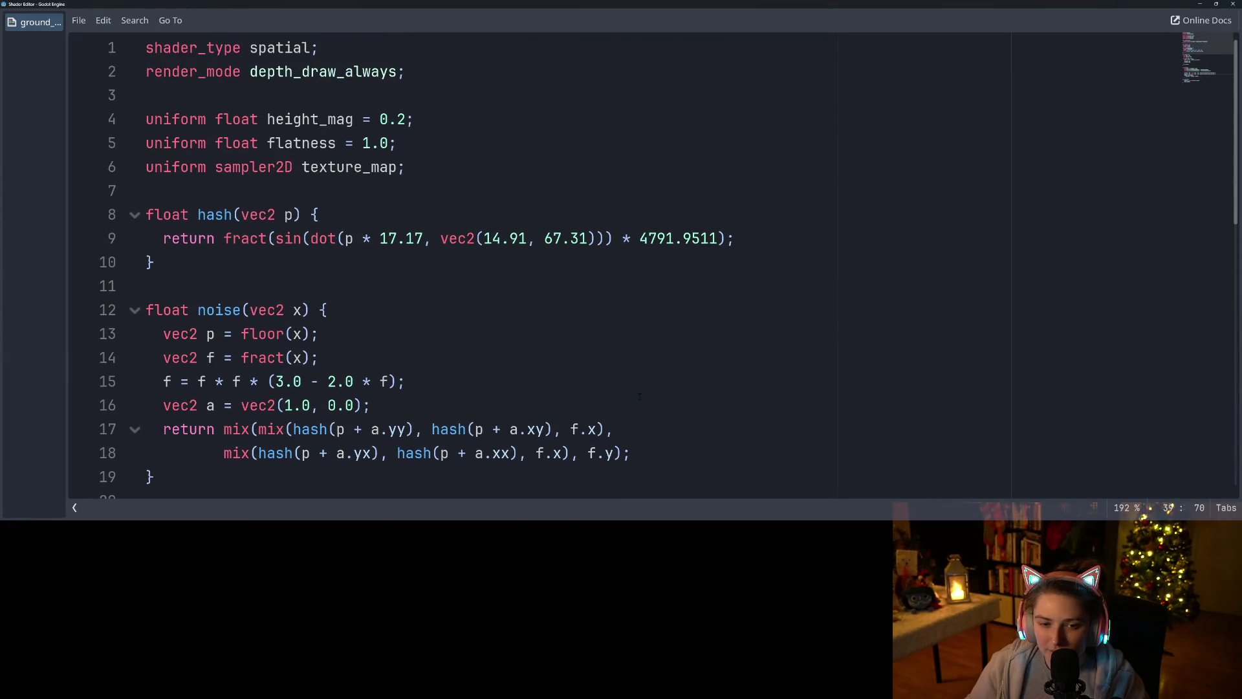
scroll(639, 396, "down", 8)
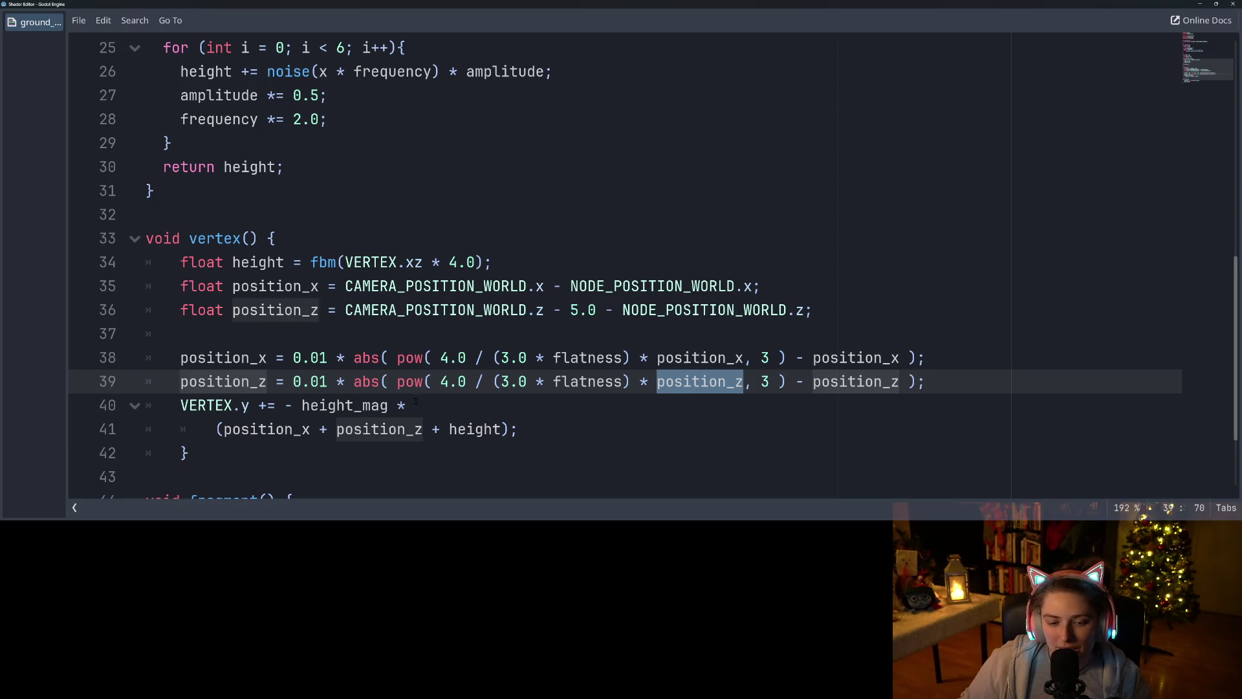
scroll(416, 401, "down", 3)
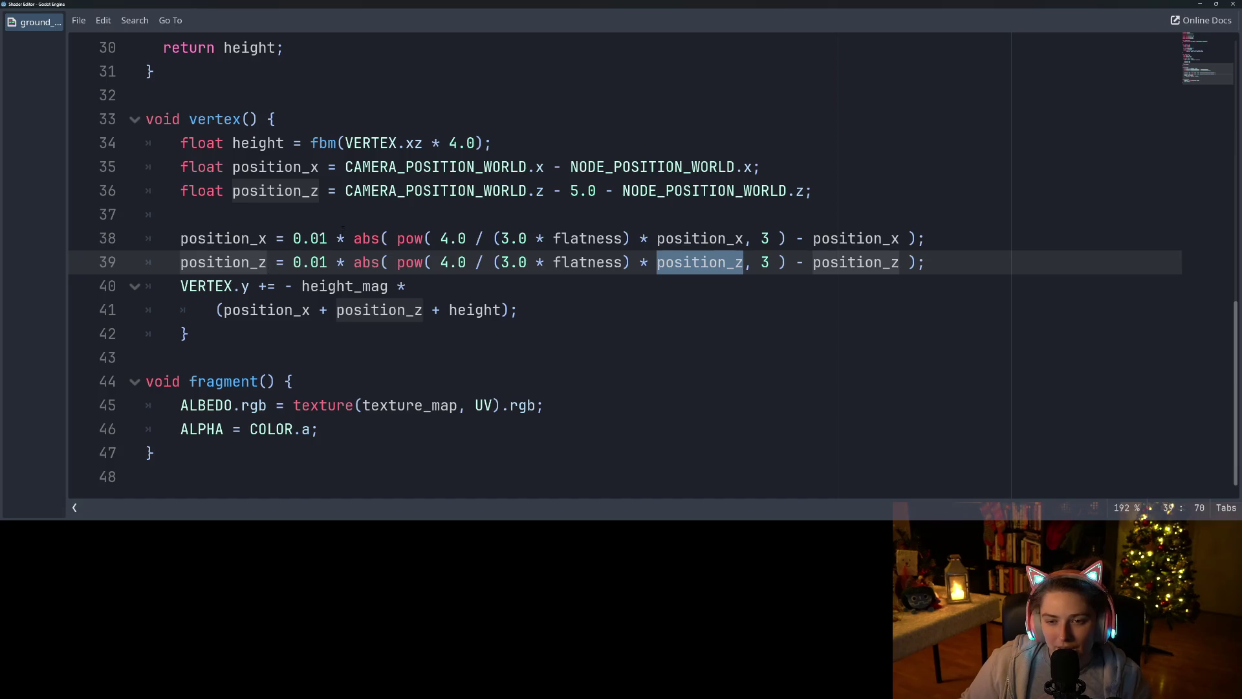
double_click(436, 167)
double_click(645, 177)
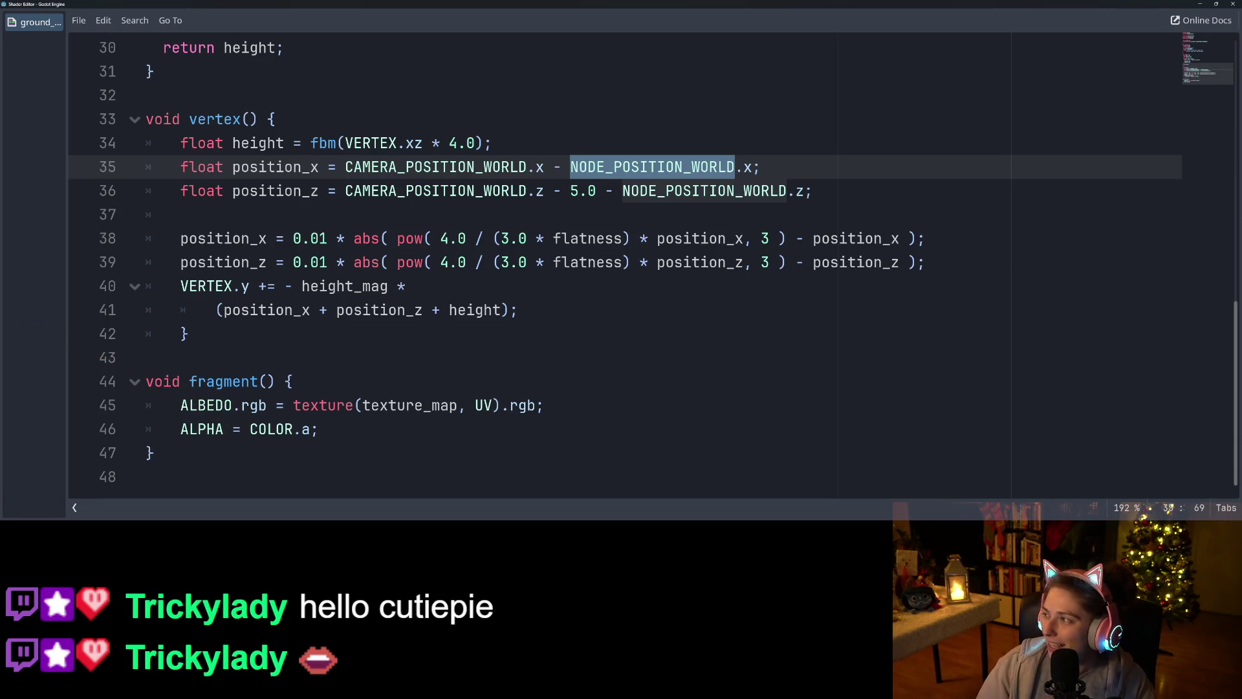
left_click(948, 192)
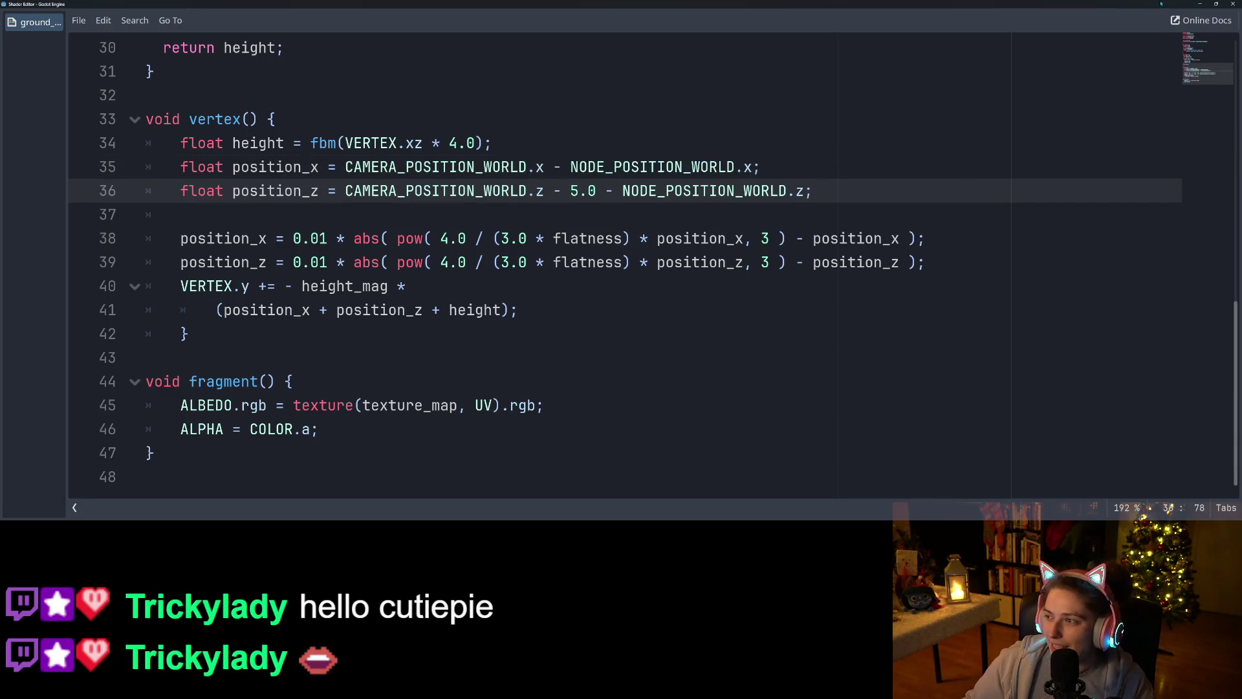
left_click(1217, 3)
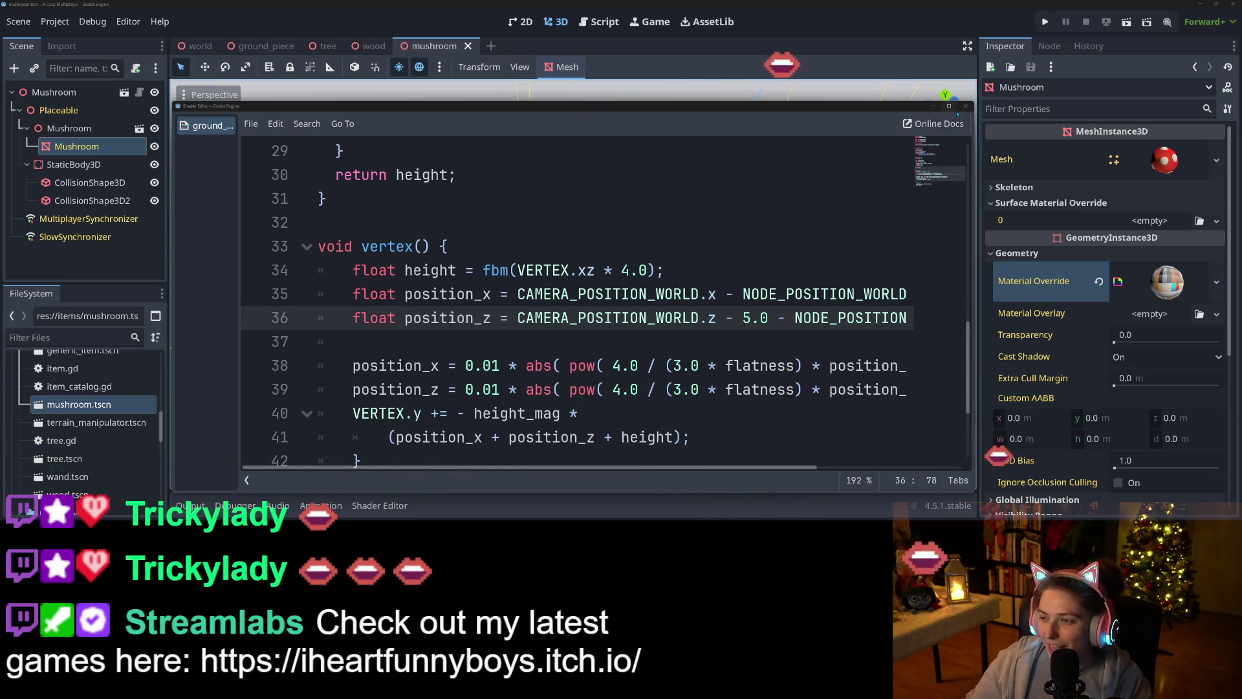
- Maximize, then close the floating shader window, and orbit the 3D view around the mushroom
mouse_move(954, 113)
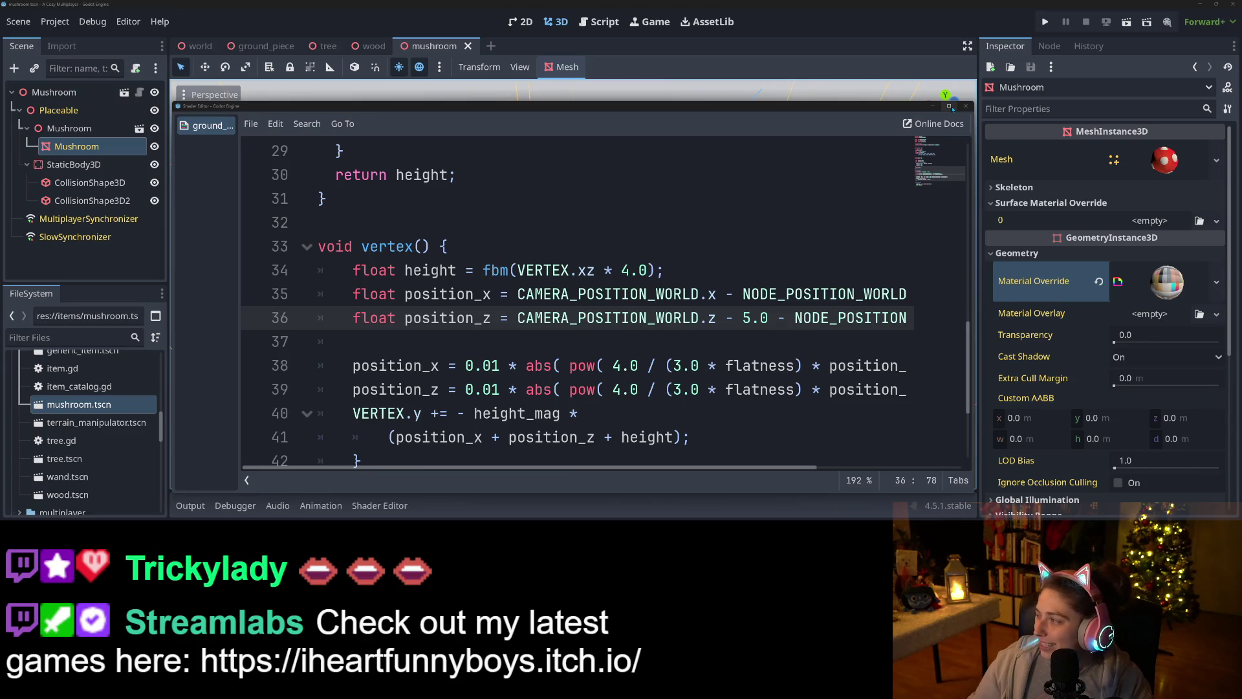
left_click(950, 107)
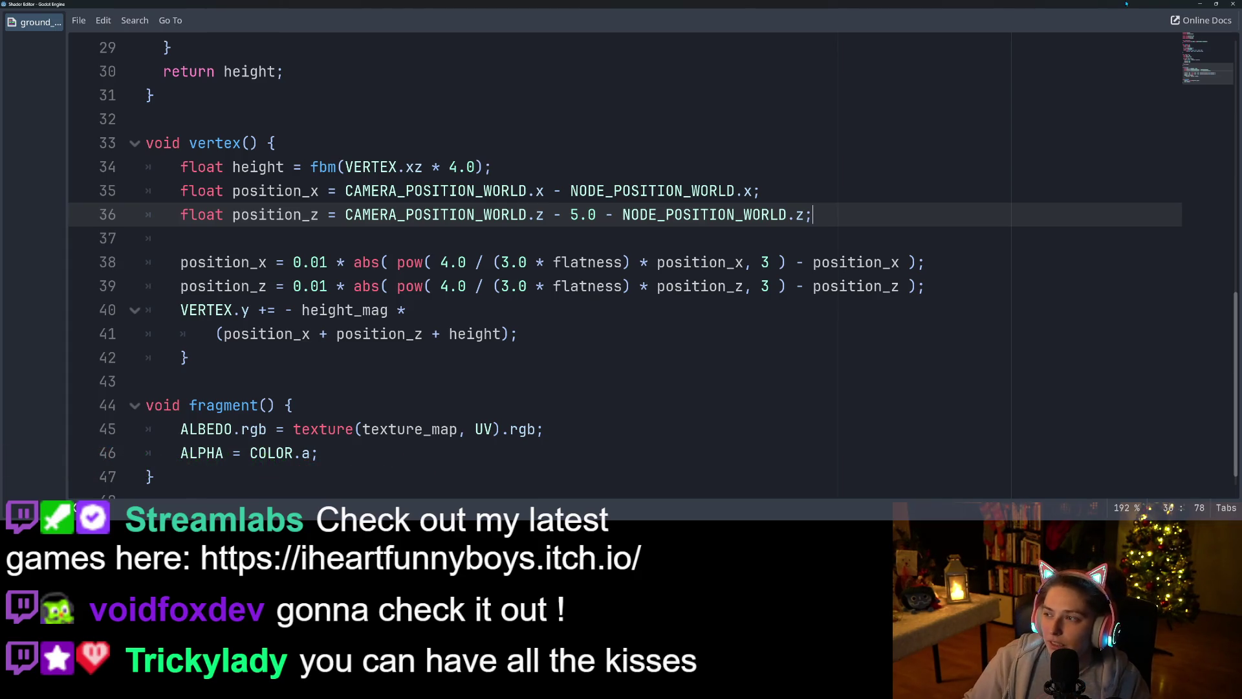
left_click(1200, 3)
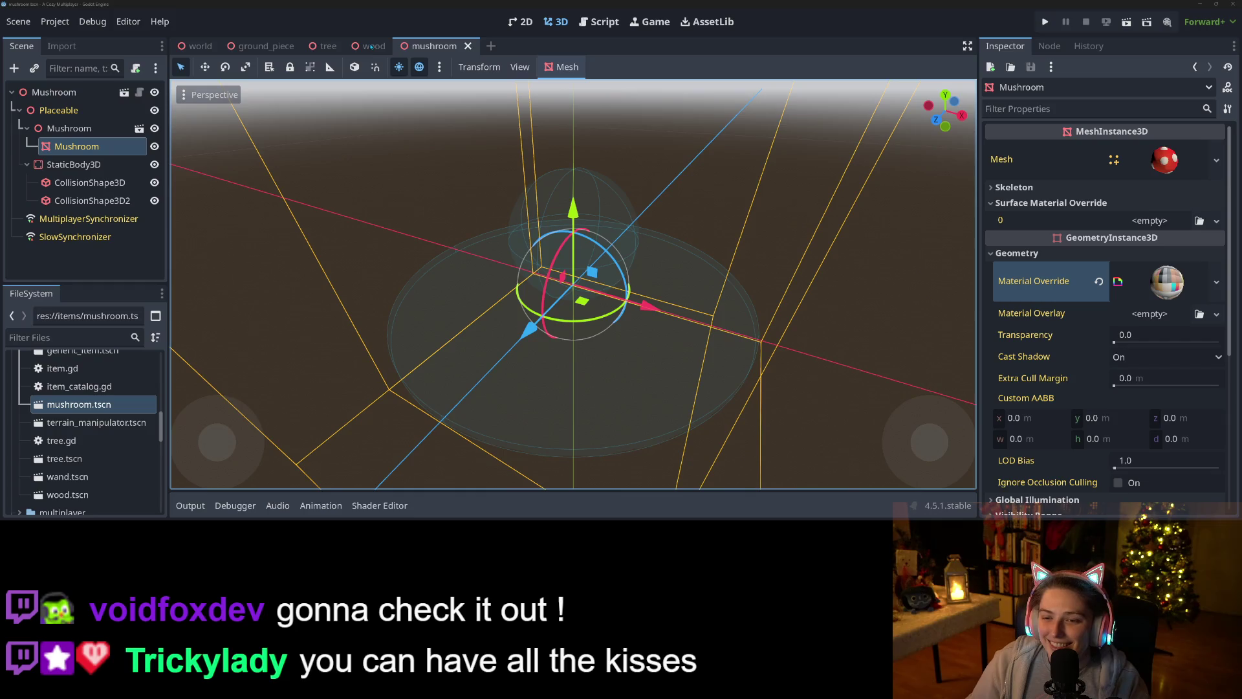
mouse_move(741, 295)
left_mouse_down()
mouse_move(754, 201)
mouse_move(744, 293)
left_mouse_up()
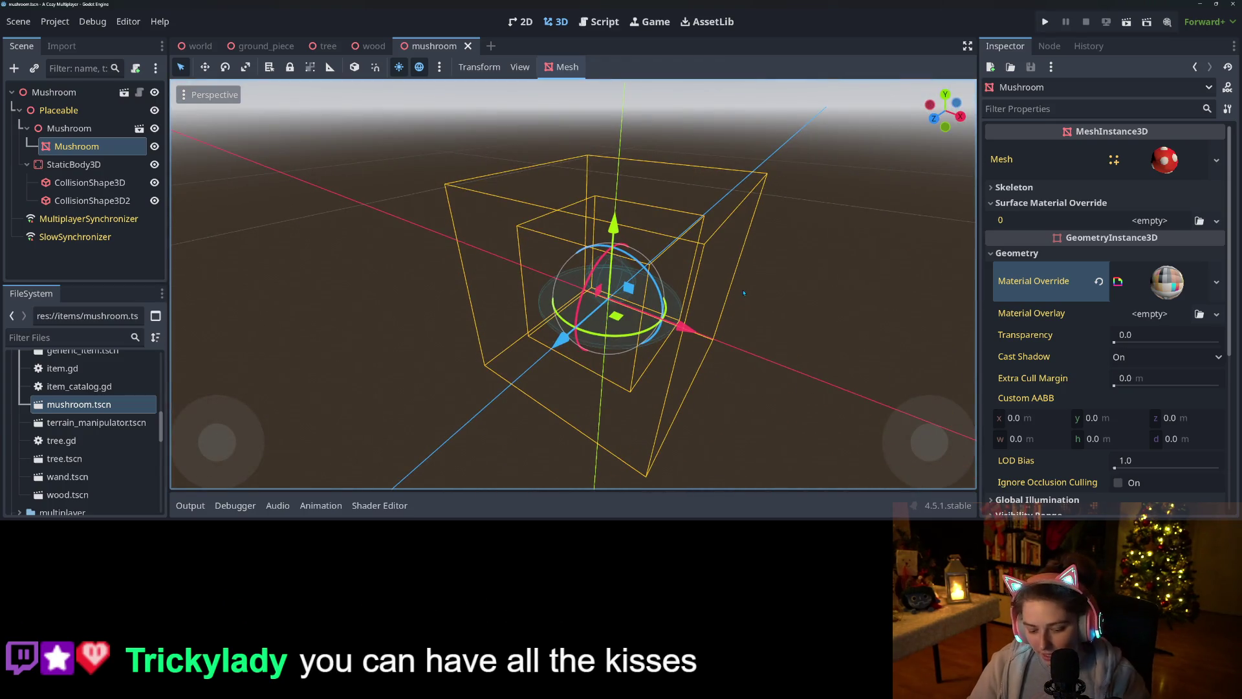